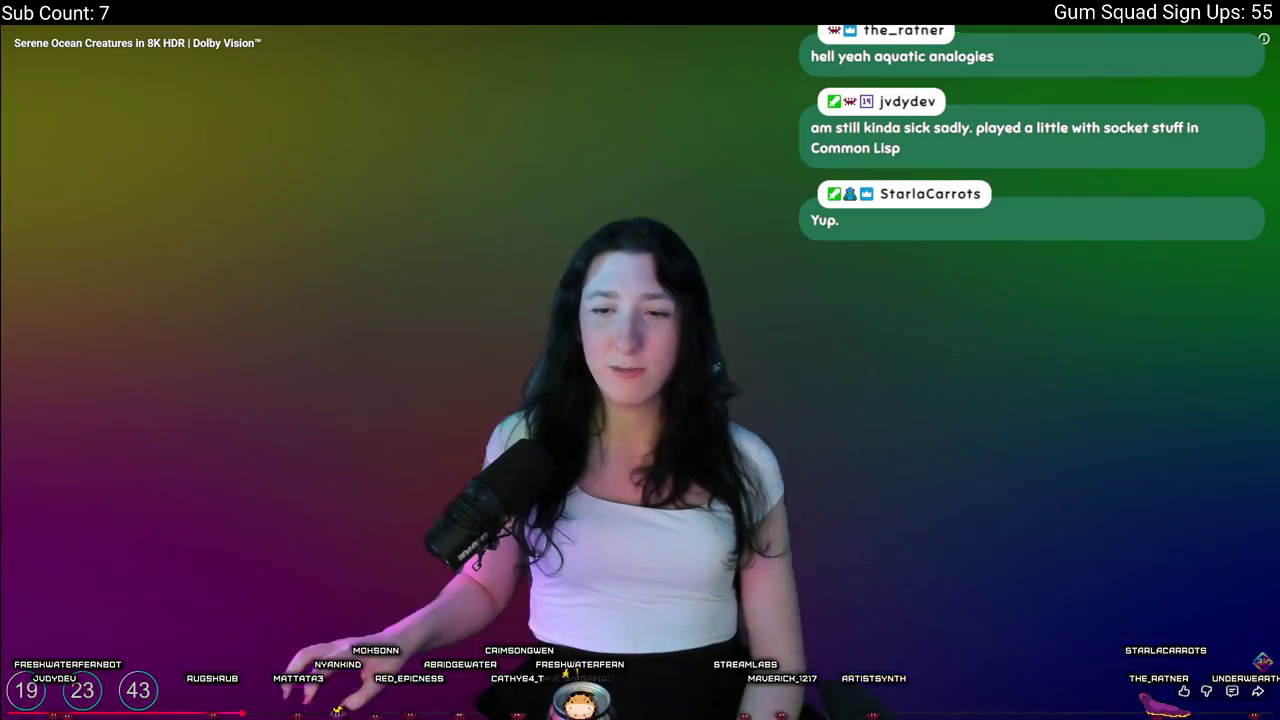
Switch the Serene Ocean Creatures video to 2160p60 4K quality
{"action": "left_click", "coordinate": [1232, 690]}
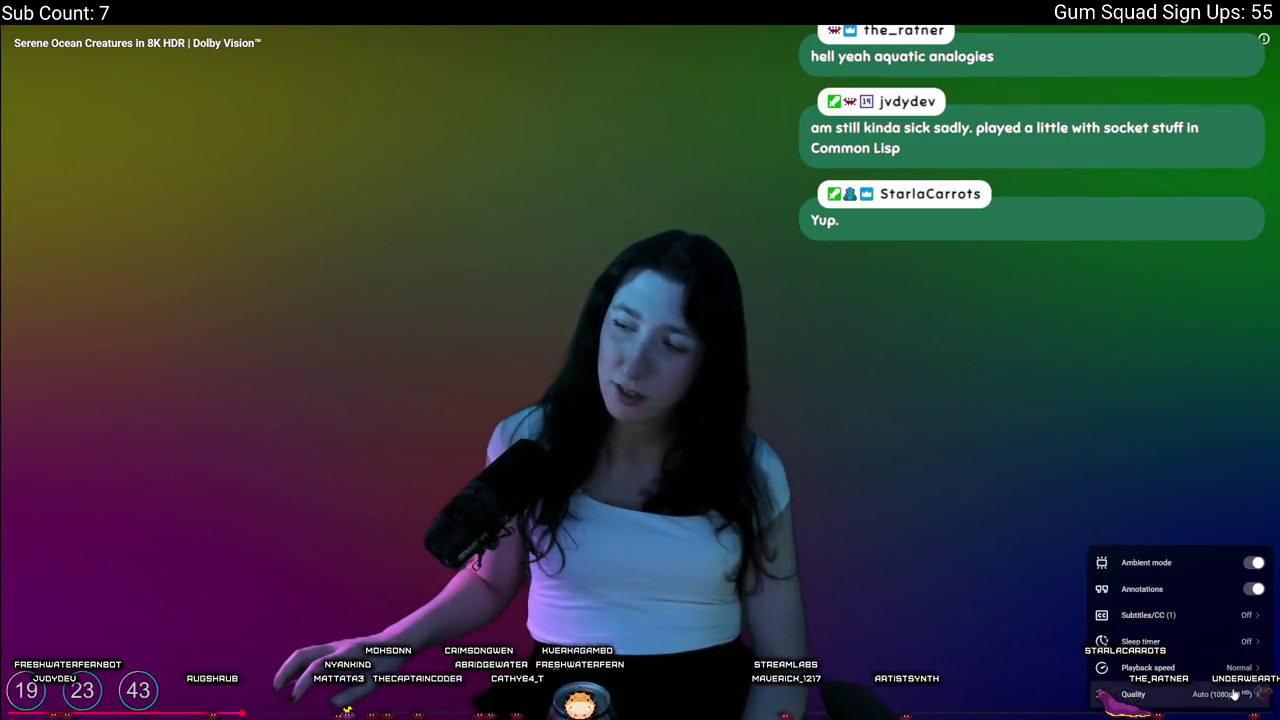
{"action": "left_click", "coordinate": [1235, 694]}
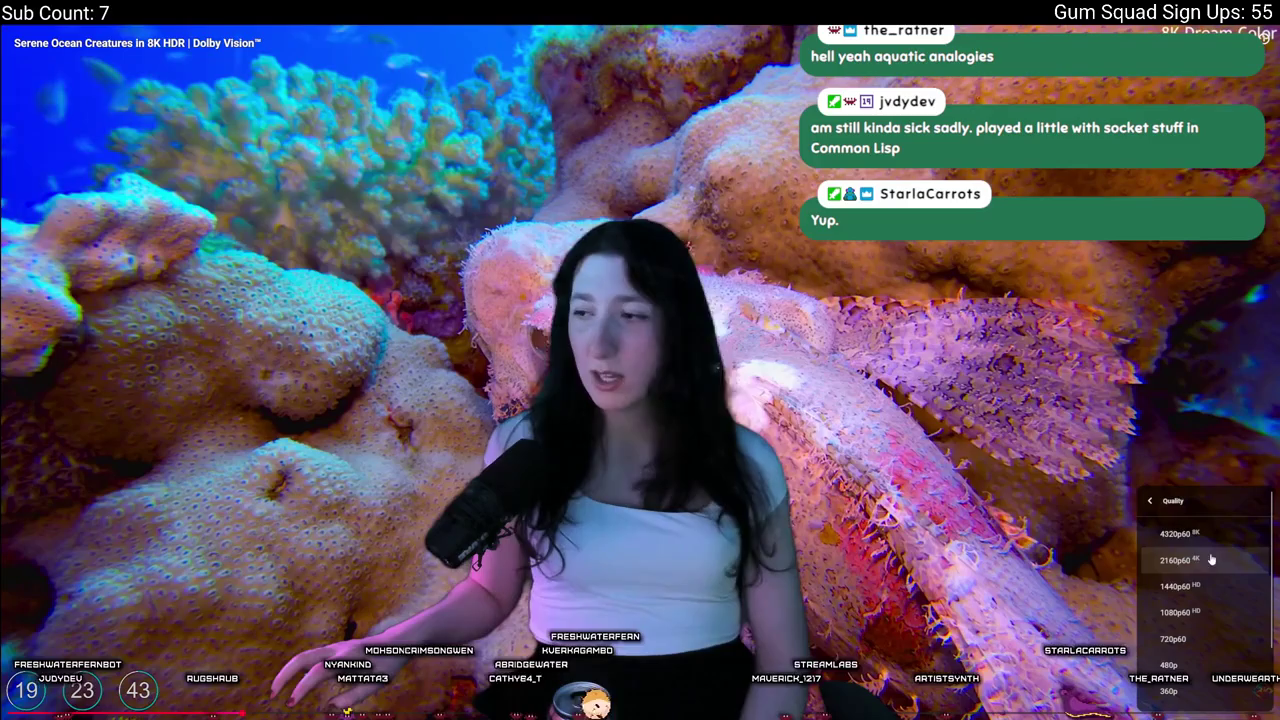
{"action": "left_click", "coordinate": [1211, 560]}
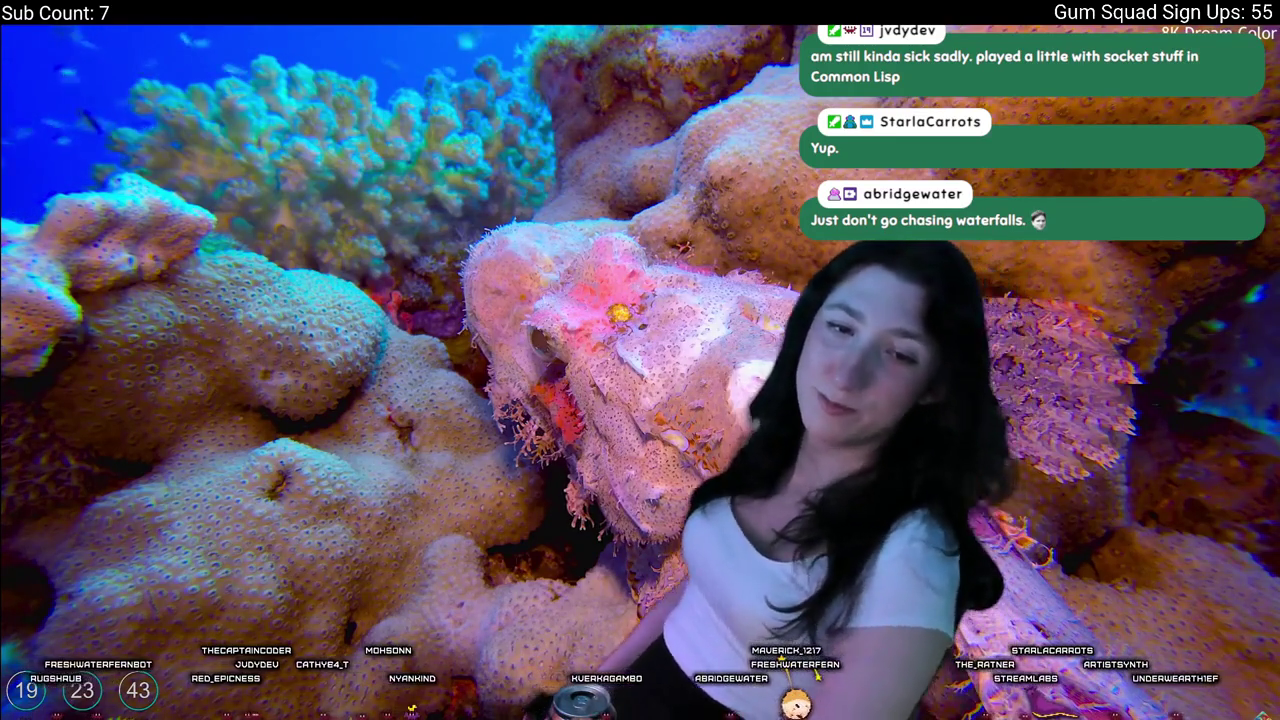
{"action": "mouse_move", "coordinate": [1186, 627]}
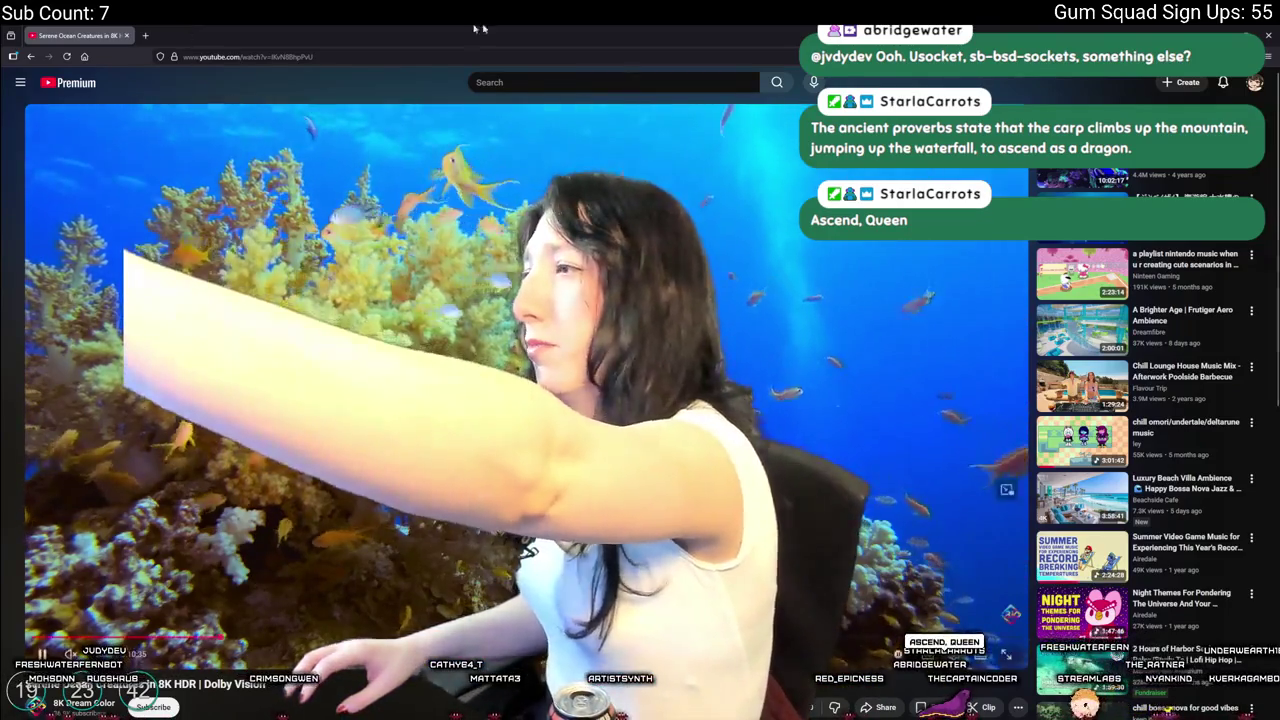
Pause the ocean video, minimize the browser, and launch Aseprite from Start search
{"action": "key", "text": "k"}
{"action": "left_click", "coordinate": [126, 35]}
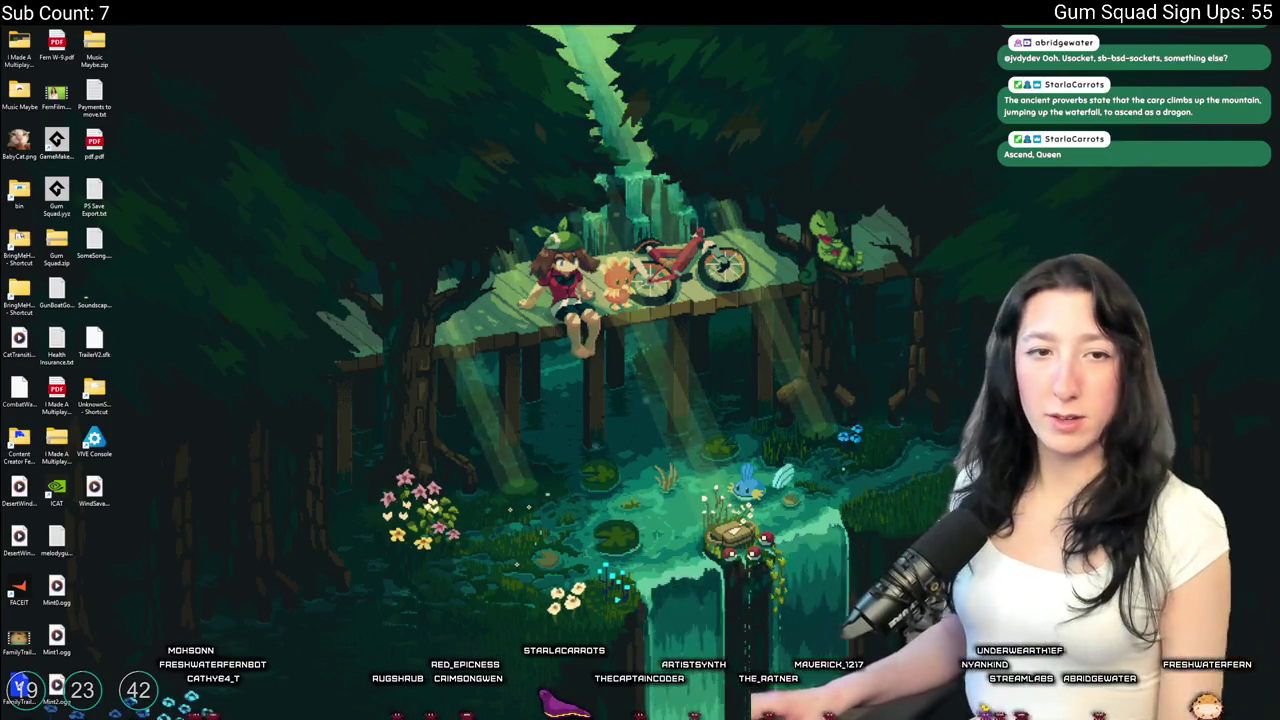
{"action": "key", "text": "super"}
{"action": "type", "text": "as"}
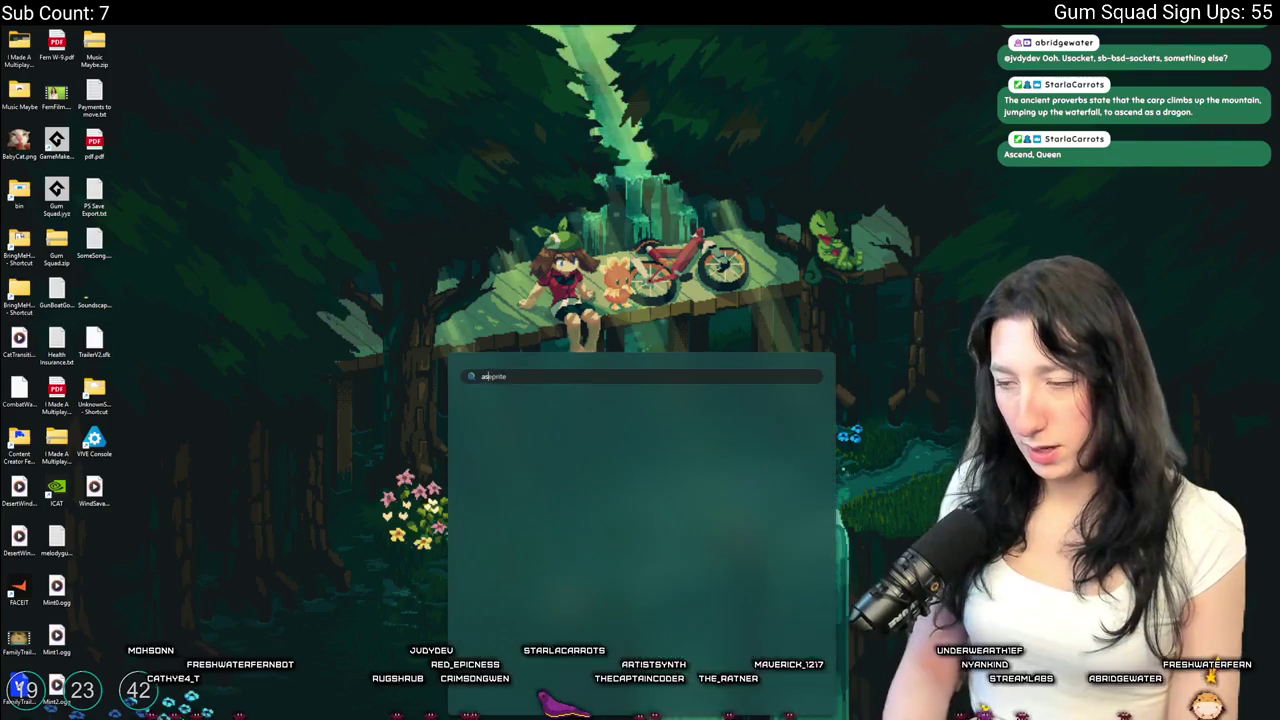
{"action": "type", "text": "eprite"}
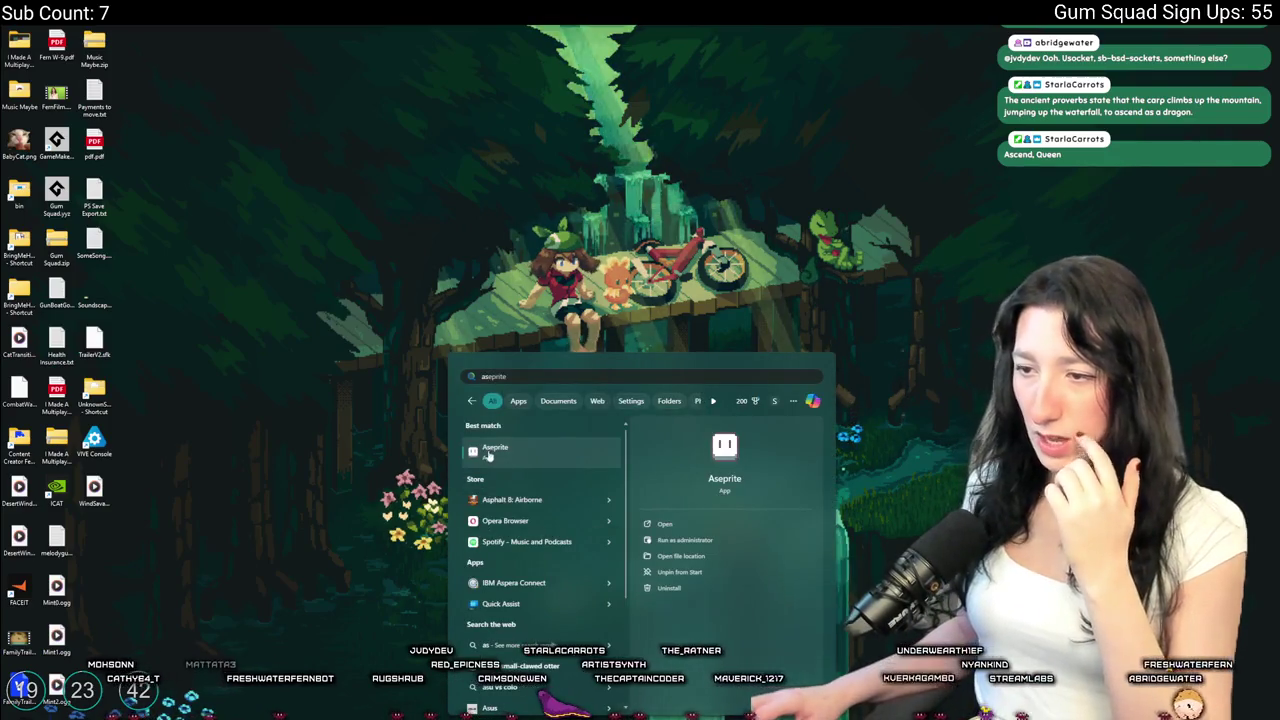
{"action": "left_click", "coordinate": [489, 452]}
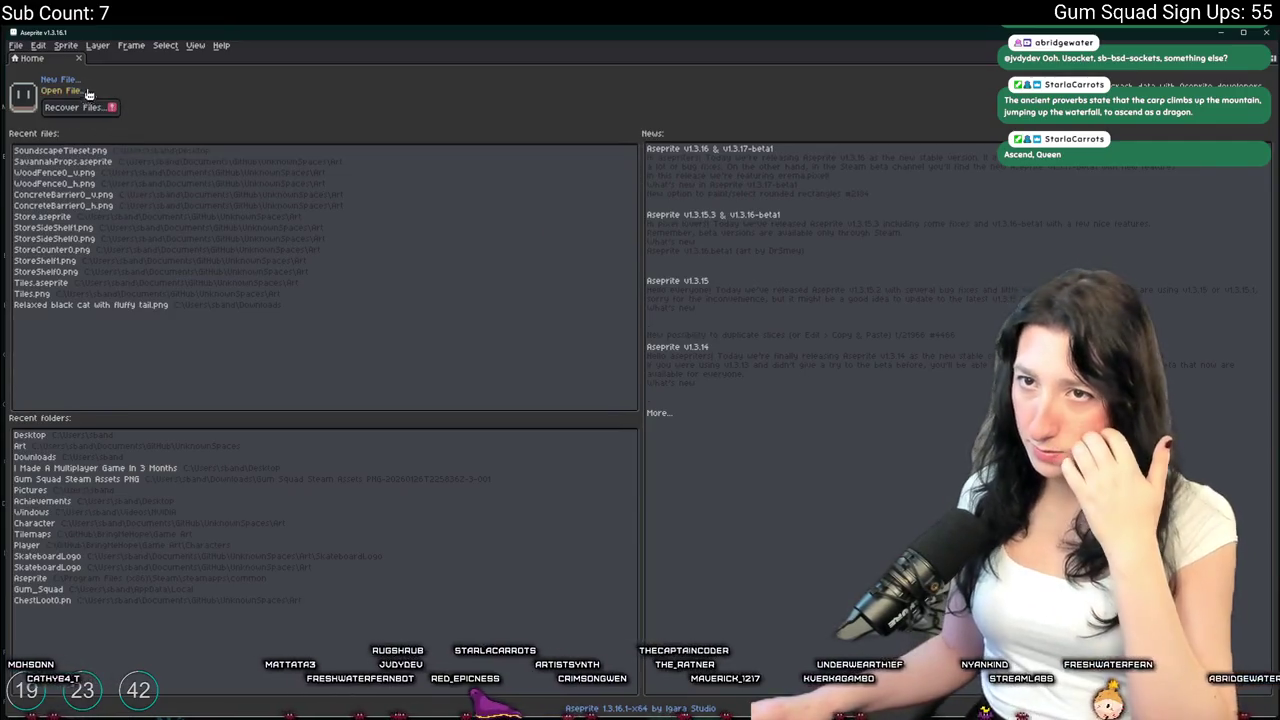
Create a new 512px-wide transparent sprite, Sprite-0001
{"action": "key", "text": "ctrl+n"}
{"action": "key", "text": "Return"}
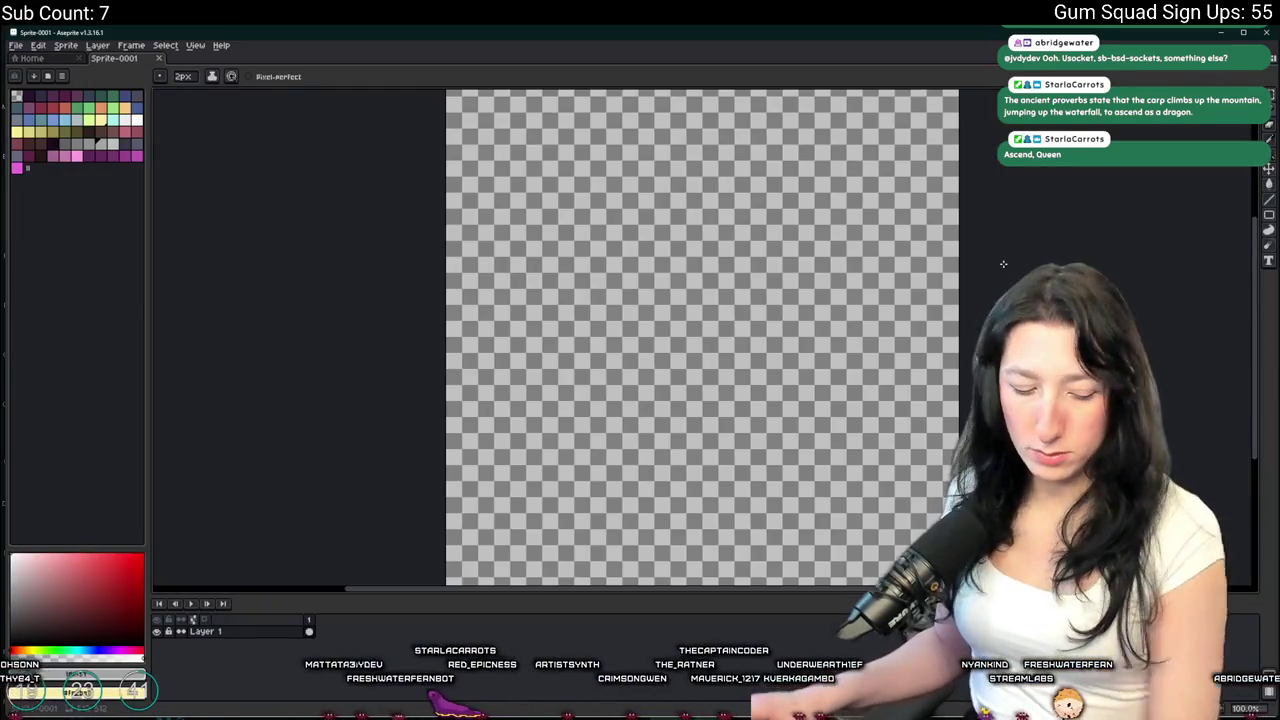
{"action": "key", "text": "super"}
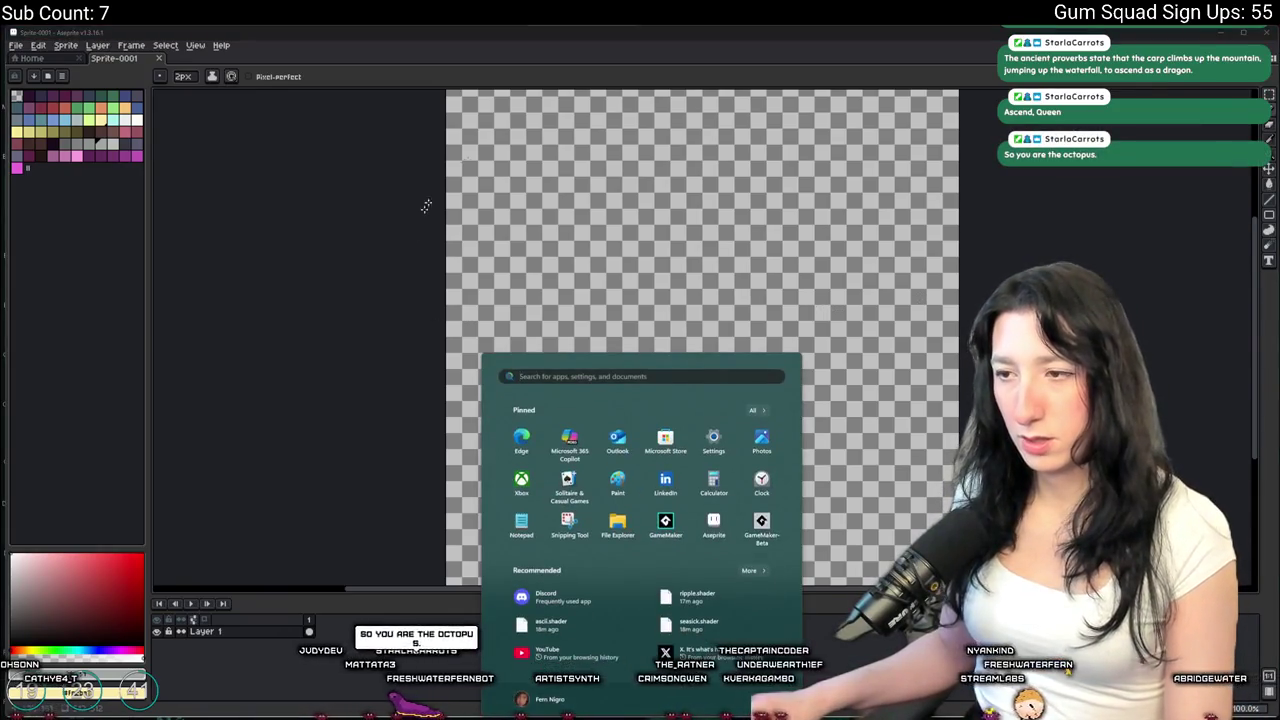
{"action": "key", "text": "super"}
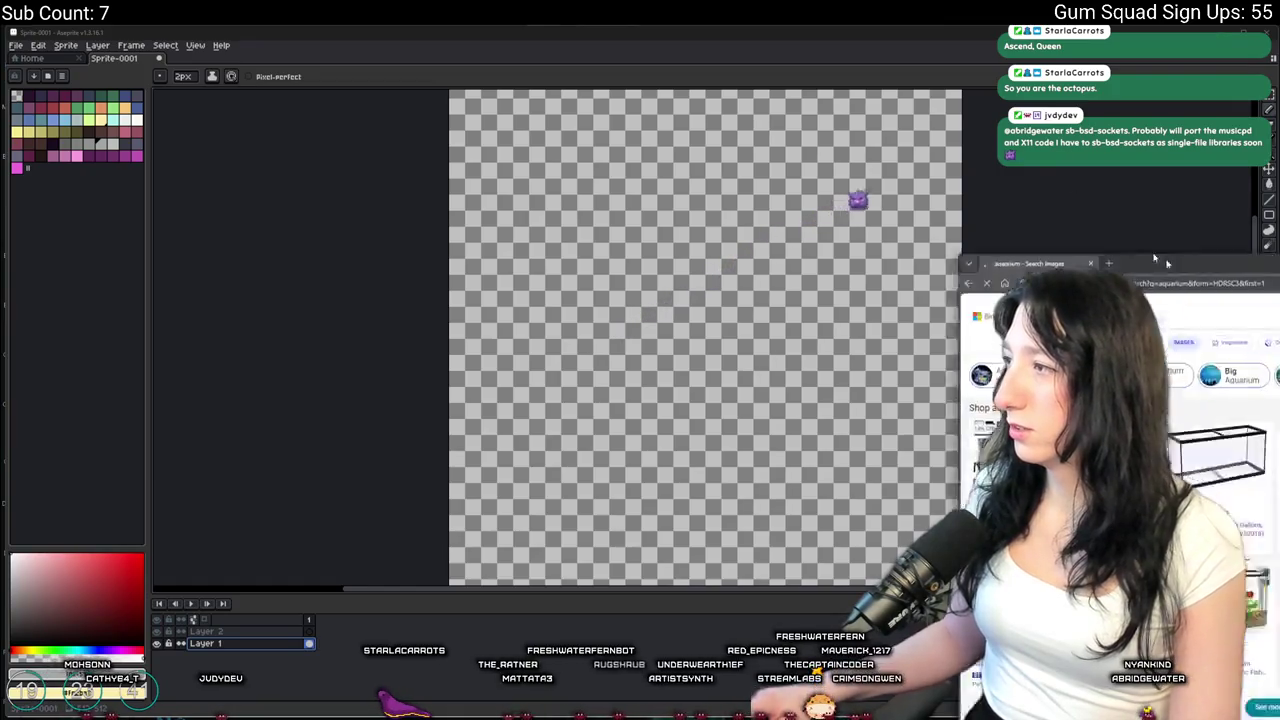
Browse the Bing aquarium image results, previewing a couple of tank photos
{"action": "key", "text": "alt+Tab"}
{"action": "scroll", "coordinate": [442, 302], "scroll_direction": "down", "scroll_amount": 2}
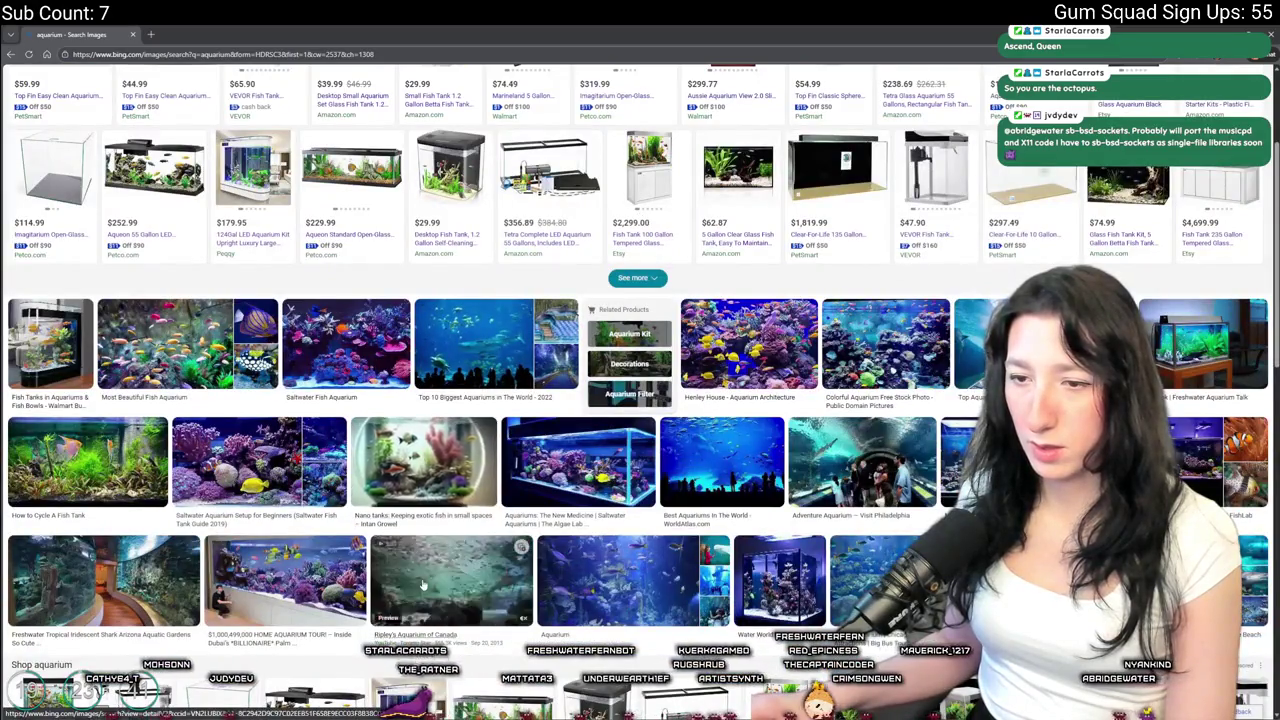
{"action": "scroll", "coordinate": [450, 575], "scroll_direction": "down", "scroll_amount": 2}
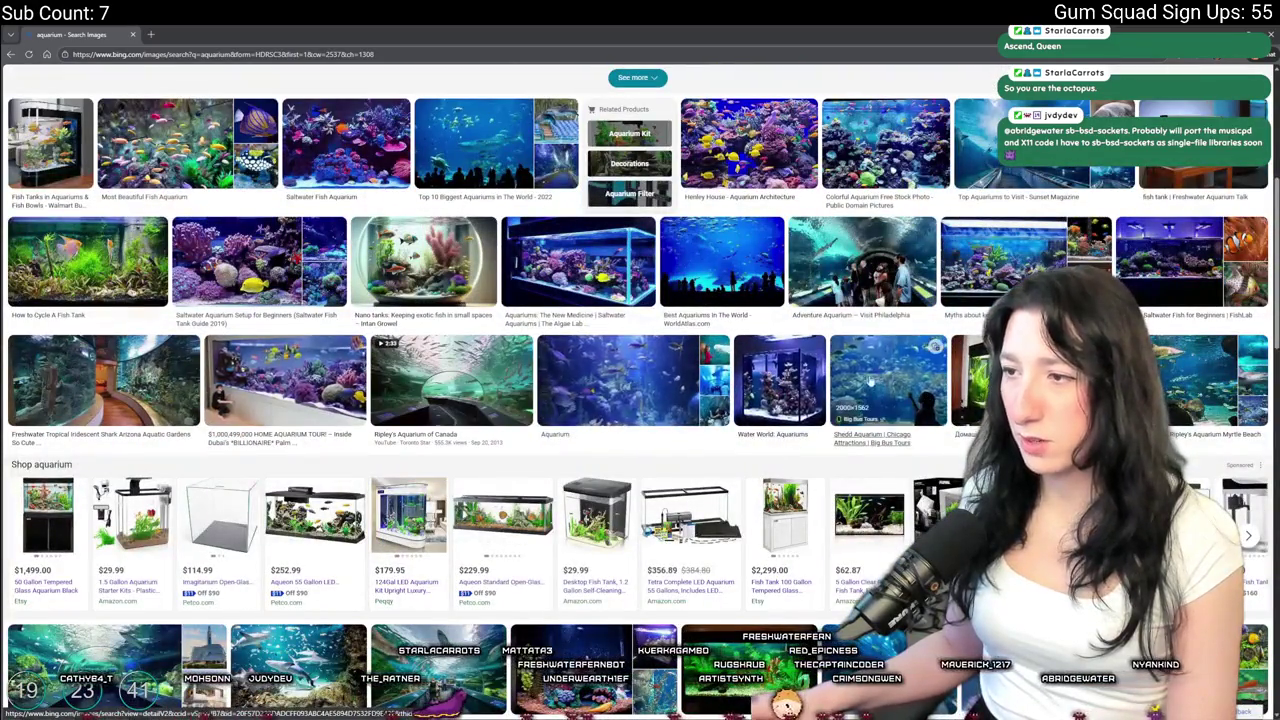
{"action": "left_click", "coordinate": [958, 252]}
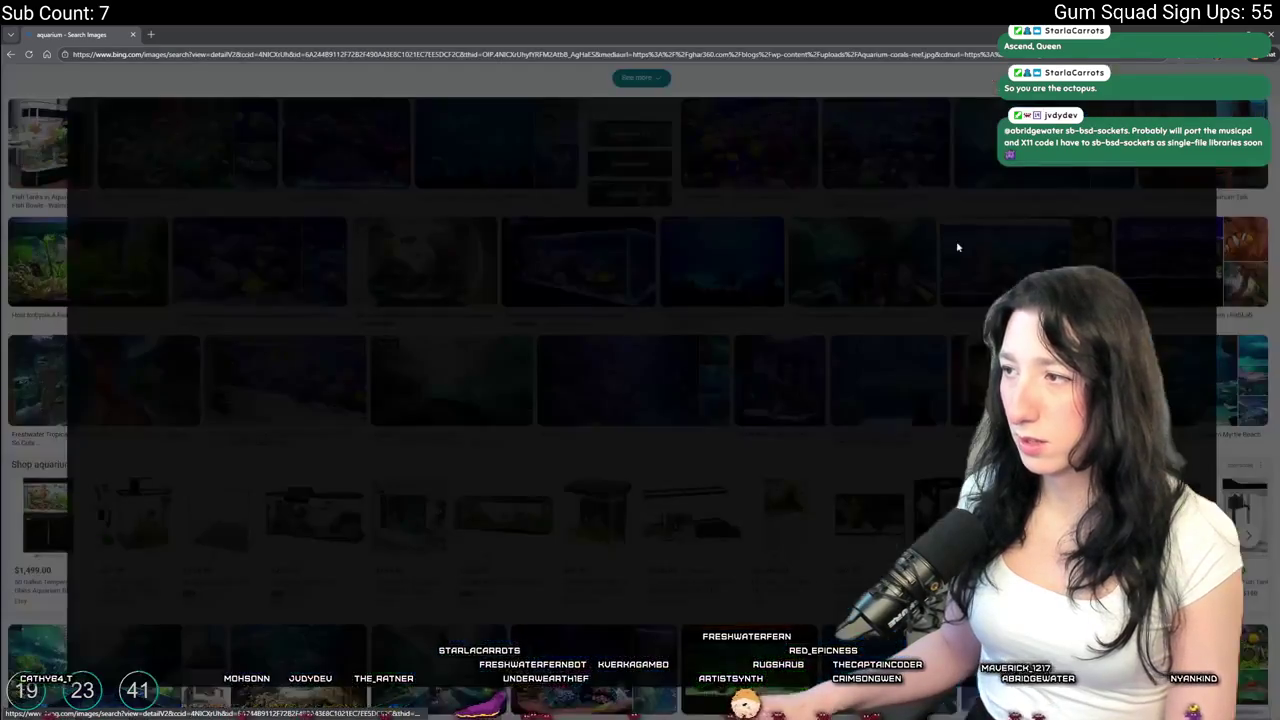
{"action": "key", "text": "Escape"}
{"action": "scroll", "coordinate": [597, 322], "scroll_direction": "down", "scroll_amount": 3}
{"action": "left_click", "coordinate": [360, 560]}
{"action": "key", "text": "Escape"}
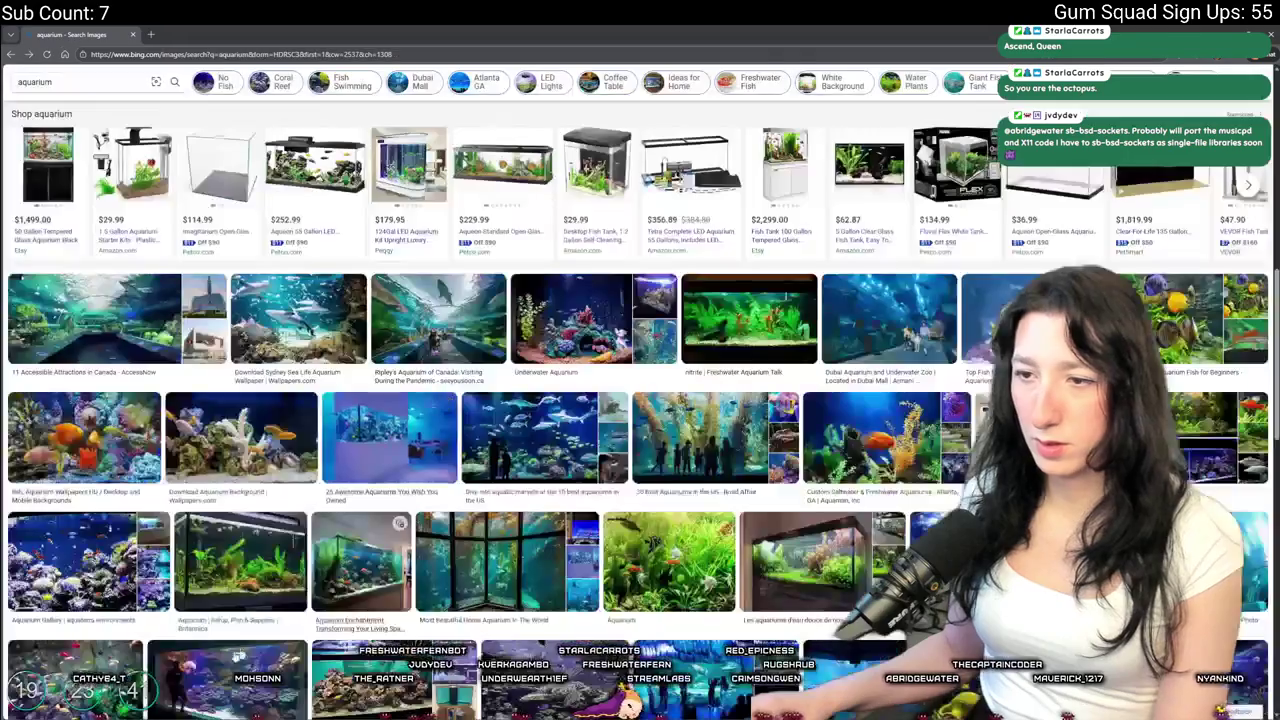
{"action": "scroll", "coordinate": [245, 495], "scroll_direction": "down", "scroll_amount": 3}
Copy the reef tank photo with a person standing in front of it
{"action": "left_click", "coordinate": [245, 495]}
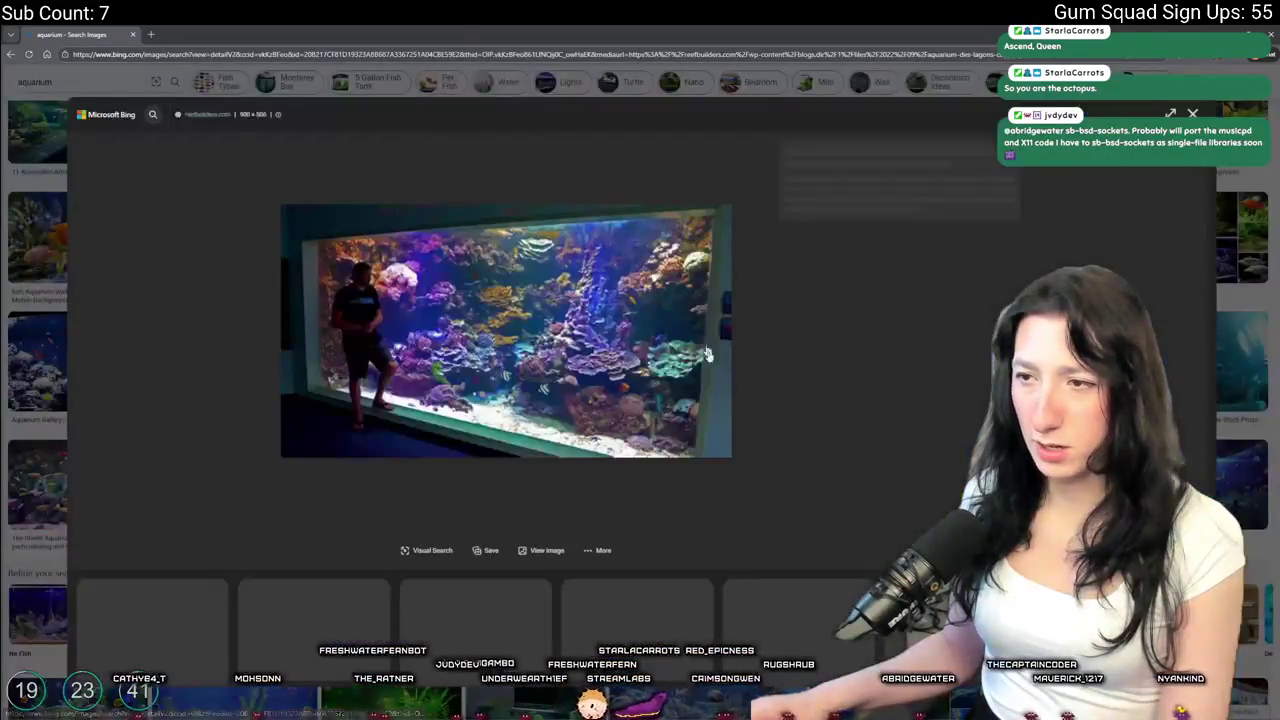
{"action": "right_click", "coordinate": [538, 348]}
{"action": "left_click", "coordinate": [565, 389]}
{"action": "key", "text": "alt+Tab"}
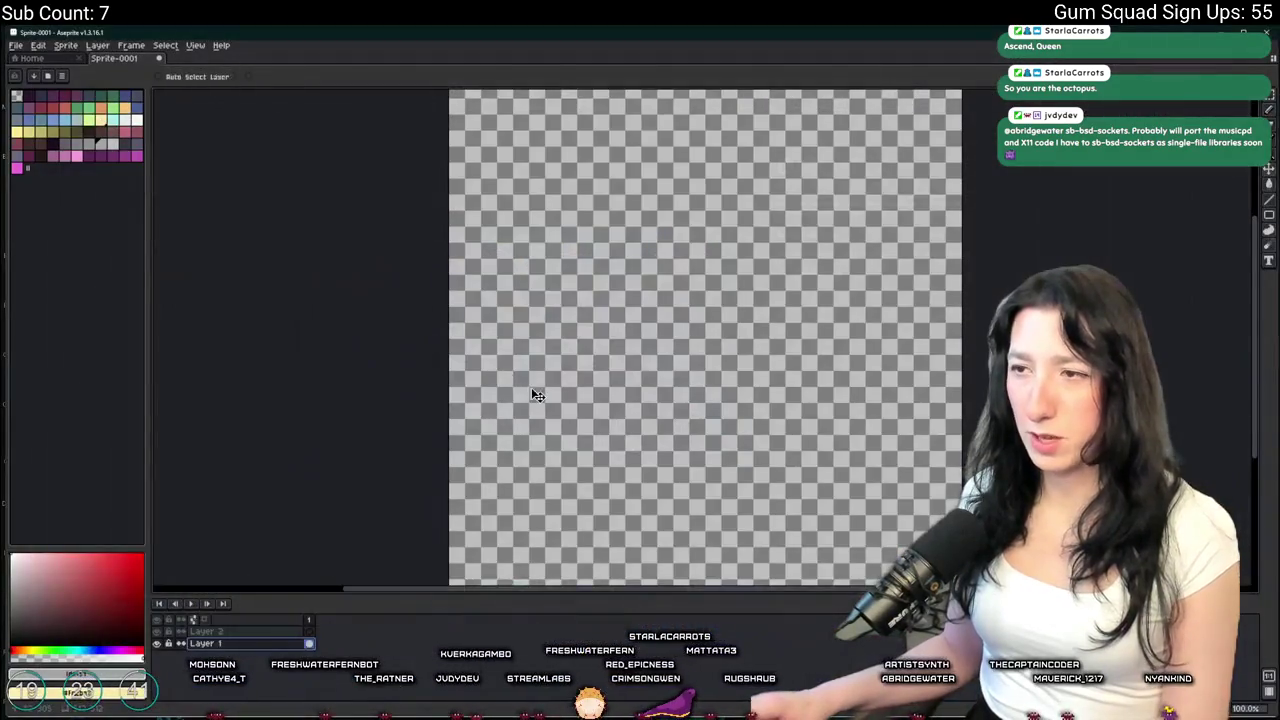
Paste the aquarium photo, shift it left, and trim the canvas around it
{"action": "key", "text": "ctrl+v"}
{"action": "scroll", "coordinate": [622, 392], "scroll_direction": "down", "scroll_amount": 1}
{"action": "left_click_drag", "start_coordinate": [622, 392], "coordinate": [508, 392]}
{"action": "scroll", "coordinate": [603, 363], "scroll_direction": "up", "scroll_amount": 3}
{"action": "scroll", "coordinate": [603, 363], "scroll_direction": "down", "scroll_amount": 1}
{"action": "left_click", "coordinate": [65, 45]}
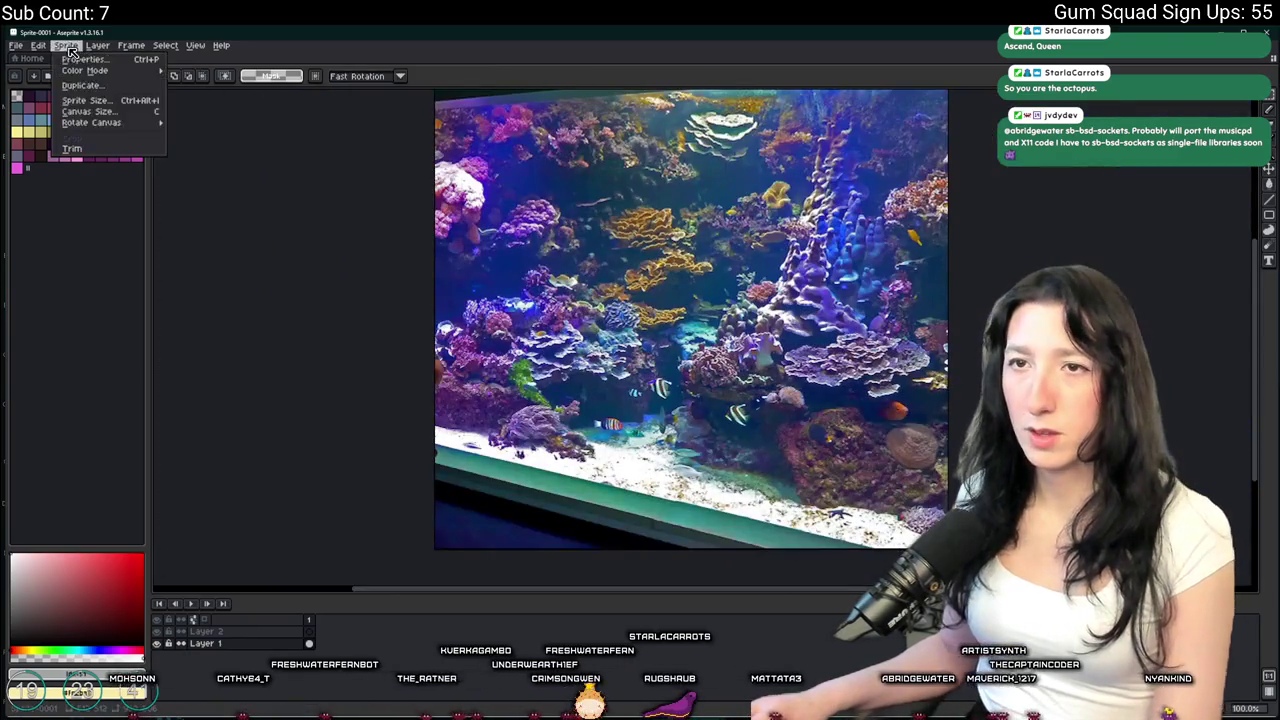
{"action": "left_click", "coordinate": [95, 148]}
Pick a dark blue-grey and fill the drawn ellipse on Layer 2 with it
{"action": "double_click", "coordinate": [213, 632]}
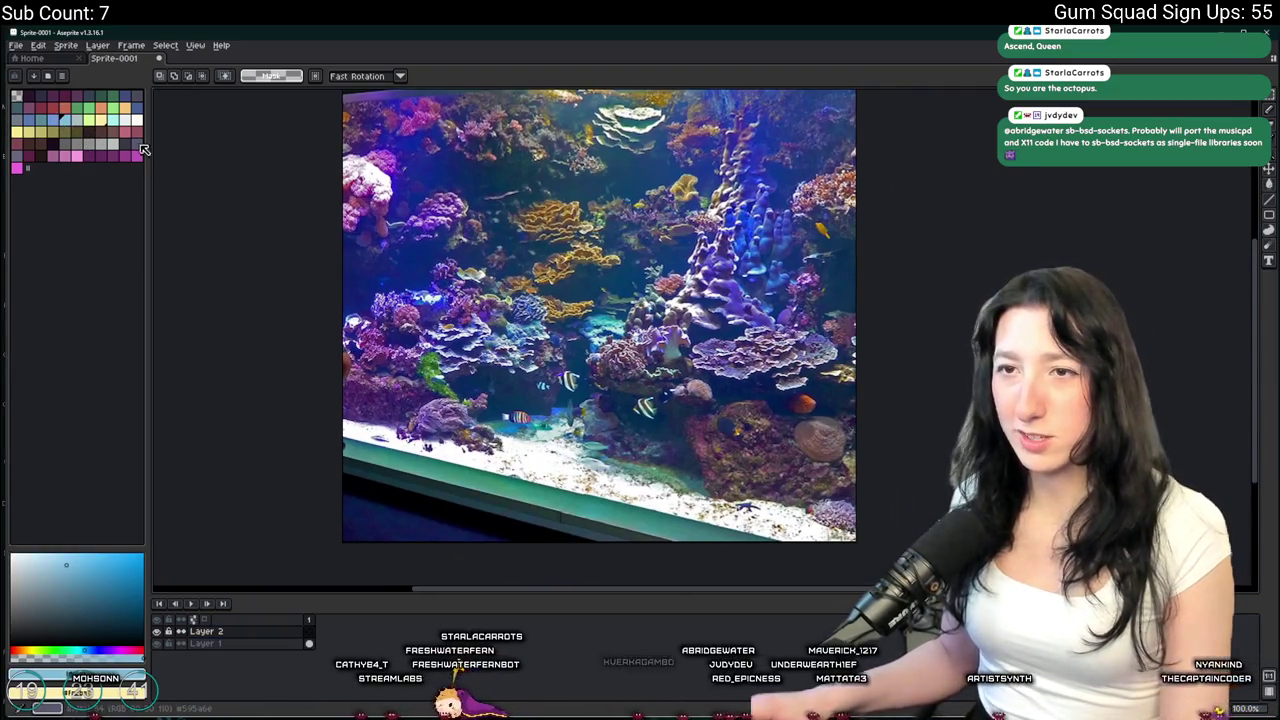
{"action": "left_click", "coordinate": [136, 143]}
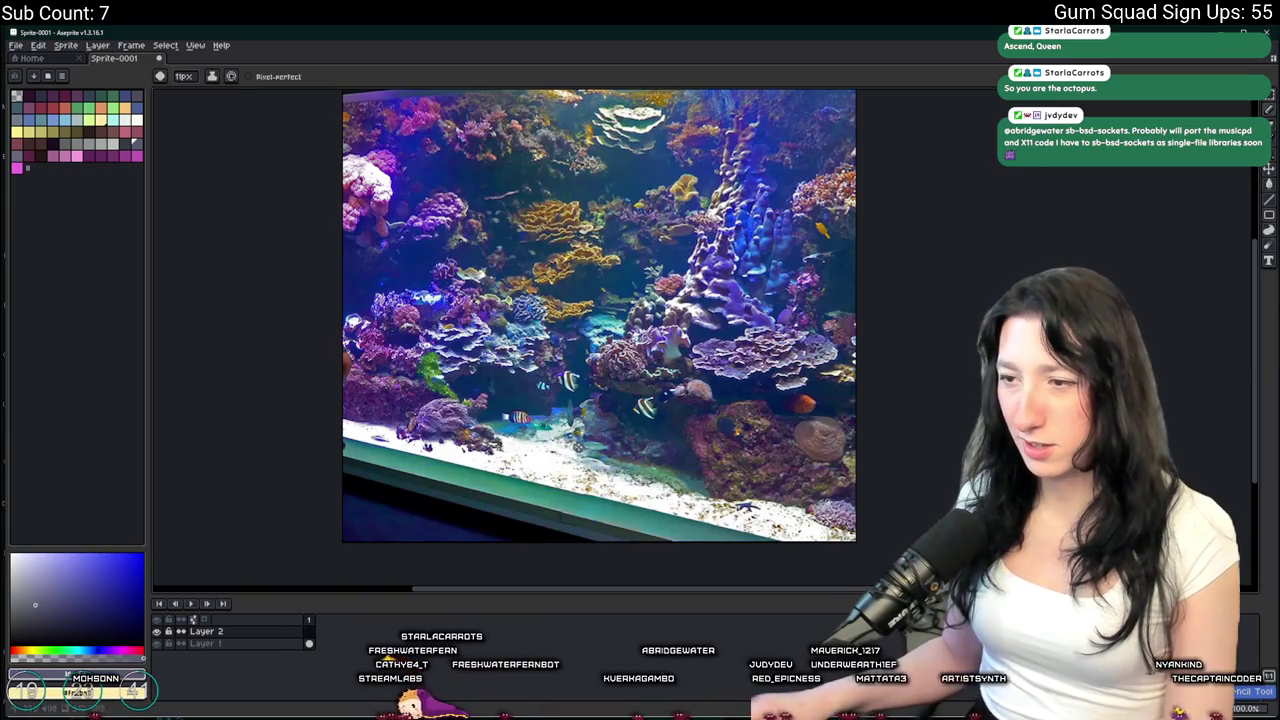
{"action": "key", "text": "g"}
{"action": "left_click", "coordinate": [571, 417]}
Paint grey tentacles reaching left, right and upward from the oval
{"action": "left_click_drag", "start_coordinate": [571, 417], "coordinate": [646, 420]}
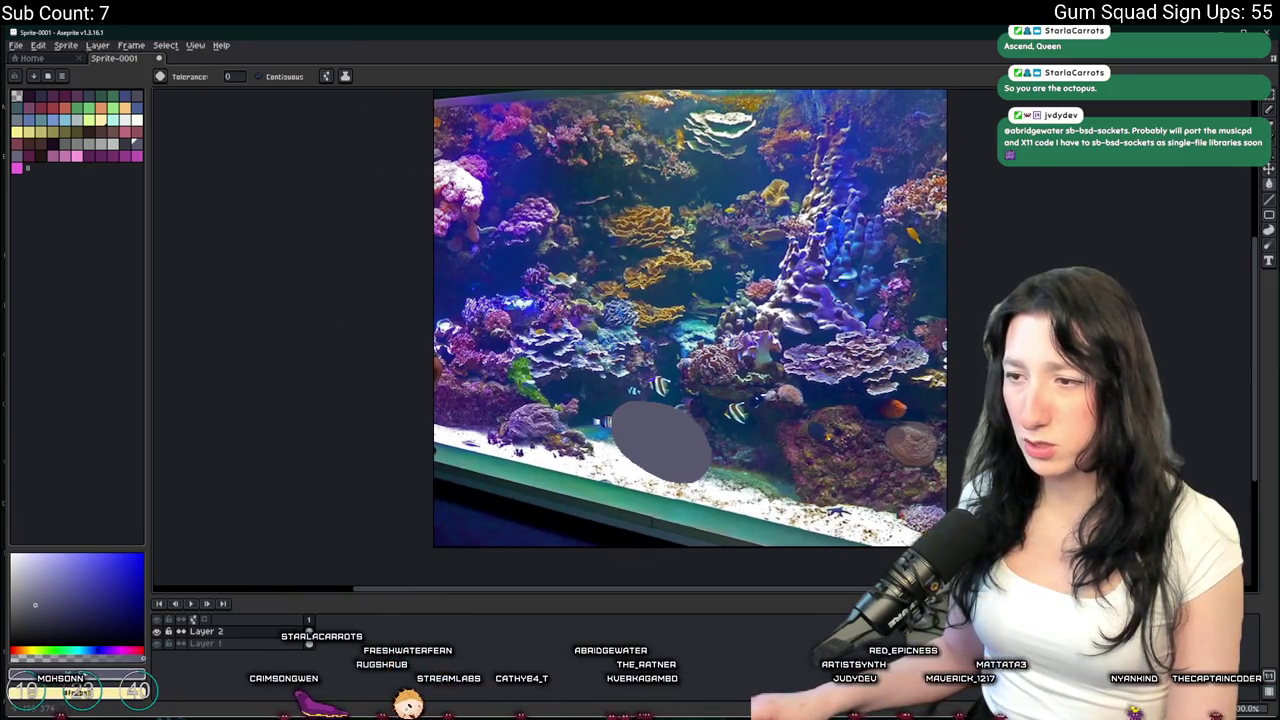
{"action": "key", "text": "b"}
{"action": "mouse_move", "coordinate": [612, 424]}
{"action": "left_mouse_down"}
{"action": "mouse_move", "coordinate": [525, 432]}
{"action": "mouse_move", "coordinate": [585, 442]}
{"action": "left_mouse_up"}
{"action": "left_click_drag", "start_coordinate": [585, 442], "coordinate": [617, 461]}
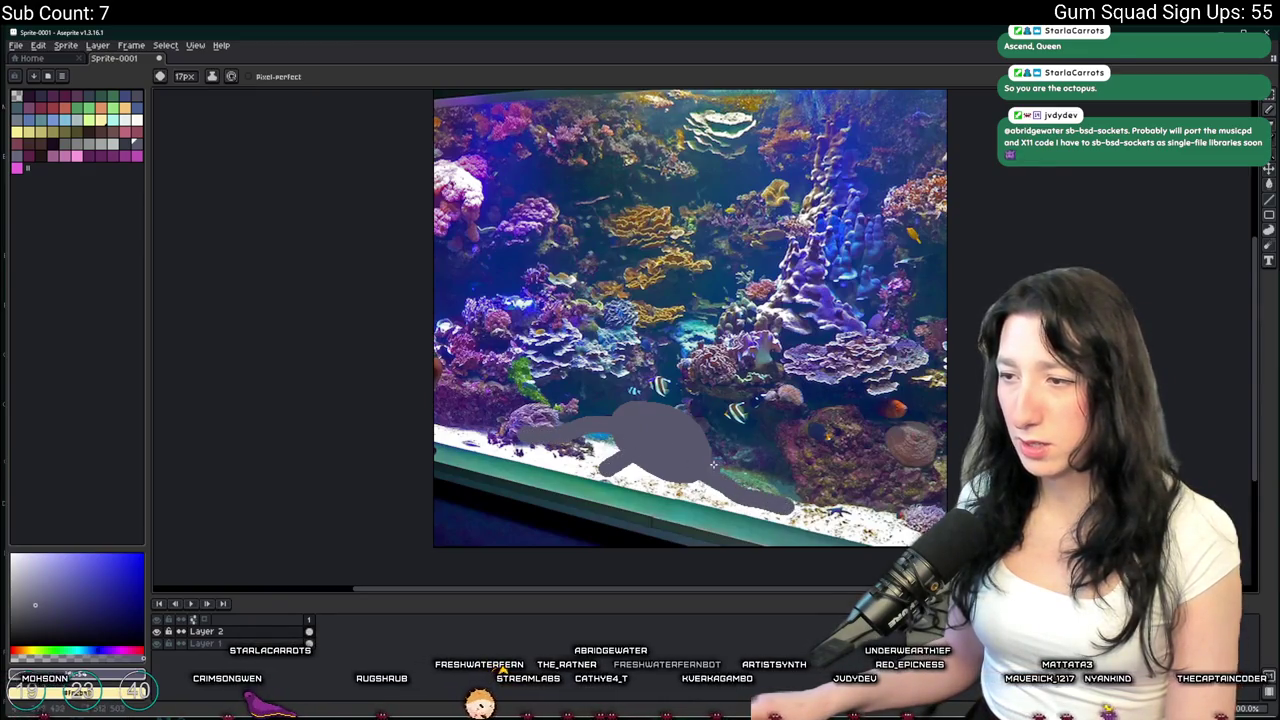
{"action": "left_click_drag", "start_coordinate": [706, 450], "coordinate": [798, 456]}
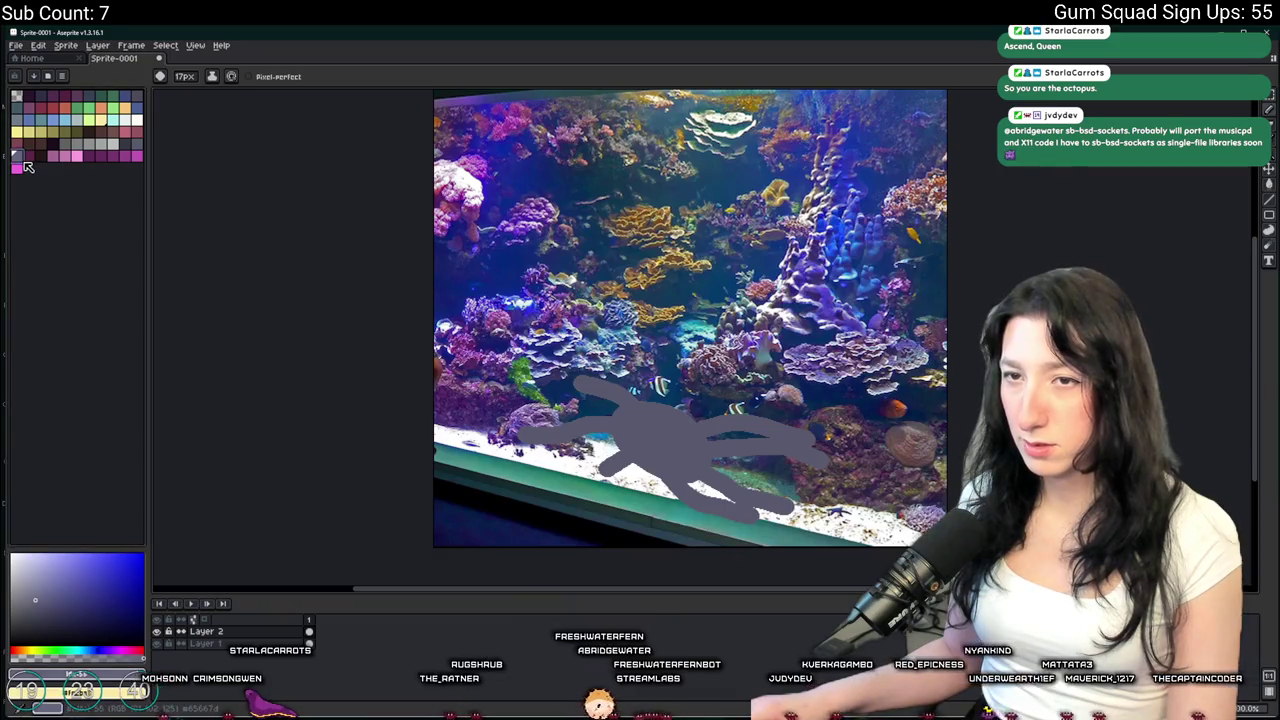
{"action": "left_click_drag", "start_coordinate": [637, 411], "coordinate": [652, 392]}
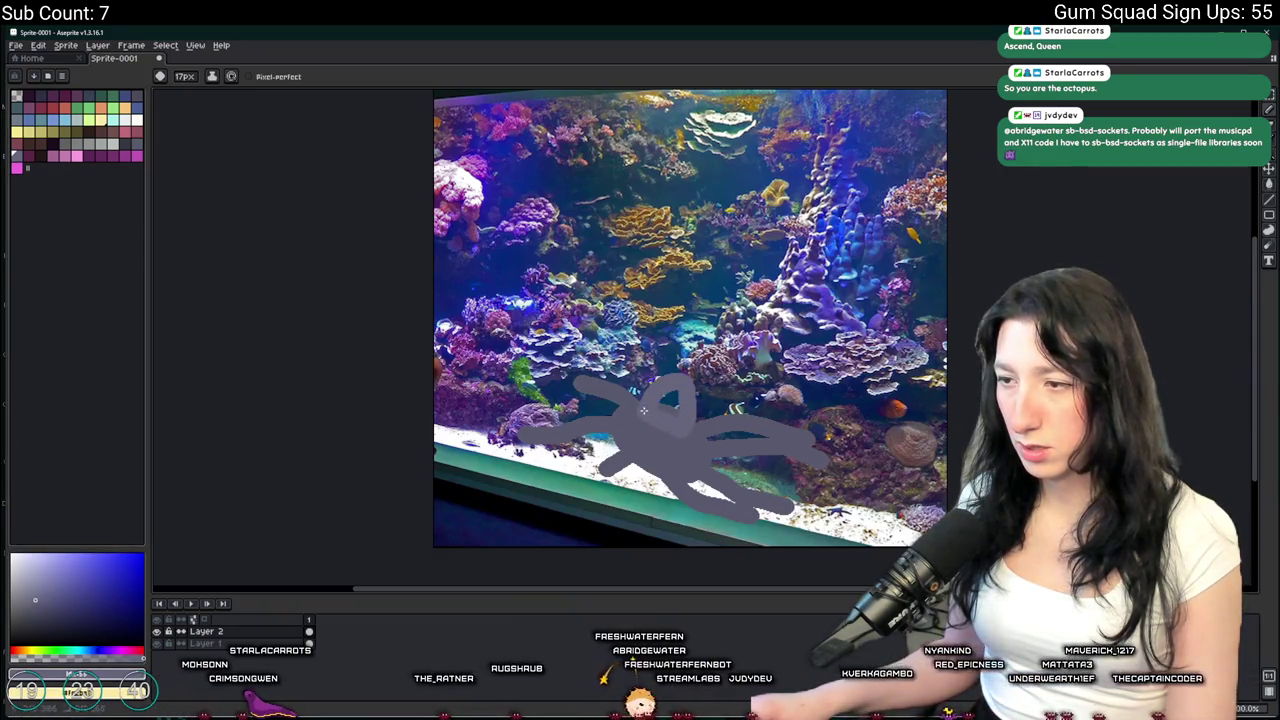
{"action": "scroll", "coordinate": [683, 416], "scroll_direction": "up", "scroll_amount": 2}
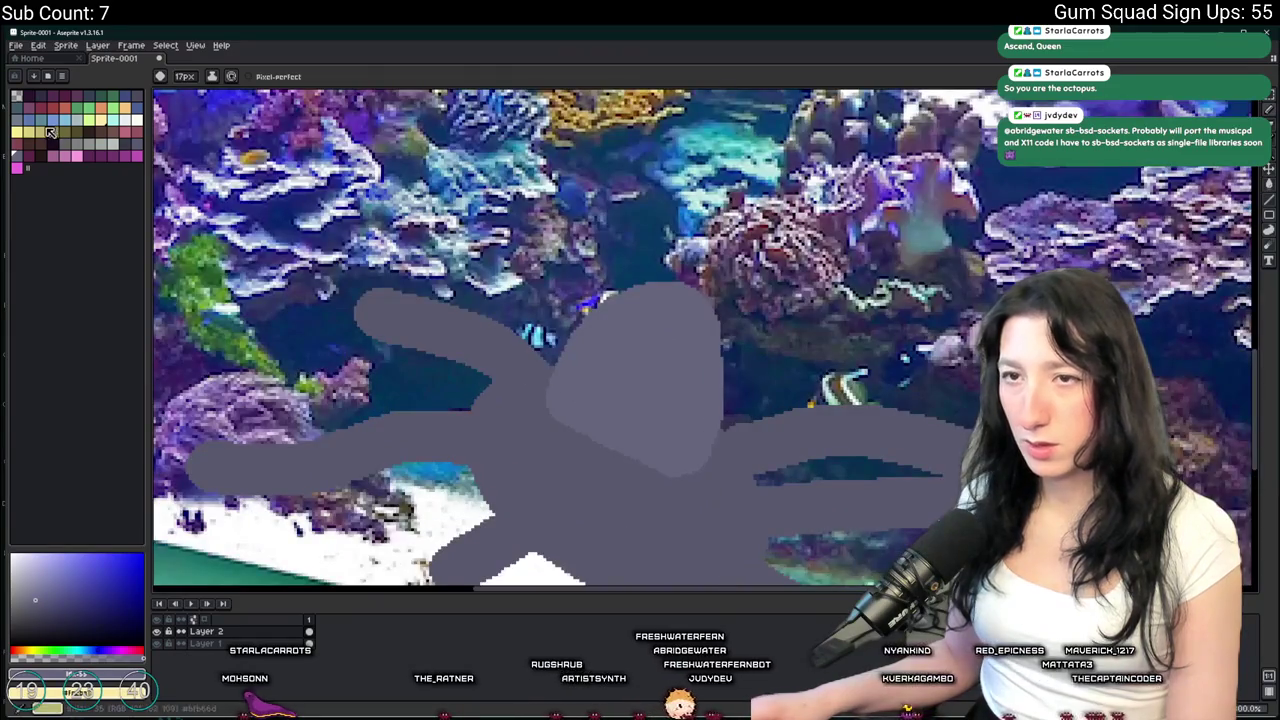
Pick dark grey with an 8px brush and test a darker head fill, then undo it
{"action": "left_click", "coordinate": [121, 144]}
{"action": "key", "text": "minus"}
{"action": "key", "text": "minus"}
{"action": "key", "text": "minus"}
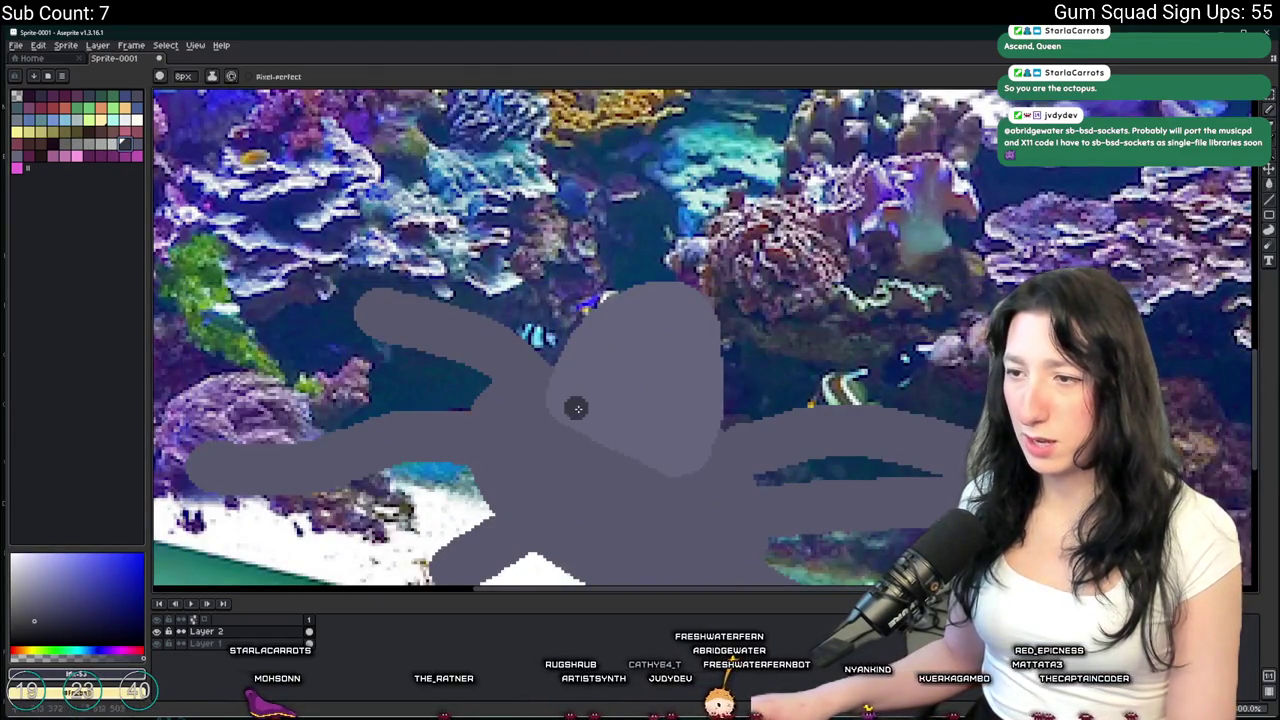
{"action": "key", "text": "v"}
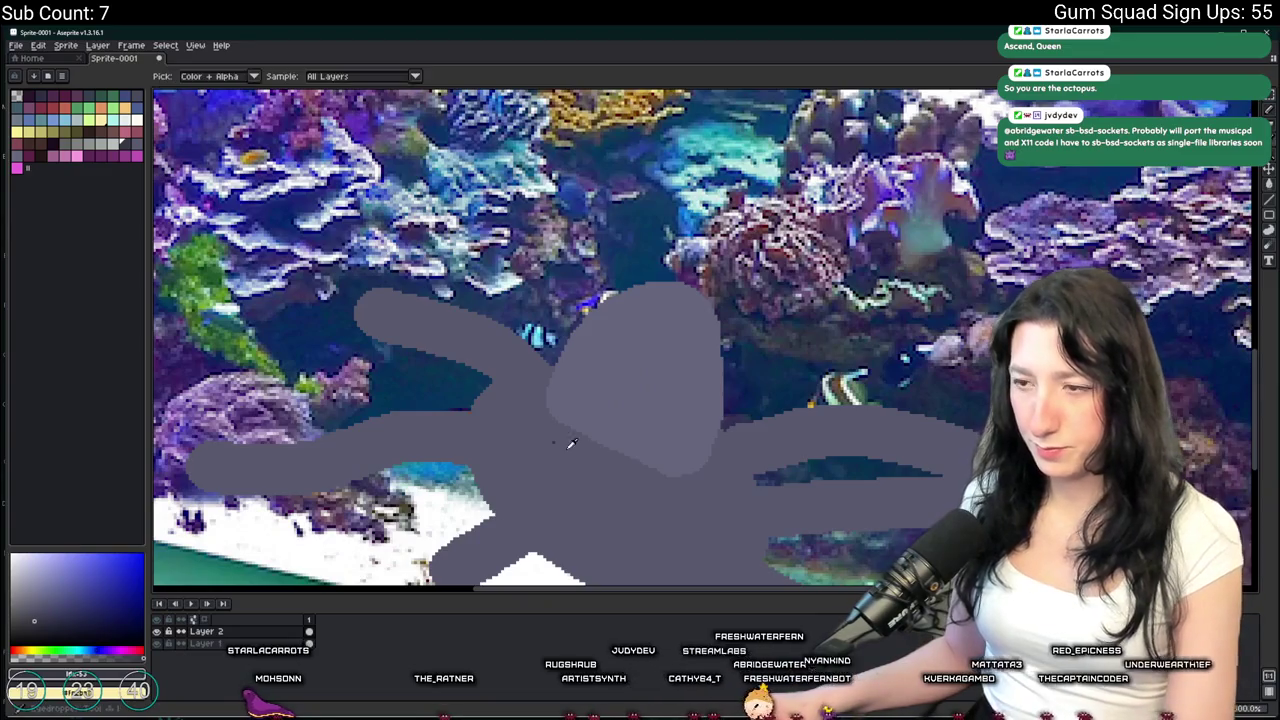
{"action": "mouse_move", "coordinate": [581, 450]}
{"action": "left_mouse_down"}
{"action": "mouse_move", "coordinate": [657, 423]}
{"action": "mouse_move", "coordinate": [634, 431]}
{"action": "left_mouse_up"}
{"action": "scroll", "coordinate": [636, 433], "scroll_direction": "down", "scroll_amount": 2}
{"action": "key", "text": "g"}
{"action": "scroll", "coordinate": [636, 433], "scroll_direction": "up", "scroll_amount": 2}
{"action": "left_click", "coordinate": [672, 470]}
{"action": "key", "text": "ctrl+z"}
Sketch a faint lighter line across the octopus head
{"action": "key", "text": "b"}
{"action": "left_click_drag", "start_coordinate": [674, 471], "coordinate": [654, 370]}
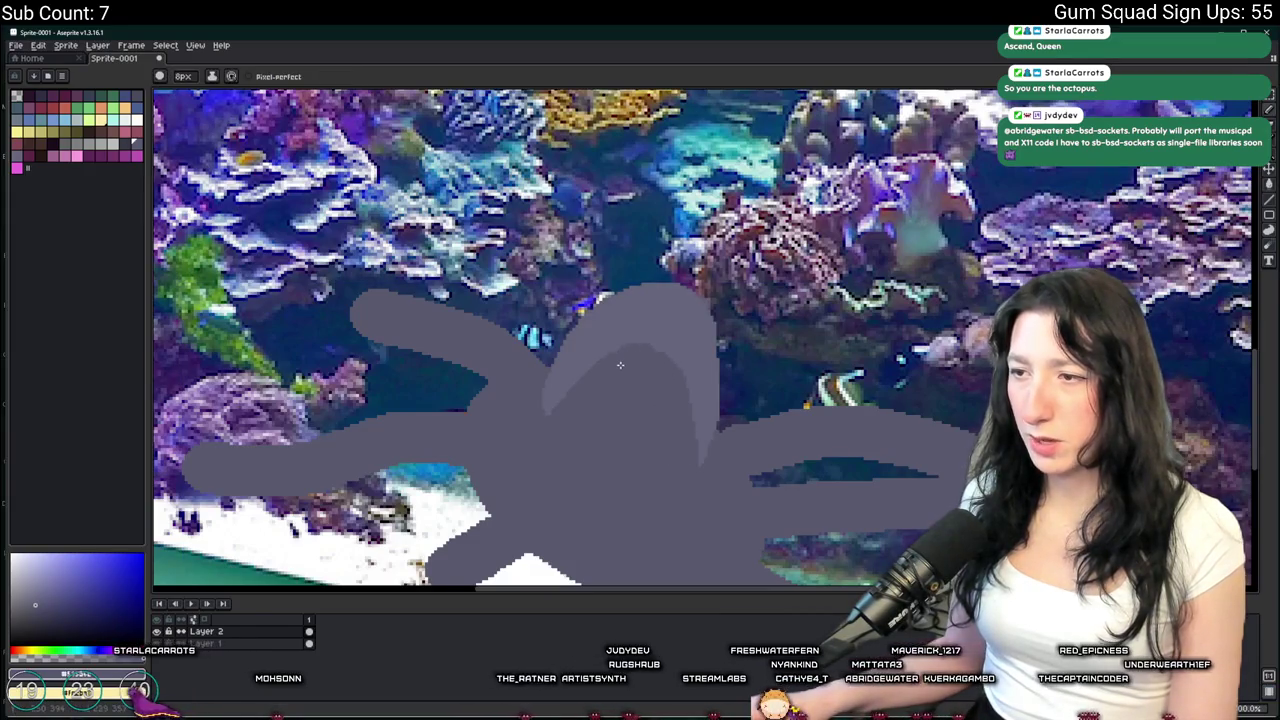
{"action": "scroll", "coordinate": [711, 496], "scroll_direction": "down", "scroll_amount": 2}
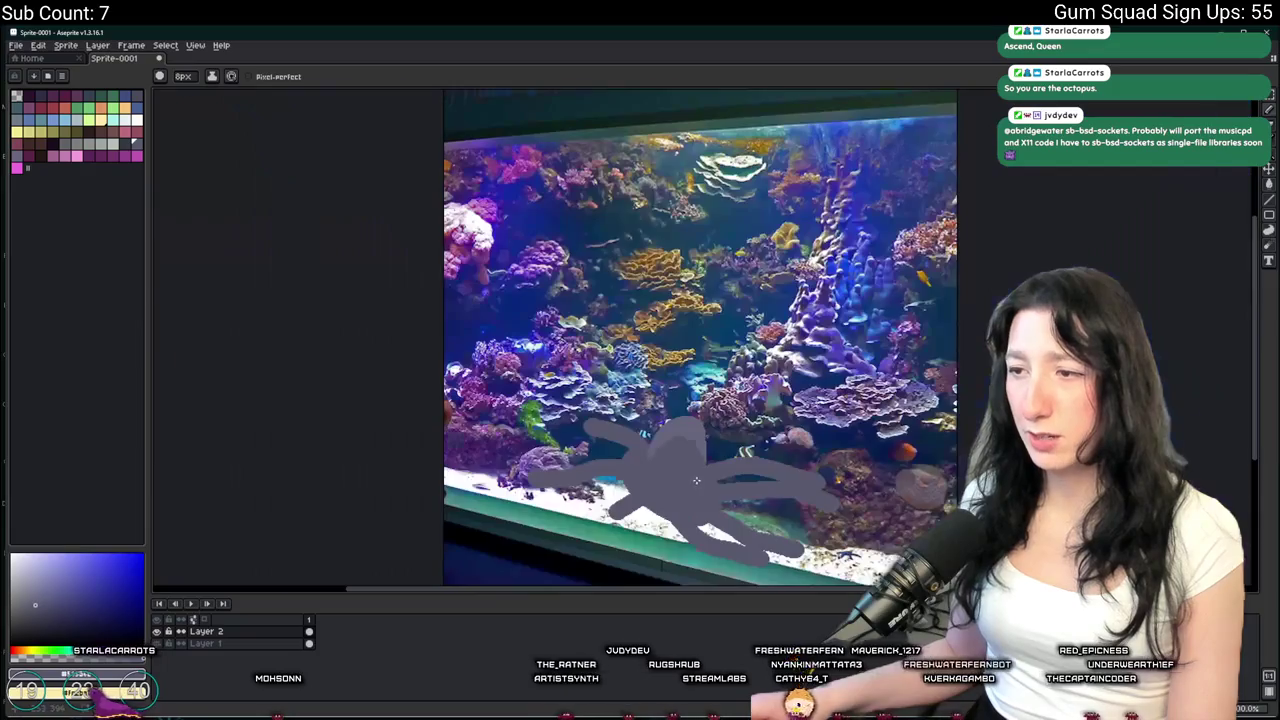
{"action": "scroll", "coordinate": [642, 366], "scroll_direction": "up", "scroll_amount": 2}
Try several dark palette swatches, settling on magenta for the pencil
{"action": "key", "text": "i"}
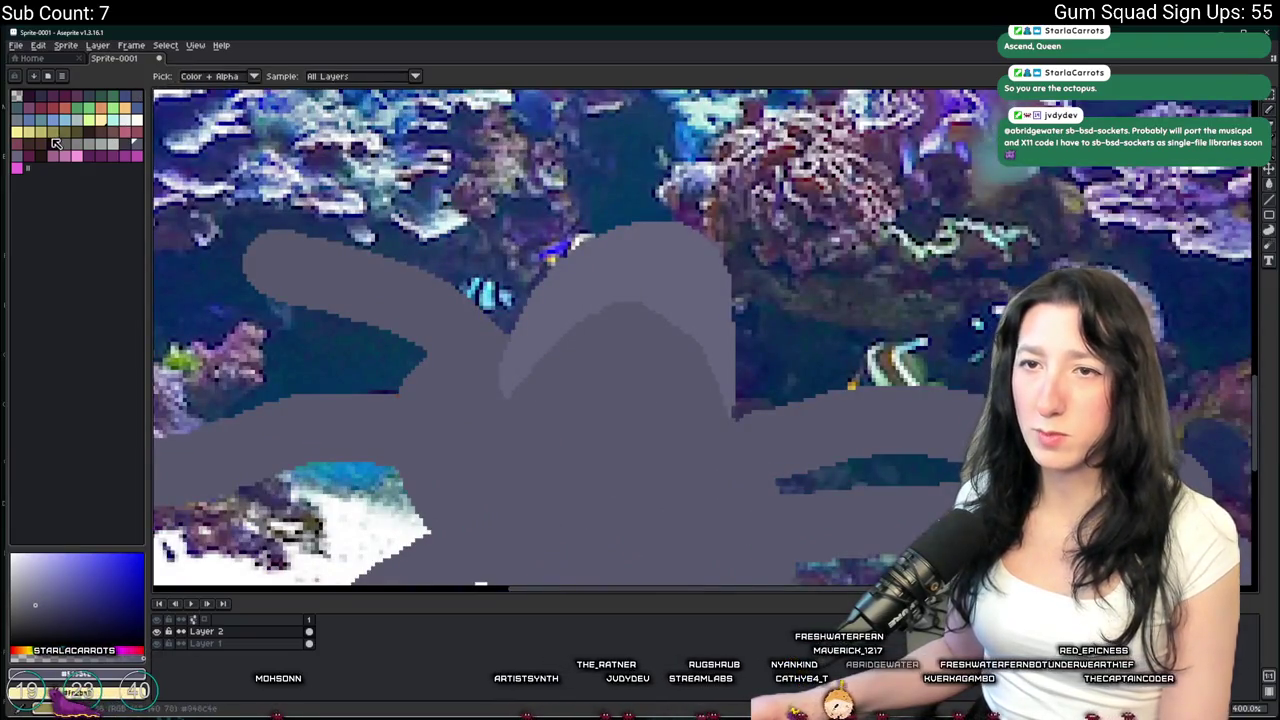
{"action": "left_click", "coordinate": [55, 141]}
{"action": "left_click", "coordinate": [40, 155]}
{"action": "key", "text": "b"}
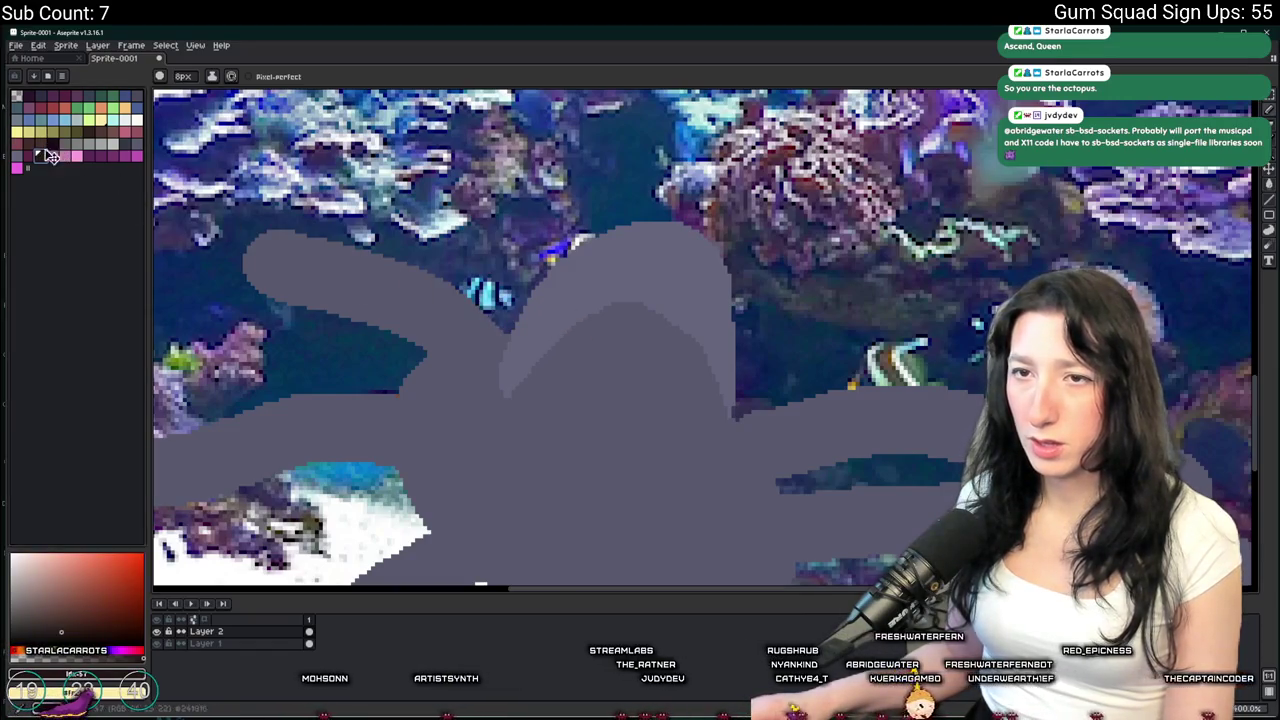
{"action": "left_click", "coordinate": [42, 157]}
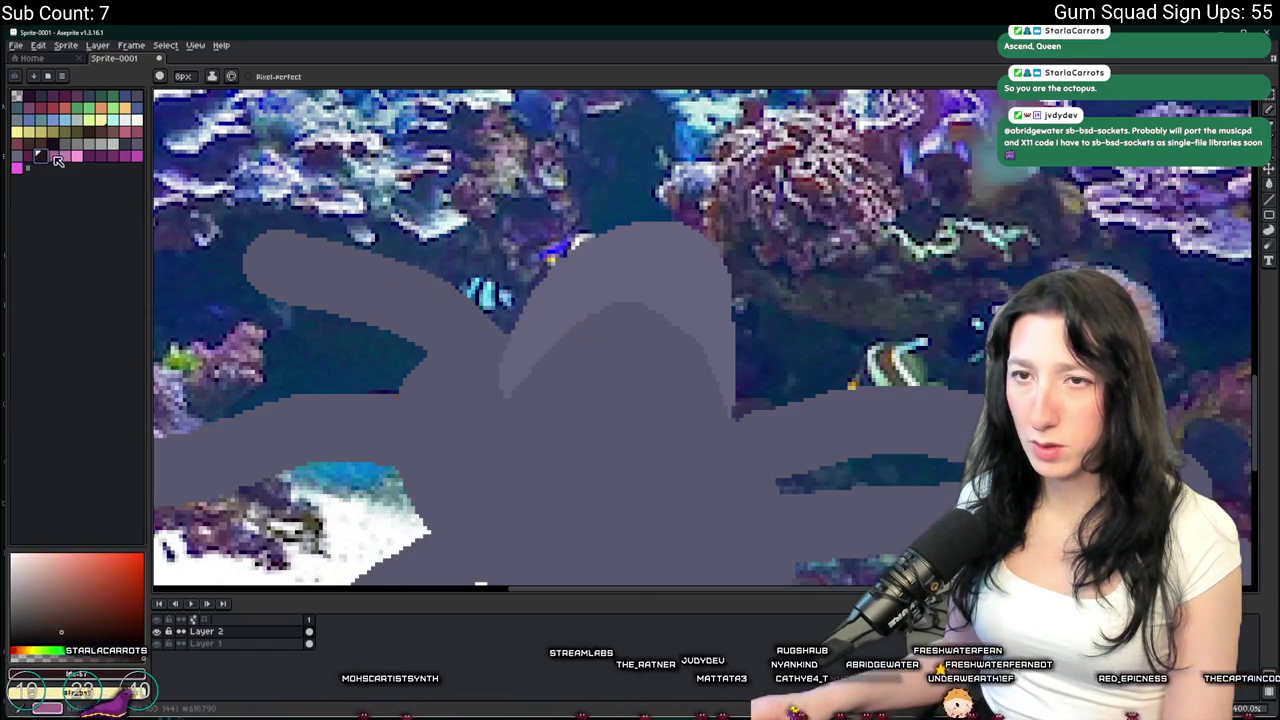
{"action": "left_click", "coordinate": [57, 145]}
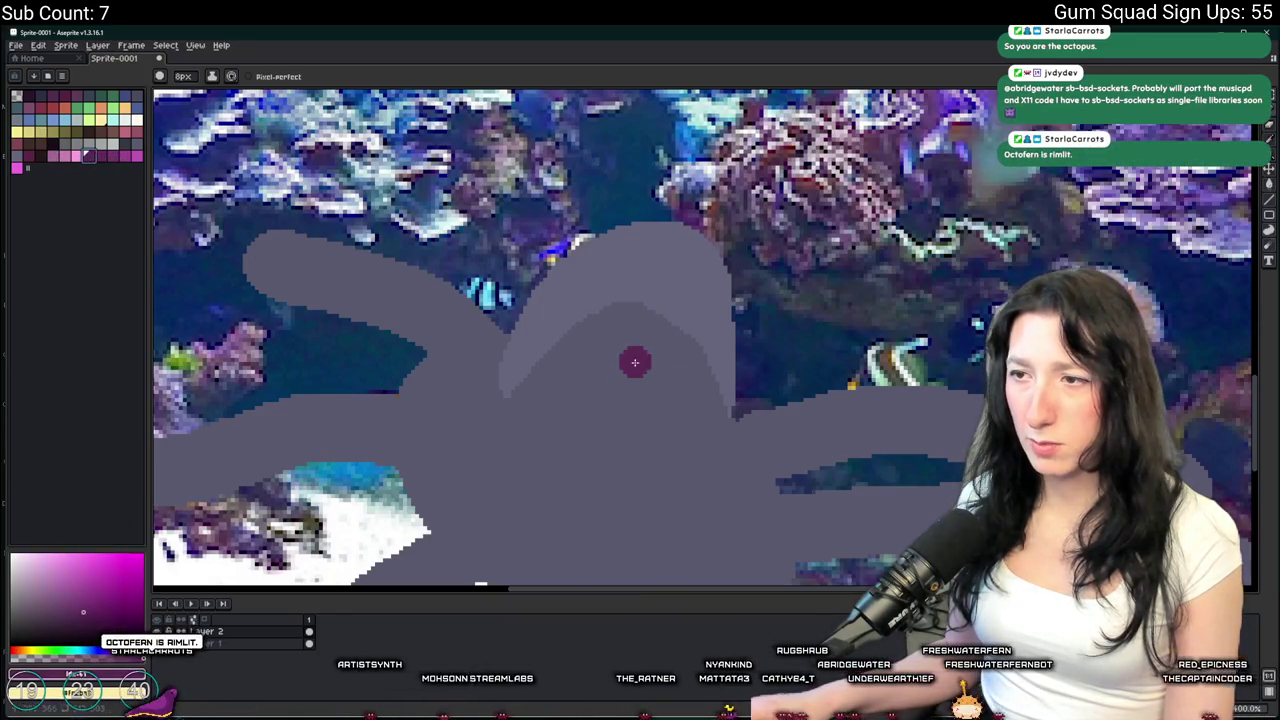
Dot two magenta cheeks on the octopus, redoing the misplaced first one
{"action": "left_click", "coordinate": [571, 318]}
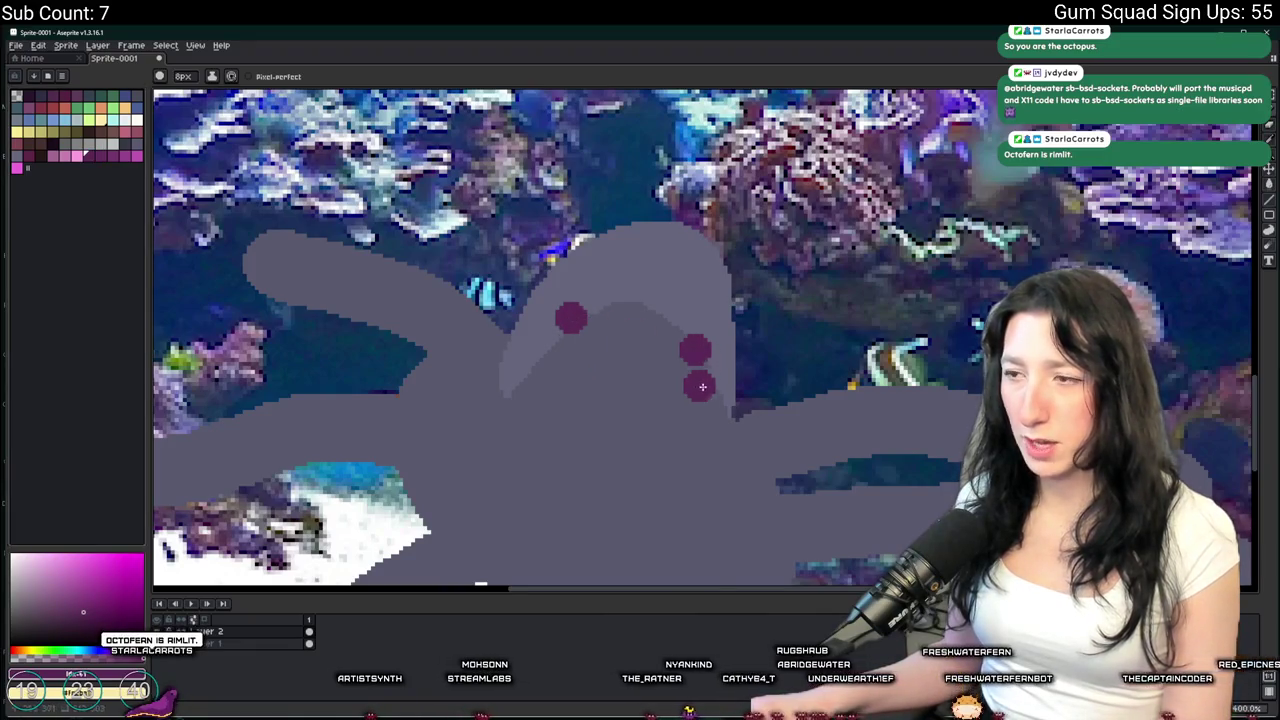
{"action": "scroll", "coordinate": [702, 384], "scroll_direction": "down", "scroll_amount": 2}
{"action": "key", "text": "ctrl+z"}
{"action": "scroll", "coordinate": [605, 325], "scroll_direction": "up", "scroll_amount": 2}
{"action": "left_click", "coordinate": [600, 323]}
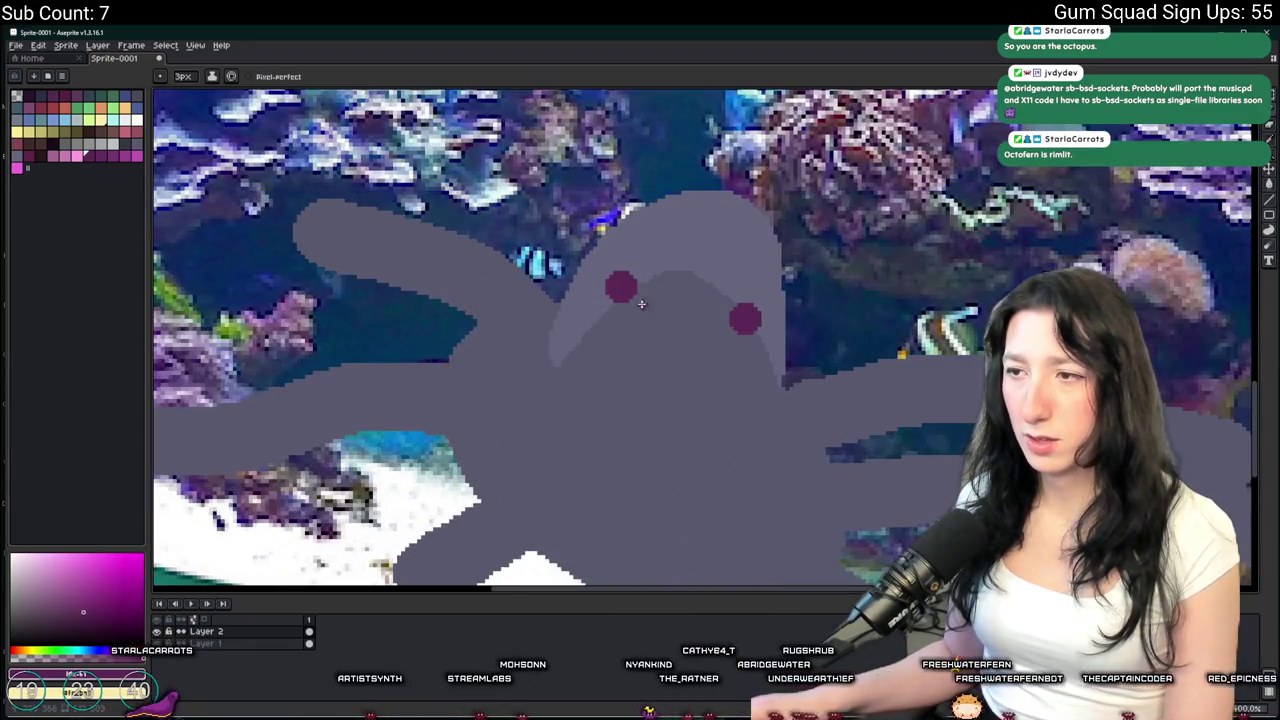
Draw flat dark eyebrows above the left and right cheeks
{"action": "key", "text": "i"}
{"action": "left_click", "coordinate": [88, 134]}
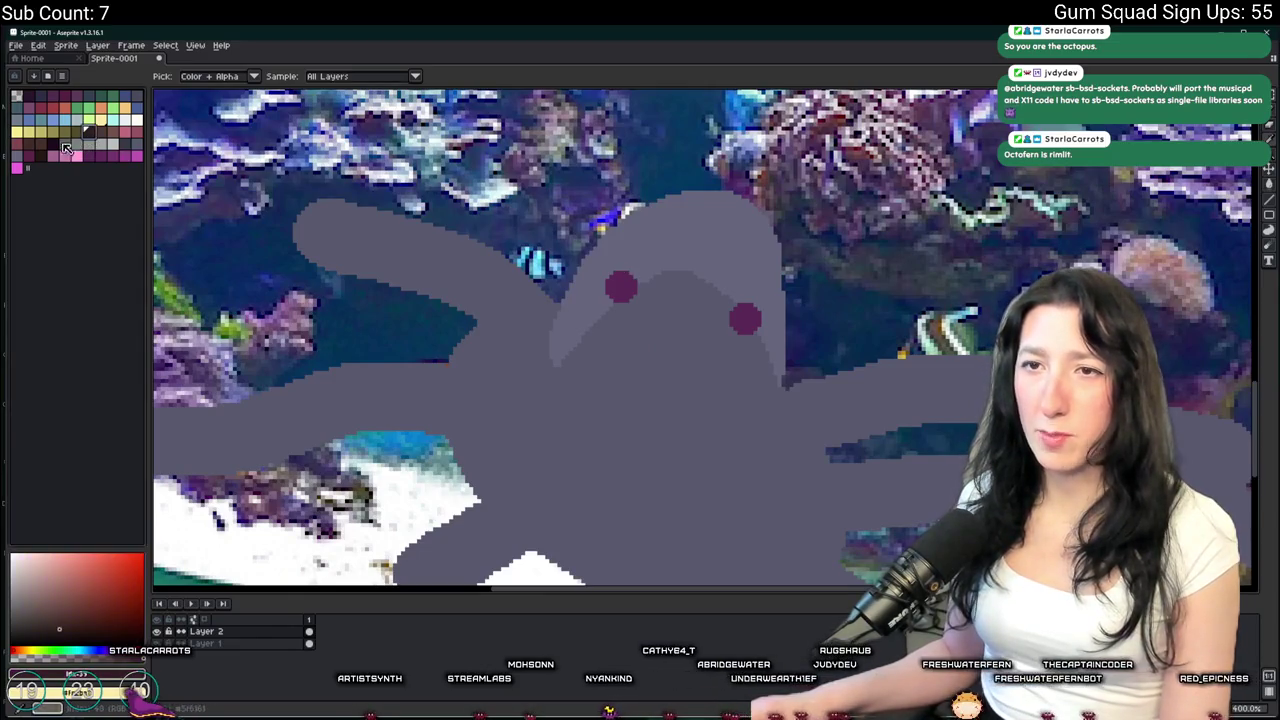
{"action": "key", "text": "b"}
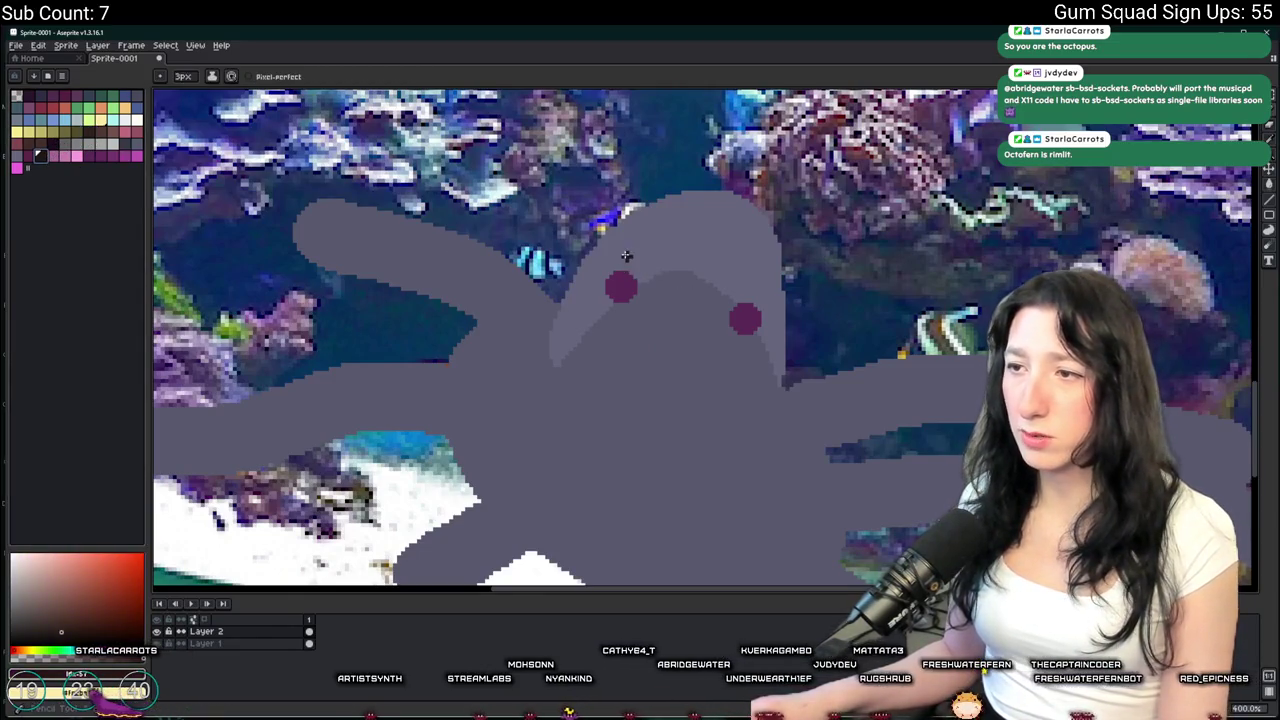
{"action": "key", "text": "ctrl+z"}
{"action": "left_click_drag", "start_coordinate": [602, 260], "coordinate": [648, 260]}
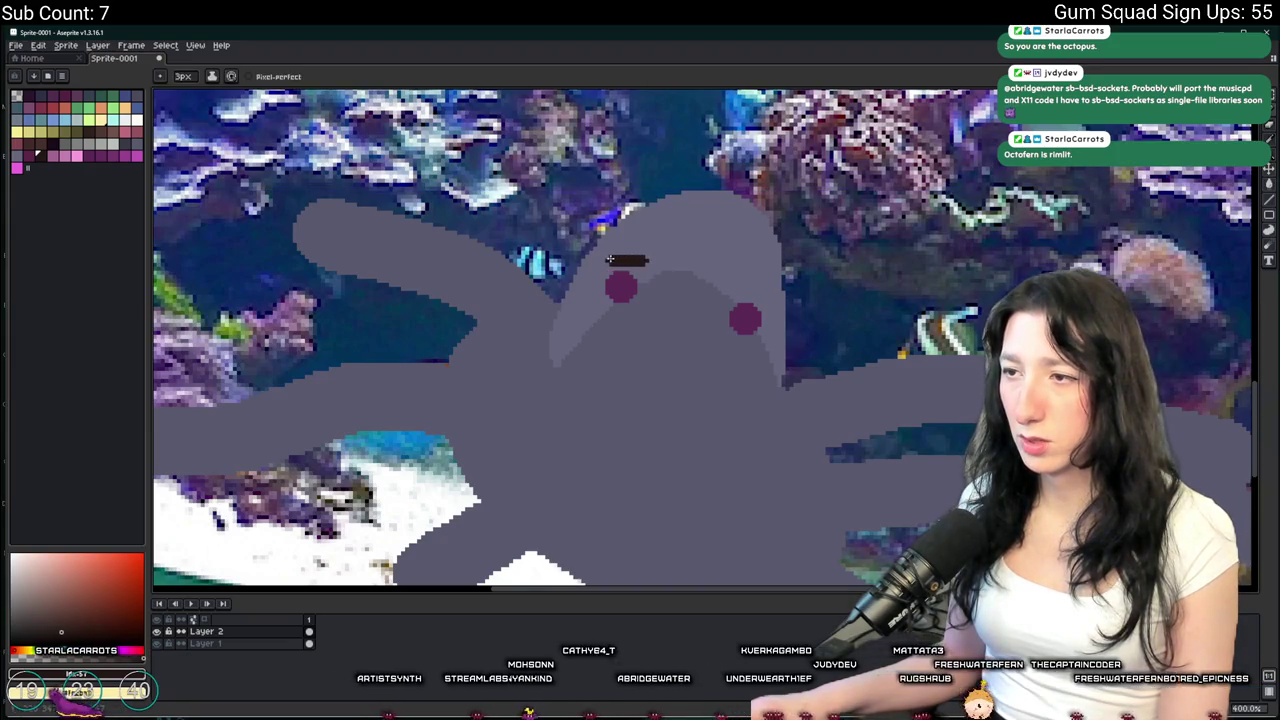
{"action": "scroll", "coordinate": [760, 318], "scroll_direction": "down", "scroll_amount": 1}
{"action": "left_click_drag", "start_coordinate": [725, 290], "coordinate": [750, 292]}
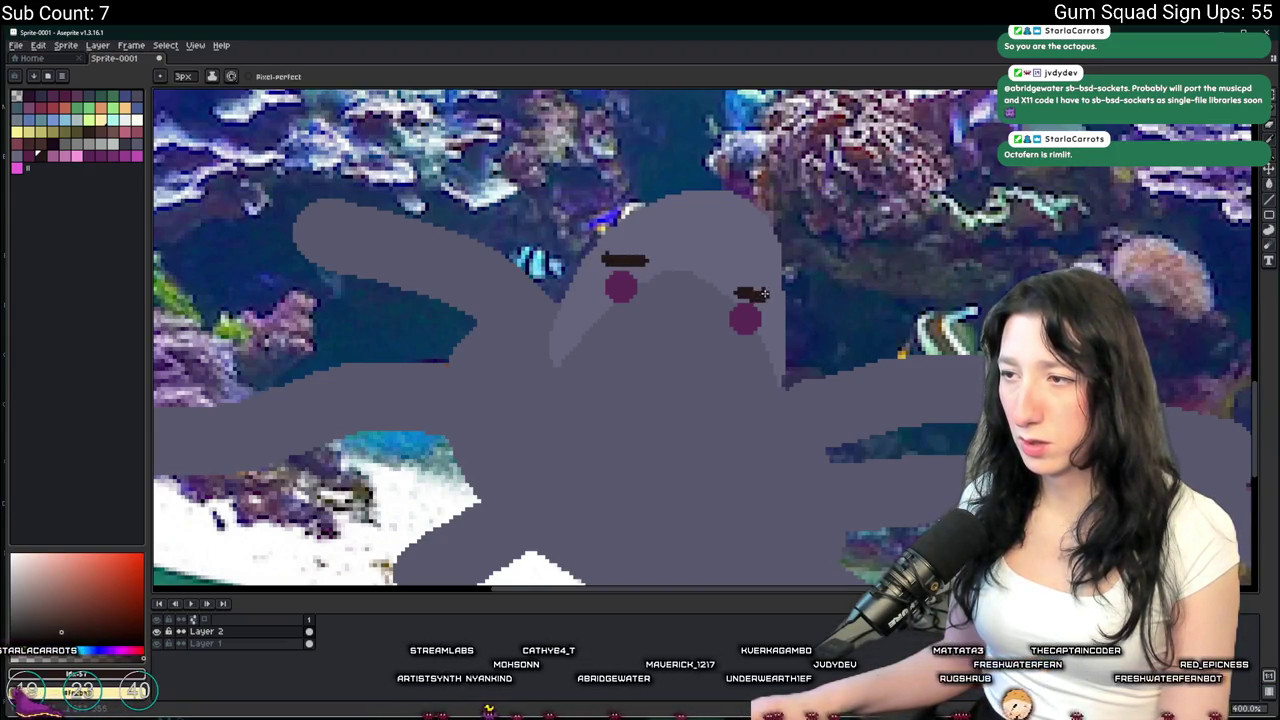
Draw a small dark mouth below the eyebrows
{"action": "scroll", "coordinate": [762, 318], "scroll_direction": "down", "scroll_amount": 1}
{"action": "scroll", "coordinate": [712, 330], "scroll_direction": "up", "scroll_amount": 2}
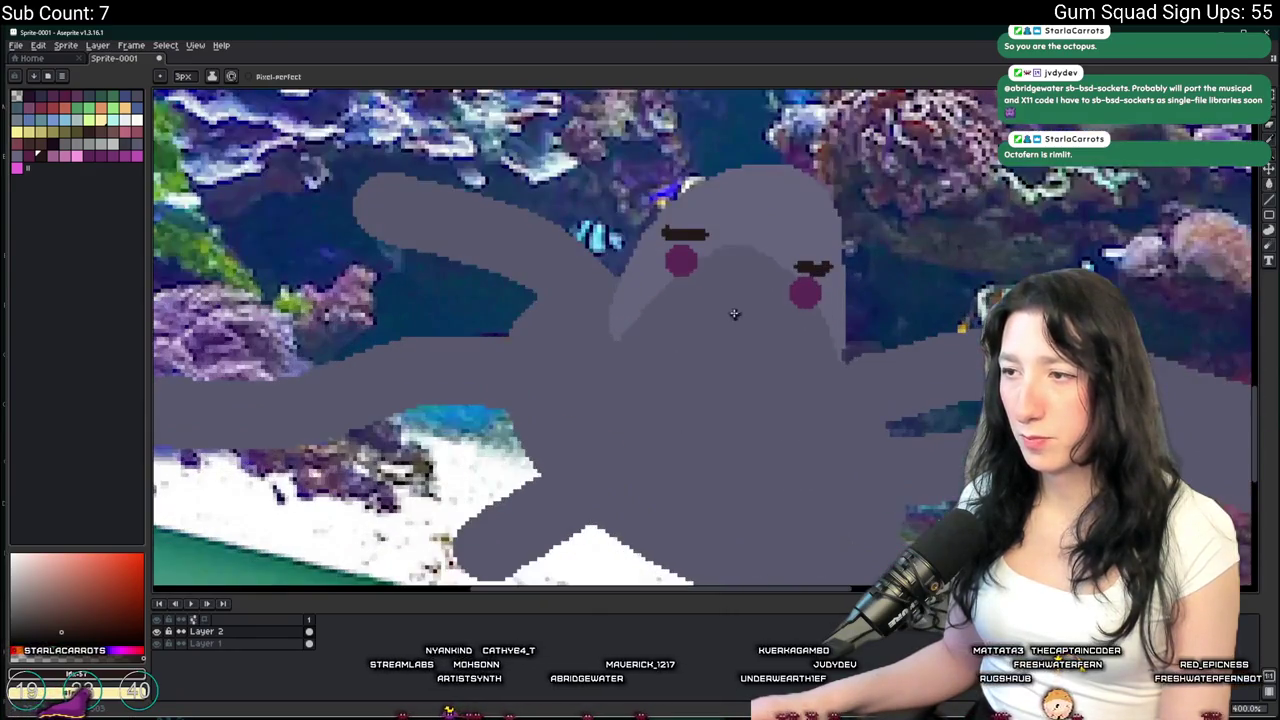
{"action": "mouse_move", "coordinate": [728, 305]}
{"action": "left_mouse_down"}
{"action": "mouse_move", "coordinate": [745, 327]}
{"action": "mouse_move", "coordinate": [733, 357]}
{"action": "left_mouse_up"}
{"action": "scroll", "coordinate": [733, 357], "scroll_direction": "down", "scroll_amount": 3}
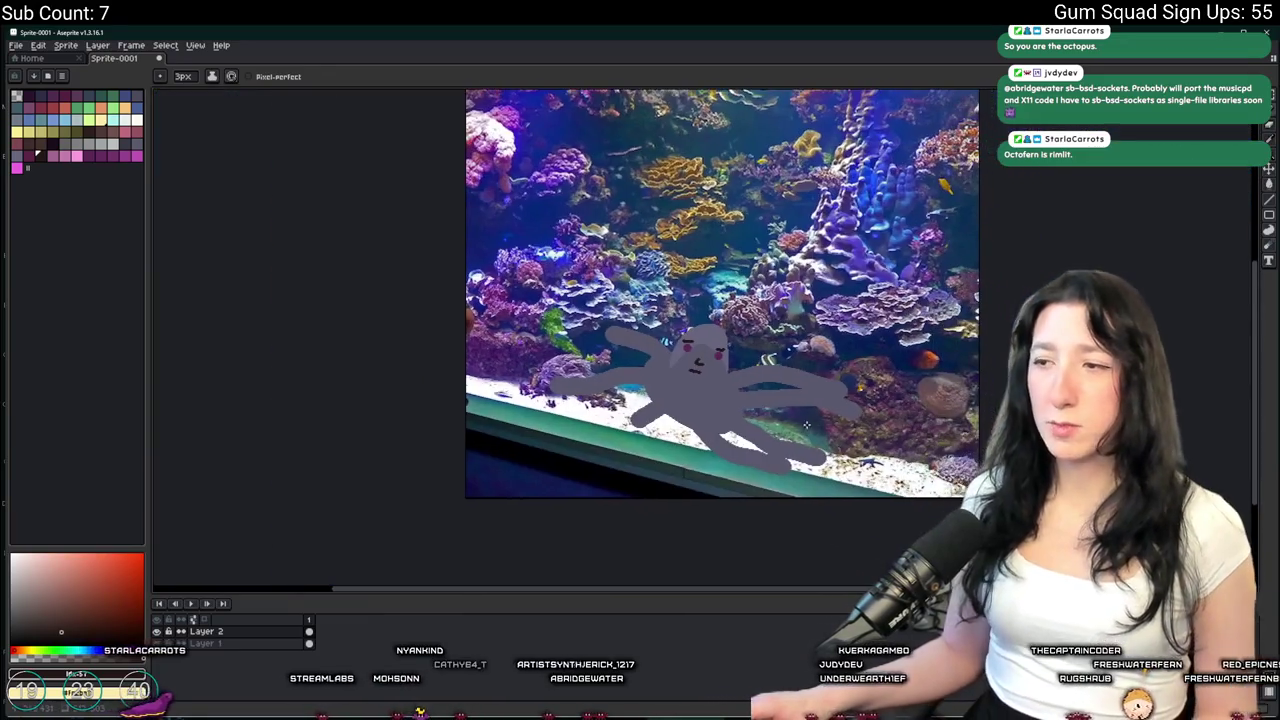
{"action": "scroll", "coordinate": [722, 376], "scroll_direction": "up", "scroll_amount": 3}
{"action": "scroll", "coordinate": [671, 268], "scroll_direction": "down", "scroll_amount": 3}
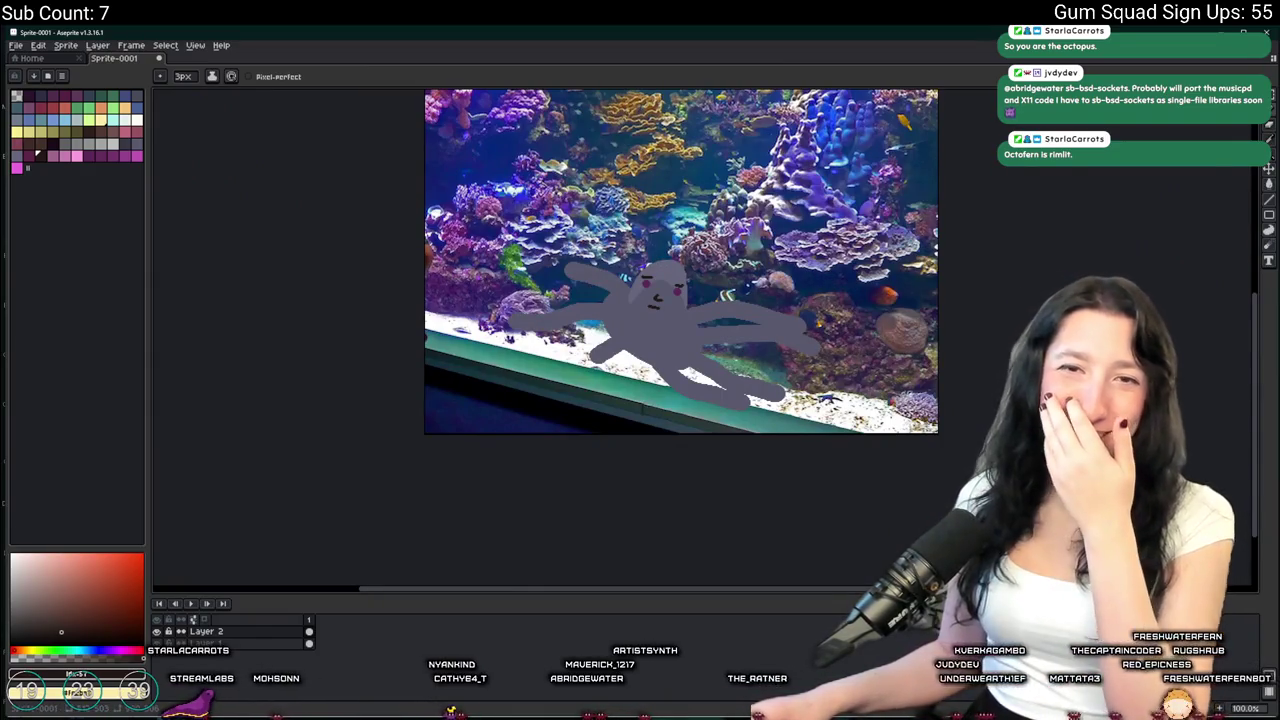
{"action": "scroll", "coordinate": [876, 186], "scroll_direction": "up", "scroll_amount": 1}
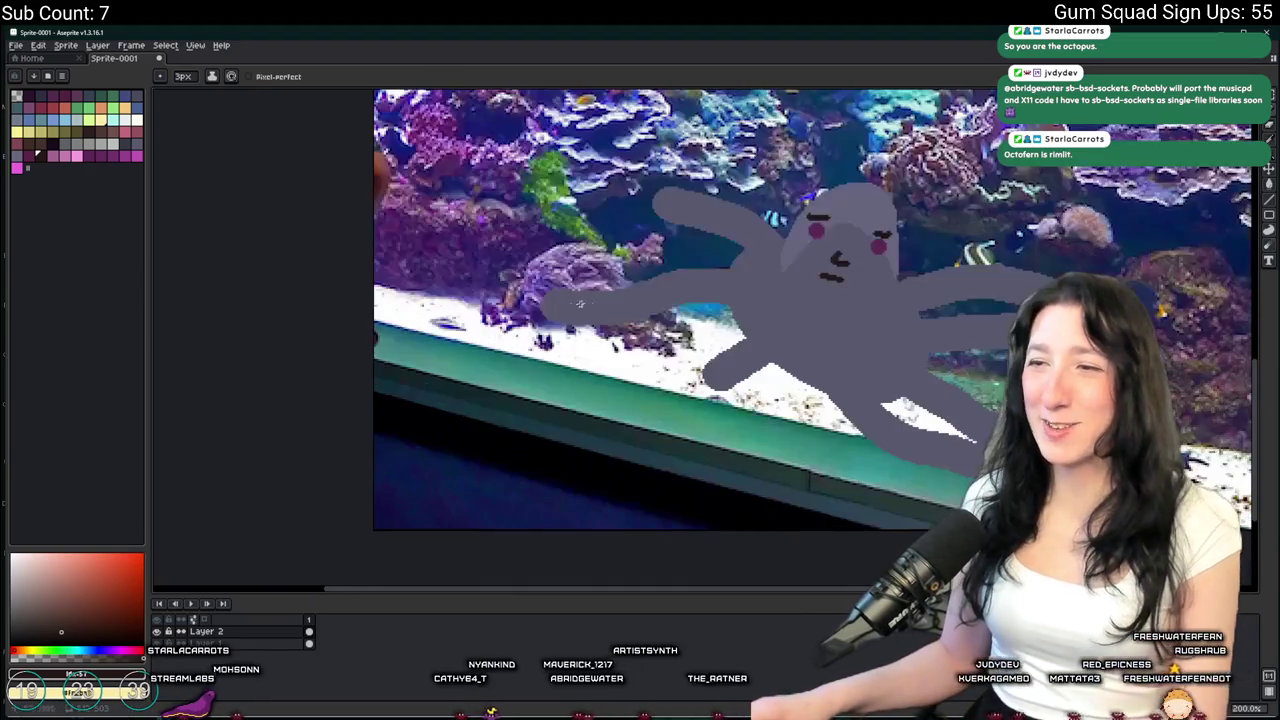
{"action": "left_click", "coordinate": [876, 186], "text": "alt"}
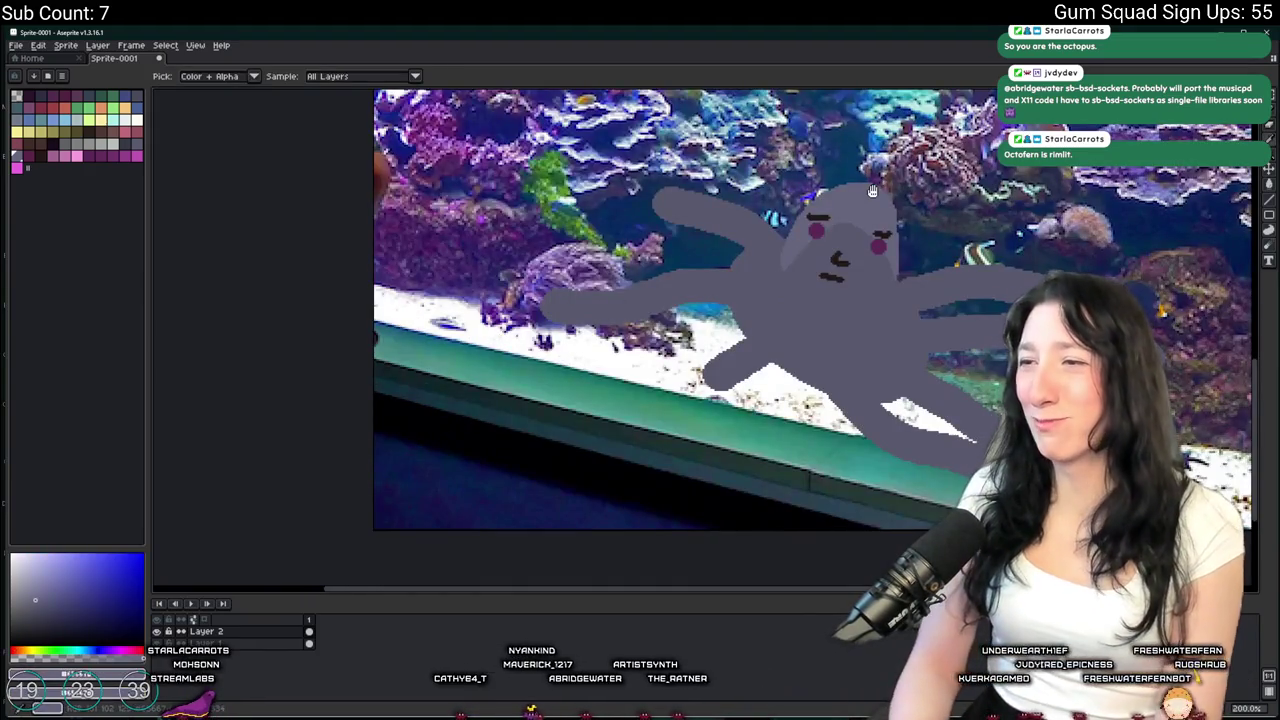
Try different outline sides in the Outline effect, then close it without applying
{"action": "key", "text": "shift+o"}
{"action": "left_click", "coordinate": [970, 437]}
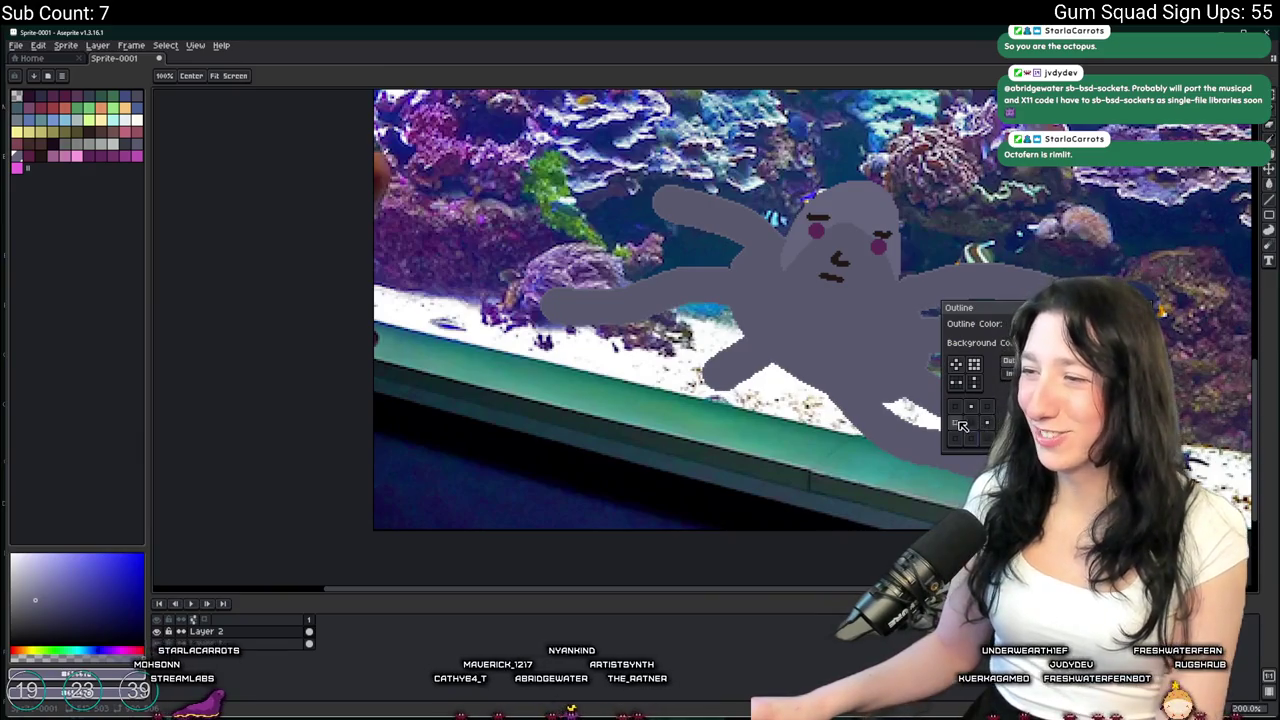
{"action": "left_click", "coordinate": [954, 422]}
{"action": "key", "text": "Return"}
{"action": "key", "text": "shift+o"}
{"action": "key", "text": "Return"}
{"action": "key", "text": "shift+o"}
{"action": "key", "text": "Return"}
{"action": "scroll", "coordinate": [741, 357], "scroll_direction": "up", "scroll_amount": 1}
{"action": "scroll", "coordinate": [741, 357], "scroll_direction": "down", "scroll_amount": 2}
{"action": "scroll", "coordinate": [741, 357], "scroll_direction": "up", "scroll_amount": 4}
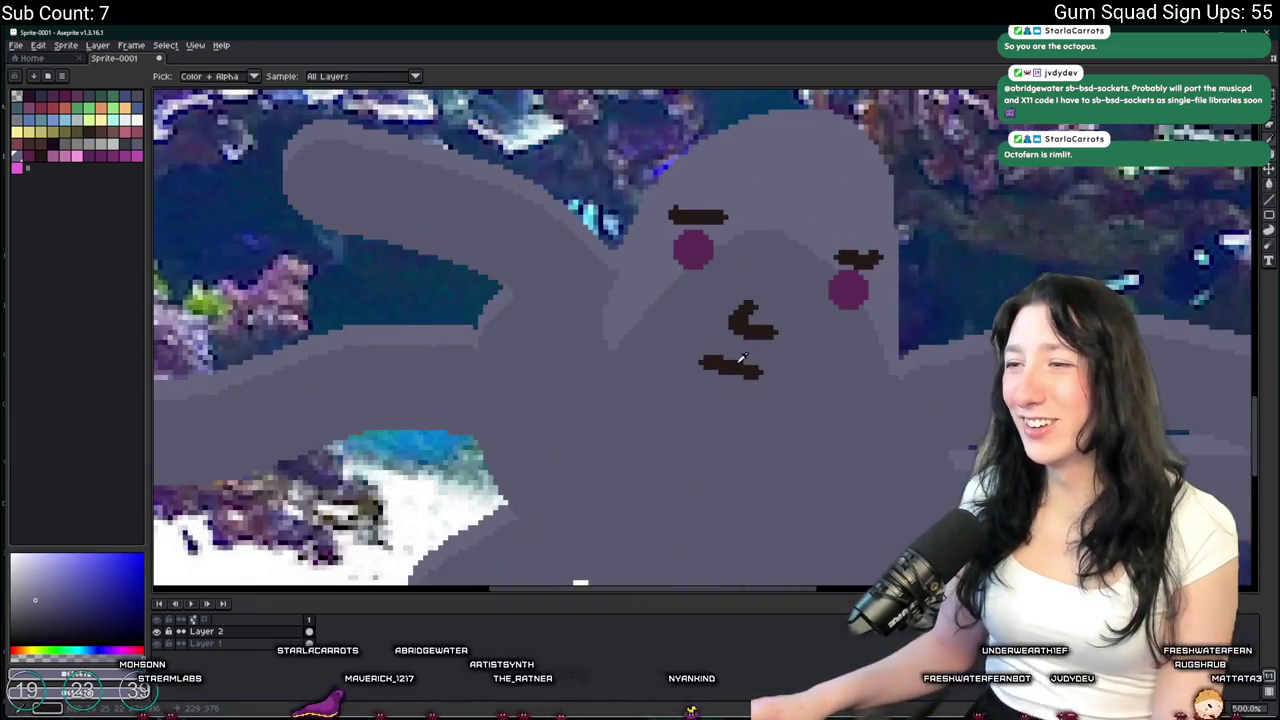
Replace the old mouth stroke with a wavy dark line beneath the mouth
{"action": "key", "text": "ctrl+z"}
{"action": "key", "text": "b"}
{"action": "scroll", "coordinate": [745, 360], "scroll_direction": "up", "scroll_amount": 1}
{"action": "left_click_drag", "start_coordinate": [663, 356], "coordinate": [845, 378]}
{"action": "key", "text": "ctrl+z"}
{"action": "mouse_move", "coordinate": [600, 350]}
{"action": "left_mouse_down"}
{"action": "mouse_move", "coordinate": [664, 378]}
{"action": "mouse_move", "coordinate": [884, 400]}
{"action": "left_mouse_up"}
{"action": "scroll", "coordinate": [883, 405], "scroll_direction": "down", "scroll_amount": 1}
{"action": "scroll", "coordinate": [883, 405], "scroll_direction": "down", "scroll_amount": 3}
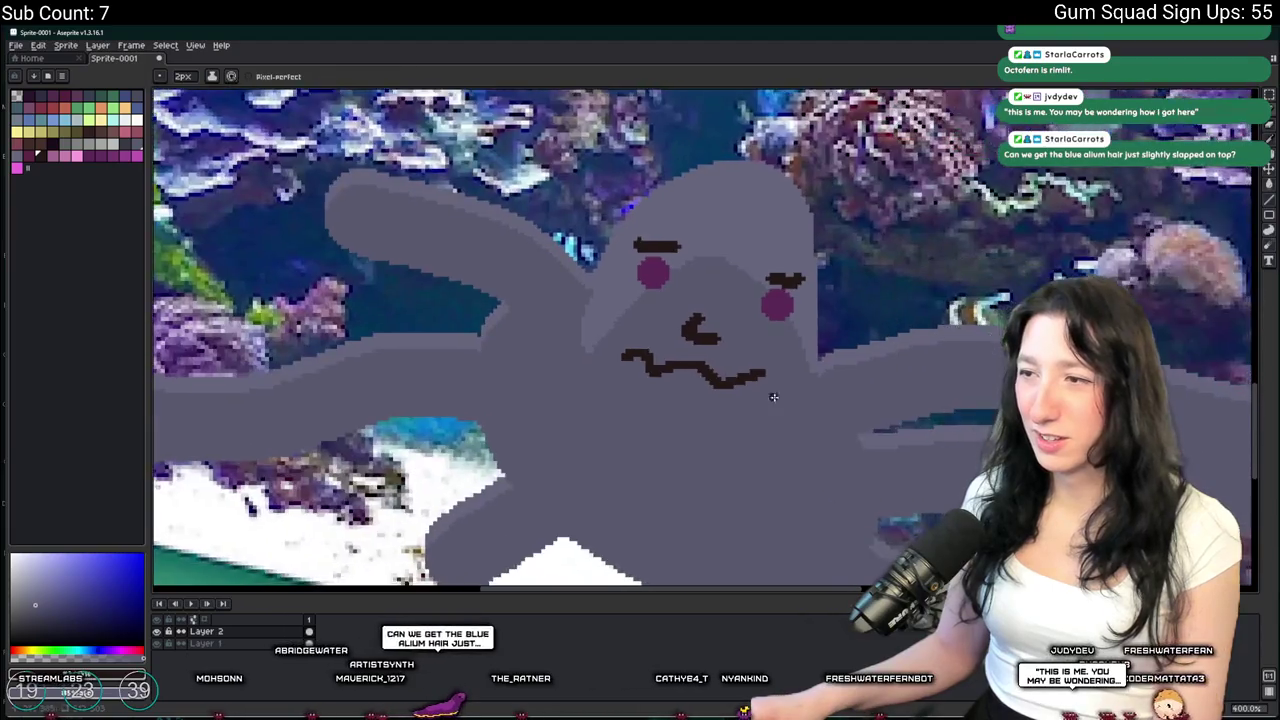
{"action": "scroll", "coordinate": [777, 400], "scroll_direction": "up", "scroll_amount": 4}
Sample colours from the canvas, ending with the octopus's grey body colour
{"action": "left_click", "coordinate": [613, 312], "text": "alt"}
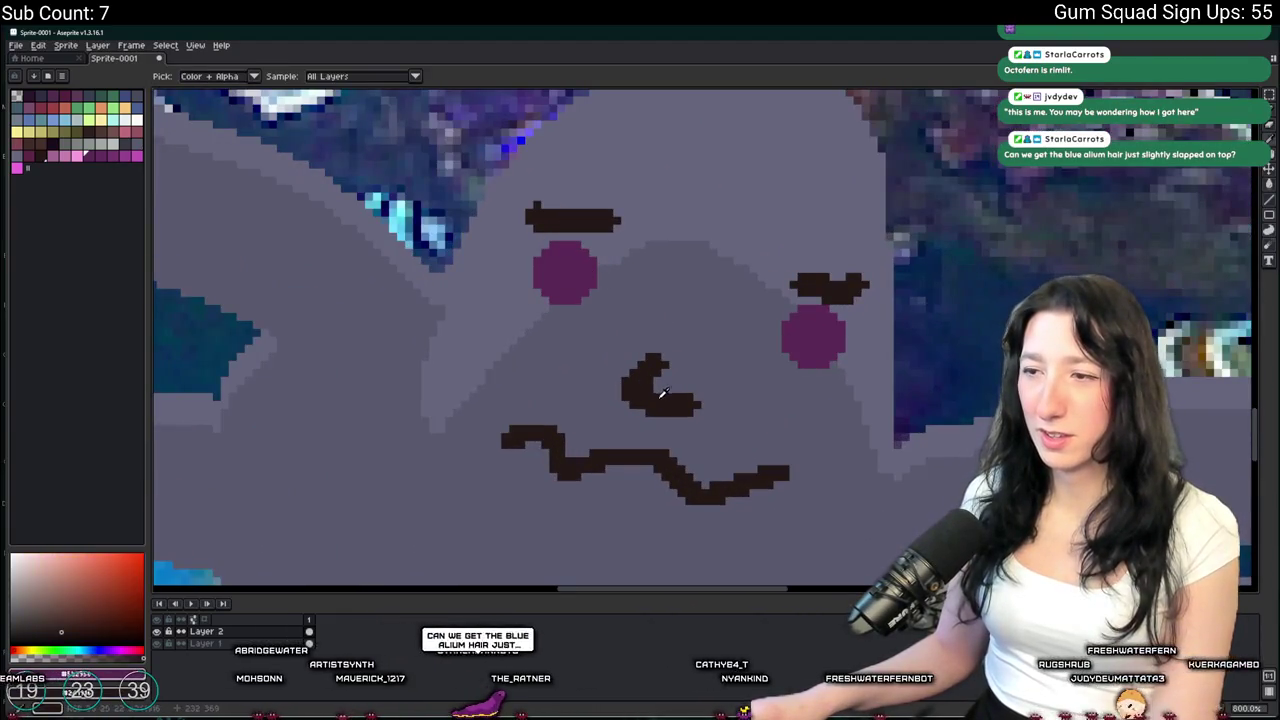
{"action": "scroll", "coordinate": [762, 410], "scroll_direction": "down", "scroll_amount": 5}
{"action": "left_click_drag", "start_coordinate": [760, 410], "coordinate": [725, 385]}
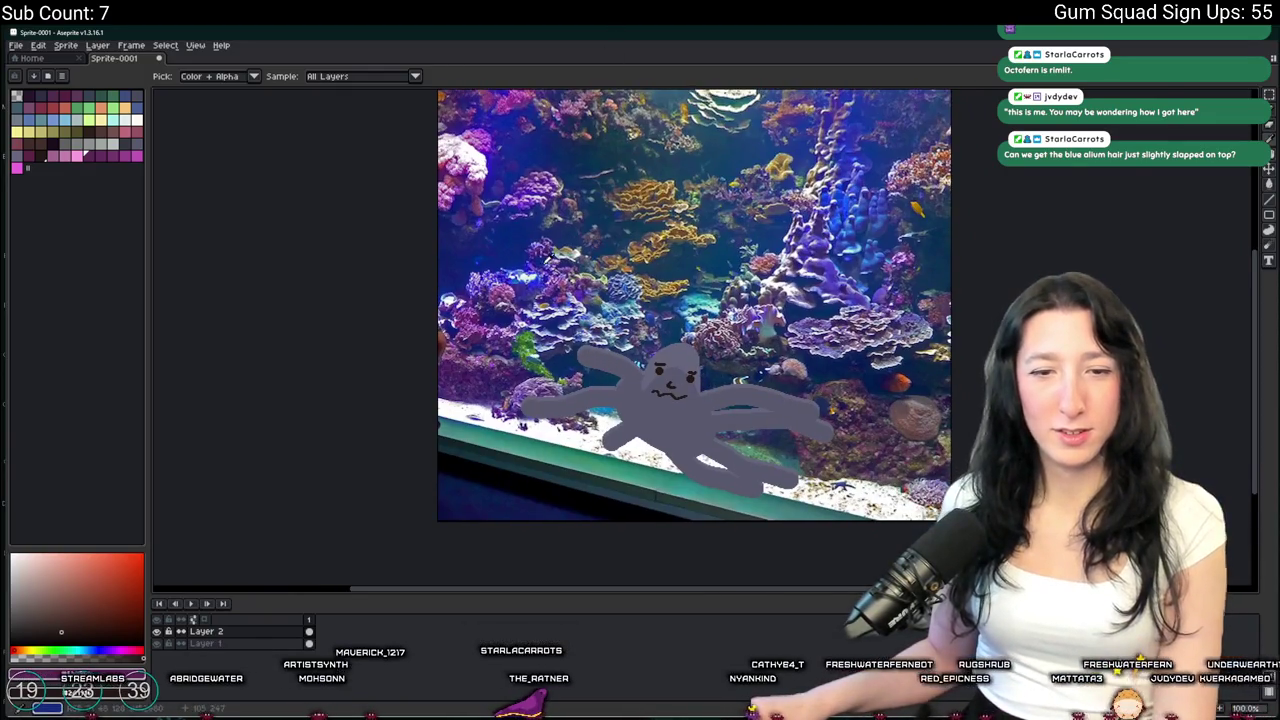
{"action": "scroll", "coordinate": [540, 260], "scroll_direction": "up", "scroll_amount": 1}
{"action": "left_click", "coordinate": [790, 470]}
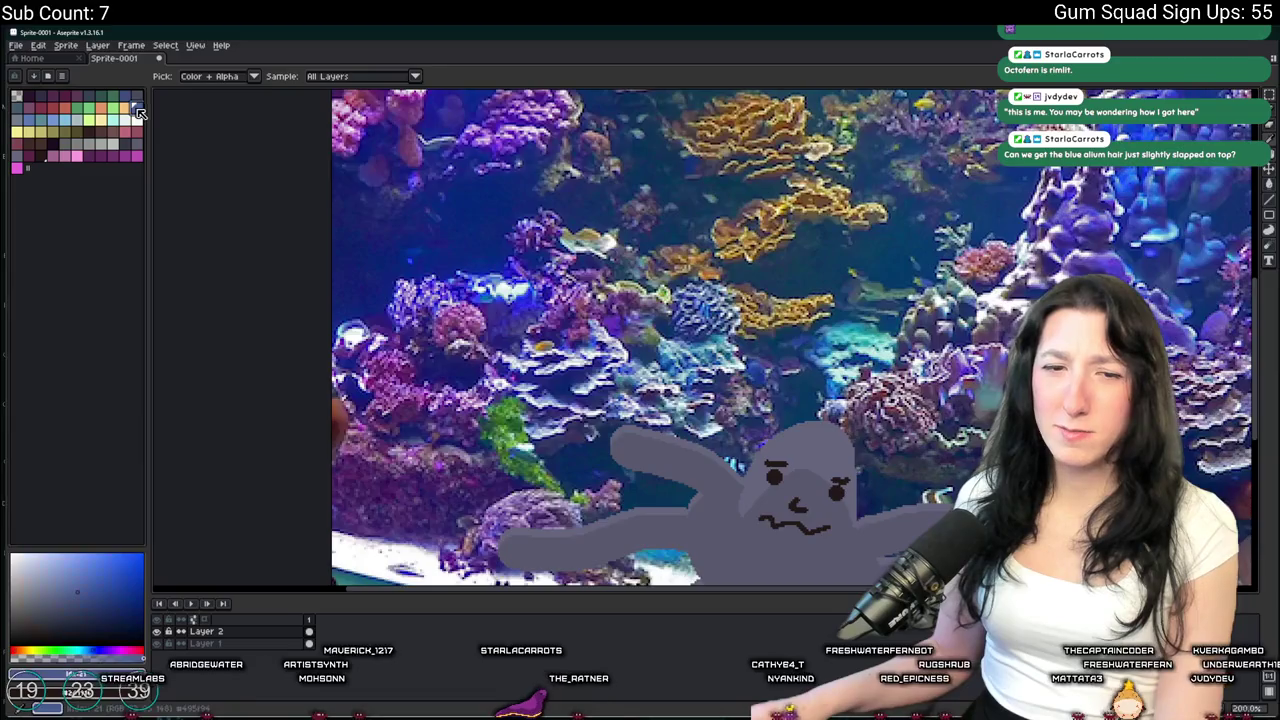
Outline a fringe of hair over the octopus head and fill it blue
{"action": "scroll", "coordinate": [790, 466], "scroll_direction": "up", "scroll_amount": 4}
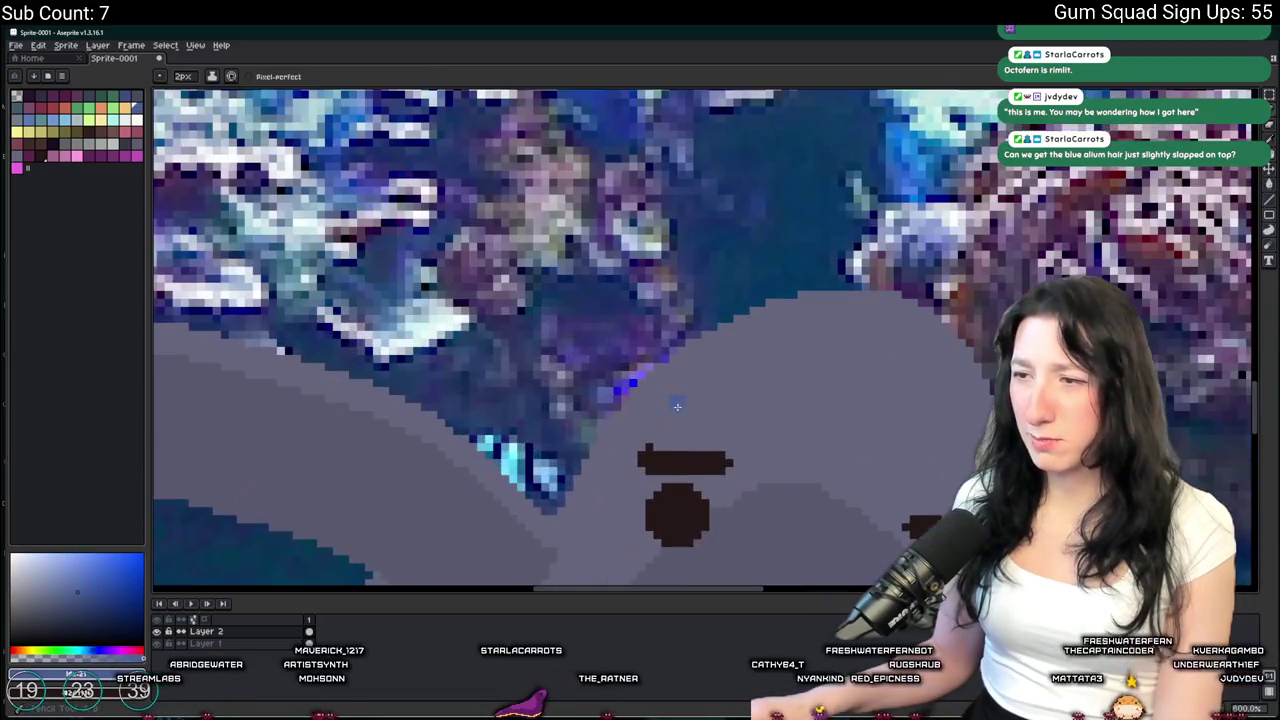
{"action": "left_click_drag", "start_coordinate": [677, 406], "coordinate": [512, 472]}
{"action": "left_click_drag", "start_coordinate": [710, 436], "coordinate": [495, 296]}
{"action": "mouse_move", "coordinate": [687, 331]}
{"action": "left_mouse_down"}
{"action": "mouse_move", "coordinate": [815, 410]}
{"action": "mouse_move", "coordinate": [790, 235]}
{"action": "mouse_move", "coordinate": [670, 145]}
{"action": "mouse_move", "coordinate": [320, 300]}
{"action": "left_mouse_up"}
{"action": "key", "text": "g"}
{"action": "left_click", "coordinate": [500, 222]}
{"action": "left_click", "coordinate": [805, 320]}
Draw a hair strand across the octopus's left eye
{"action": "key", "text": "b"}
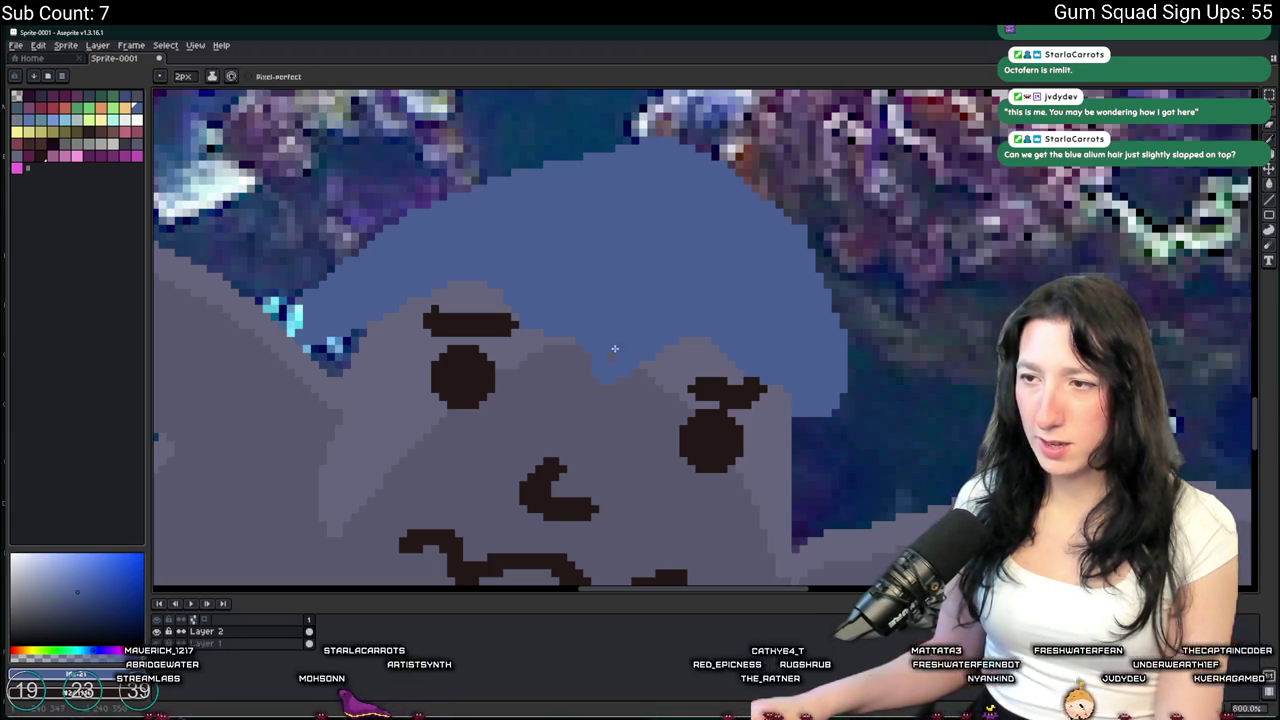
{"action": "scroll", "coordinate": [501, 222], "scroll_direction": "down", "scroll_amount": 4}
{"action": "scroll", "coordinate": [664, 388], "scroll_direction": "up", "scroll_amount": 5}
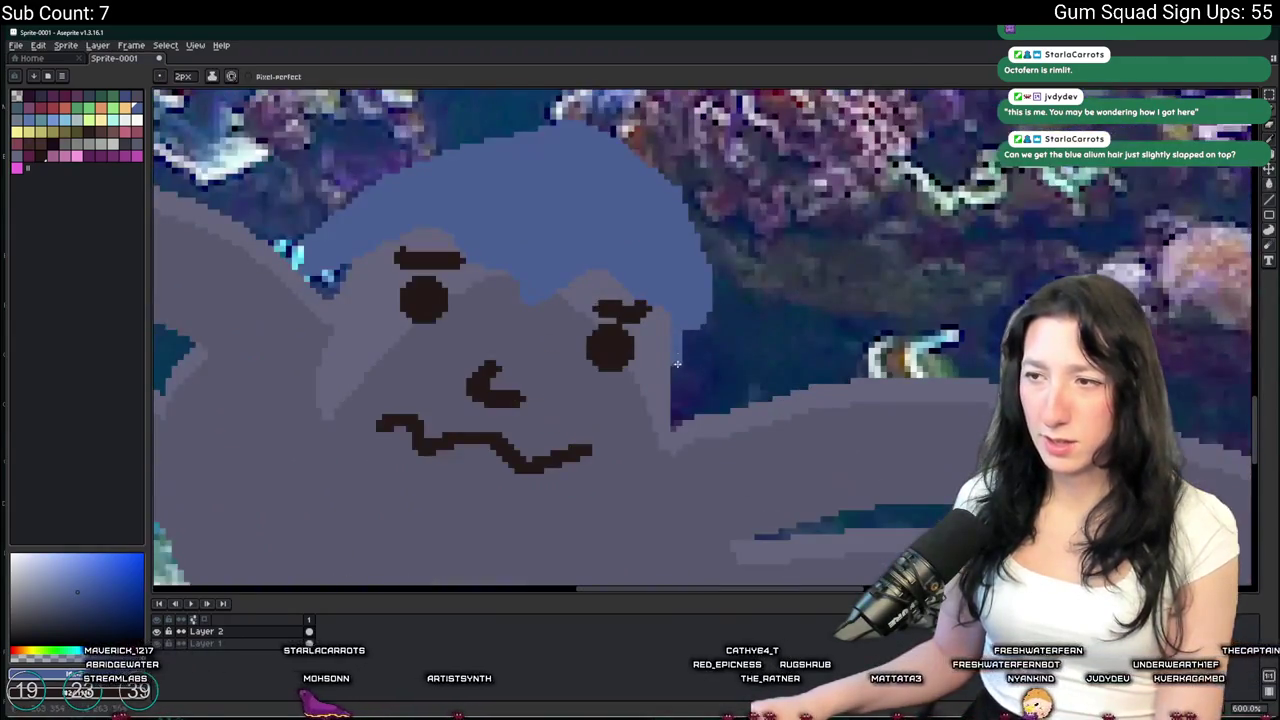
{"action": "left_click_drag", "start_coordinate": [339, 279], "coordinate": [475, 264]}
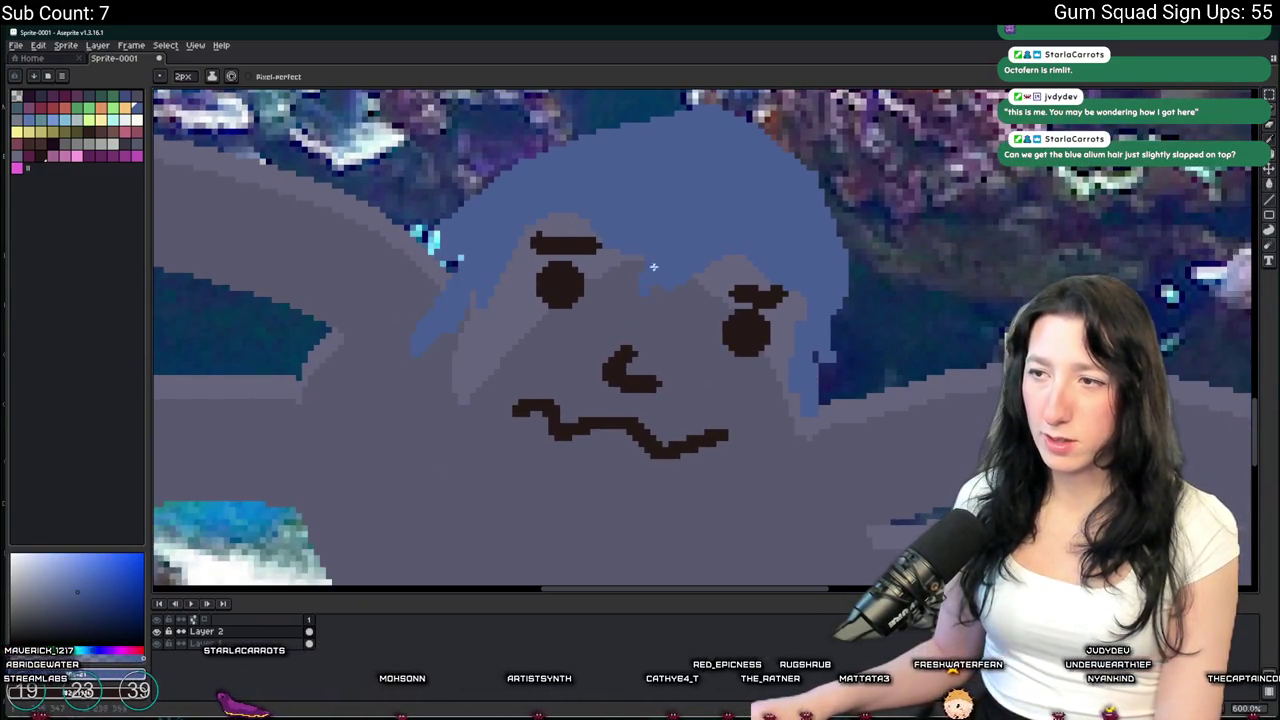
{"action": "left_click_drag", "start_coordinate": [548, 272], "coordinate": [587, 245]}
{"action": "key", "text": "ctrl+z"}
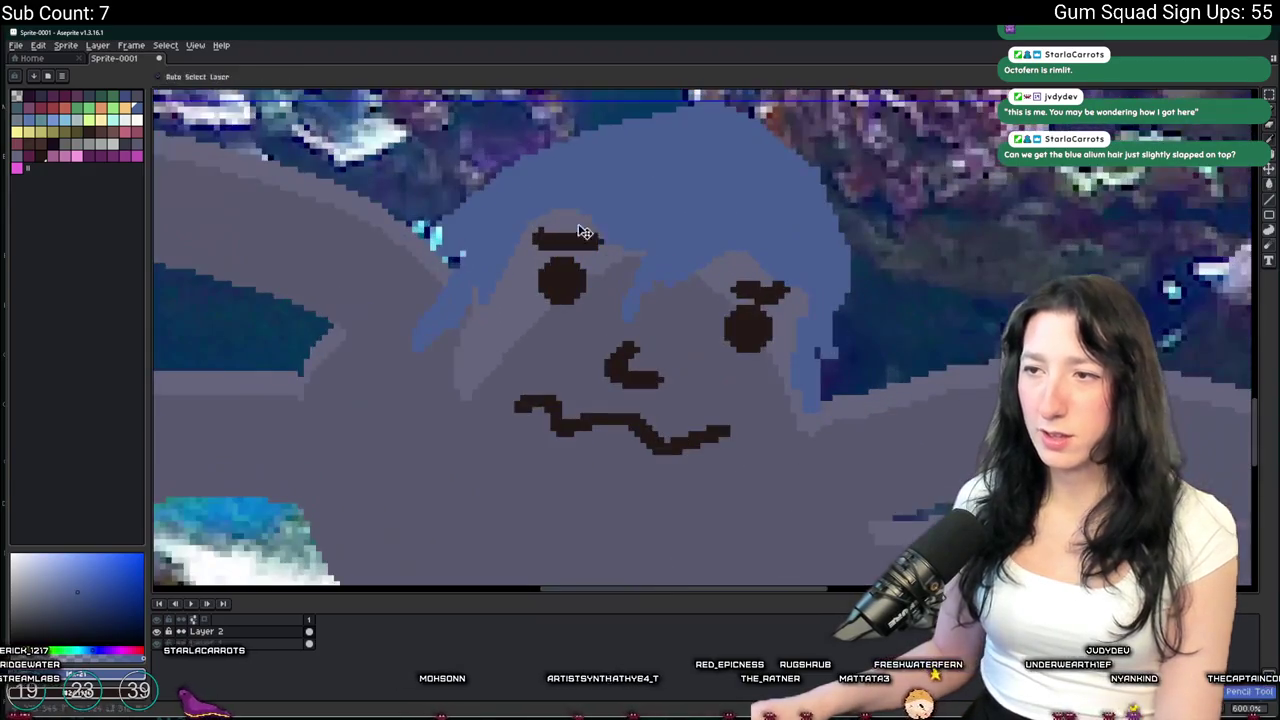
{"action": "key", "text": "ctrl+y"}
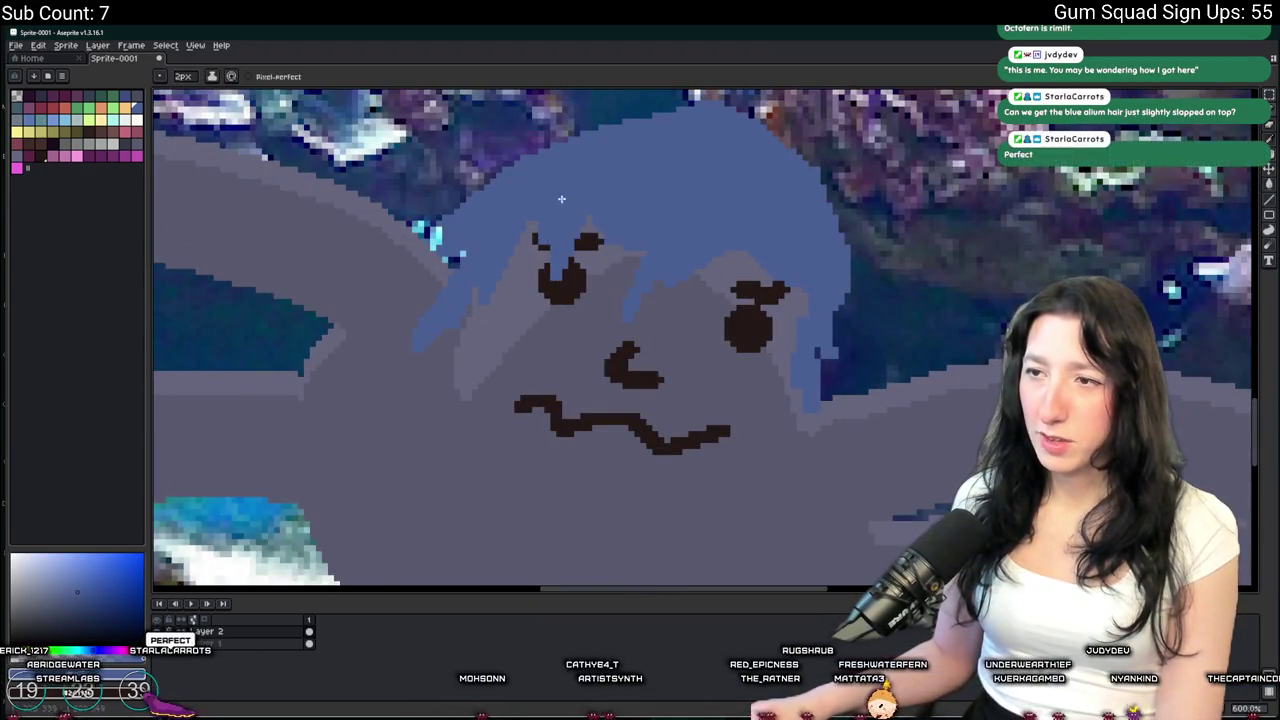
Zoom around to inspect the hair, then switch to the eyedropper and undo the last change
{"action": "scroll", "coordinate": [611, 249], "scroll_direction": "down", "scroll_amount": 5}
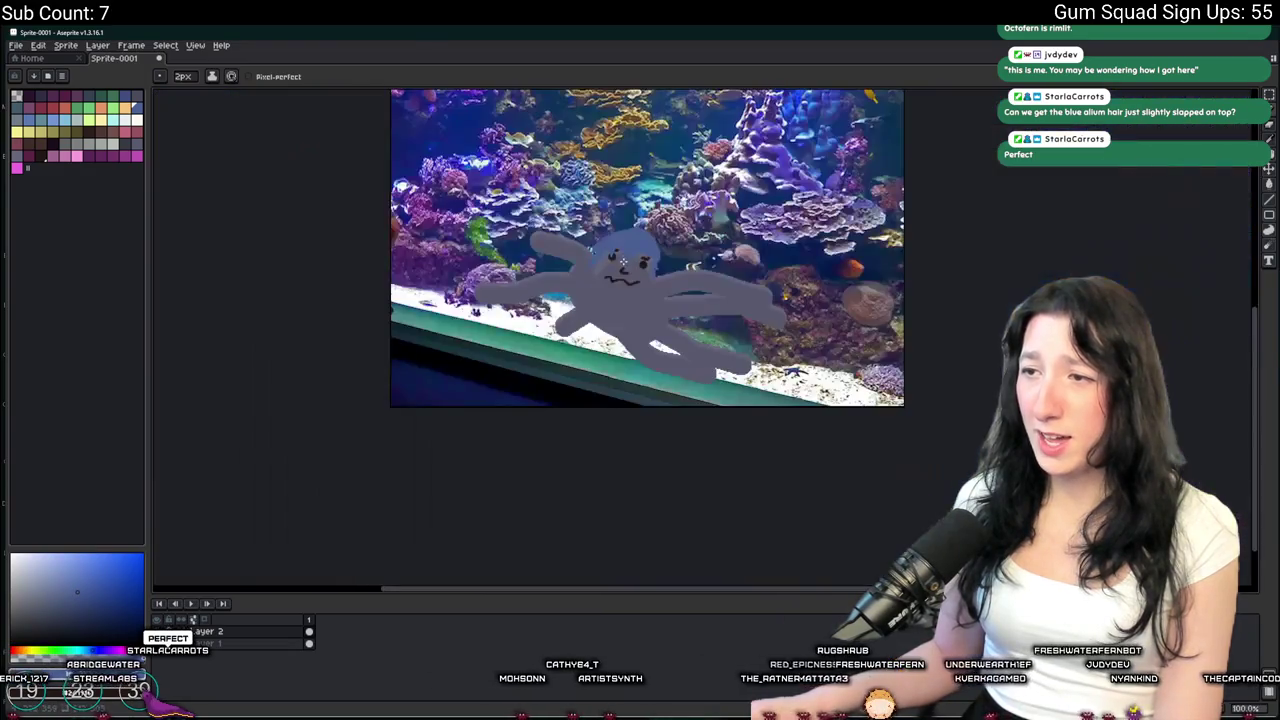
{"action": "scroll", "coordinate": [565, 400], "scroll_direction": "up", "scroll_amount": 3}
{"action": "scroll", "coordinate": [565, 402], "scroll_direction": "down", "scroll_amount": 3}
{"action": "scroll", "coordinate": [565, 402], "scroll_direction": "up", "scroll_amount": 5}
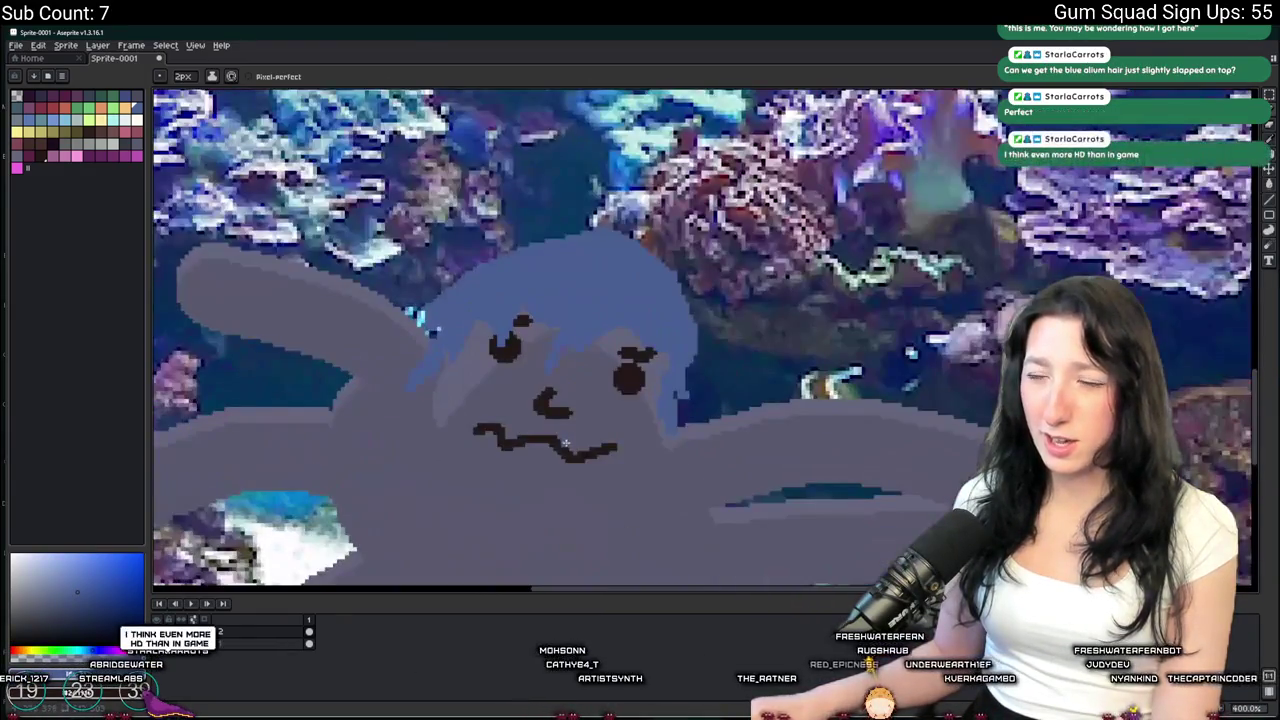
{"action": "scroll", "coordinate": [675, 302], "scroll_direction": "down", "scroll_amount": 4}
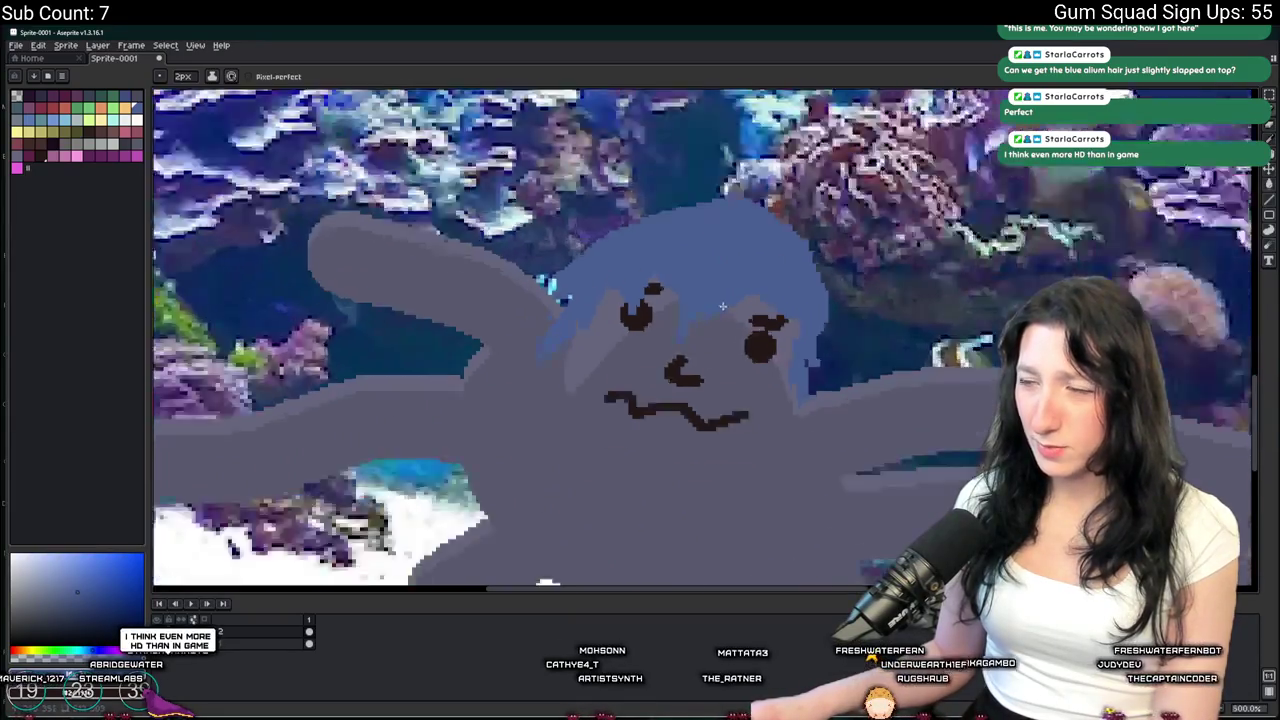
{"action": "scroll", "coordinate": [752, 294], "scroll_direction": "up", "scroll_amount": 6}
{"action": "scroll", "coordinate": [752, 294], "scroll_direction": "down", "scroll_amount": 2}
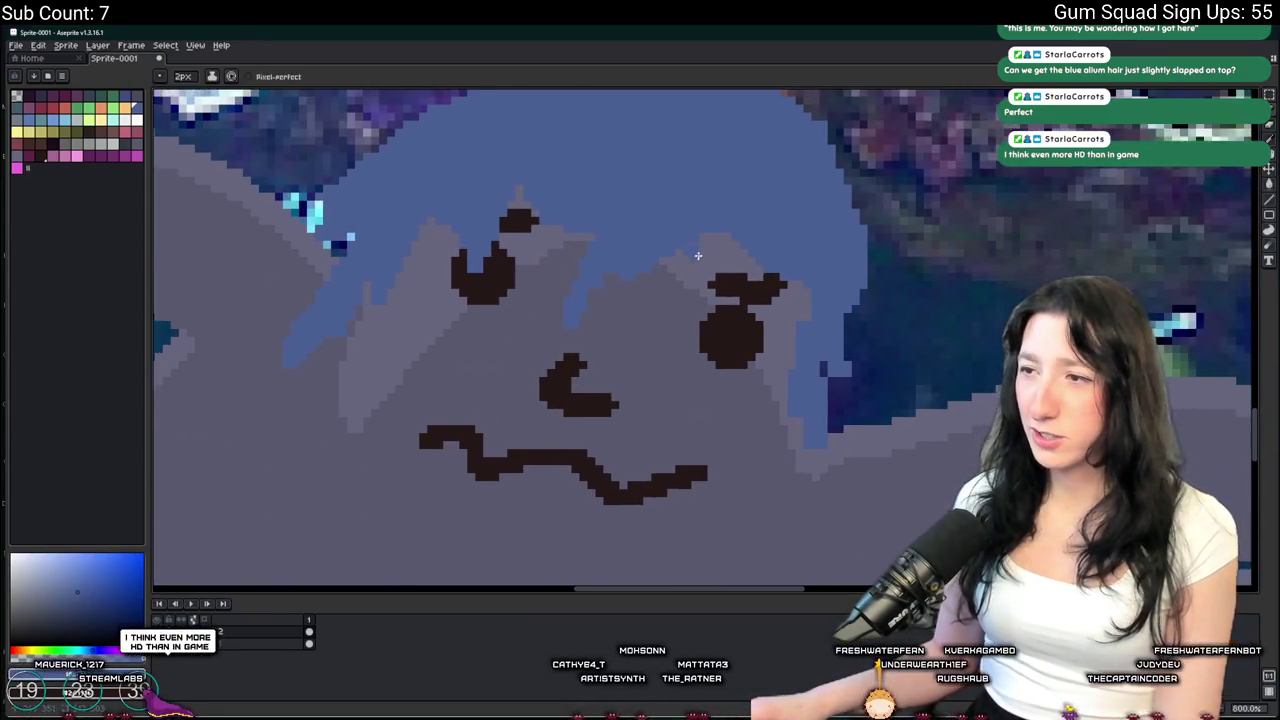
{"action": "scroll", "coordinate": [700, 255], "scroll_direction": "up", "scroll_amount": 1}
{"action": "scroll", "coordinate": [860, 292], "scroll_direction": "down", "scroll_amount": 2}
{"action": "scroll", "coordinate": [775, 305], "scroll_direction": "up", "scroll_amount": 1}
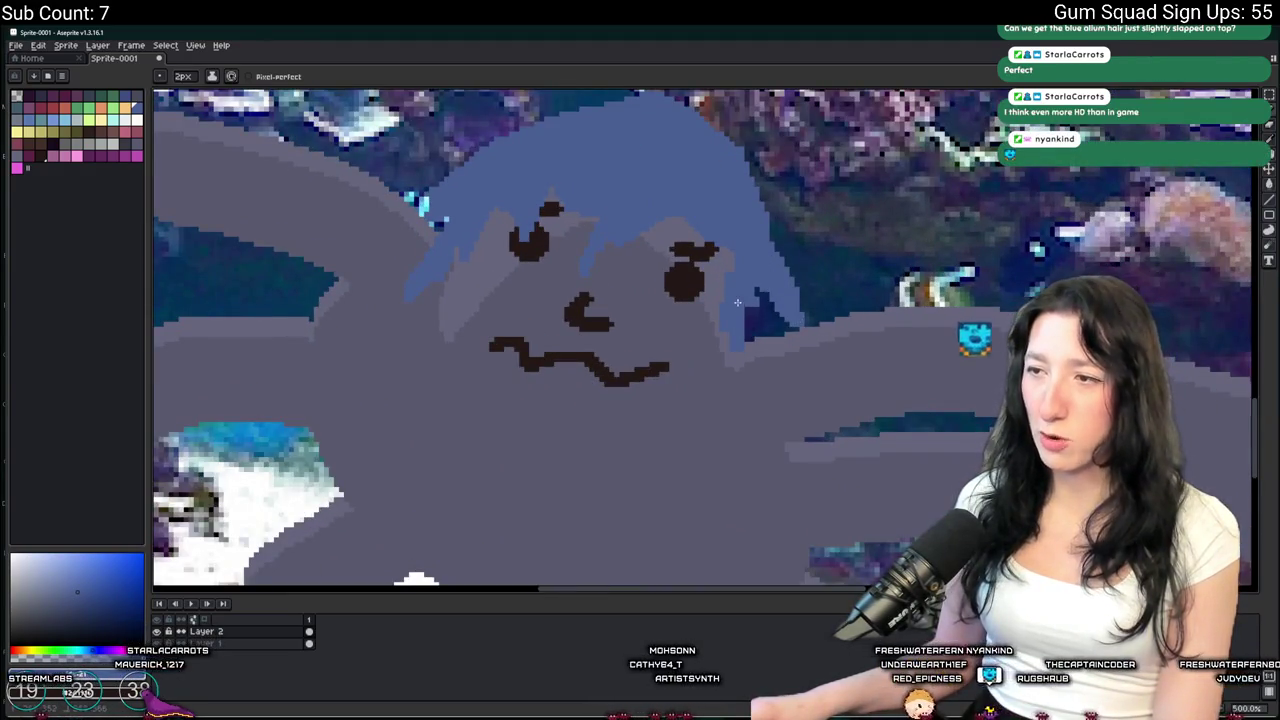
{"action": "scroll", "coordinate": [740, 301], "scroll_direction": "up", "scroll_amount": 1}
{"action": "key", "text": "i"}
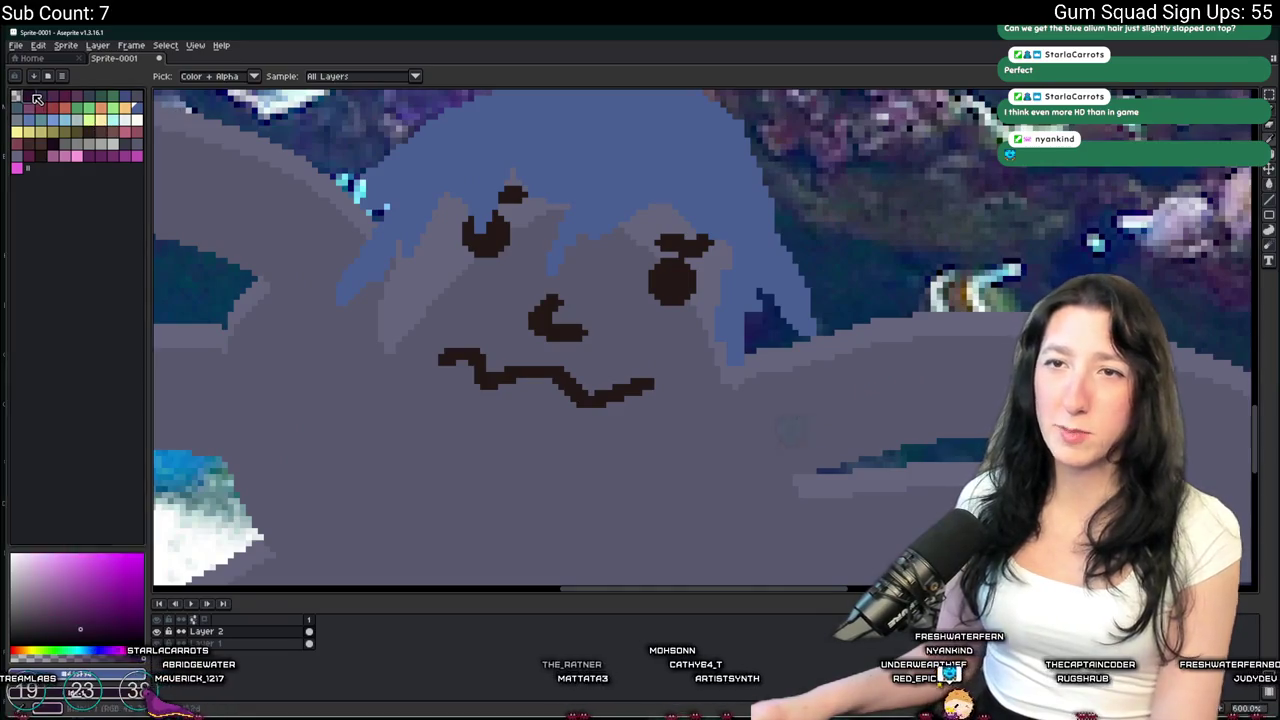
{"action": "key", "text": "ctrl+z"}
{"action": "scroll", "coordinate": [714, 318], "scroll_direction": "down", "scroll_amount": 3}
{"action": "scroll", "coordinate": [735, 345], "scroll_direction": "up", "scroll_amount": 1}
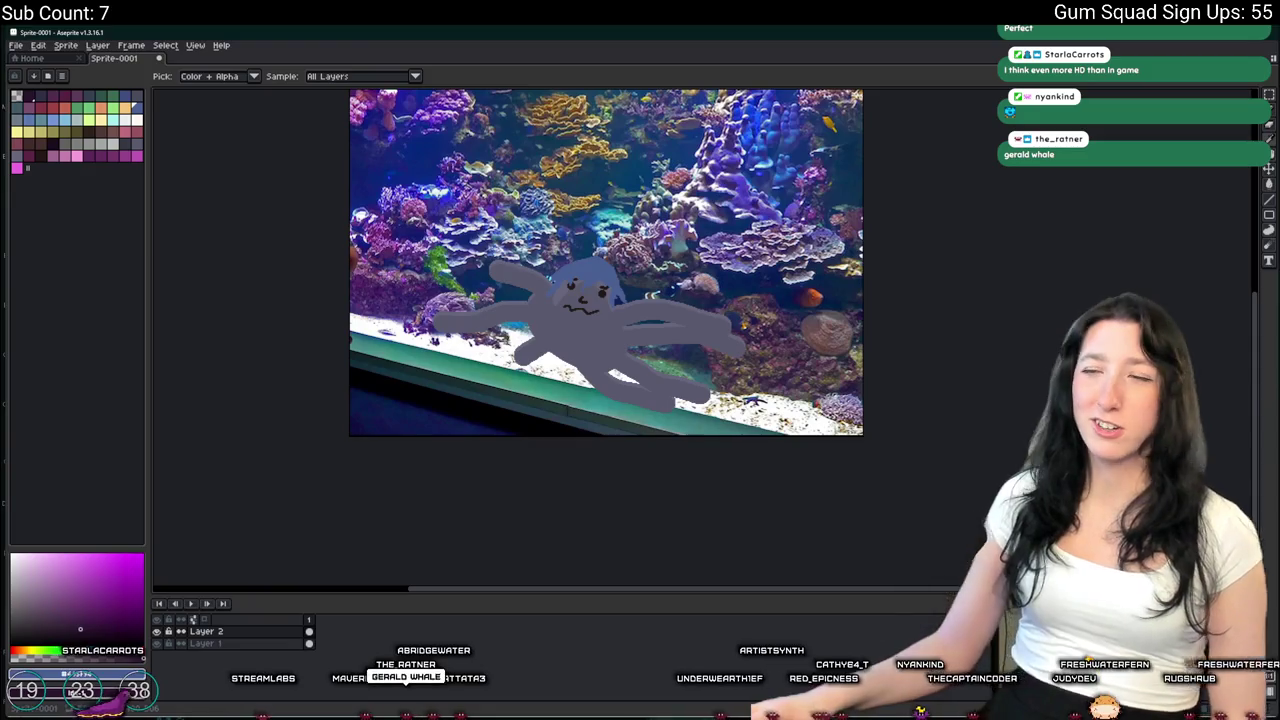
Paint the octopus's grey body colour over the white sand between its lower tentacles
{"action": "scroll", "coordinate": [600, 270], "scroll_direction": "up", "scroll_amount": 1}
{"action": "scroll", "coordinate": [617, 399], "scroll_direction": "up", "scroll_amount": 2}
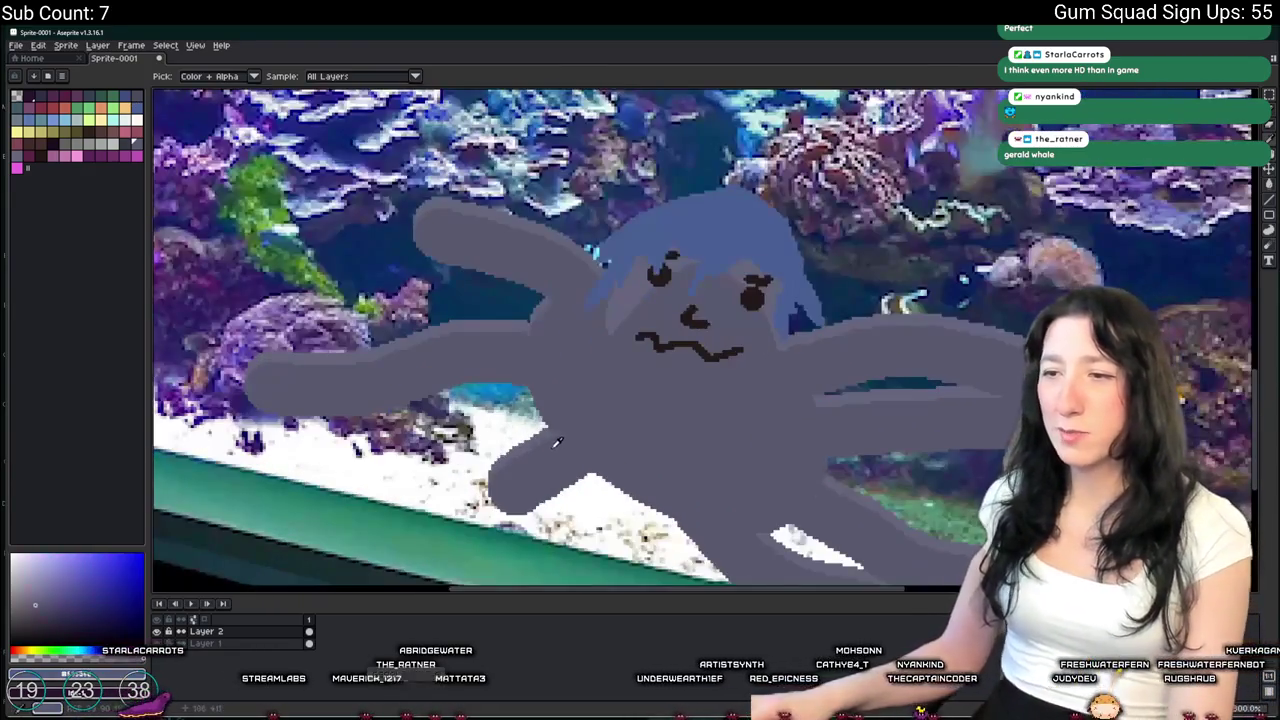
{"action": "scroll", "coordinate": [658, 435], "scroll_direction": "up", "scroll_amount": 1}
{"action": "mouse_move", "coordinate": [638, 473]}
{"action": "left_mouse_down"}
{"action": "mouse_move", "coordinate": [715, 530]}
{"action": "mouse_move", "coordinate": [785, 525]}
{"action": "mouse_move", "coordinate": [828, 565]}
{"action": "left_mouse_up"}
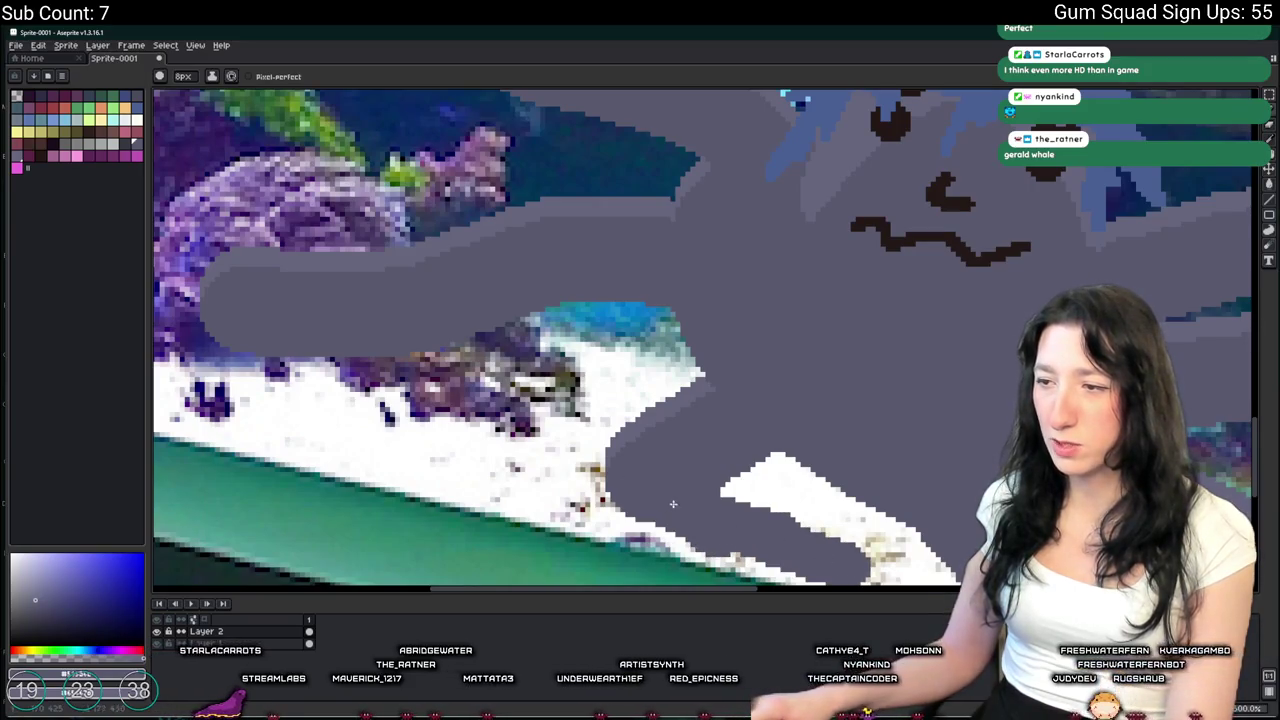
{"action": "left_click_drag", "start_coordinate": [672, 503], "coordinate": [887, 565]}
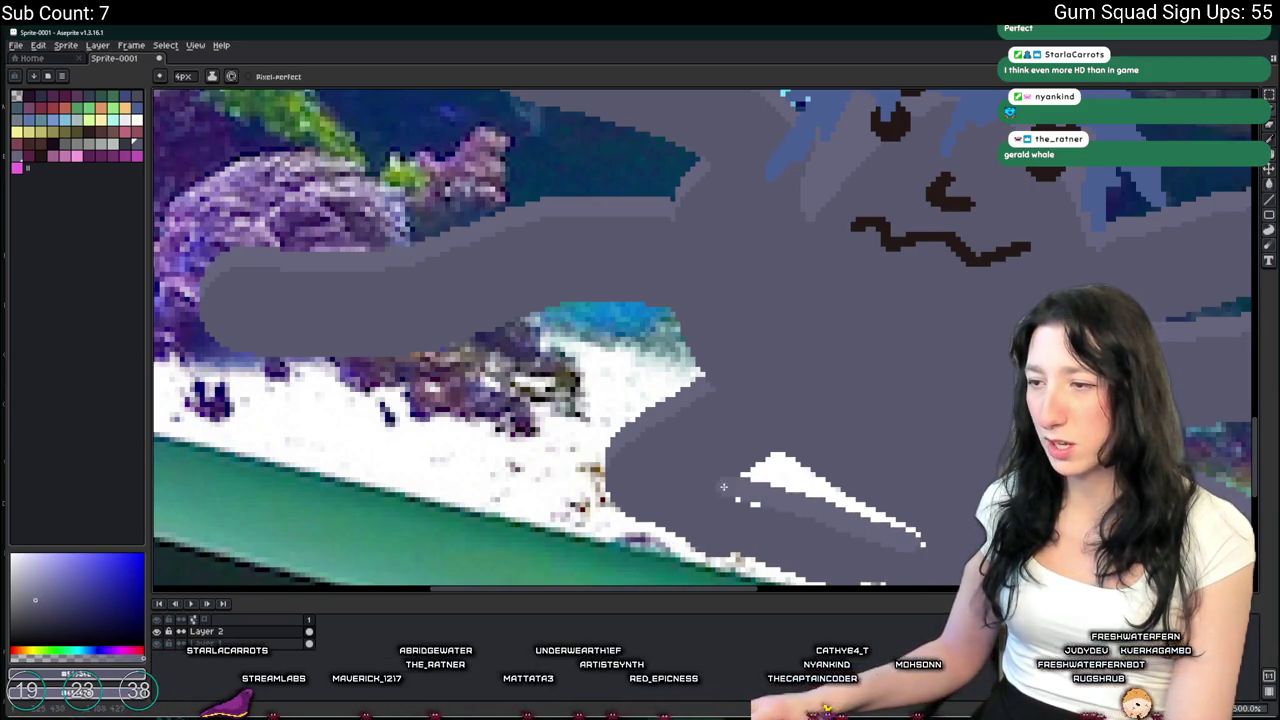
{"action": "scroll", "coordinate": [891, 538], "scroll_direction": "down", "scroll_amount": 3}
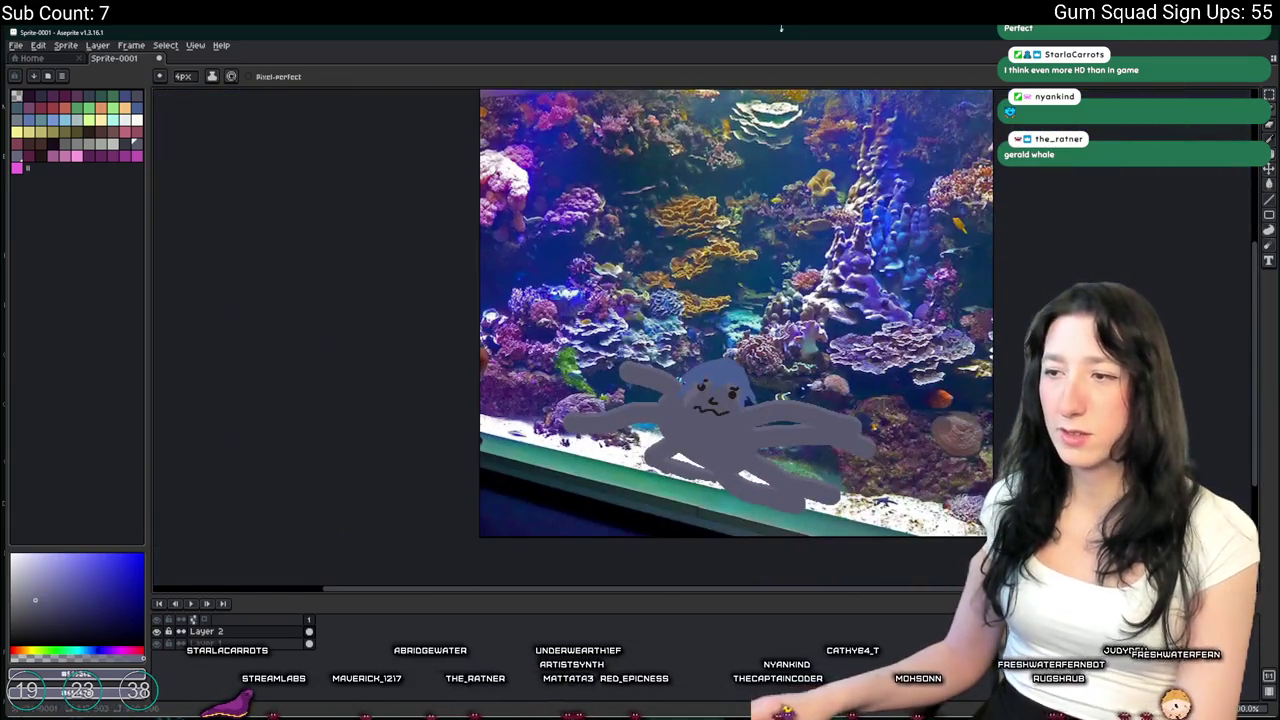
{"action": "scroll", "coordinate": [683, 484], "scroll_direction": "up", "scroll_amount": 3}
{"action": "scroll", "coordinate": [727, 455], "scroll_direction": "down", "scroll_amount": 2}
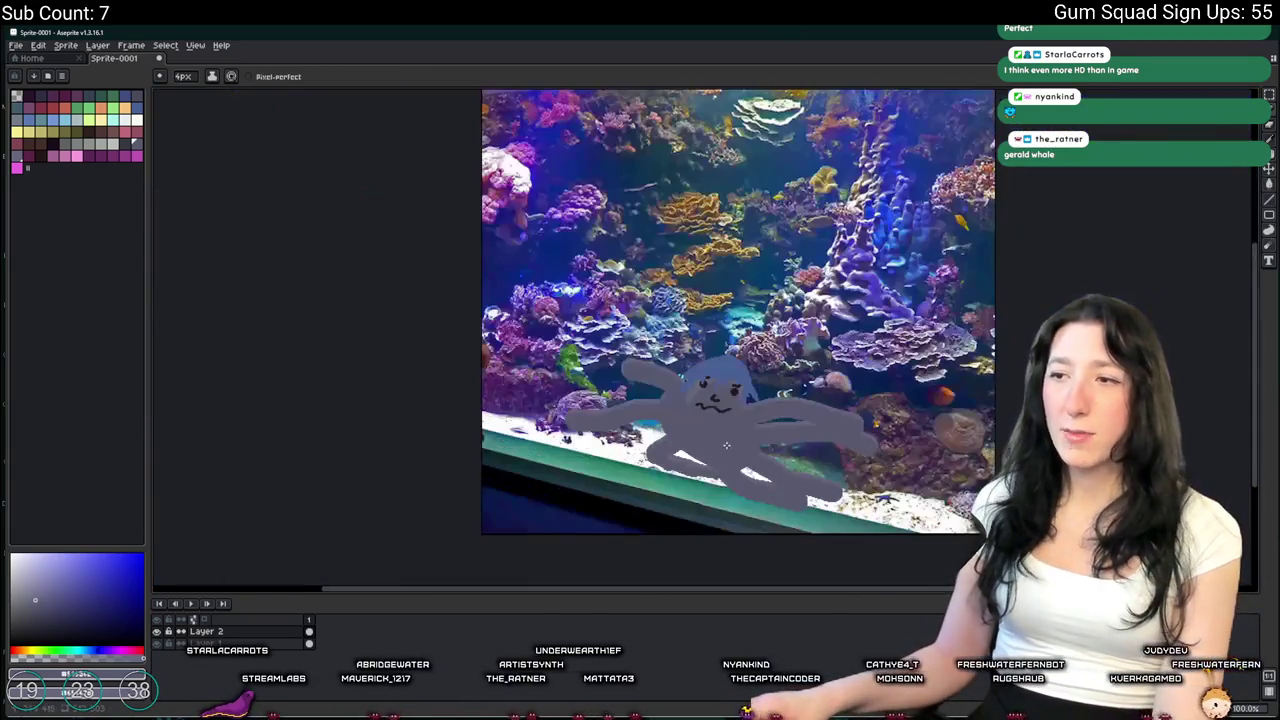
{"action": "key", "text": "m"}
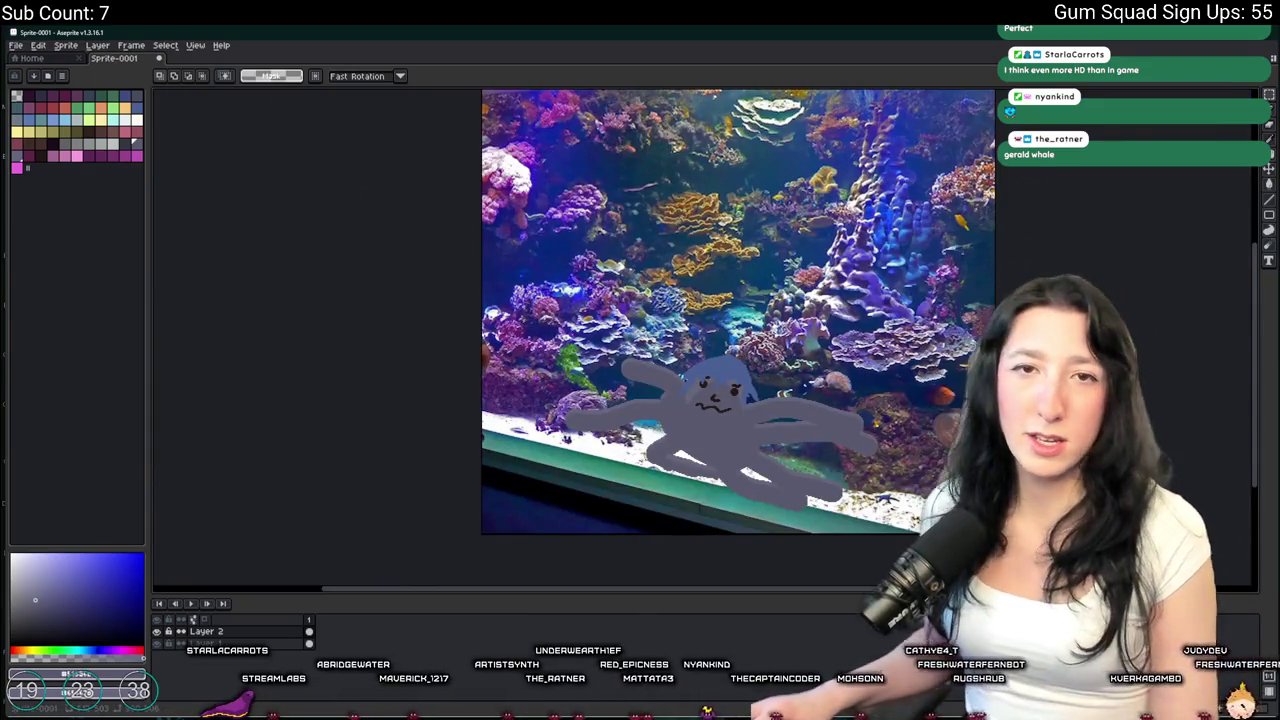
Draw a rectangular selection around the octopus and shift the view slightly
{"action": "scroll", "coordinate": [738, 312], "scroll_direction": "up", "scroll_amount": 2}
{"action": "scroll", "coordinate": [738, 312], "scroll_direction": "down", "scroll_amount": 2}
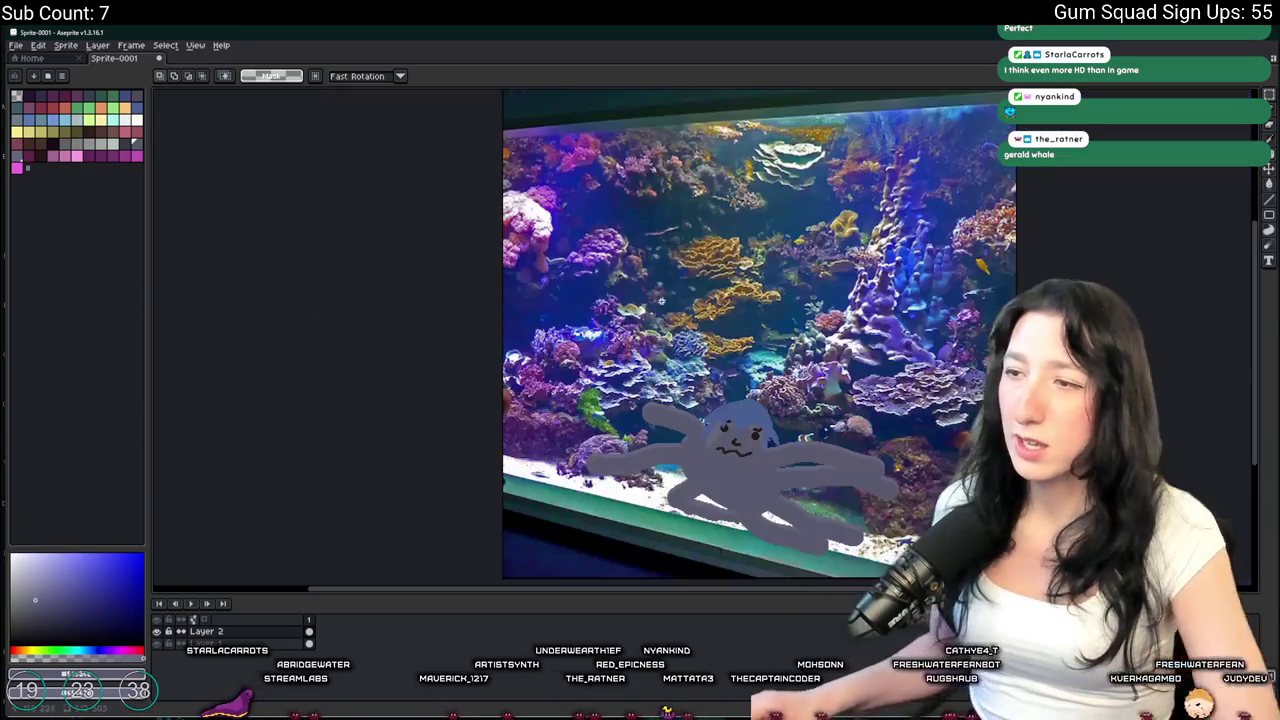
{"action": "scroll", "coordinate": [658, 300], "scroll_direction": "up", "scroll_amount": 1}
{"action": "mouse_move", "coordinate": [884, 414]}
{"action": "left_mouse_down"}
{"action": "mouse_move", "coordinate": [663, 257]}
{"action": "mouse_move", "coordinate": [447, 190]}
{"action": "left_mouse_up"}
{"action": "scroll", "coordinate": [700, 288], "scroll_direction": "up", "scroll_amount": 3}
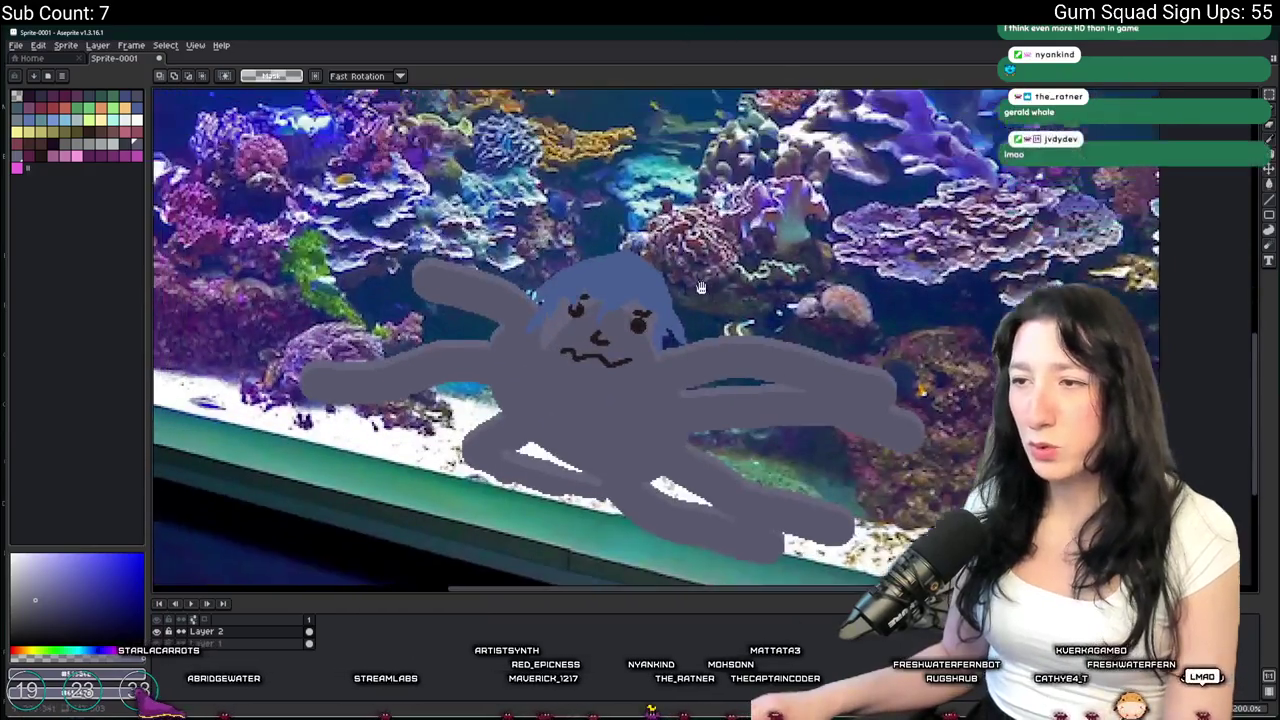
{"action": "left_click_drag", "start_coordinate": [700, 288], "coordinate": [707, 297]}
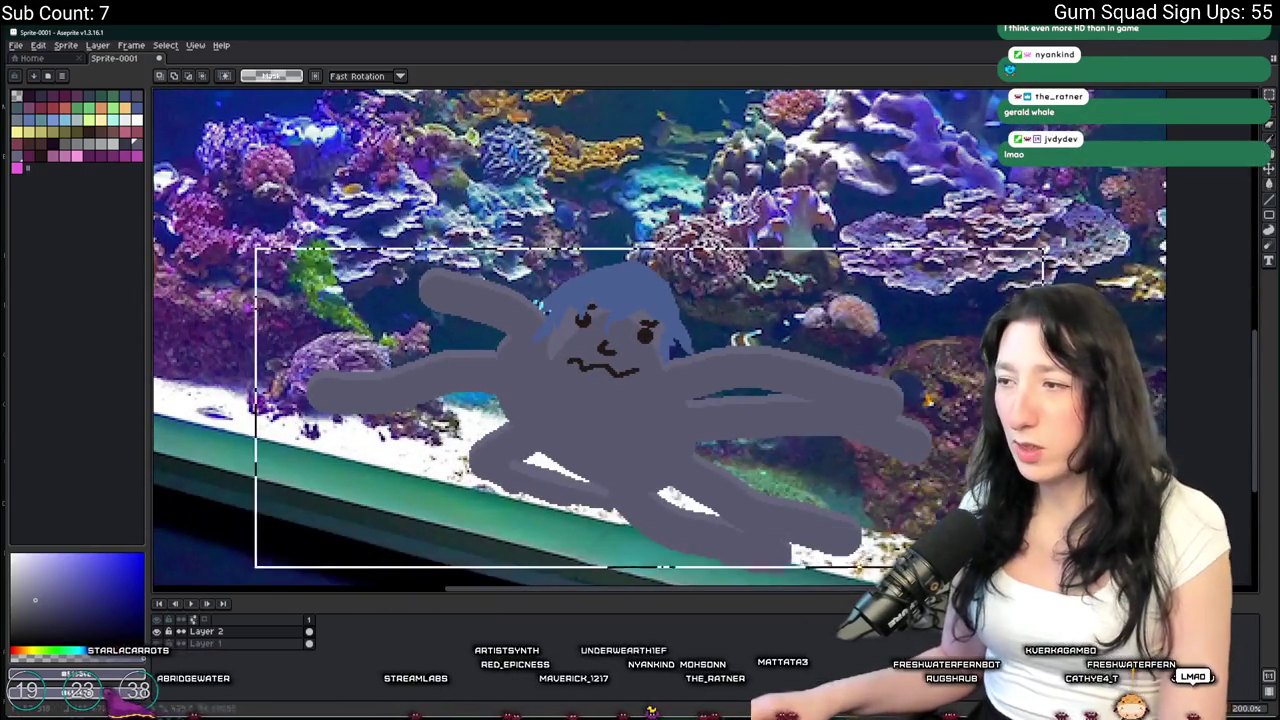
Bring the tank's top edge into view, clear the selection and switch to Chrome's Google page
{"action": "scroll", "coordinate": [712, 381], "scroll_direction": "down", "scroll_amount": 2}
{"action": "scroll", "coordinate": [712, 381], "scroll_direction": "up", "scroll_amount": 3}
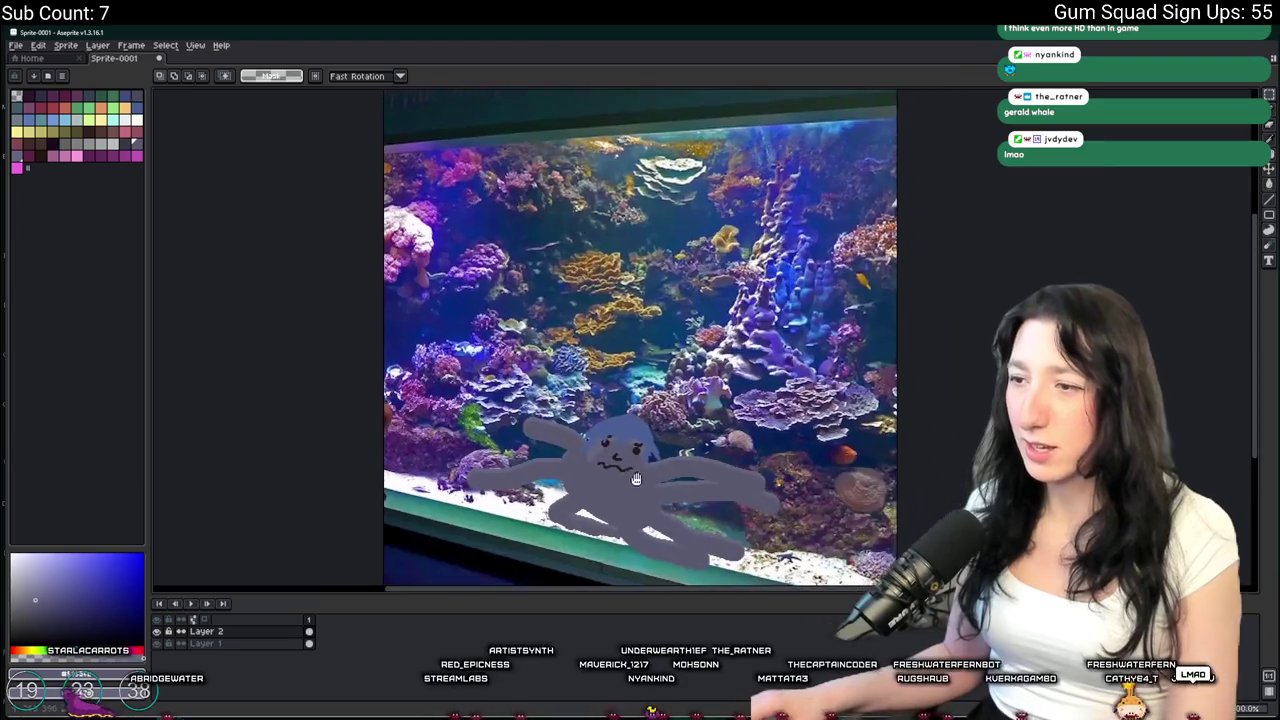
{"action": "left_click_drag", "start_coordinate": [790, 330], "coordinate": [835, 520]}
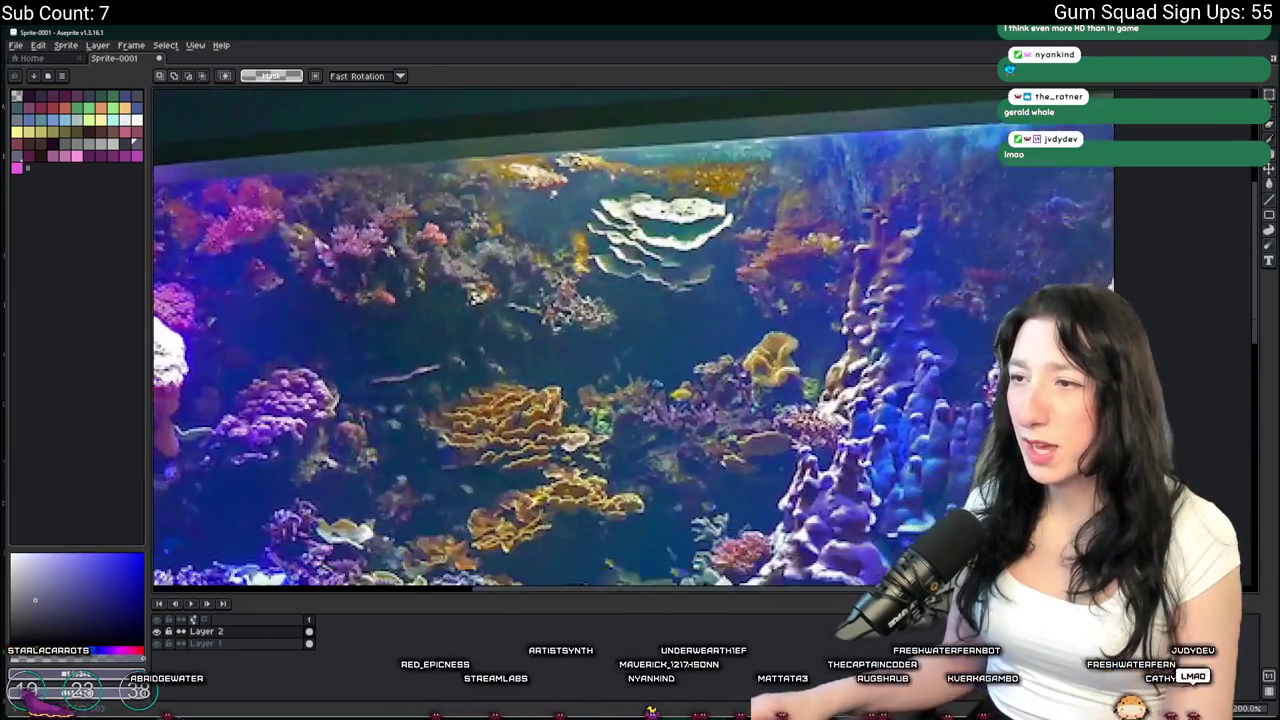
{"action": "scroll", "coordinate": [613, 442], "scroll_direction": "down", "scroll_amount": 1}
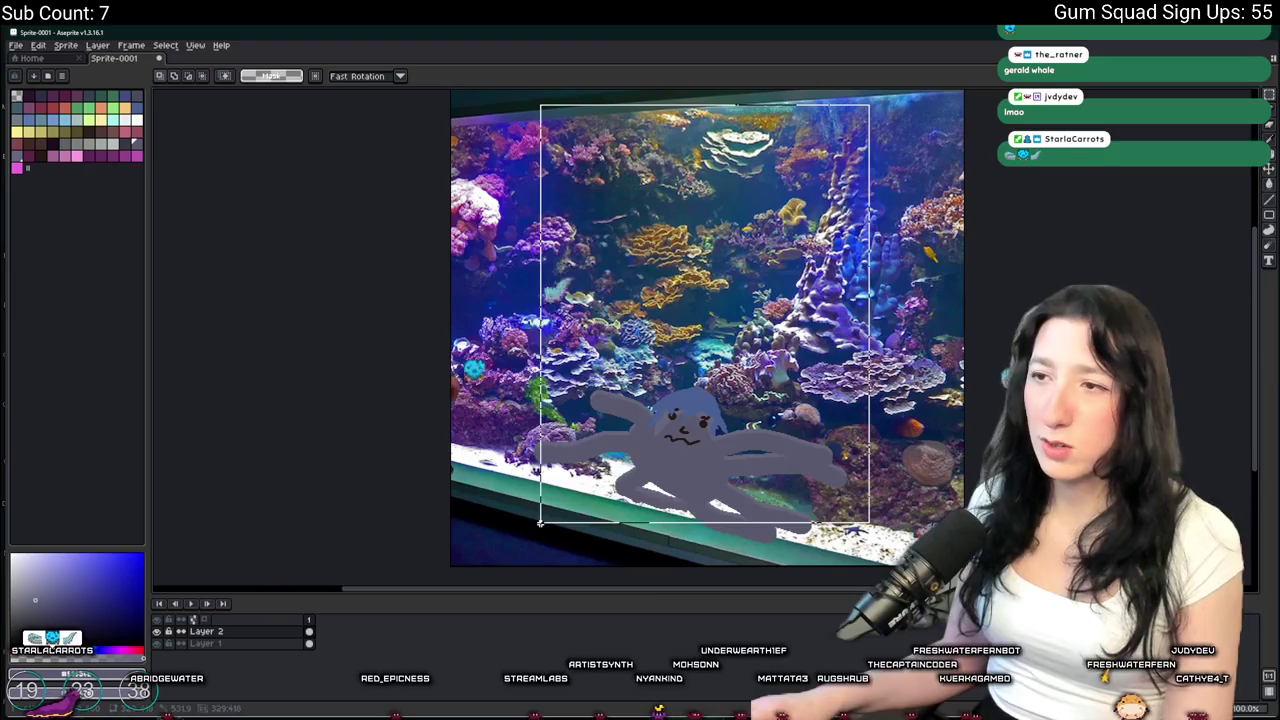
{"action": "left_click", "coordinate": [397, 466]}
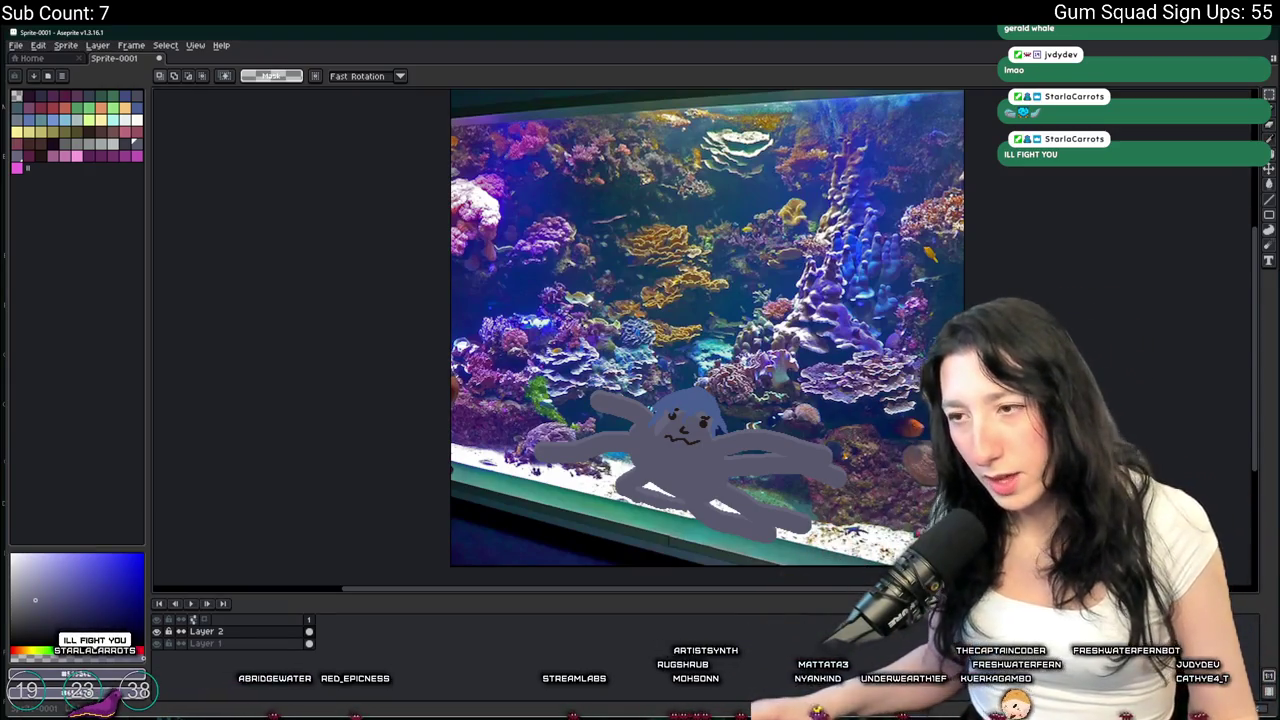
{"action": "key", "text": "alt+Tab"}
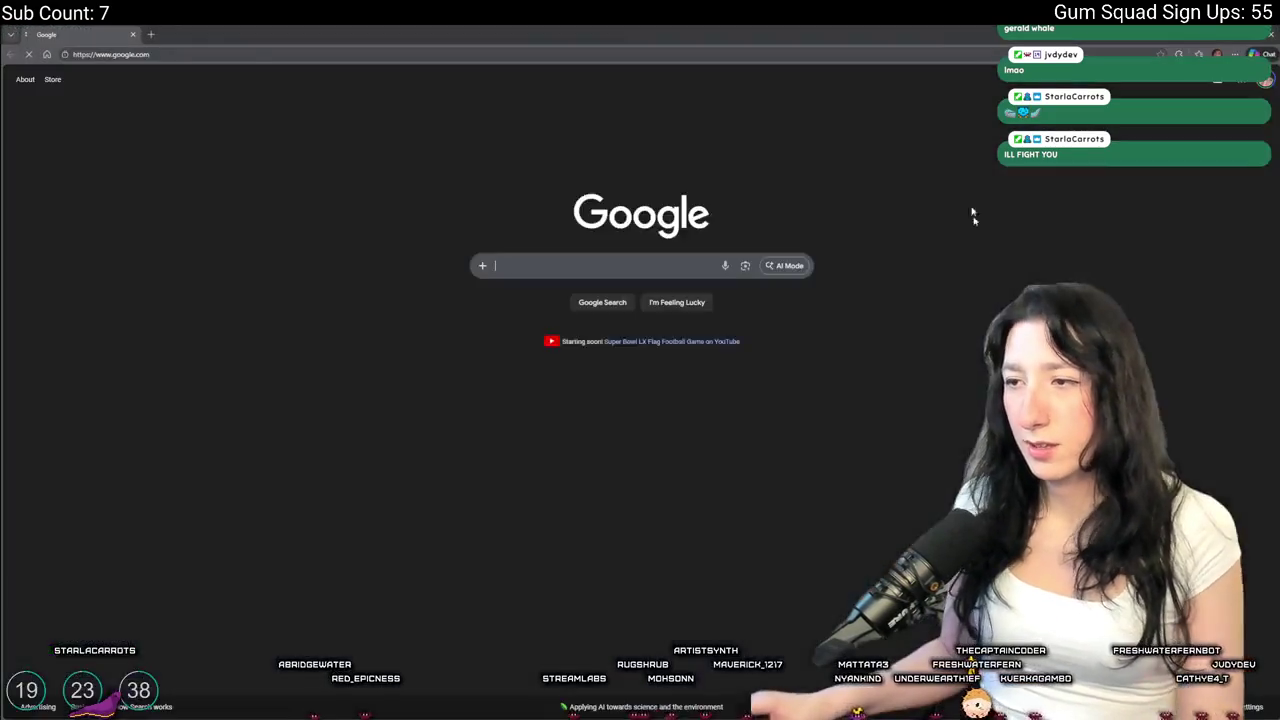
Switch from the Google page in Chrome back to the aquarium drawing in Aseprite
{"action": "key", "text": "alt+Tab"}
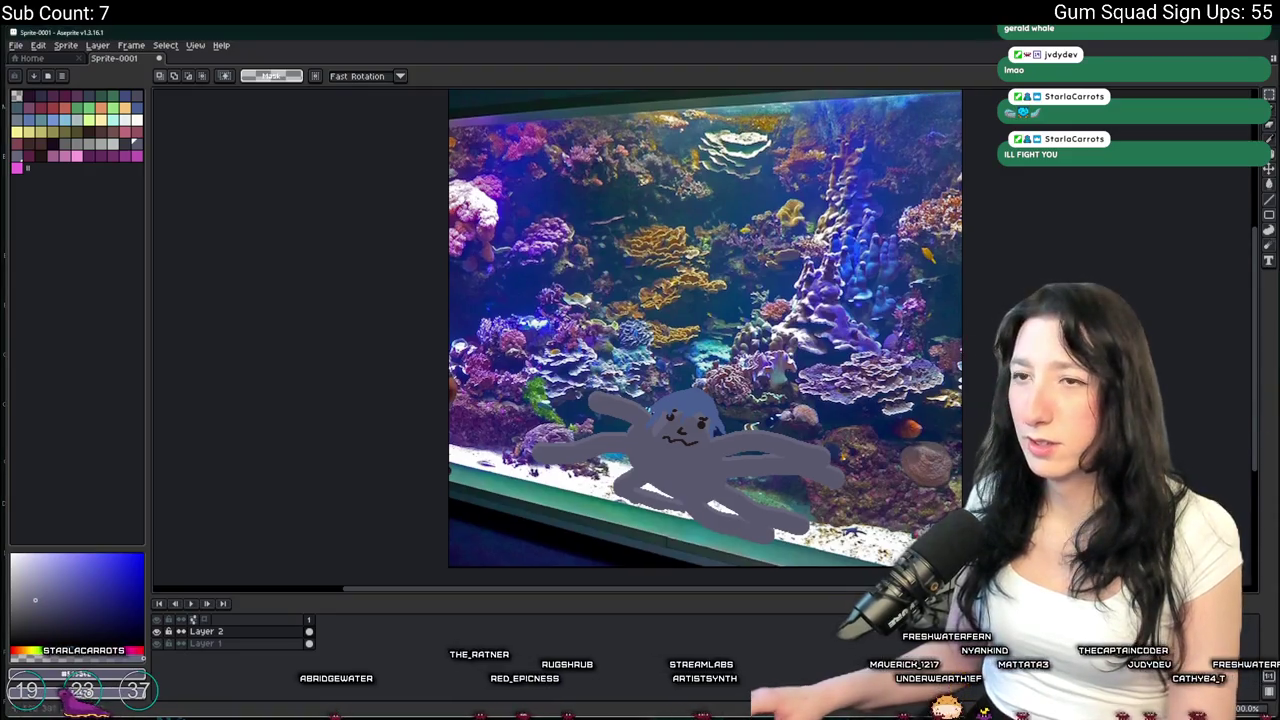
Widen the canvas through Canvas Size, adding an empty right half beside the aquarium
{"action": "left_click_drag", "start_coordinate": [700, 400], "coordinate": [440, 360]}
{"action": "left_click", "coordinate": [65, 45]}
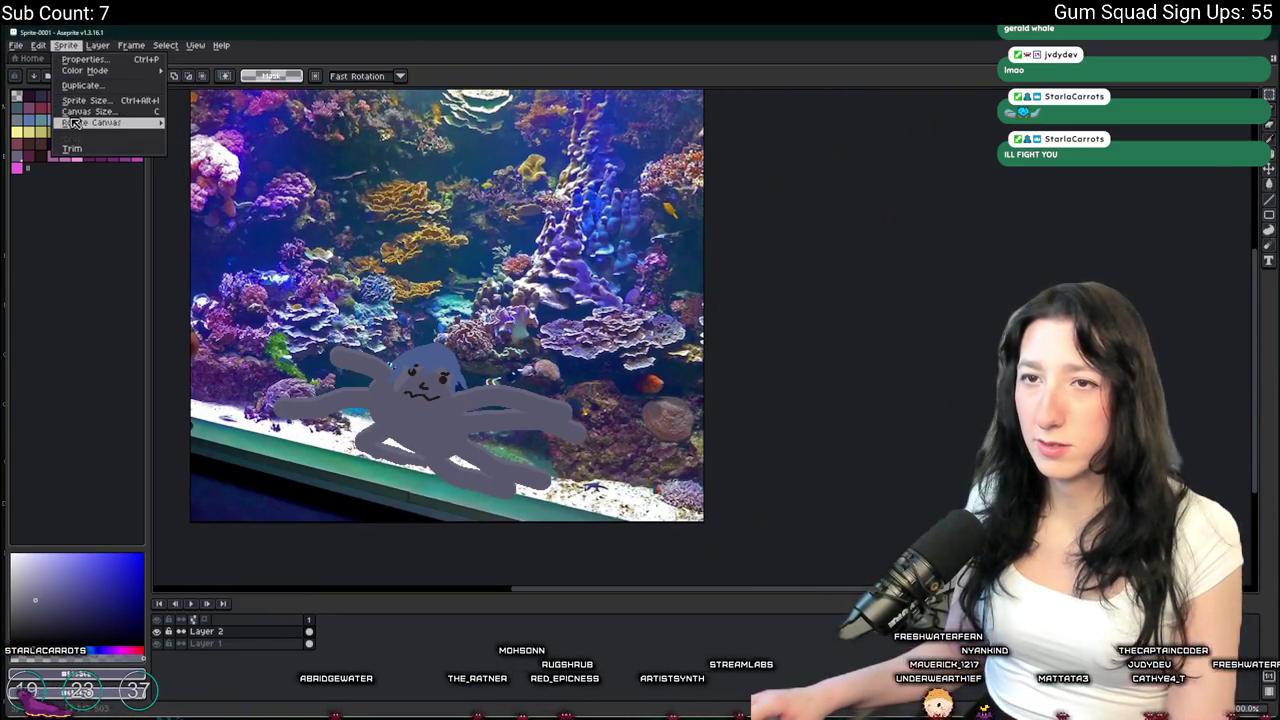
{"action": "left_click", "coordinate": [86, 111]}
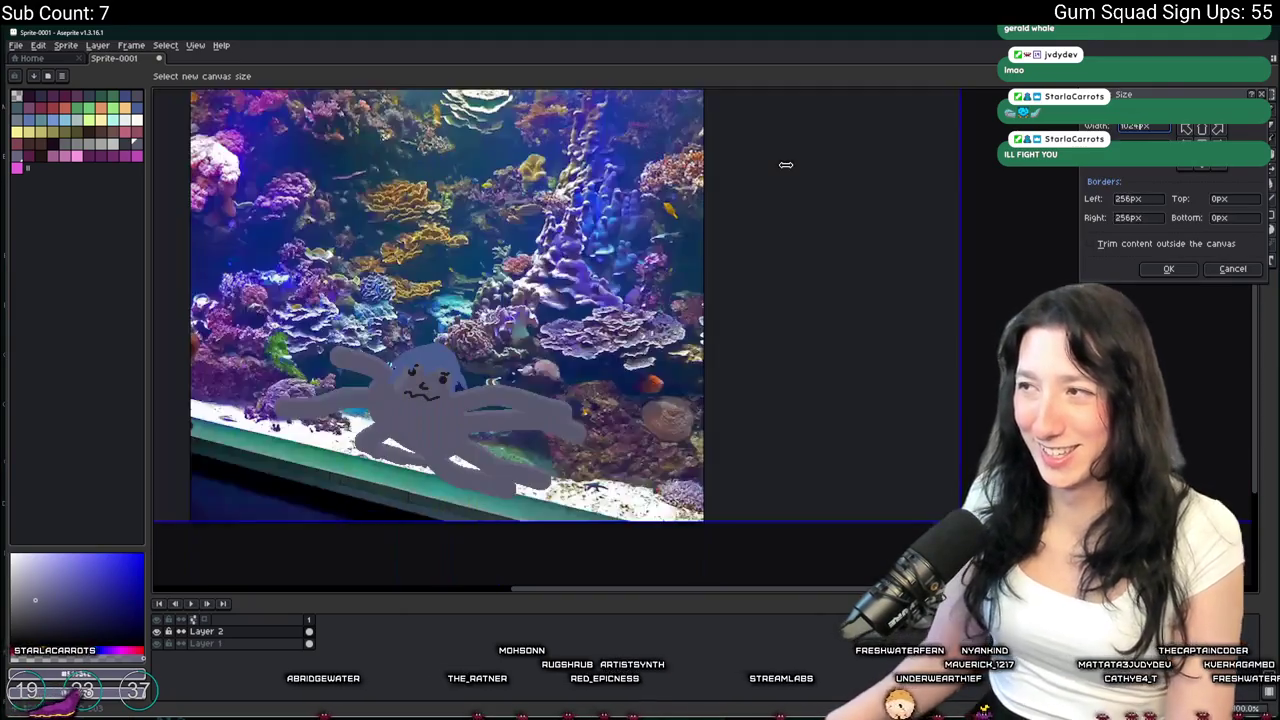
{"action": "key", "text": "Return"}
{"action": "scroll", "coordinate": [616, 290], "scroll_direction": "down", "scroll_amount": 1}
{"action": "key", "text": "ctrl+z"}
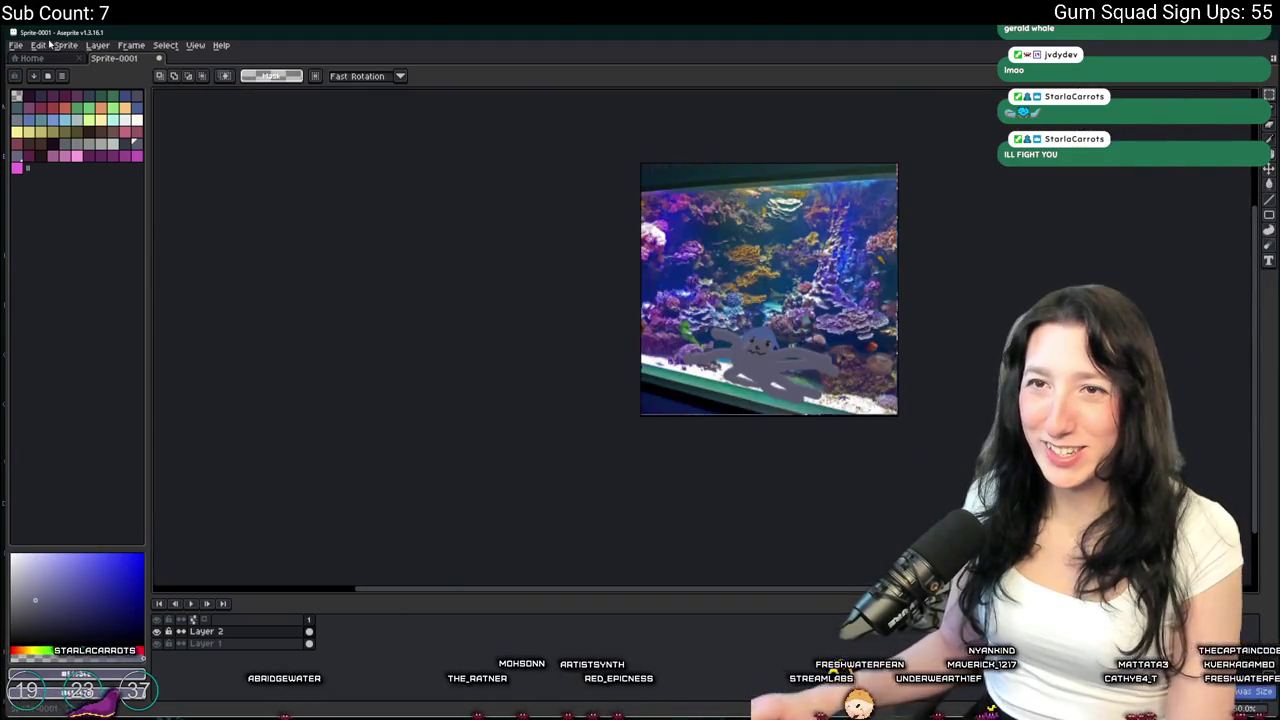
{"action": "left_click", "coordinate": [65, 45]}
{"action": "left_click", "coordinate": [86, 111]}
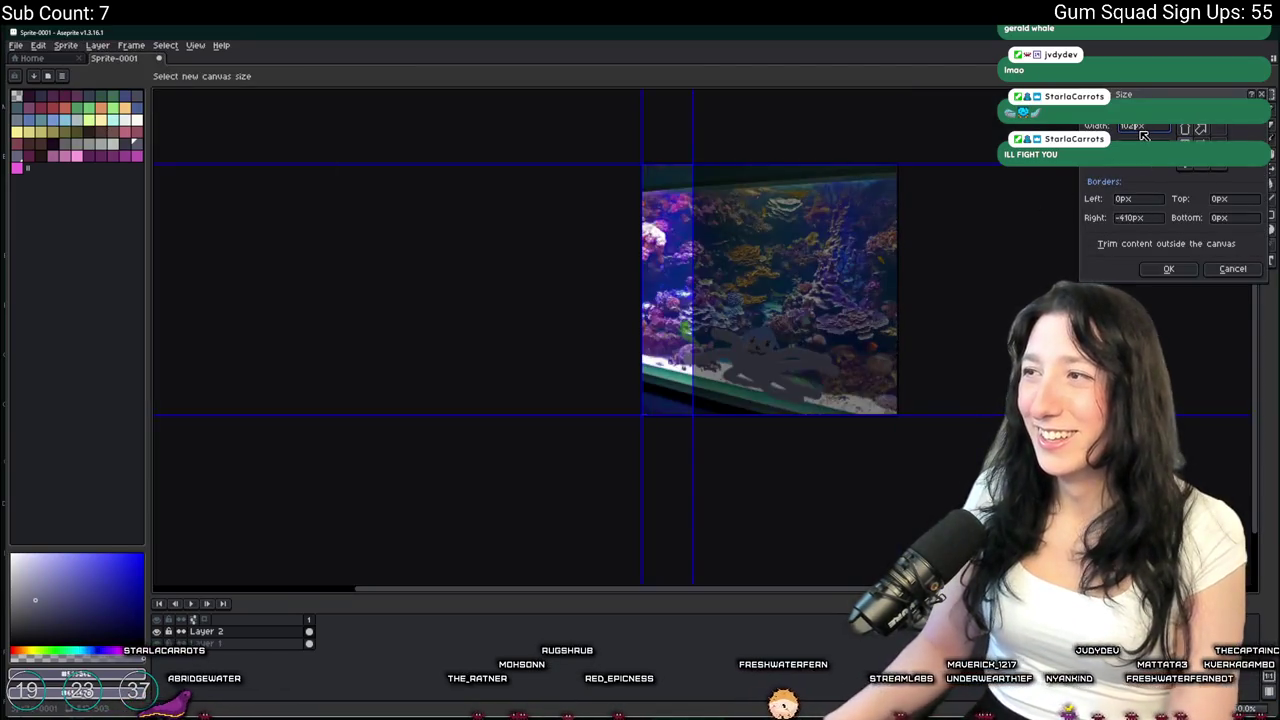
{"action": "key", "text": "Return"}
Paste the forest-and-lake photo and scale it to fill the right half
{"action": "key", "text": "ctrl+v"}
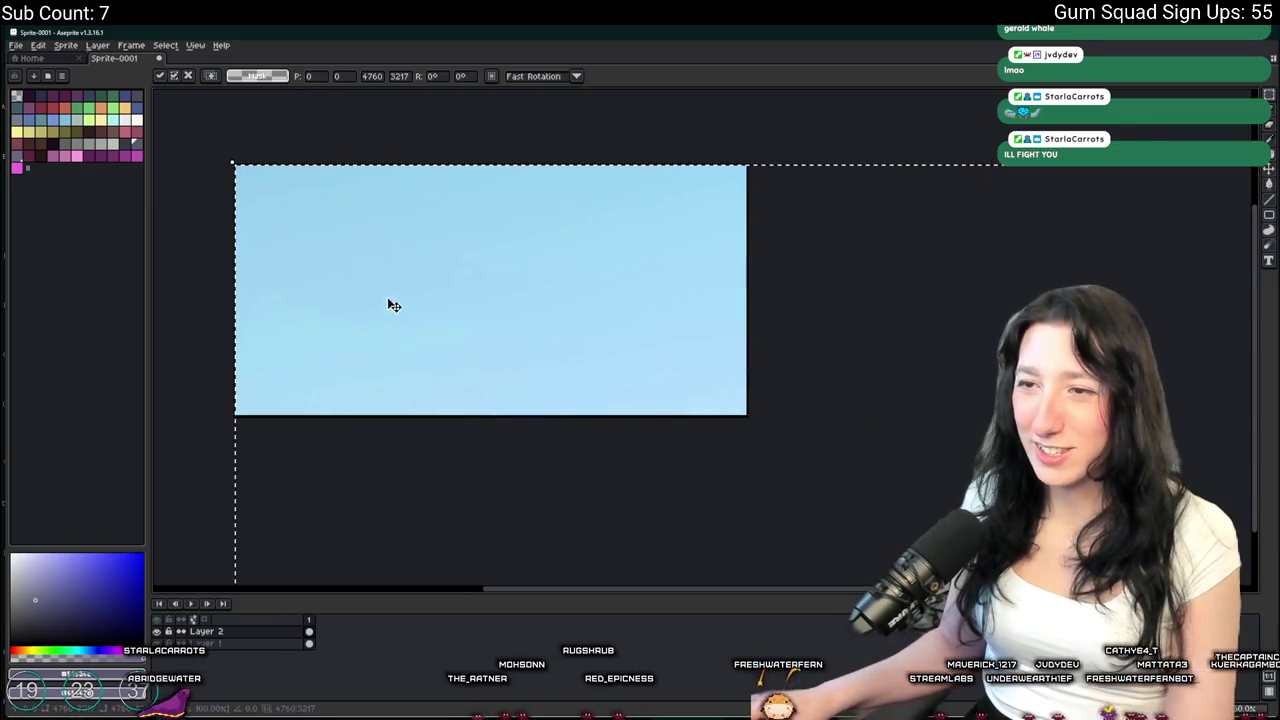
{"action": "scroll", "coordinate": [232, 167], "scroll_direction": "down", "scroll_amount": 1}
{"action": "mouse_move", "coordinate": [230, 166]}
{"action": "left_mouse_down"}
{"action": "mouse_move", "coordinate": [700, 400]}
{"action": "mouse_move", "coordinate": [963, 437]}
{"action": "mouse_move", "coordinate": [848, 558]}
{"action": "mouse_move", "coordinate": [543, 103]}
{"action": "mouse_move", "coordinate": [586, 263]}
{"action": "left_mouse_up"}
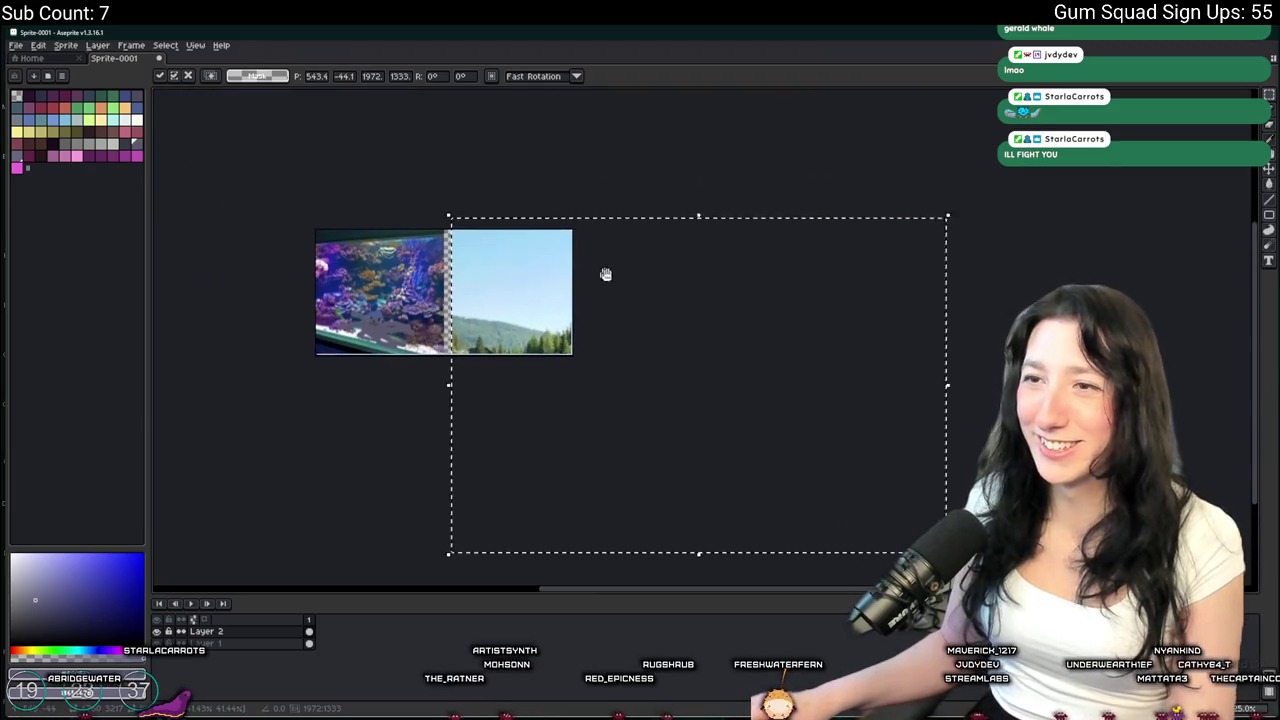
{"action": "left_click_drag", "start_coordinate": [976, 568], "coordinate": [700, 372]}
{"action": "scroll", "coordinate": [509, 320], "scroll_direction": "up", "scroll_amount": 1}
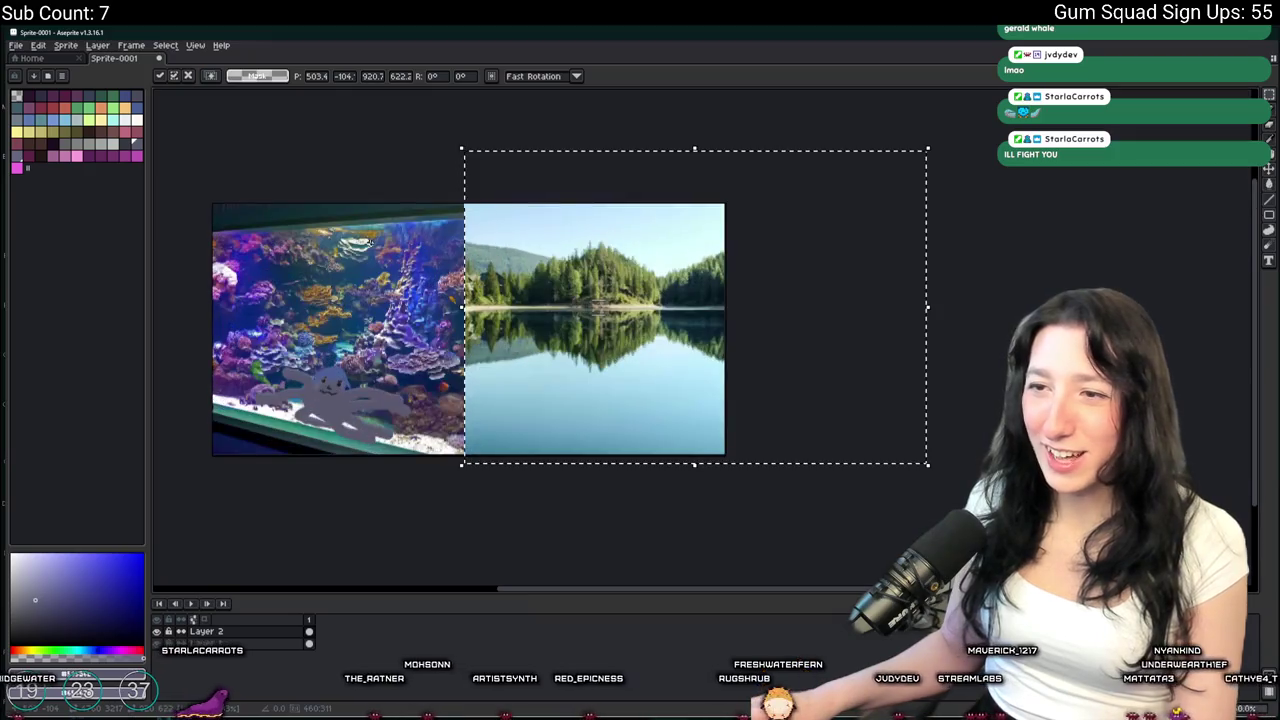
{"action": "key", "text": "Return"}
{"action": "scroll", "coordinate": [656, 325], "scroll_direction": "left", "scroll_amount": 3}
{"action": "scroll", "coordinate": [524, 400], "scroll_direction": "up", "scroll_amount": 4}
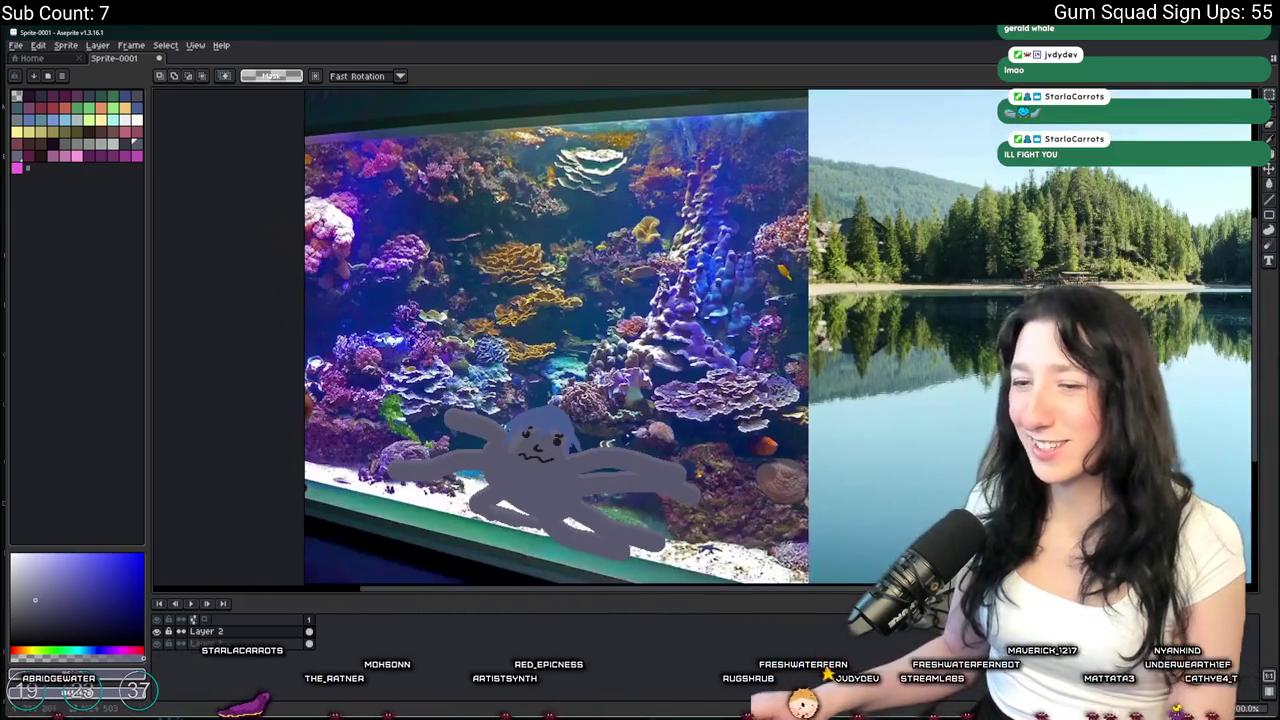
Add a new layer, return to the octopus layer and colour-select the right eye, then deselect
{"action": "key", "text": "shift+n"}
{"action": "scroll", "coordinate": [524, 400], "scroll_direction": "up", "scroll_amount": 1}
{"action": "key", "text": "alt+Down"}
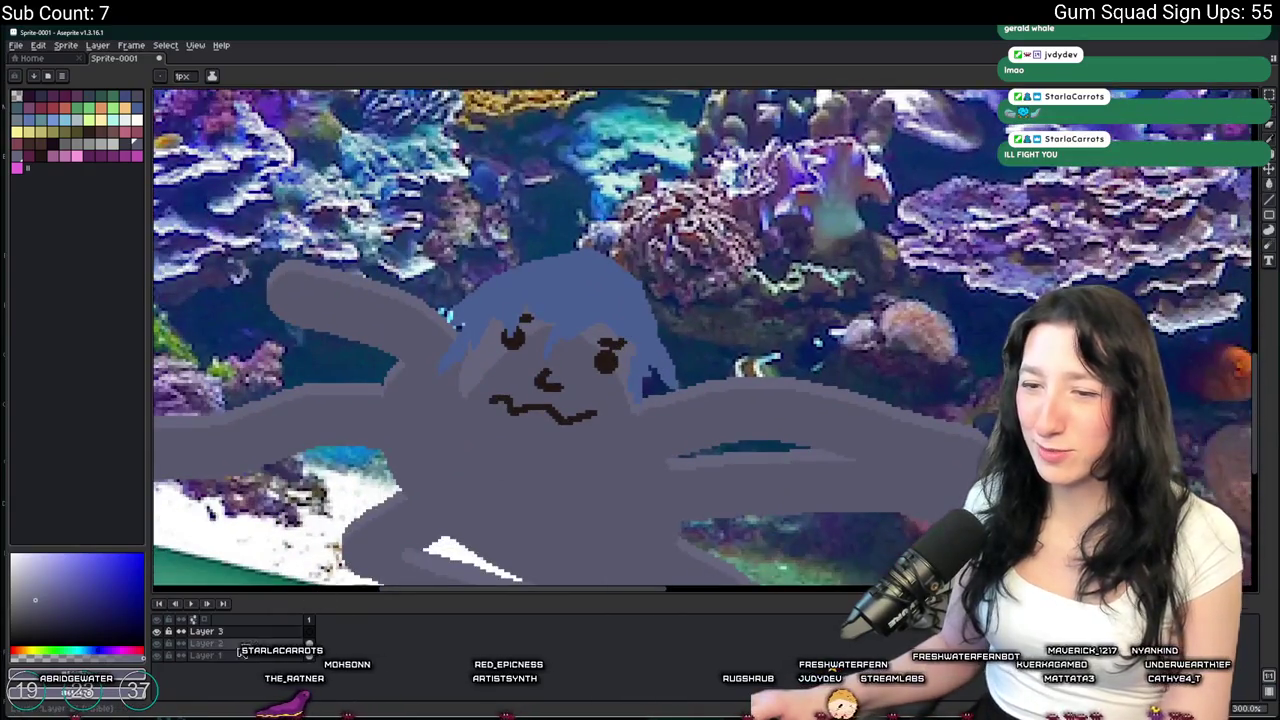
{"action": "key", "text": "w"}
{"action": "scroll", "coordinate": [530, 330], "scroll_direction": "up", "scroll_amount": 1}
{"action": "scroll", "coordinate": [530, 330], "scroll_direction": "up", "scroll_amount": 2}
{"action": "left_click", "coordinate": [700, 370]}
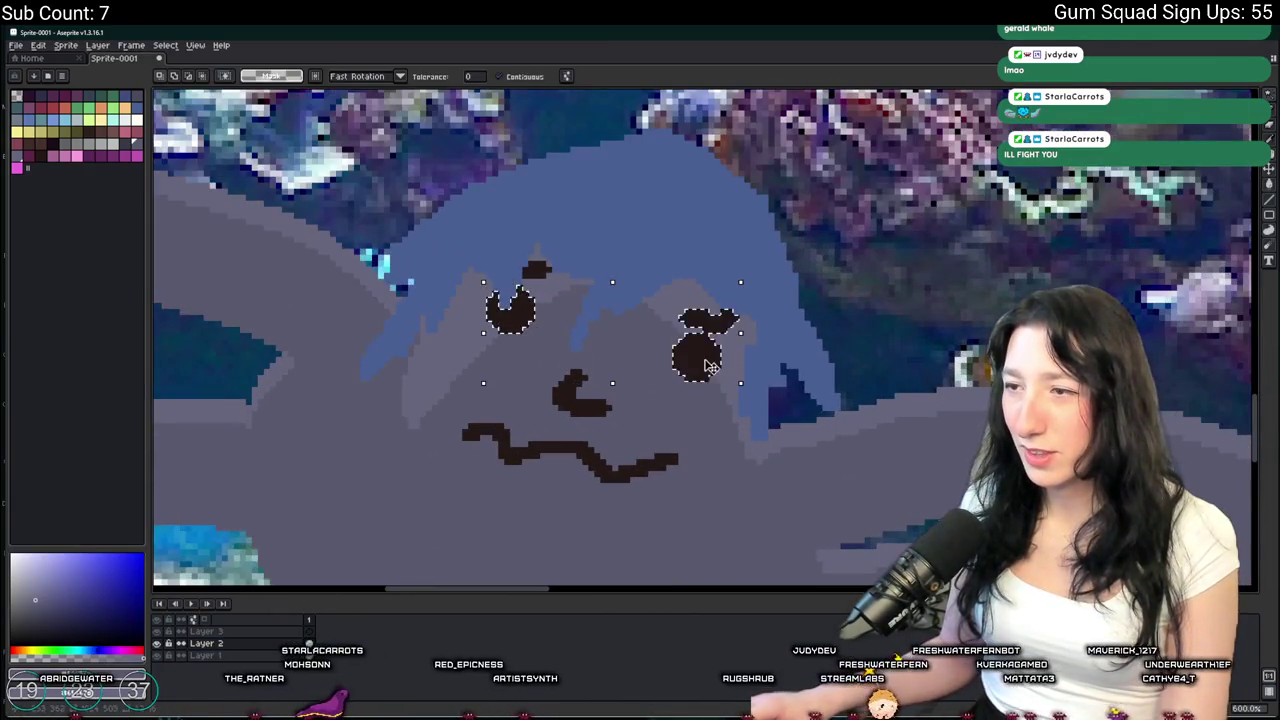
{"action": "scroll", "coordinate": [695, 365], "scroll_direction": "up", "scroll_amount": 1}
{"action": "key", "text": "ctrl+d"}
Pick the dark eye colour and fill both old eyes with the surrounding grey
{"action": "key", "text": "v"}
{"action": "key", "text": "b"}
{"action": "left_click", "coordinate": [700, 335], "text": "alt"}
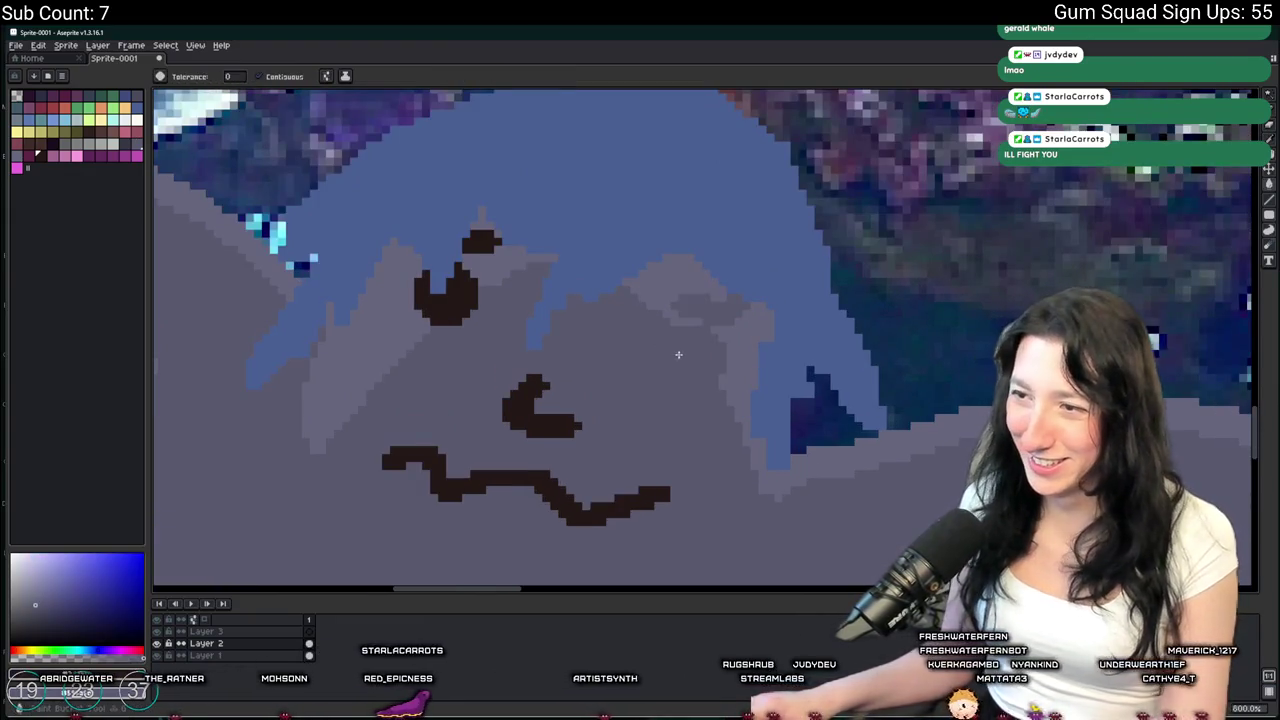
{"action": "key", "text": "g"}
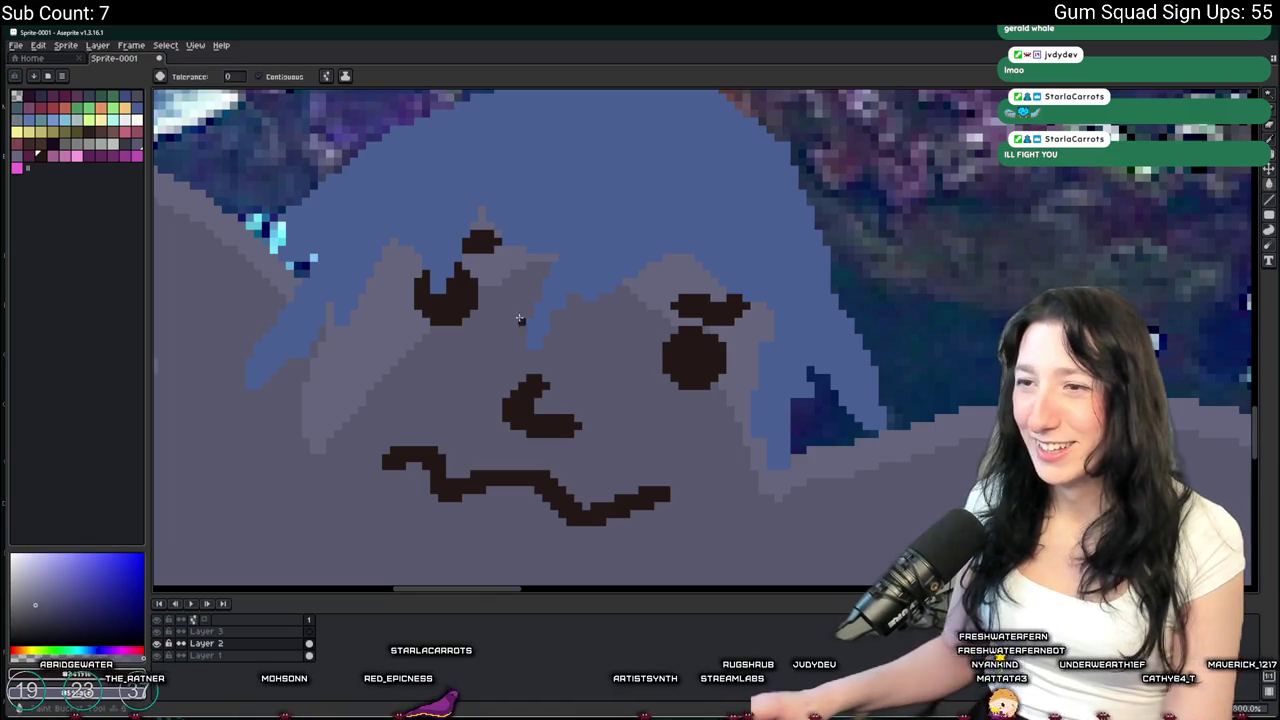
{"action": "left_click", "coordinate": [461, 309]}
{"action": "left_click", "coordinate": [695, 350]}
Redraw the right eye larger and lower, and the left eye with a smaller brush
{"action": "key", "text": "b"}
{"action": "left_click_drag", "start_coordinate": [714, 357], "coordinate": [741, 366]}
{"action": "key", "text": "minus"}
{"action": "key", "text": "minus"}
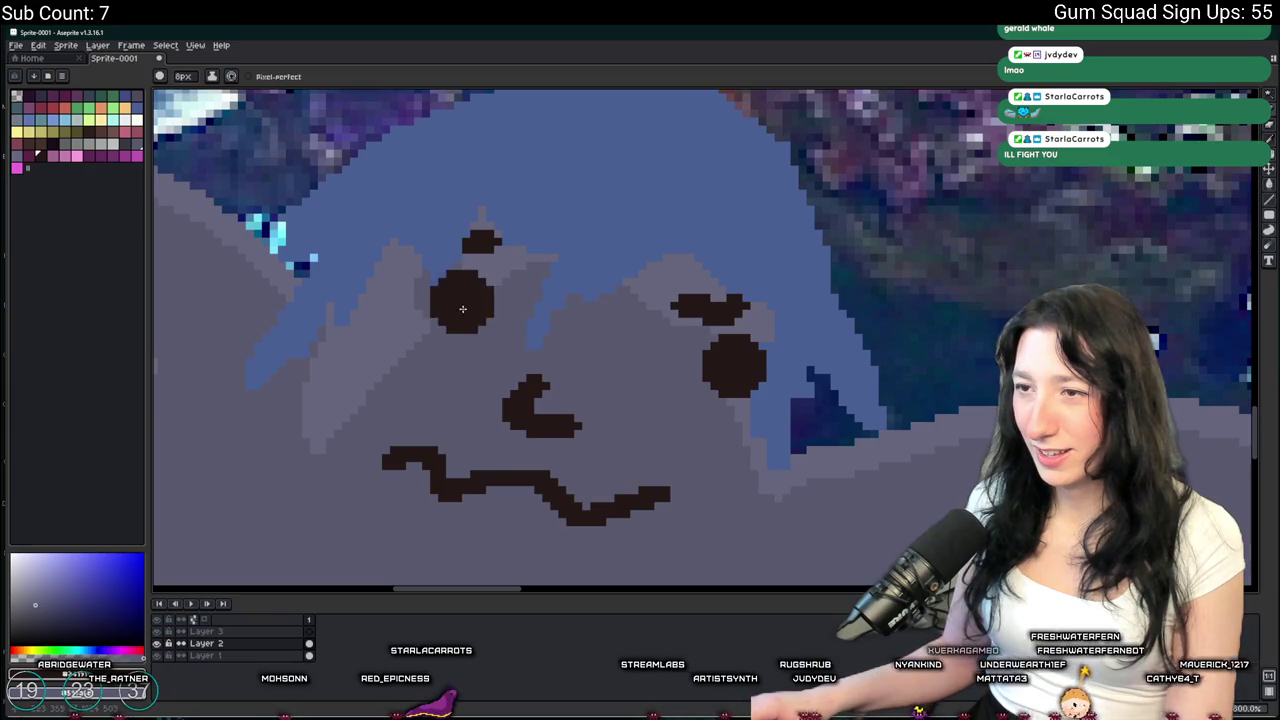
{"action": "left_click", "coordinate": [490, 290]}
{"action": "scroll", "coordinate": [709, 390], "scroll_direction": "down", "scroll_amount": 3}
{"action": "scroll", "coordinate": [709, 390], "scroll_direction": "down", "scroll_amount": 2}
{"action": "scroll", "coordinate": [690, 560], "scroll_direction": "up", "scroll_amount": 1}
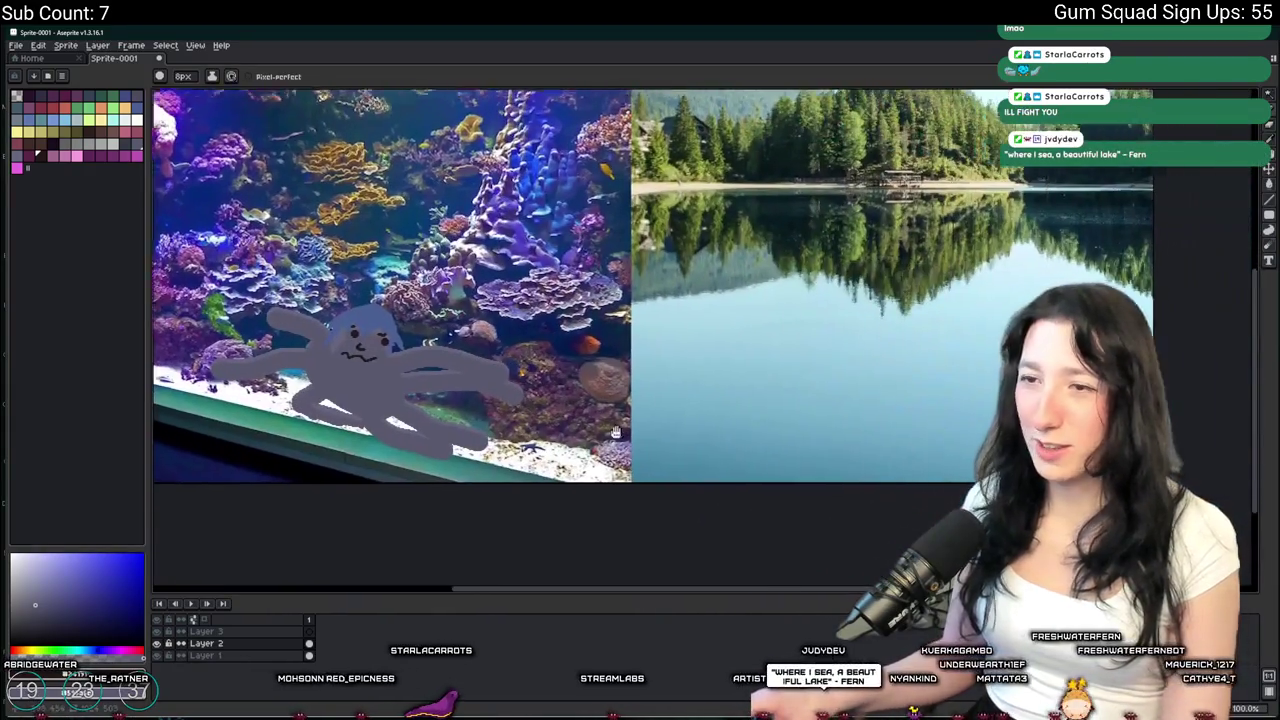
{"action": "left_click_drag", "start_coordinate": [672, 542], "coordinate": [669, 588]}
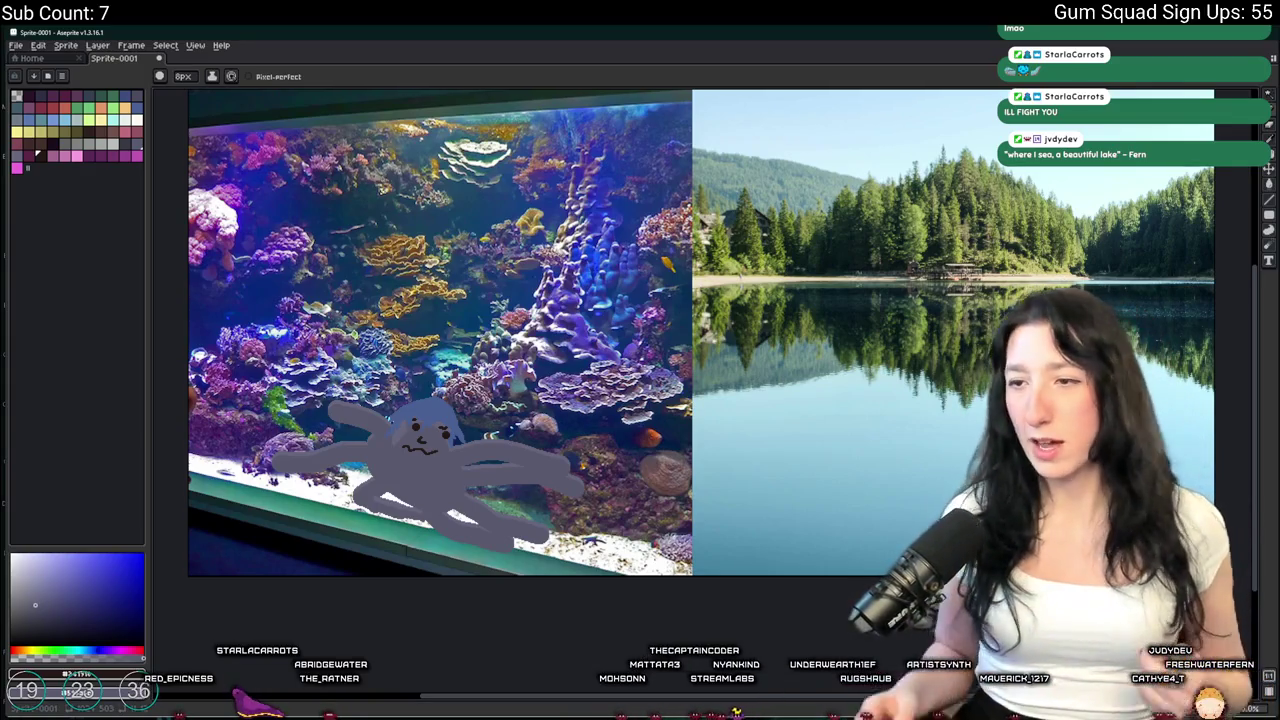
{"action": "scroll", "coordinate": [857, 440], "scroll_direction": "up", "scroll_amount": 2}
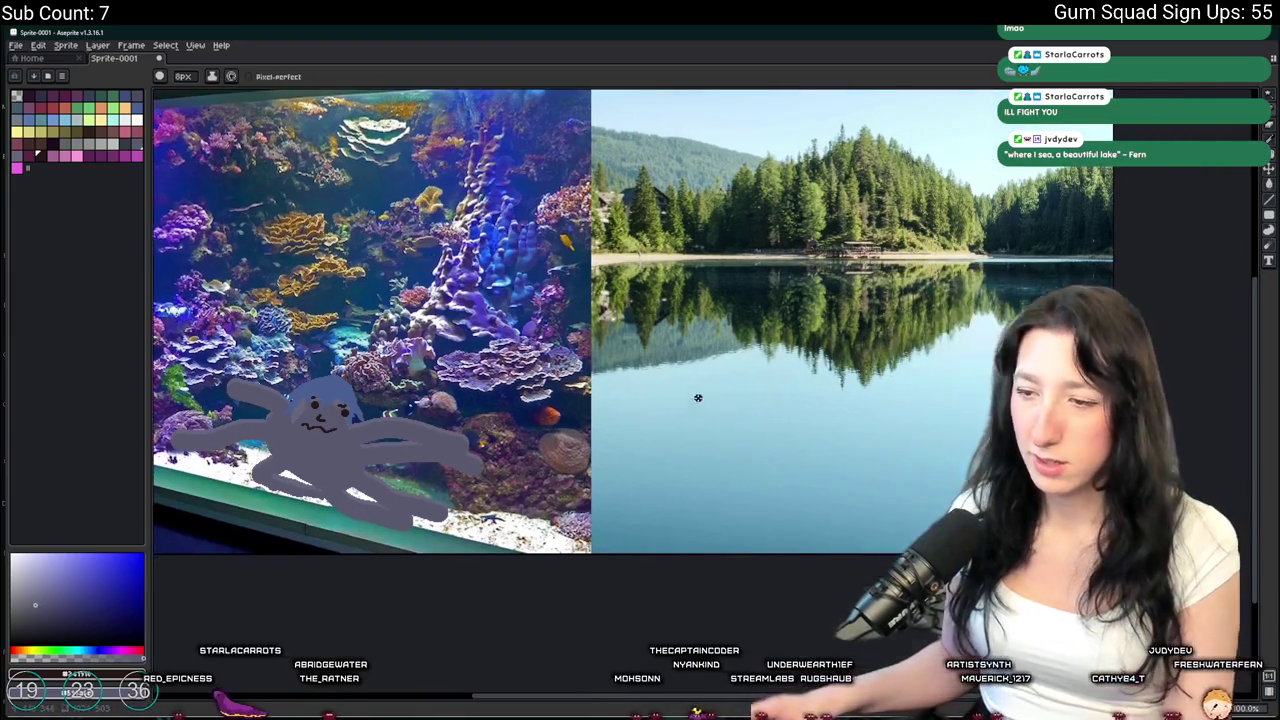
{"action": "key", "text": "Tab"}
{"action": "scroll", "coordinate": [700, 400], "scroll_direction": "down", "scroll_amount": 3}
{"action": "scroll", "coordinate": [577, 409], "scroll_direction": "up", "scroll_amount": 3}
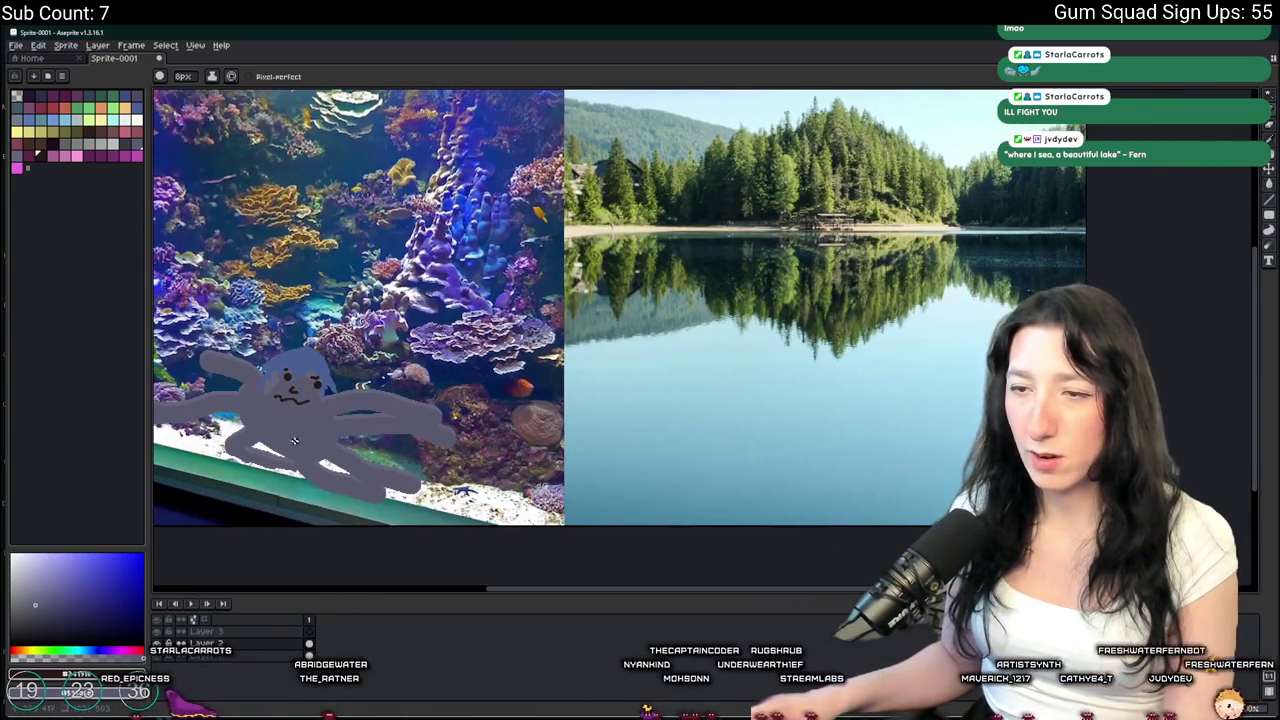
{"action": "left_click_drag", "start_coordinate": [297, 565], "coordinate": [413, 506]}
Copy the aquarium octopus and try placing a copy on the lake, then undo it
{"action": "key", "text": "m"}
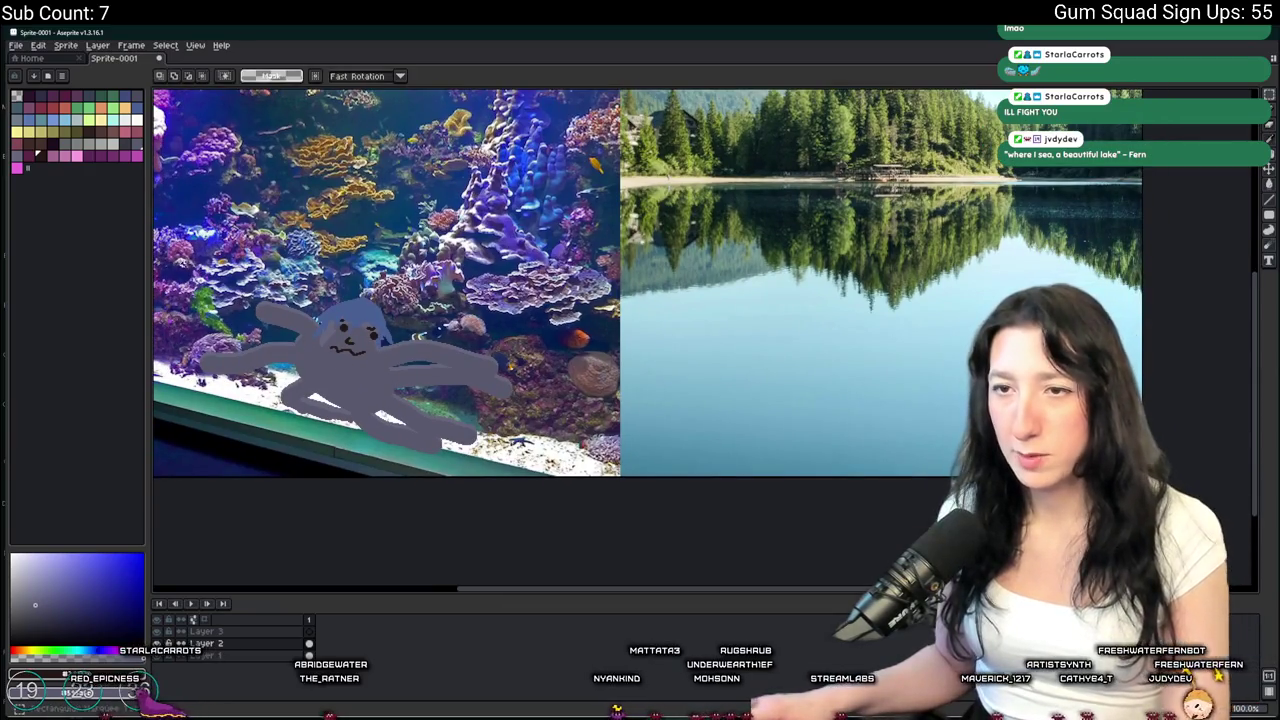
{"action": "left_click_drag", "start_coordinate": [177, 263], "coordinate": [544, 464]}
{"action": "key", "text": "ctrl+c"}
{"action": "key", "text": "ctrl+v"}
{"action": "left_click_drag", "start_coordinate": [317, 345], "coordinate": [826, 337]}
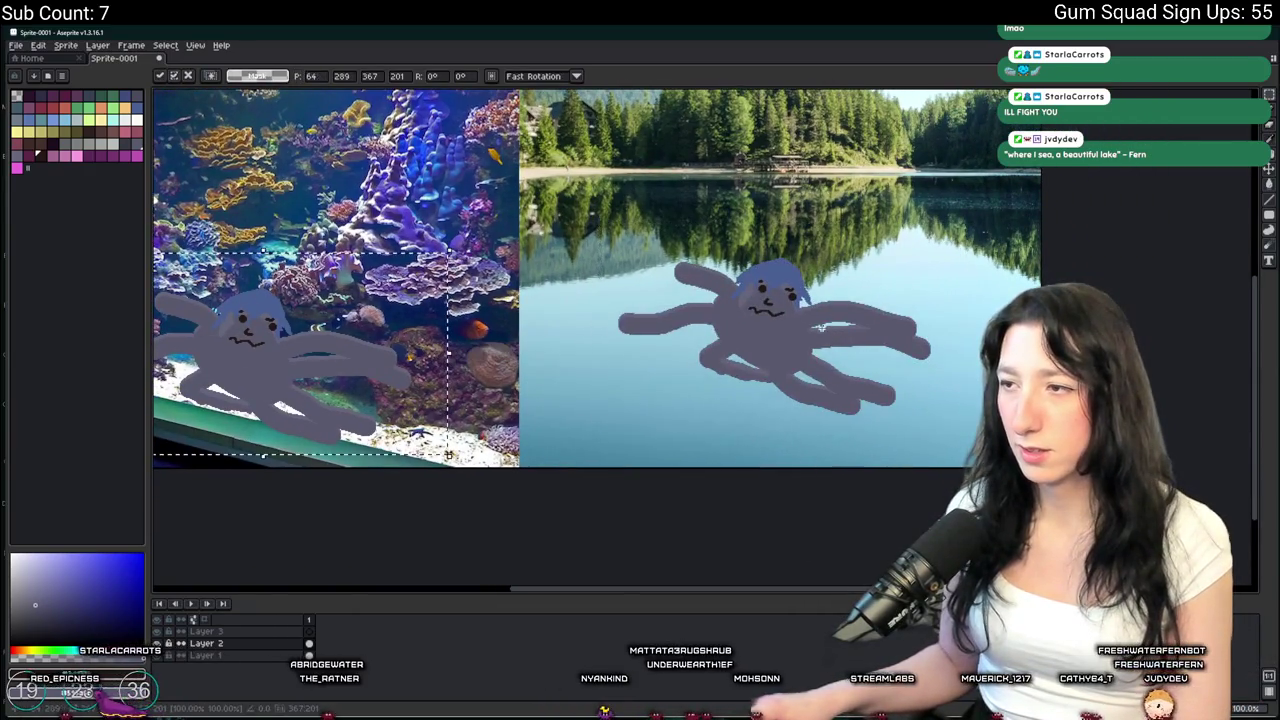
{"action": "left_click_drag", "start_coordinate": [755, 305], "coordinate": [757, 301]}
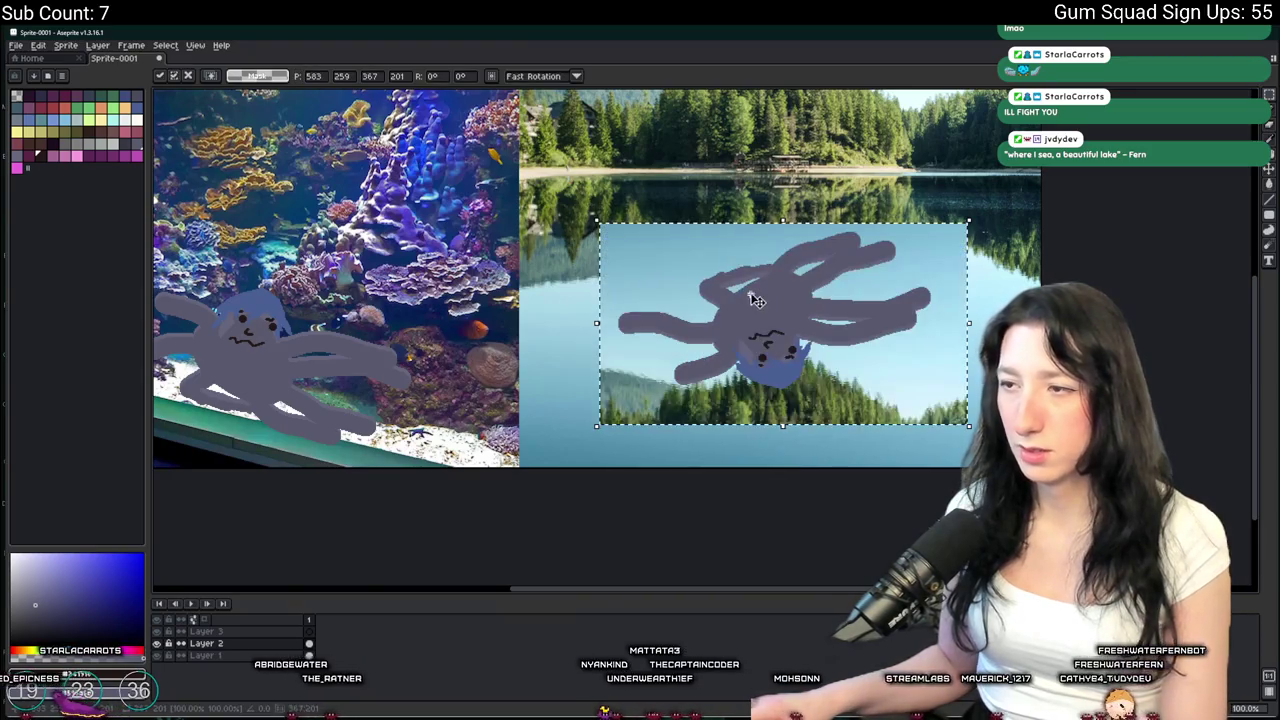
{"action": "left_click", "coordinate": [690, 434]}
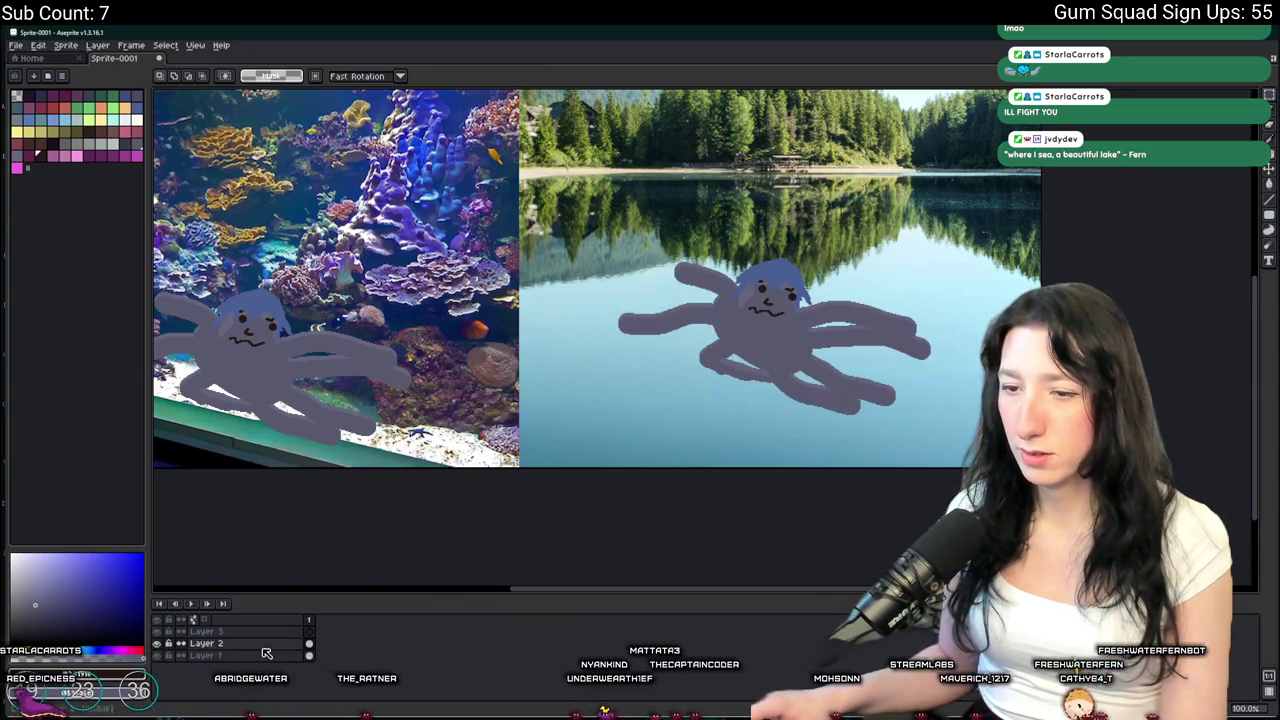
{"action": "key", "text": "ctrl+z"}
{"action": "key", "text": "ctrl+z"}
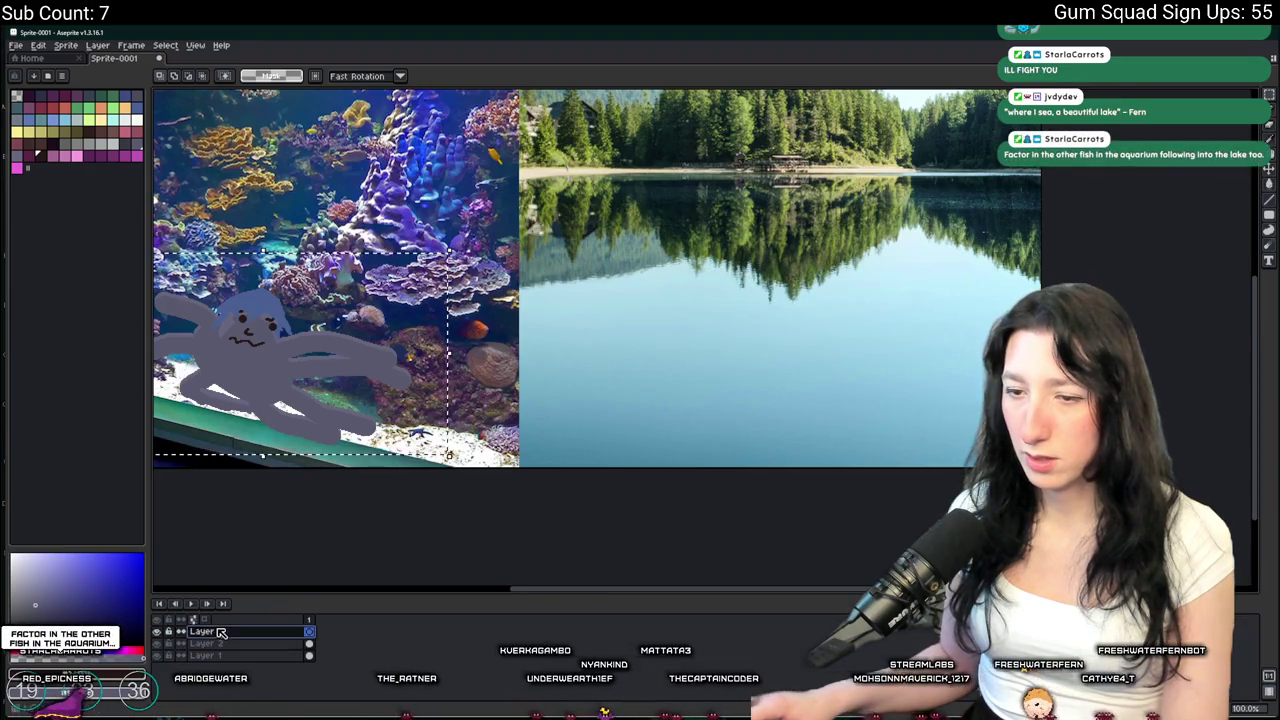
Paste the octopus onto the lake again, keep it upright and shrink it to about 55%
{"action": "key", "text": "ctrl+v"}
{"action": "left_click_drag", "start_coordinate": [280, 360], "coordinate": [757, 315]}
{"action": "key", "text": "shift+v"}
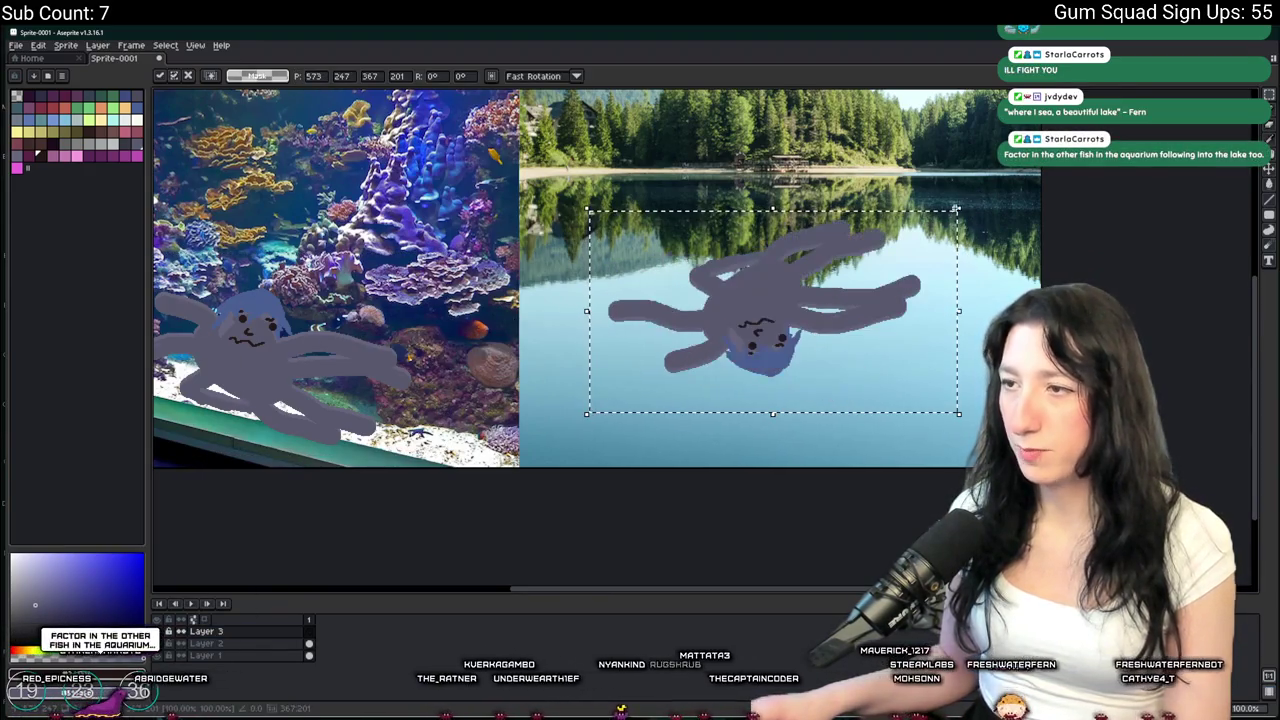
{"action": "scroll", "coordinate": [900, 255], "scroll_direction": "up", "scroll_amount": 2}
{"action": "scroll", "coordinate": [918, 262], "scroll_direction": "down", "scroll_amount": 2}
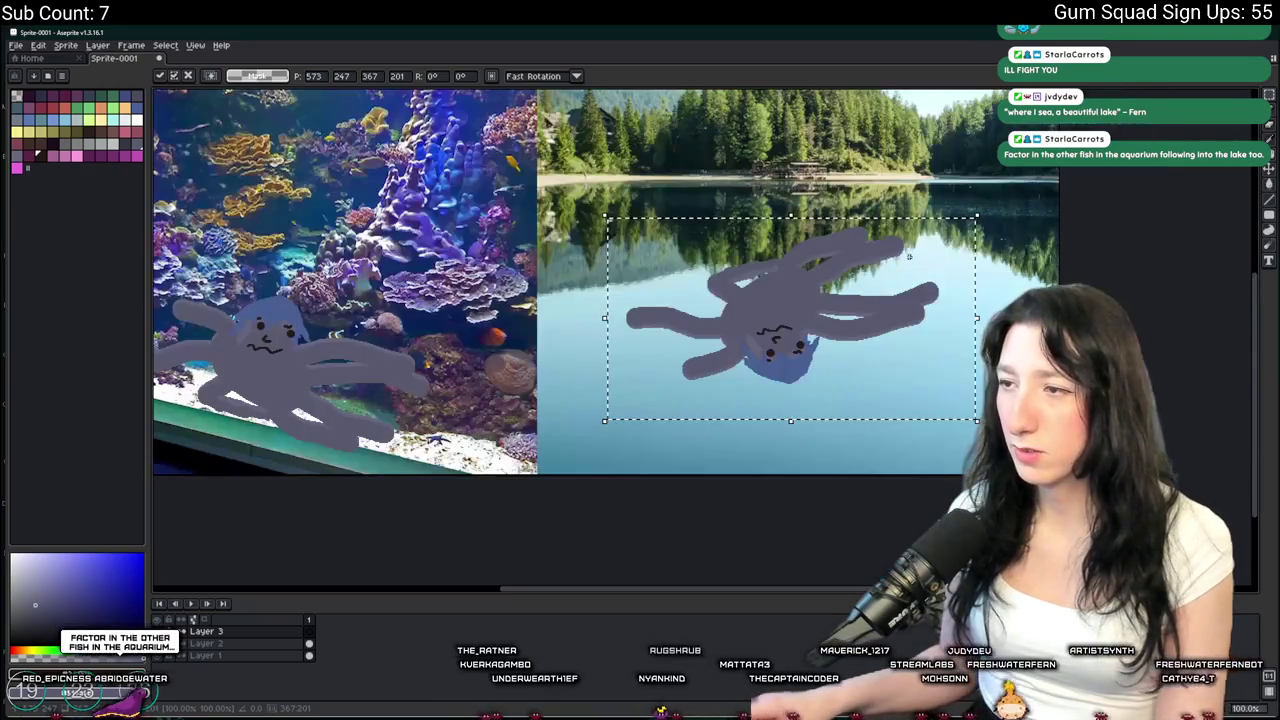
{"action": "key", "text": "shift+v"}
{"action": "mouse_move", "coordinate": [918, 262]}
{"action": "left_mouse_down"}
{"action": "mouse_move", "coordinate": [1038, 302]}
{"action": "mouse_move", "coordinate": [859, 304]}
{"action": "mouse_move", "coordinate": [880, 290]}
{"action": "mouse_move", "coordinate": [748, 352]}
{"action": "left_mouse_up"}
{"action": "mouse_move", "coordinate": [605, 411]}
{"action": "left_mouse_down"}
{"action": "mouse_move", "coordinate": [873, 266]}
{"action": "mouse_move", "coordinate": [723, 316]}
{"action": "left_mouse_up"}
Pick the lake's blue and colour the copy's lower body light blue
{"action": "key", "text": "i"}
{"action": "scroll", "coordinate": [808, 294], "scroll_direction": "up", "scroll_amount": 2}
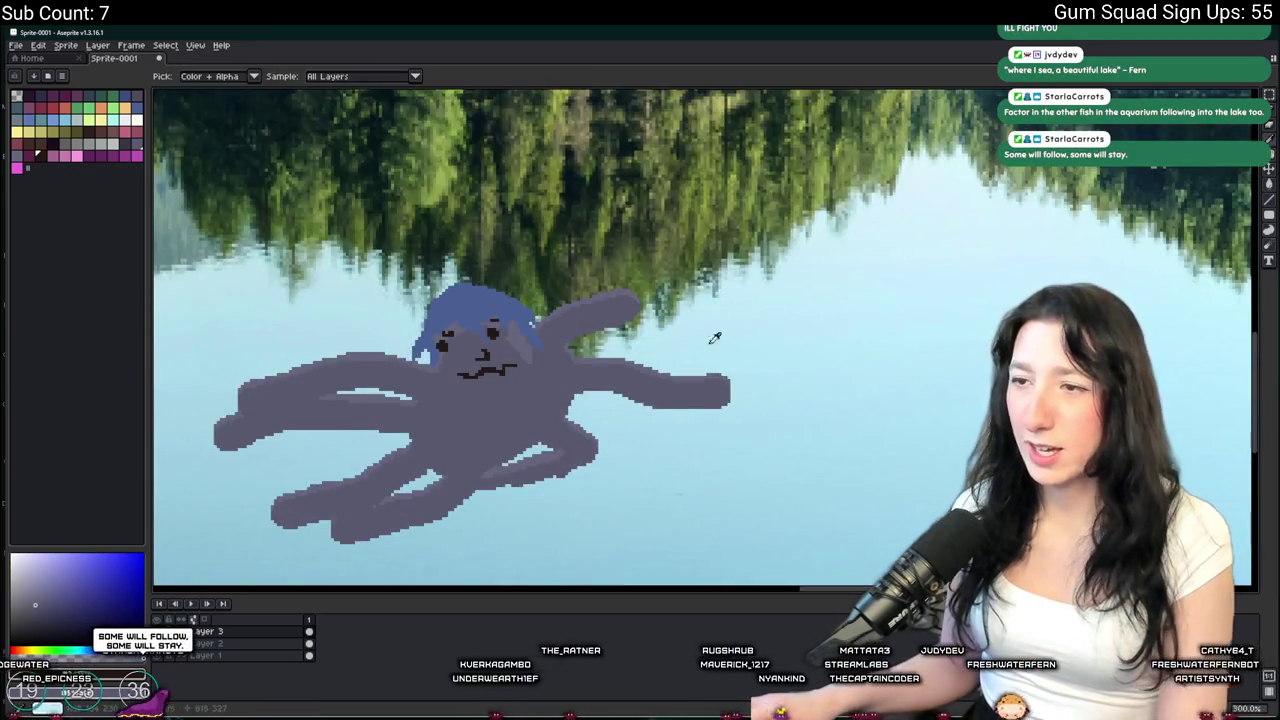
{"action": "key", "text": "b"}
{"action": "scroll", "coordinate": [533, 310], "scroll_direction": "up", "scroll_amount": 3}
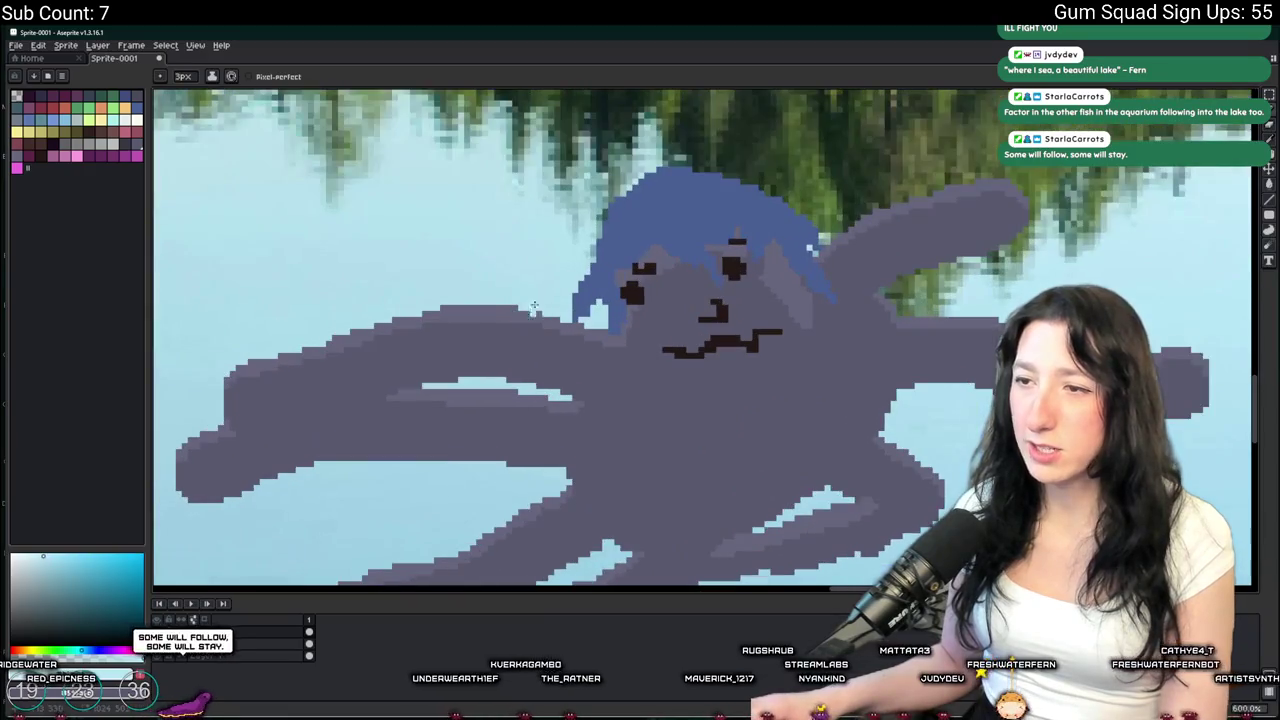
{"action": "mouse_move", "coordinate": [551, 322]}
{"action": "left_mouse_down"}
{"action": "mouse_move", "coordinate": [705, 366]}
{"action": "mouse_move", "coordinate": [925, 306]}
{"action": "left_mouse_up"}
{"action": "key", "text": "g"}
{"action": "left_click", "coordinate": [627, 370]}
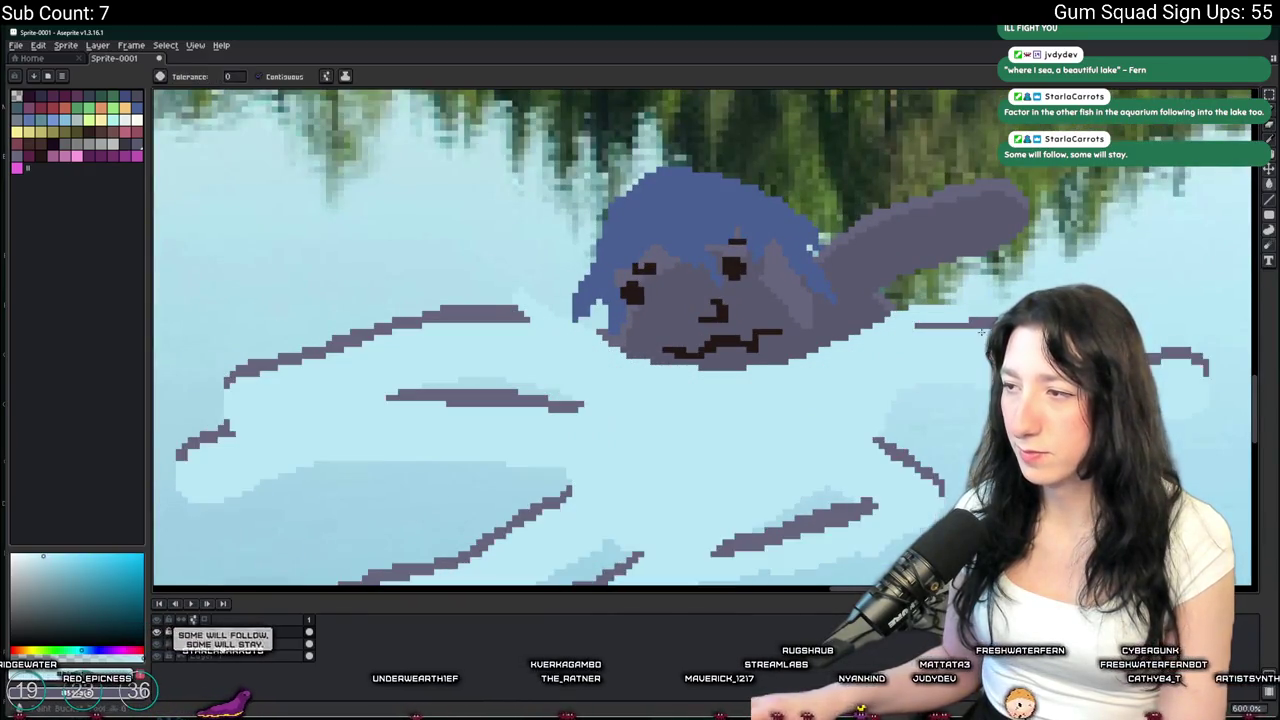
Recolour the lake octopus's remaining dark outline strokes and diagonals light blue
{"action": "left_click", "coordinate": [483, 318]}
{"action": "scroll", "coordinate": [594, 286], "scroll_direction": "up", "scroll_amount": 2}
{"action": "left_click", "coordinate": [386, 400]}
{"action": "left_click", "coordinate": [820, 350]}
{"action": "mouse_move", "coordinate": [820, 350]}
{"action": "left_mouse_down"}
{"action": "mouse_move", "coordinate": [565, 255]}
{"action": "mouse_move", "coordinate": [528, 98]}
{"action": "left_mouse_up"}
{"action": "left_click", "coordinate": [520, 365]}
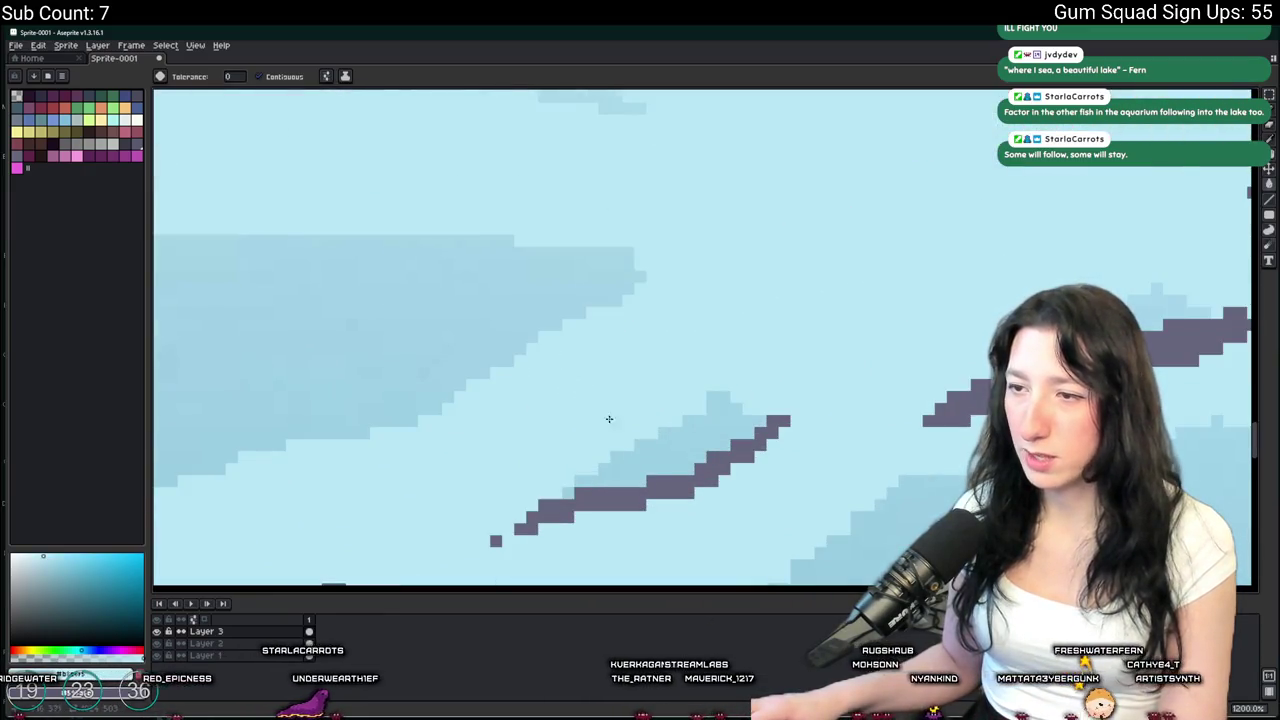
{"action": "left_click", "coordinate": [700, 452]}
{"action": "scroll", "coordinate": [500, 538], "scroll_direction": "down", "scroll_amount": 5}
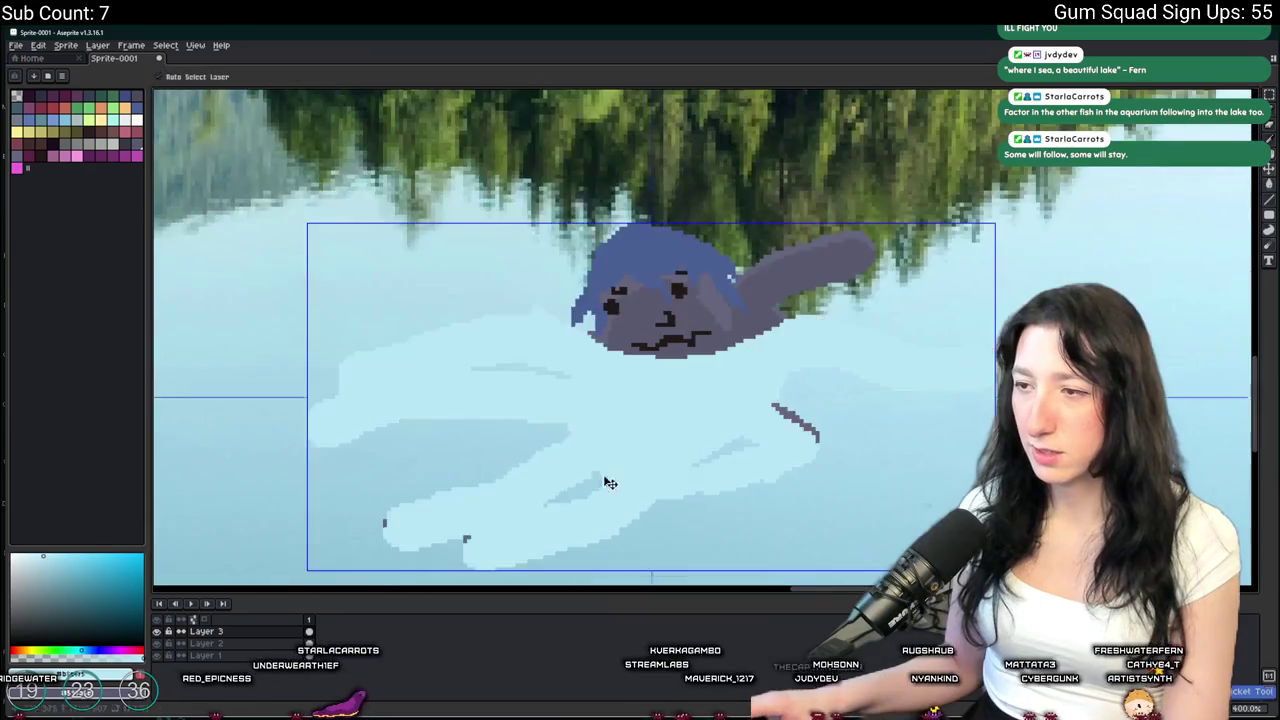
{"action": "scroll", "coordinate": [766, 423], "scroll_direction": "up", "scroll_amount": 2}
{"action": "scroll", "coordinate": [781, 418], "scroll_direction": "down", "scroll_amount": 2}
{"action": "scroll", "coordinate": [781, 418], "scroll_direction": "down", "scroll_amount": 1}
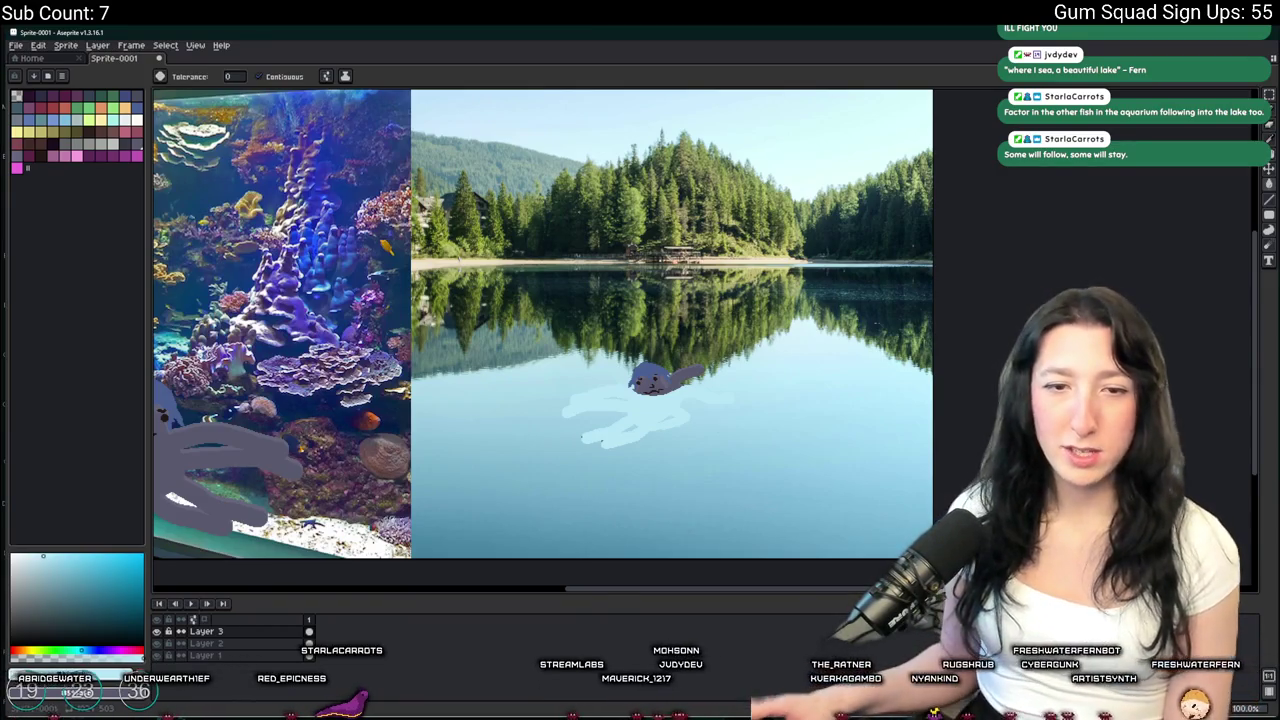
Box in the aquarium octopus with a rectangle selection twice, clearing it each time
{"action": "left_click_drag", "start_coordinate": [243, 277], "coordinate": [558, 252]}
{"action": "key", "text": "m"}
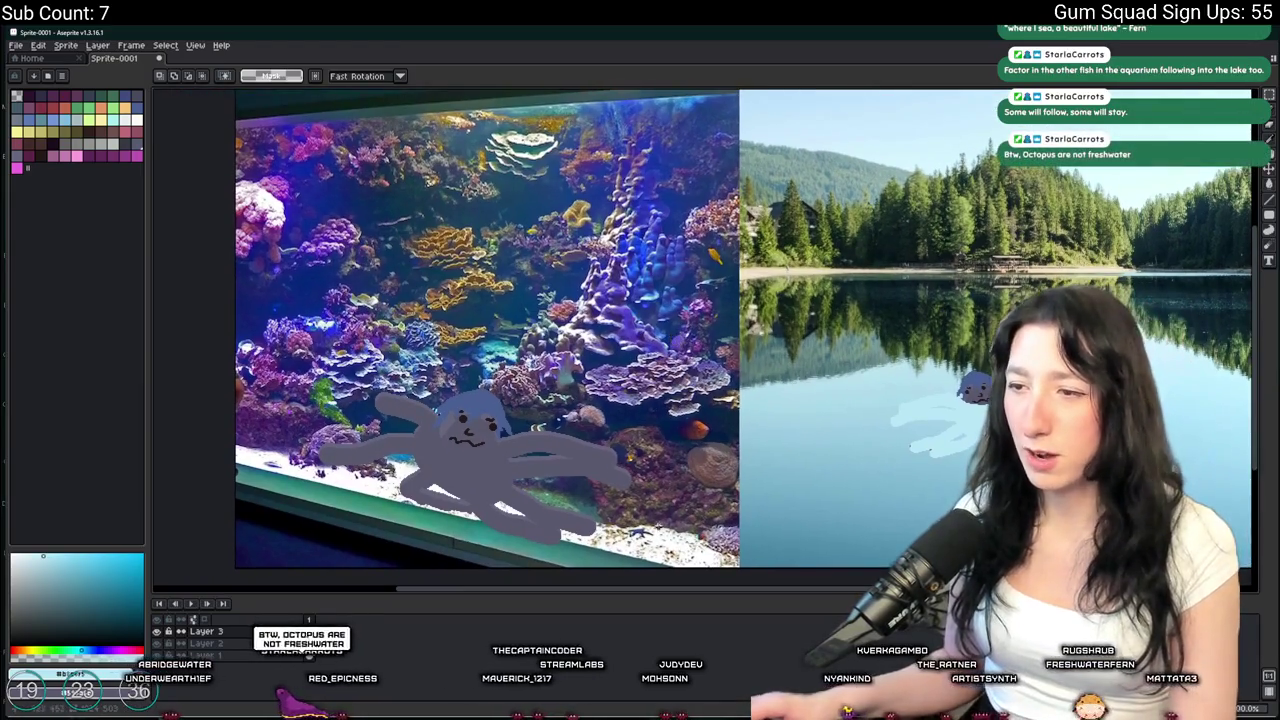
{"action": "left_click_drag", "start_coordinate": [646, 553], "coordinate": [280, 328]}
{"action": "left_click", "coordinate": [636, 515]}
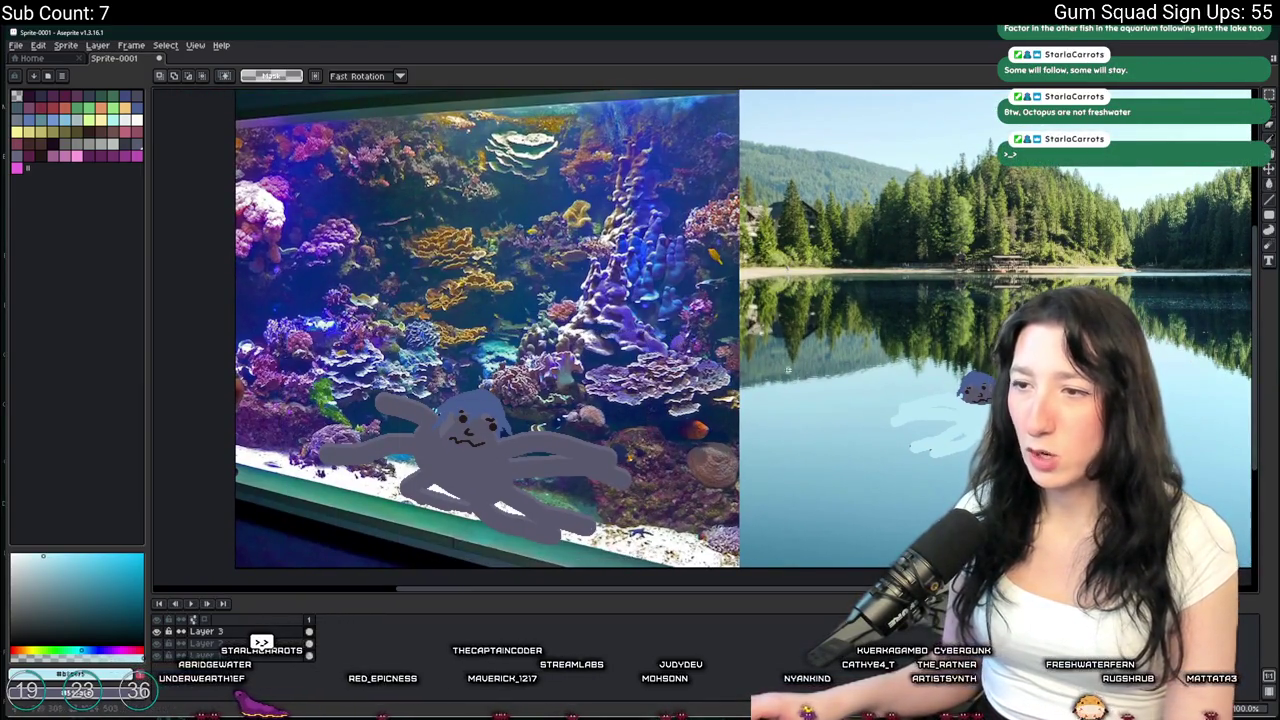
{"action": "left_click_drag", "start_coordinate": [646, 556], "coordinate": [272, 358]}
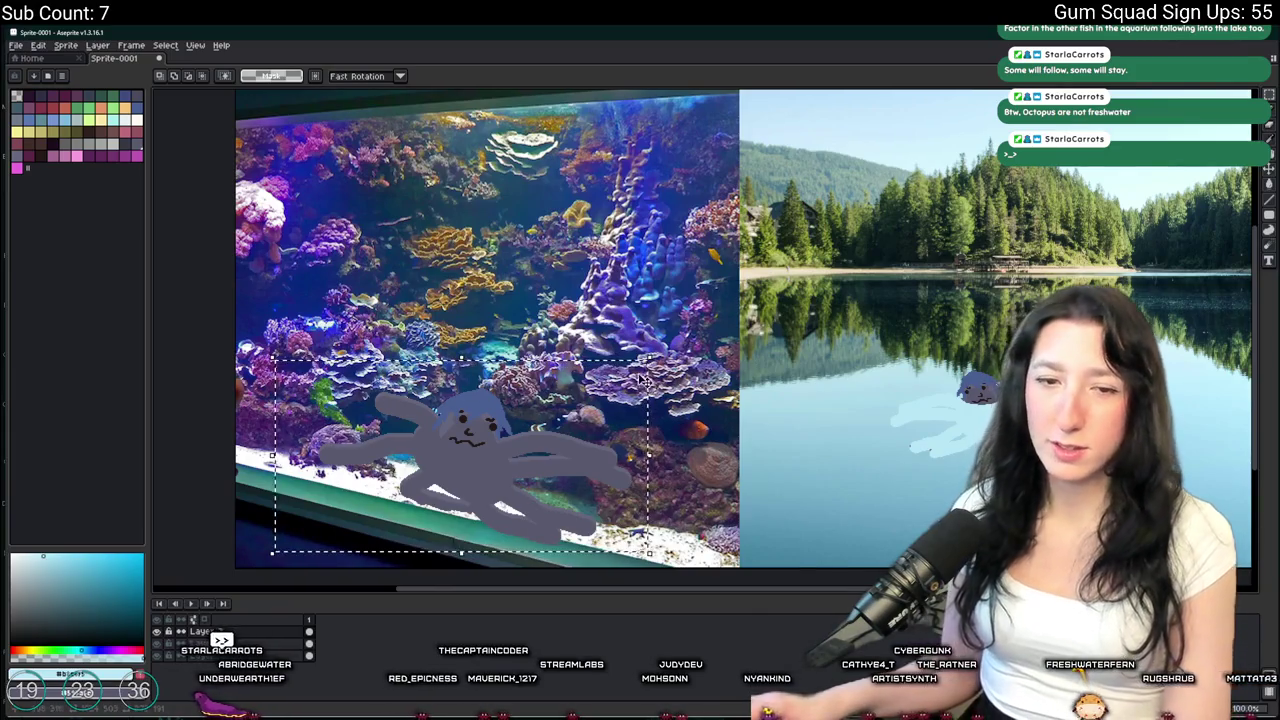
{"action": "left_click", "coordinate": [636, 313]}
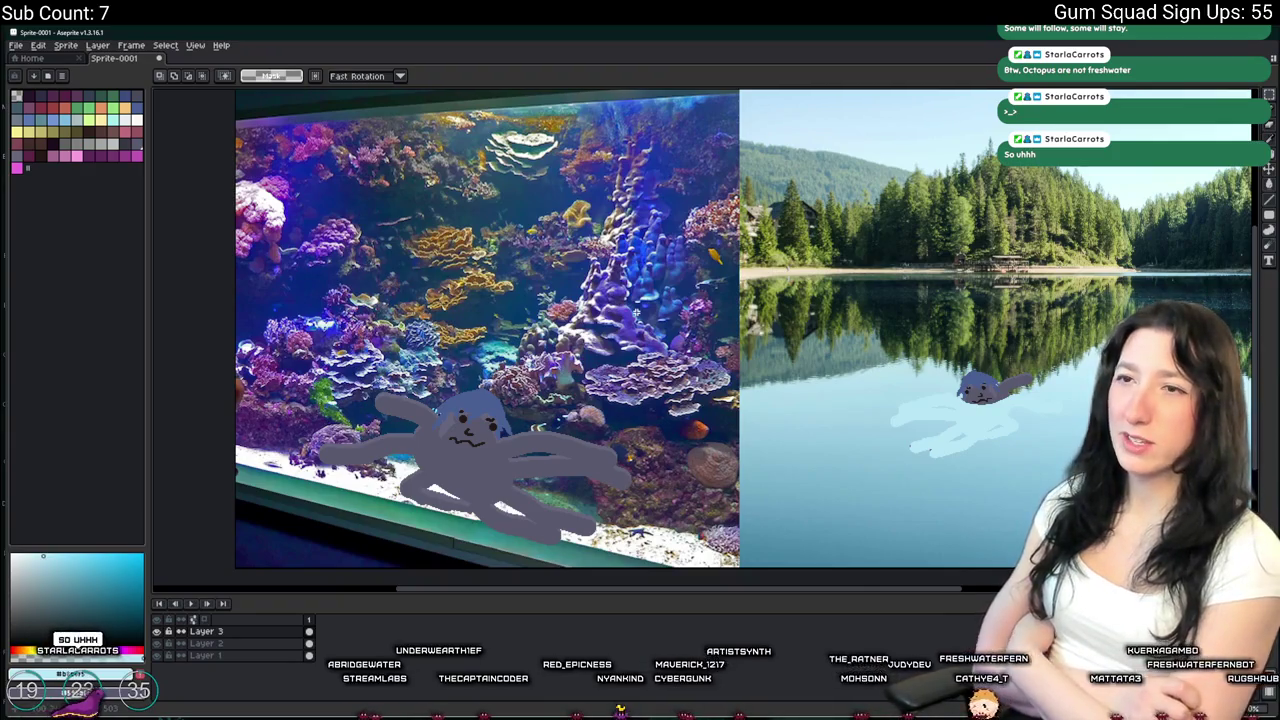
Choose a bright green palette colour for the Pencil and zoom into the aquarium
{"action": "left_click_drag", "start_coordinate": [900, 452], "coordinate": [710, 442]}
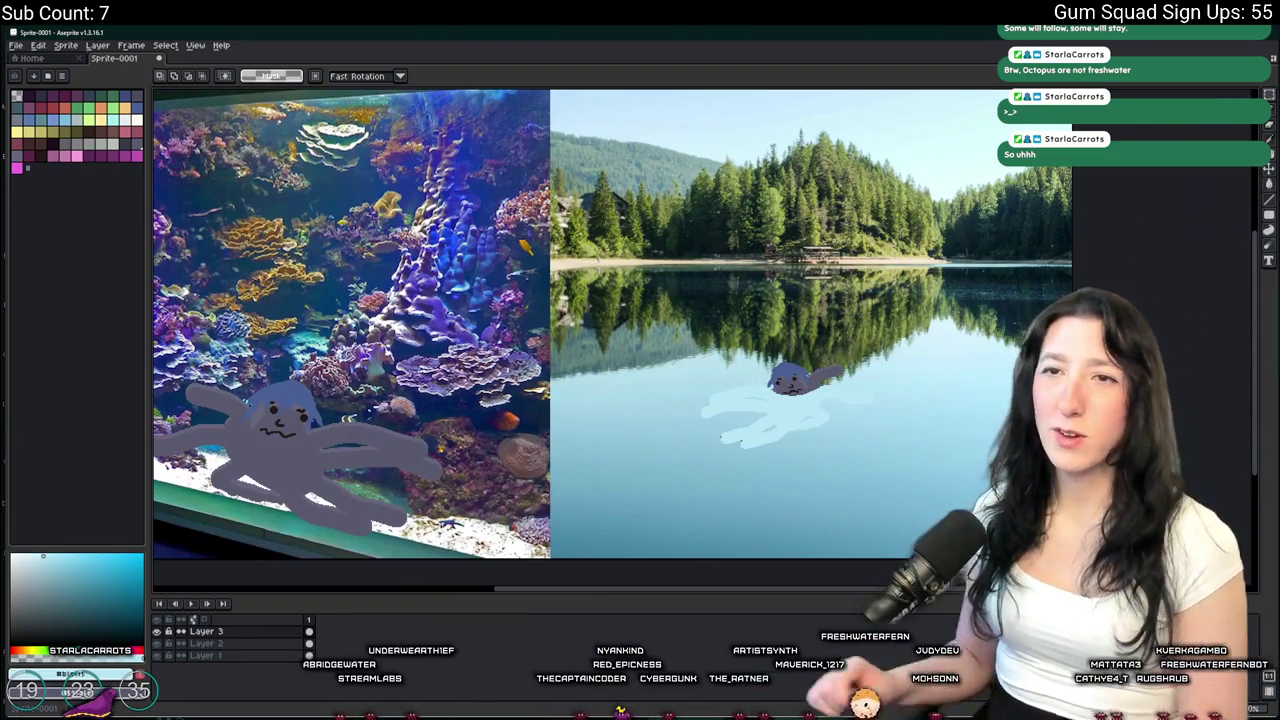
{"action": "left_click", "coordinate": [89, 106]}
{"action": "key", "text": "b"}
{"action": "scroll", "coordinate": [350, 320], "scroll_direction": "up", "scroll_amount": 3}
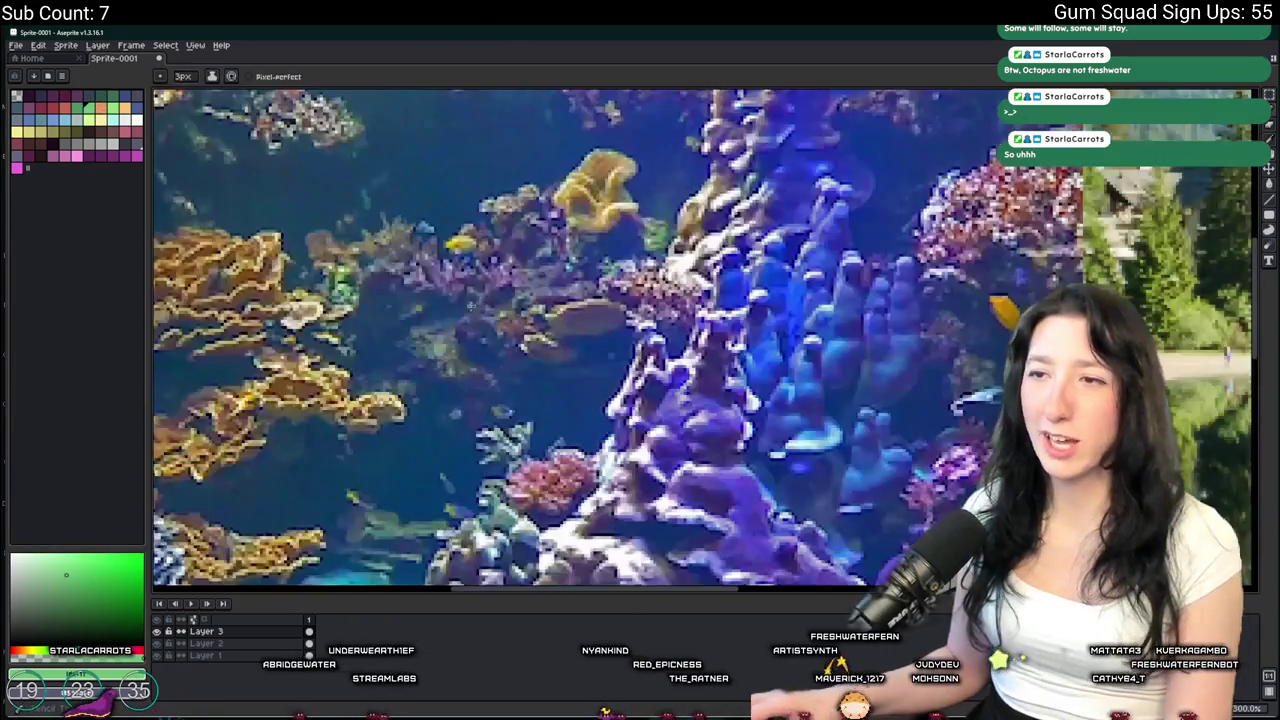
Draw green vertical and horizontal strokes among the aquarium corals
{"action": "left_click_drag", "start_coordinate": [455, 180], "coordinate": [518, 410]}
{"action": "left_click_drag", "start_coordinate": [495, 243], "coordinate": [628, 228]}
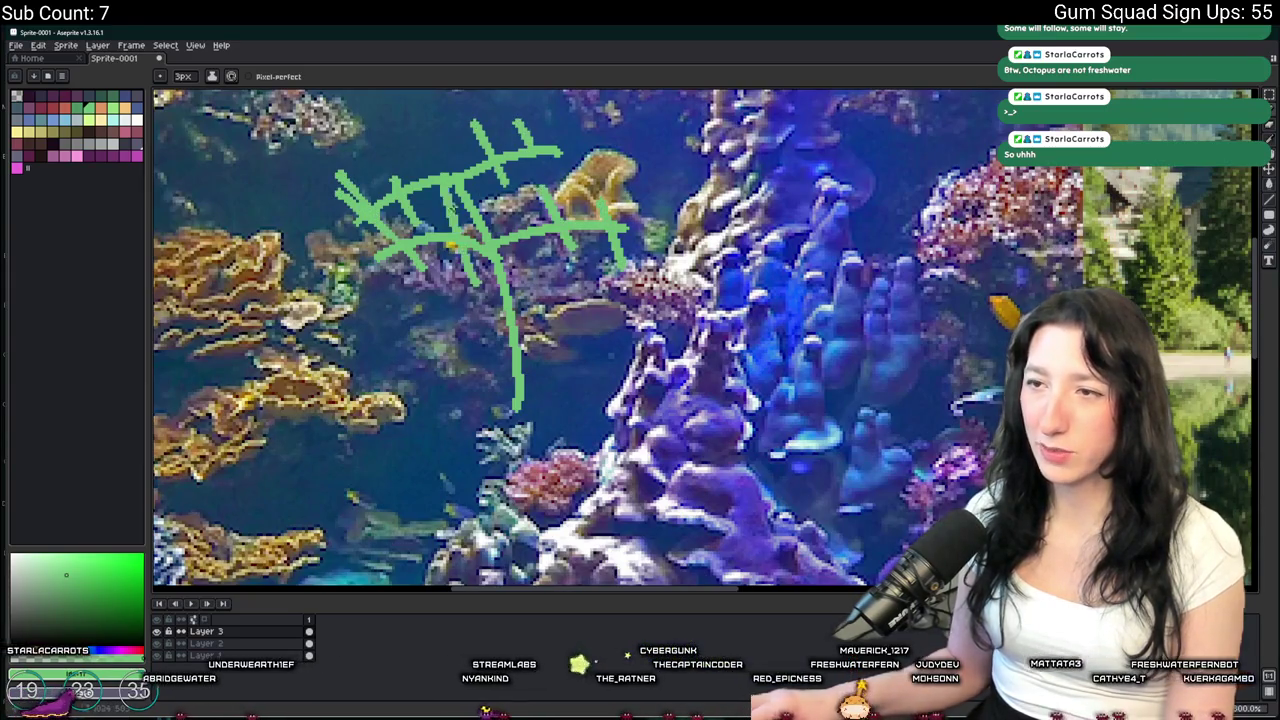
{"action": "scroll", "coordinate": [370, 210], "scroll_direction": "down", "scroll_amount": 3}
Select the copied green scribble and move it onto the lake's reflection
{"action": "key", "text": "m"}
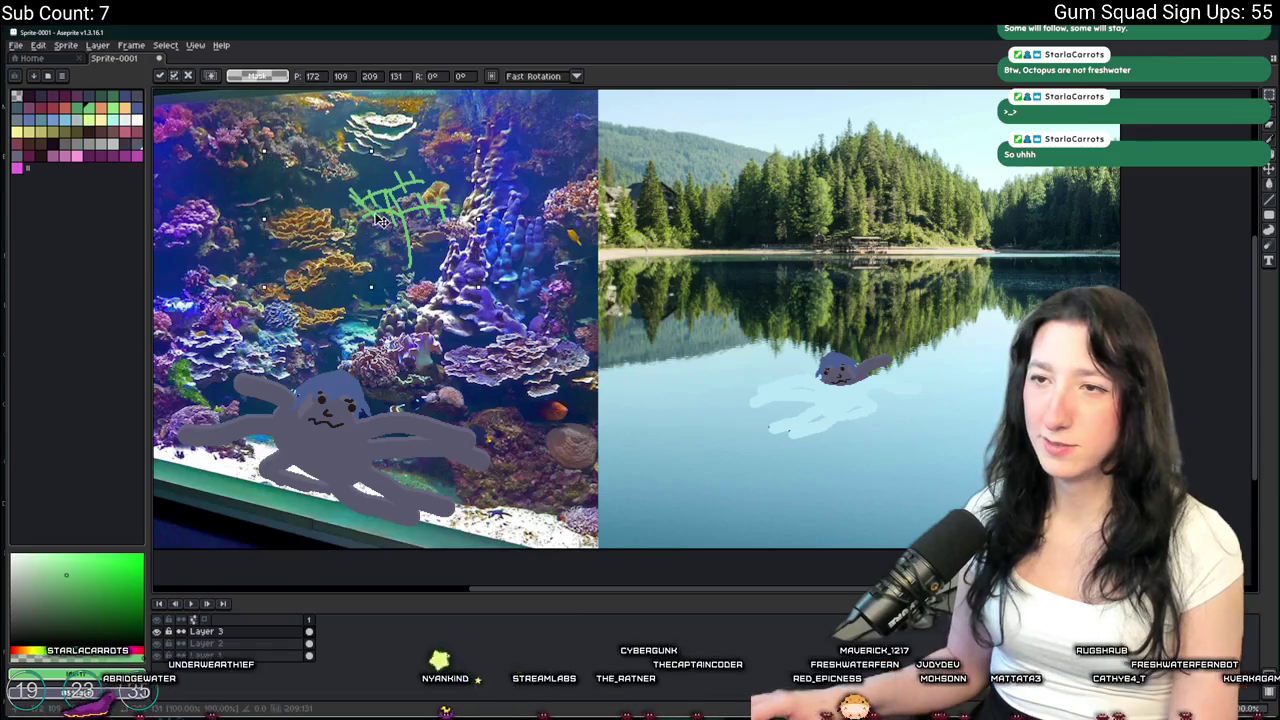
{"action": "mouse_move", "coordinate": [1117, 350]}
{"action": "left_mouse_down"}
{"action": "mouse_move", "coordinate": [634, 443]}
{"action": "mouse_move", "coordinate": [908, 484]}
{"action": "left_mouse_up"}
{"action": "mouse_move", "coordinate": [1000, 420]}
{"action": "left_mouse_down"}
{"action": "mouse_move", "coordinate": [880, 340]}
{"action": "mouse_move", "coordinate": [710, 368]}
{"action": "left_mouse_up"}
{"action": "left_click", "coordinate": [802, 245]}
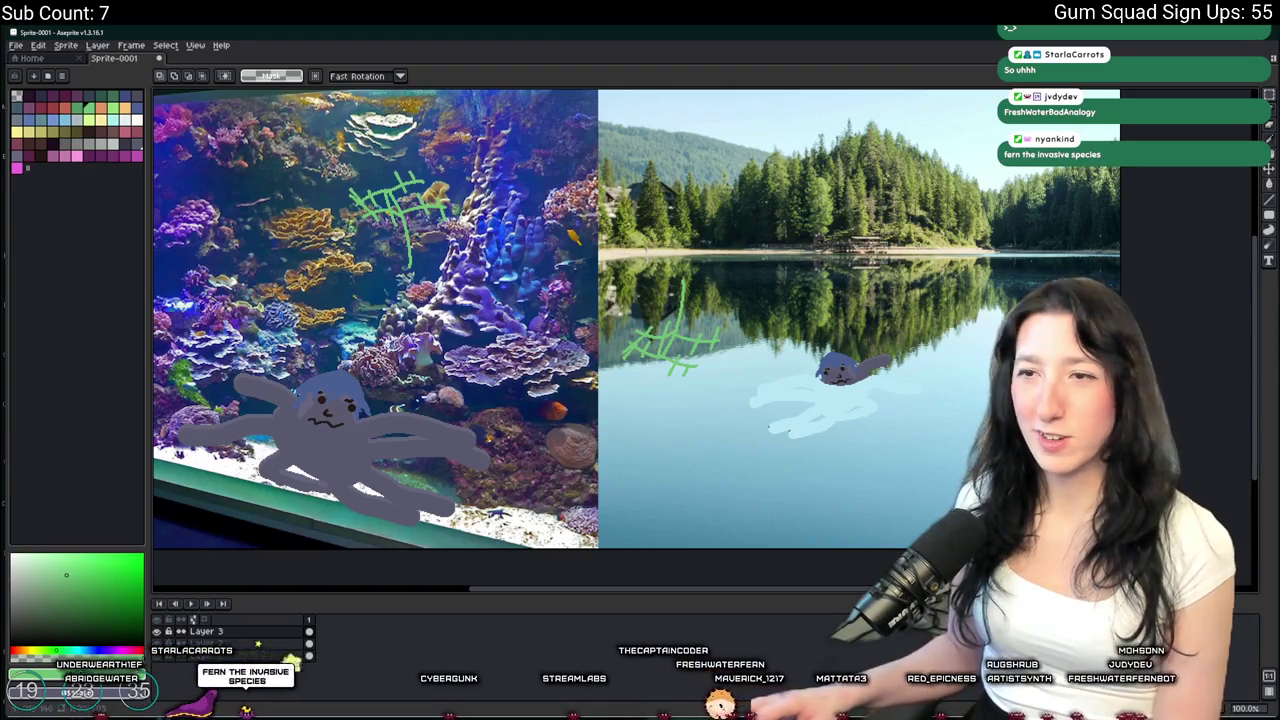
{"action": "scroll", "coordinate": [728, 296], "scroll_direction": "up", "scroll_amount": 1}
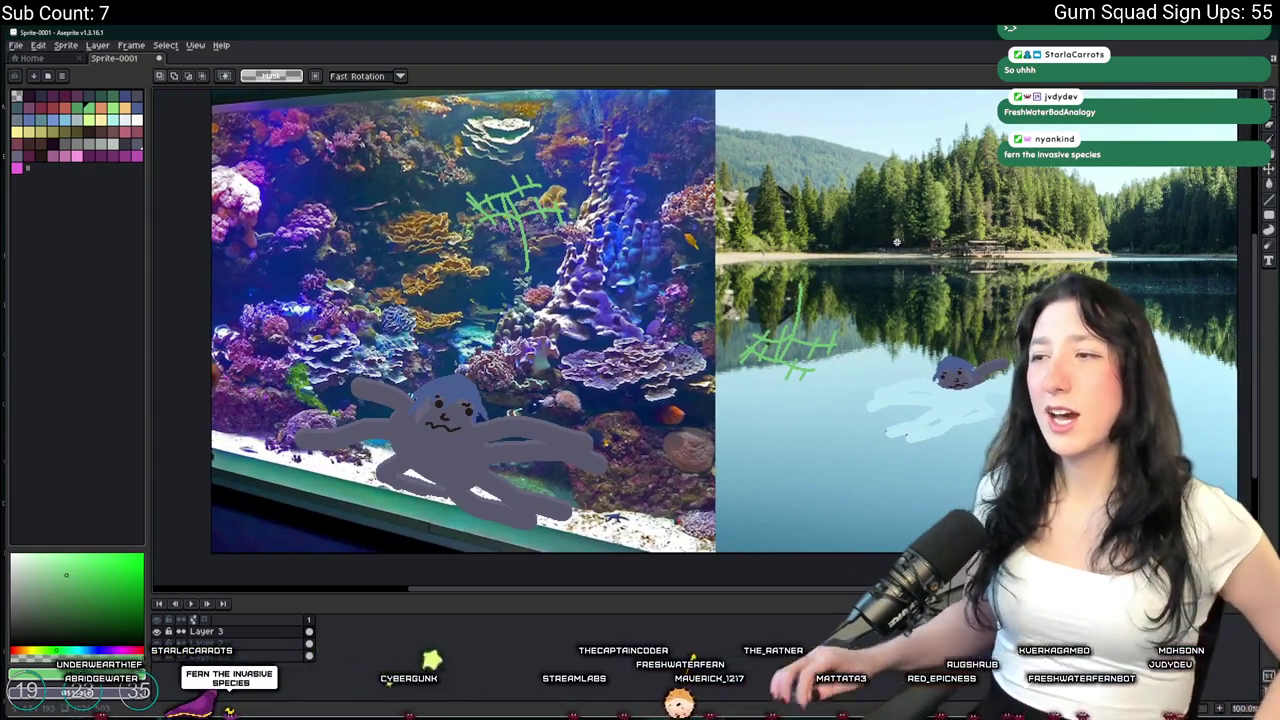
{"action": "scroll", "coordinate": [860, 290], "scroll_direction": "down", "scroll_amount": 1}
{"action": "scroll", "coordinate": [816, 345], "scroll_direction": "up", "scroll_amount": 1}
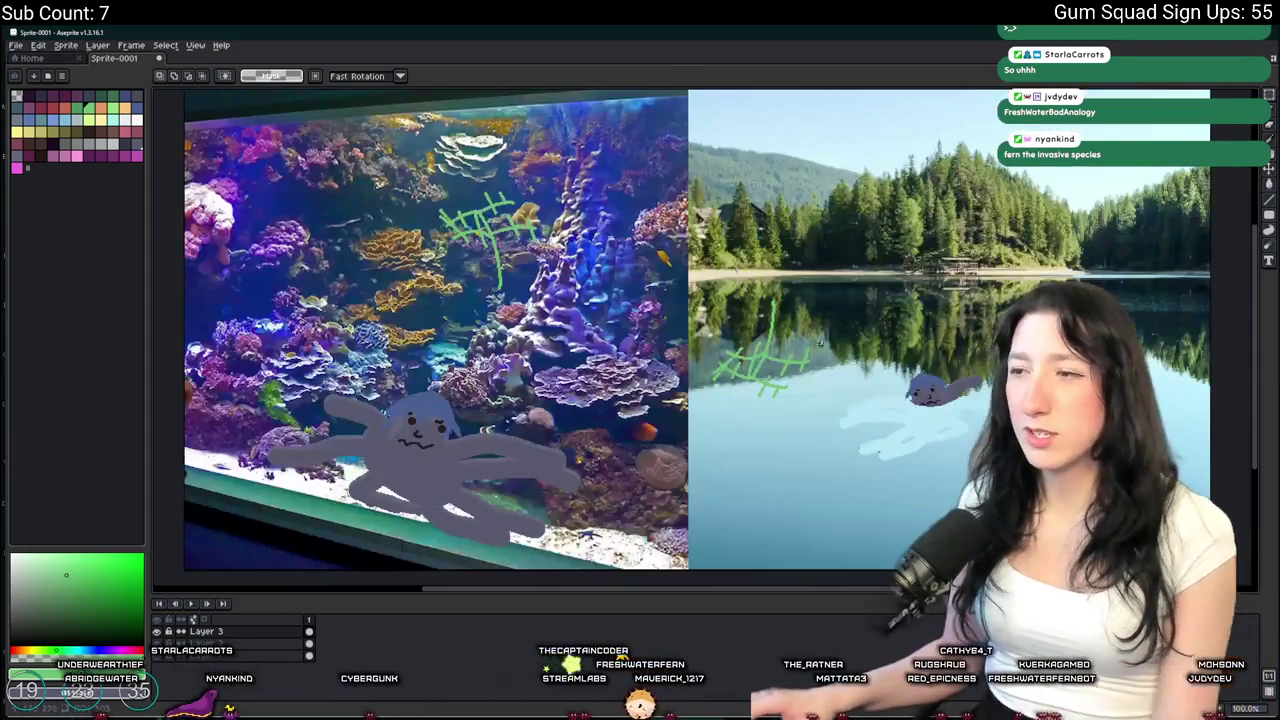
{"action": "scroll", "coordinate": [800, 355], "scroll_direction": "up", "scroll_amount": 1}
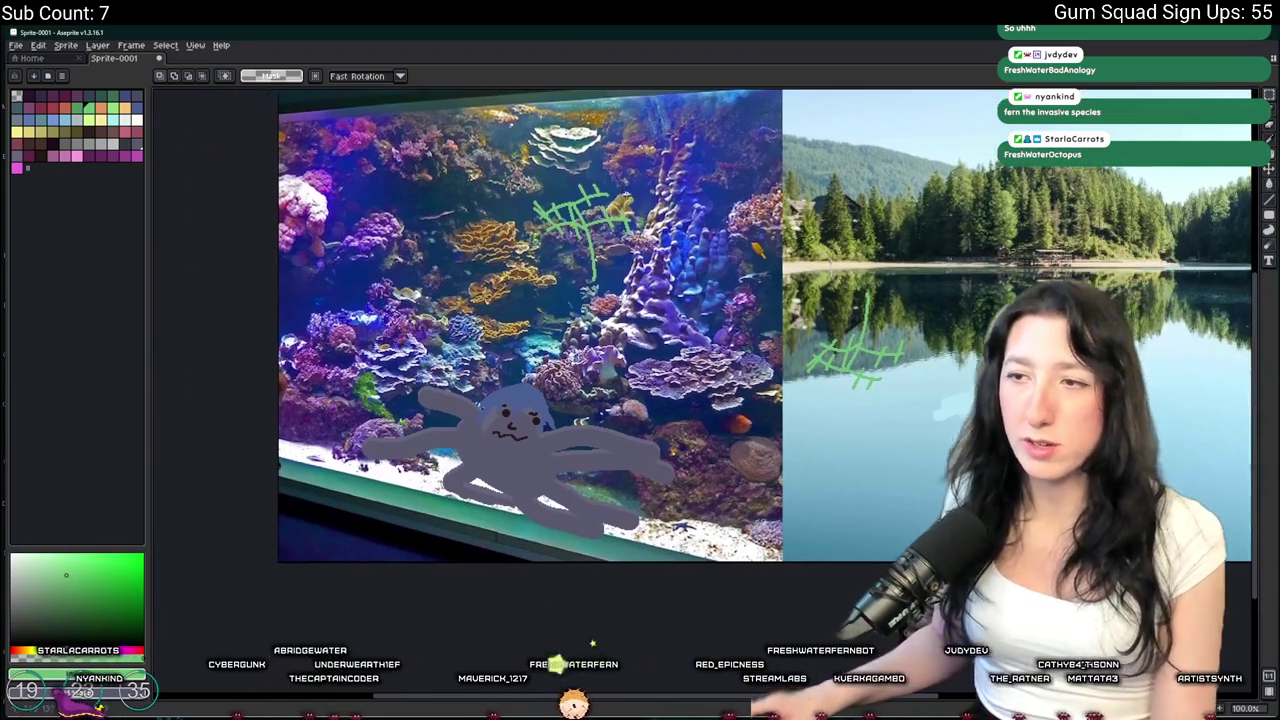
Marquee-select the aquarium image from its top-left to bottom-right corner
{"action": "left_click_drag", "start_coordinate": [338, 183], "coordinate": [693, 523]}
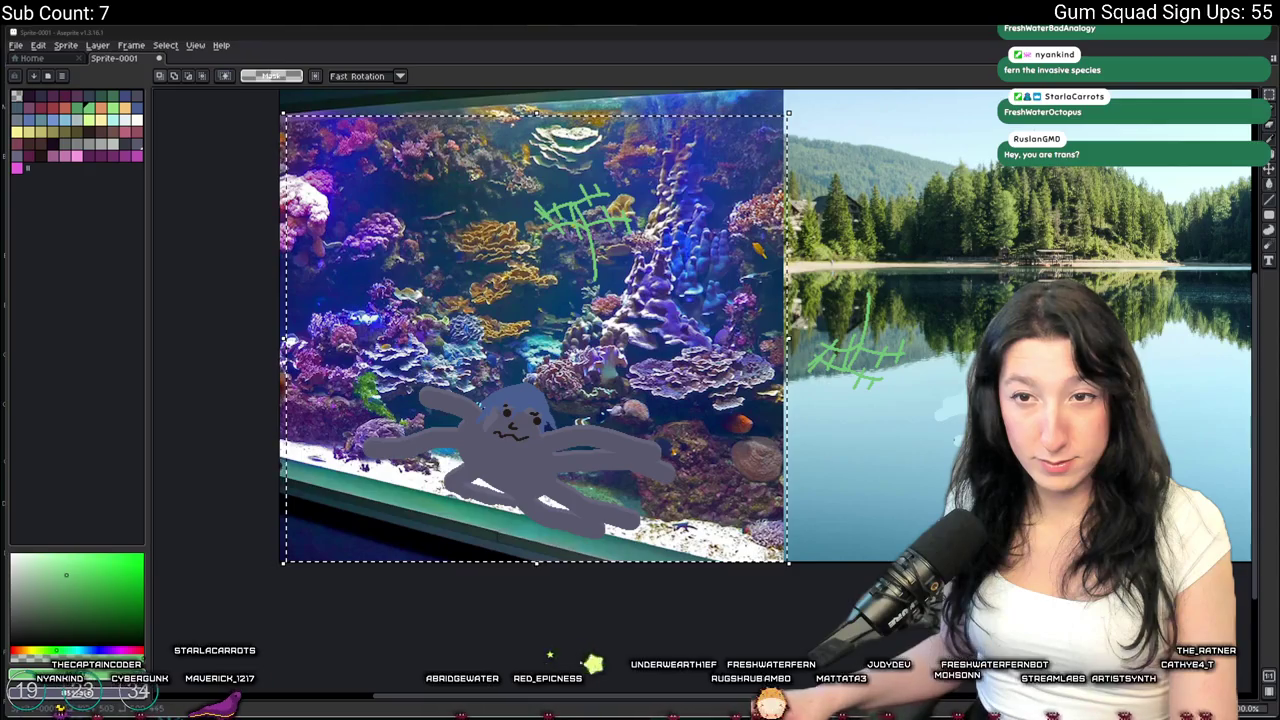
{"action": "key", "text": "ctrl+d"}
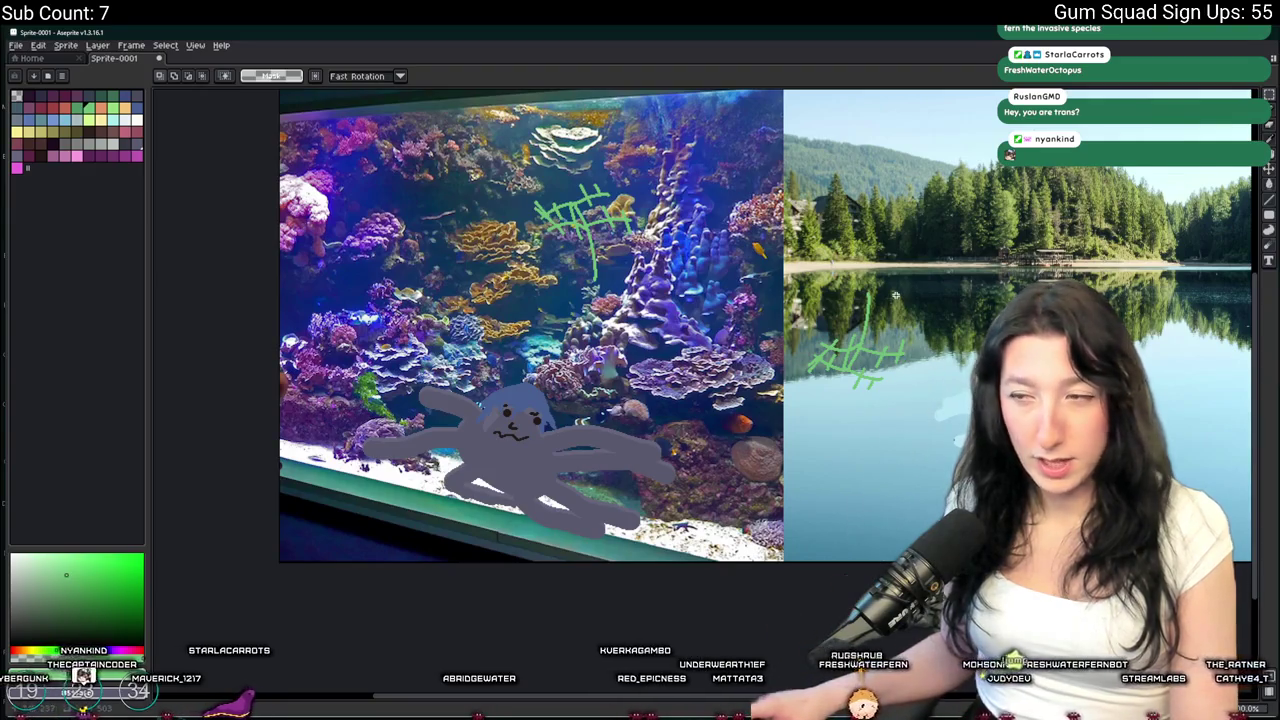
{"action": "scroll", "coordinate": [895, 295], "scroll_direction": "right", "scroll_amount": 3}
{"action": "scroll", "coordinate": [624, 141], "scroll_direction": "left", "scroll_amount": 1}
{"action": "mouse_move", "coordinate": [244, 145]}
{"action": "left_mouse_down"}
{"action": "mouse_move", "coordinate": [694, 531]}
{"action": "mouse_move", "coordinate": [694, 563]}
{"action": "mouse_move", "coordinate": [650, 563]}
{"action": "left_mouse_up"}
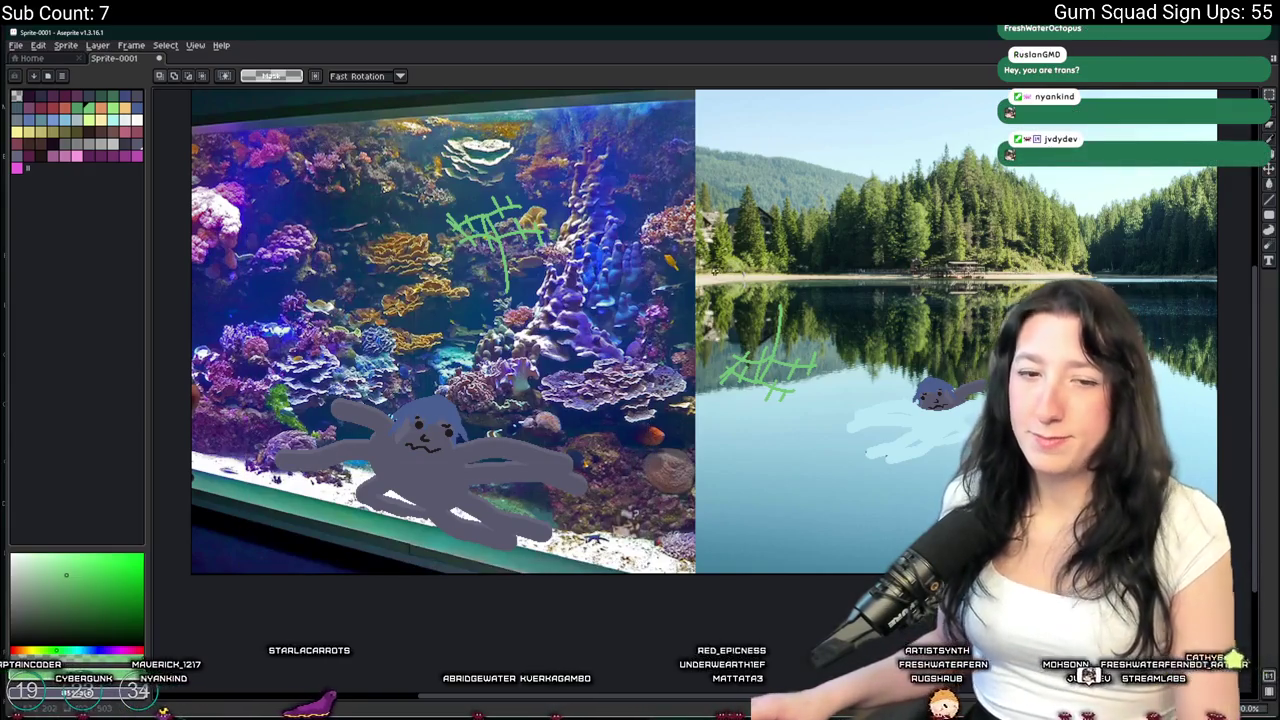
{"action": "left_click_drag", "start_coordinate": [577, 265], "coordinate": [500, 280]}
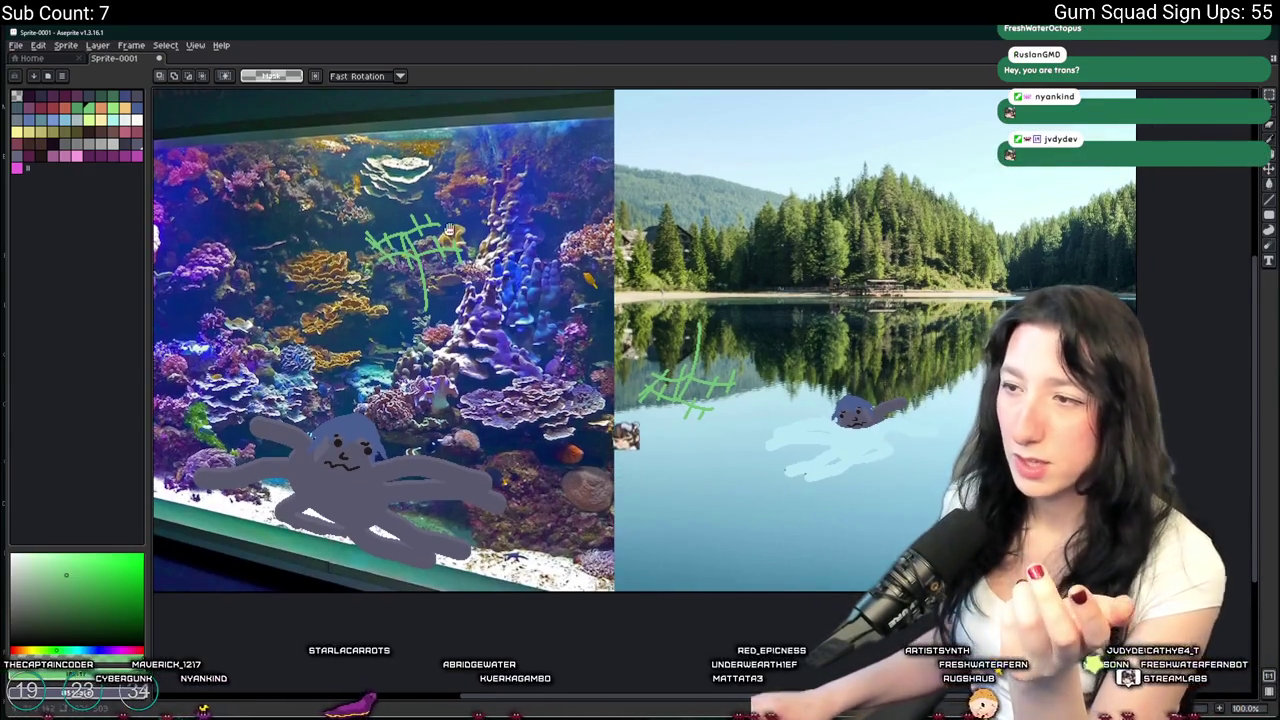
{"action": "scroll", "coordinate": [755, 385], "scroll_direction": "up", "scroll_amount": 1}
{"action": "left_click_drag", "start_coordinate": [617, 337], "coordinate": [900, 586]}
{"action": "scroll", "coordinate": [857, 428], "scroll_direction": "right", "scroll_amount": 2}
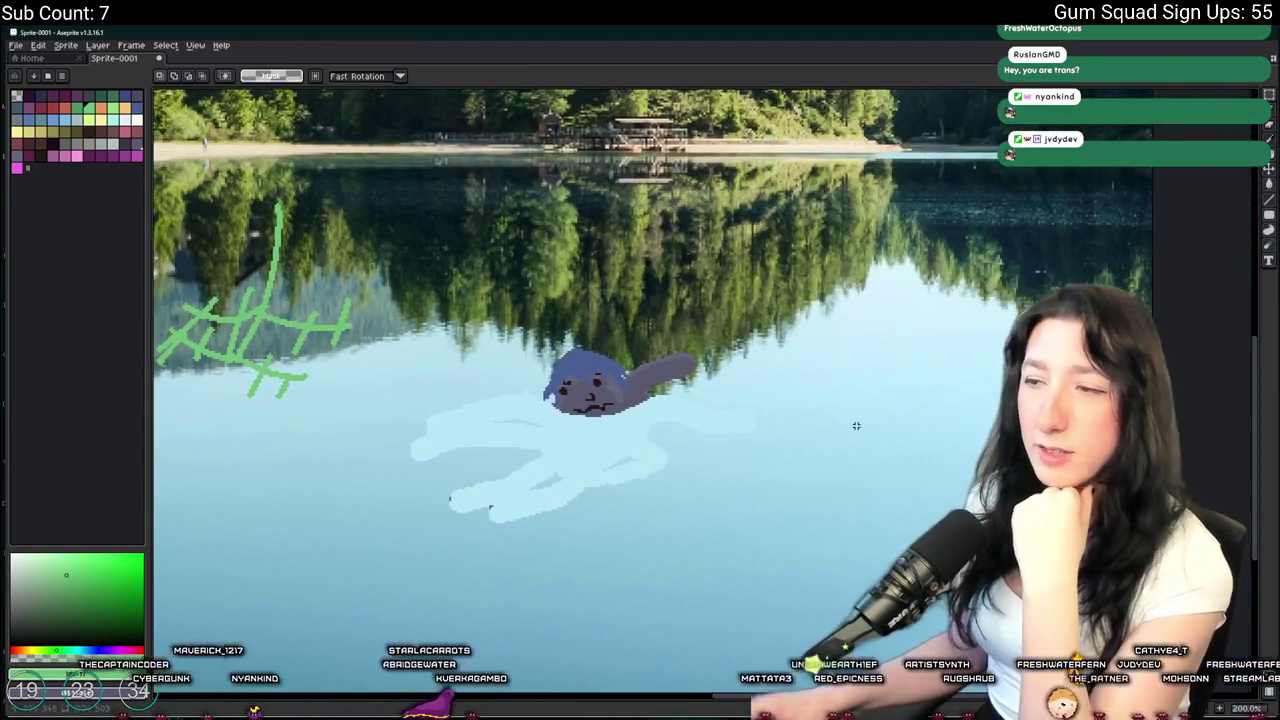
{"action": "scroll", "coordinate": [852, 408], "scroll_direction": "down", "scroll_amount": 1}
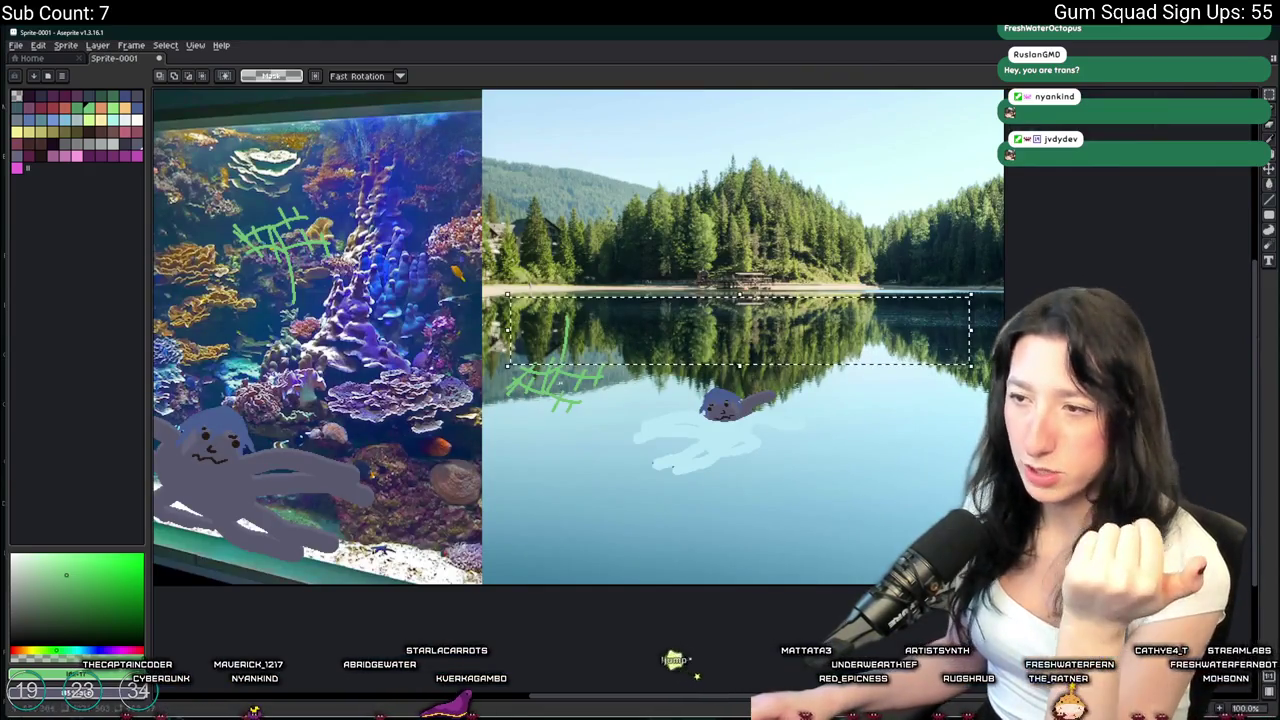
{"action": "left_click_drag", "start_coordinate": [867, 325], "coordinate": [885, 383]}
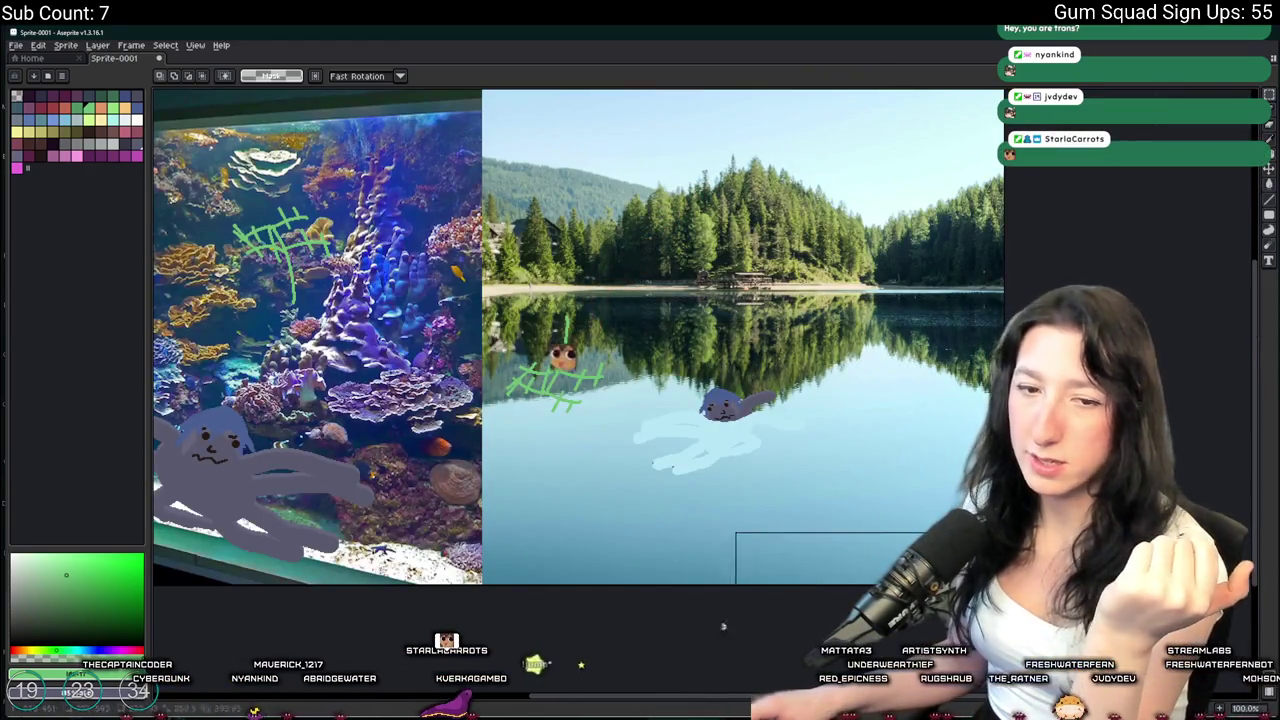
{"action": "left_click_drag", "start_coordinate": [600, 522], "coordinate": [520, 291]}
{"action": "left_click", "coordinate": [712, 364]}
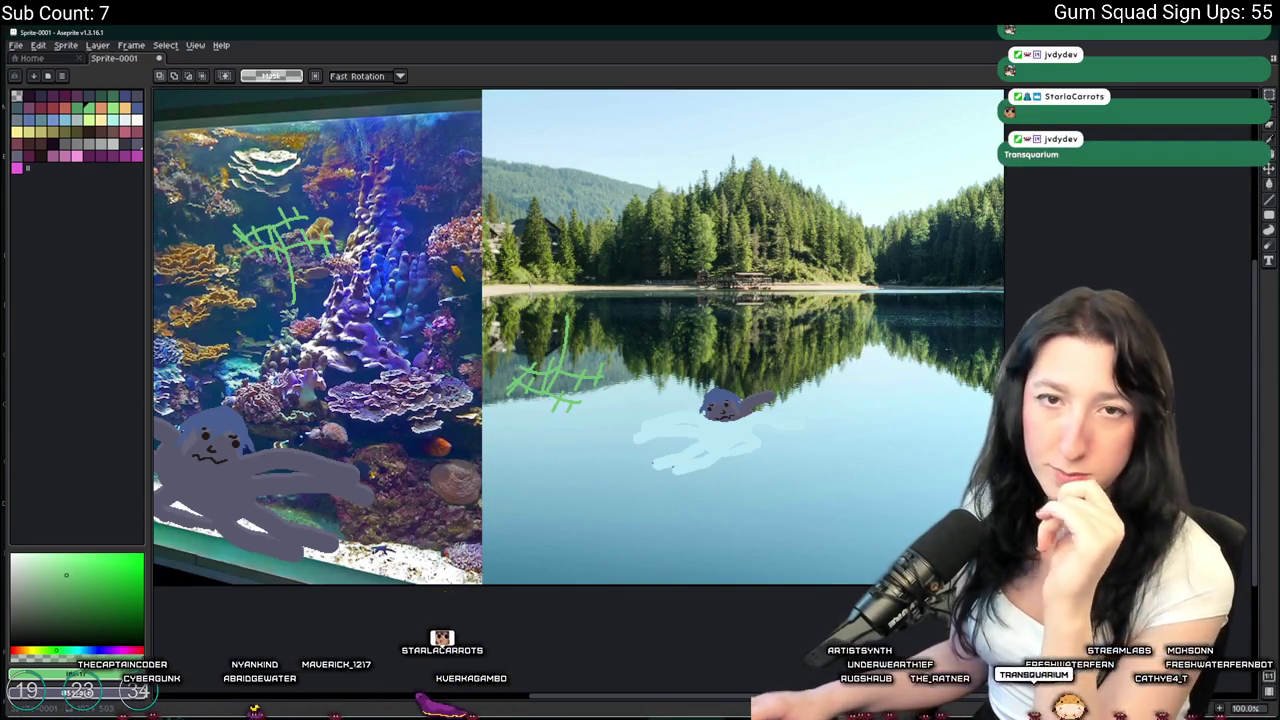
{"action": "left_click_drag", "start_coordinate": [383, 297], "coordinate": [591, 297]}
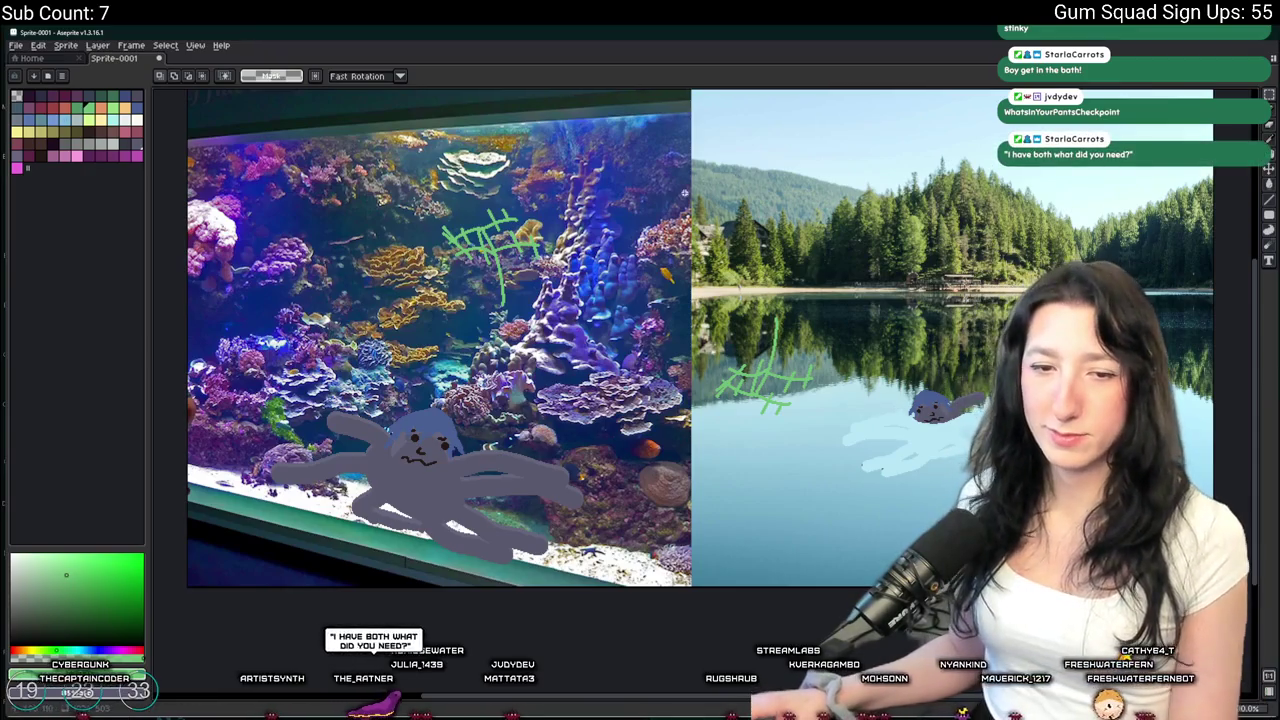
Show the layers timeline and select the whole flattened octopus collage for copying
{"action": "key", "text": "ctrl+a"}
{"action": "mouse_move", "coordinate": [634, 704]}
{"action": "left_mouse_down"}
{"action": "mouse_move", "coordinate": [598, 706]}
{"action": "mouse_move", "coordinate": [644, 710]}
{"action": "left_mouse_up"}
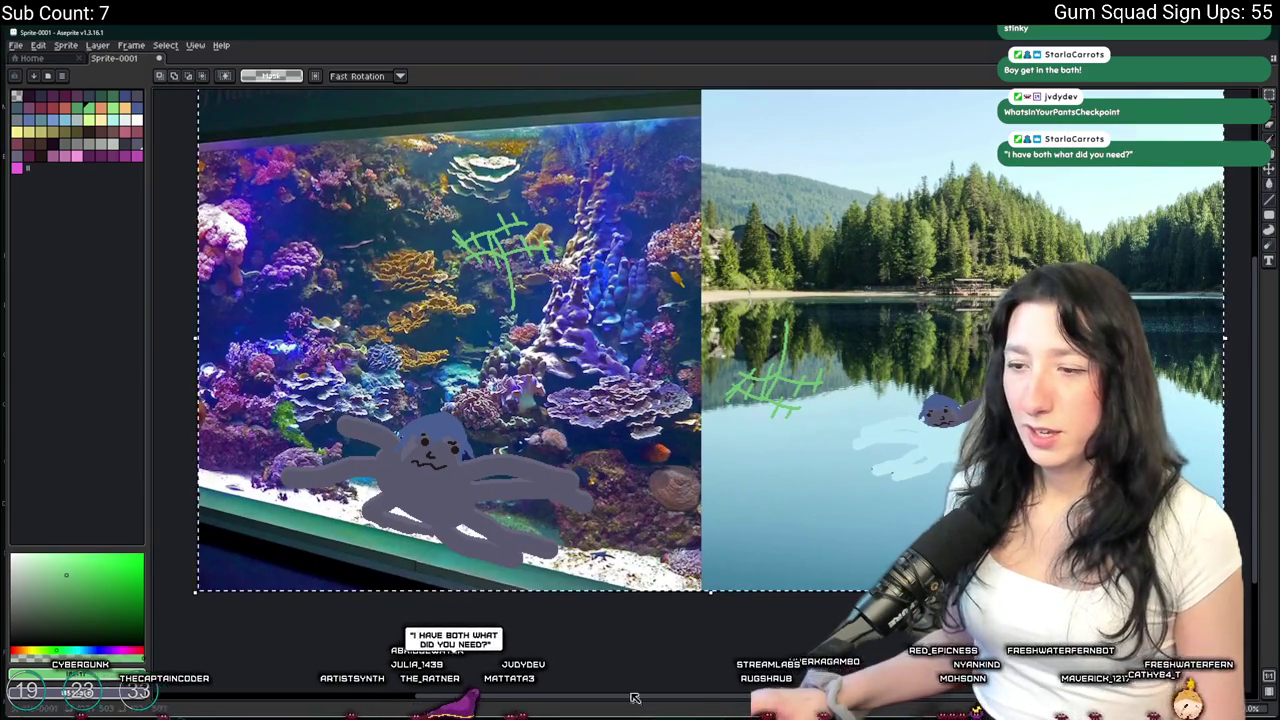
{"action": "key", "text": "ctrl+d"}
{"action": "key", "text": "Tab"}
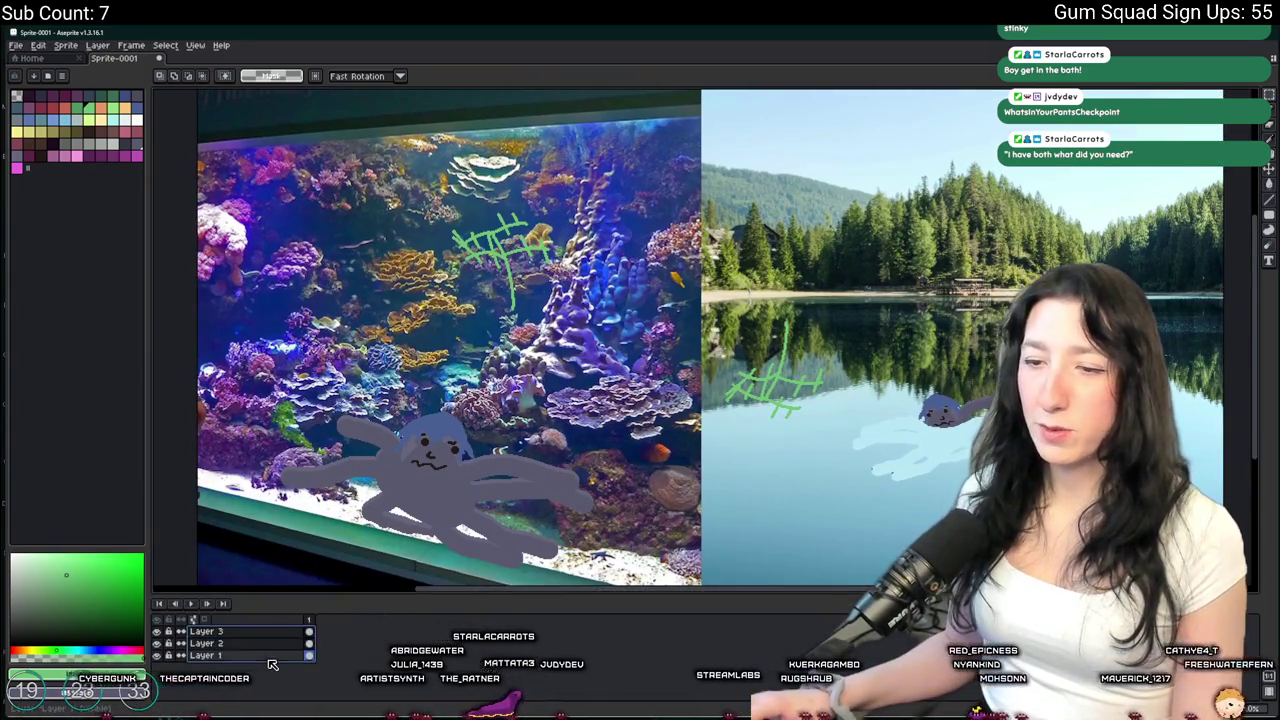
{"action": "key", "text": "ctrl+a"}
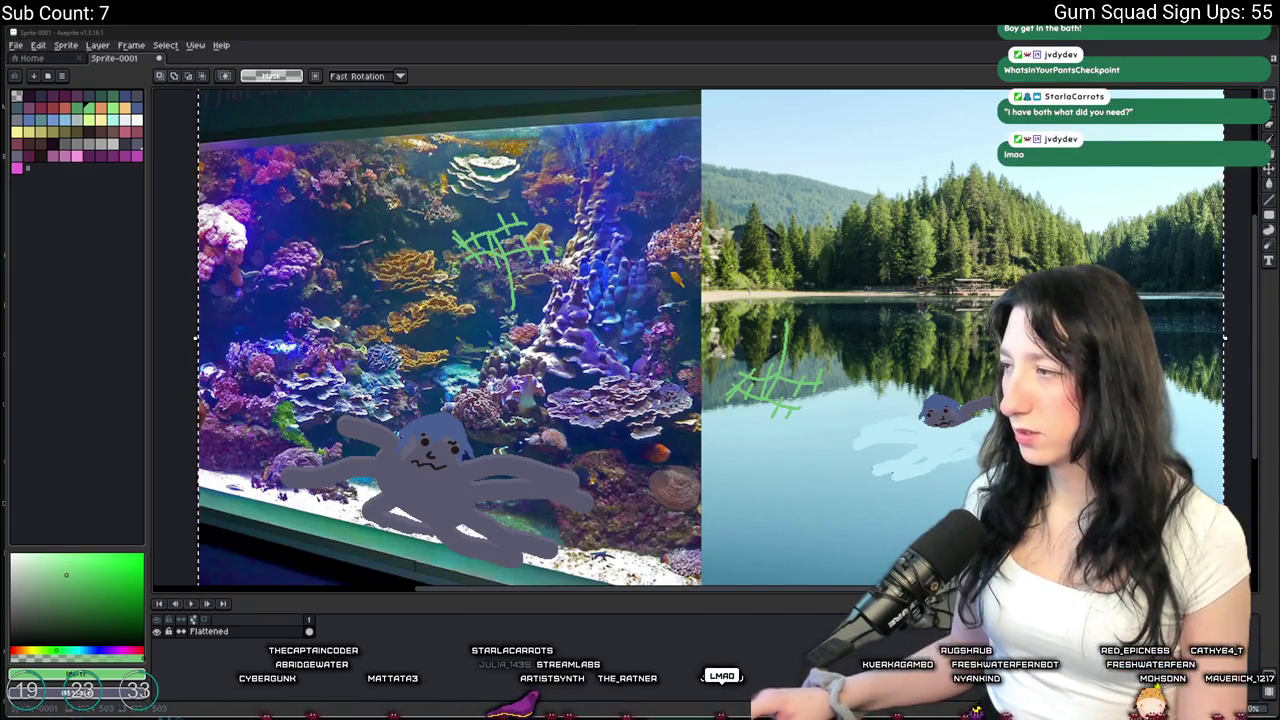
{"action": "key", "text": "alt+Tab"}
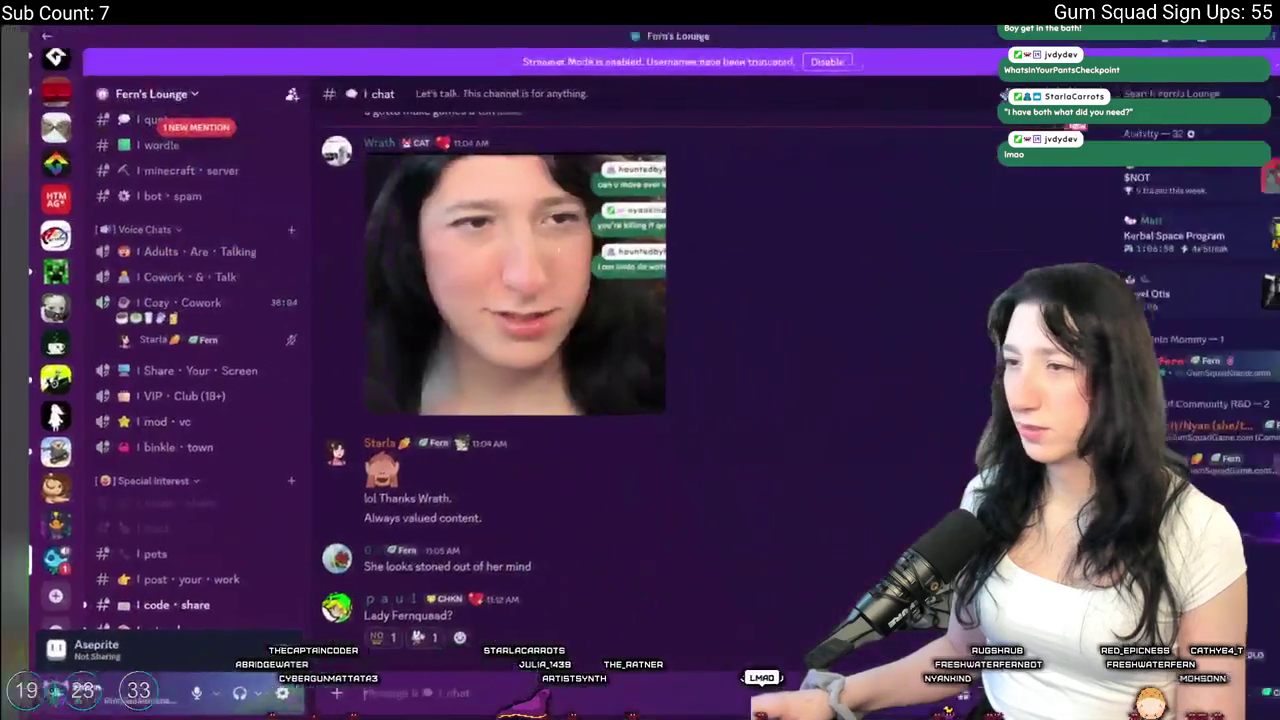
View the posted photo enlarged in Discord, then close it
{"action": "left_click", "coordinate": [524, 262]}
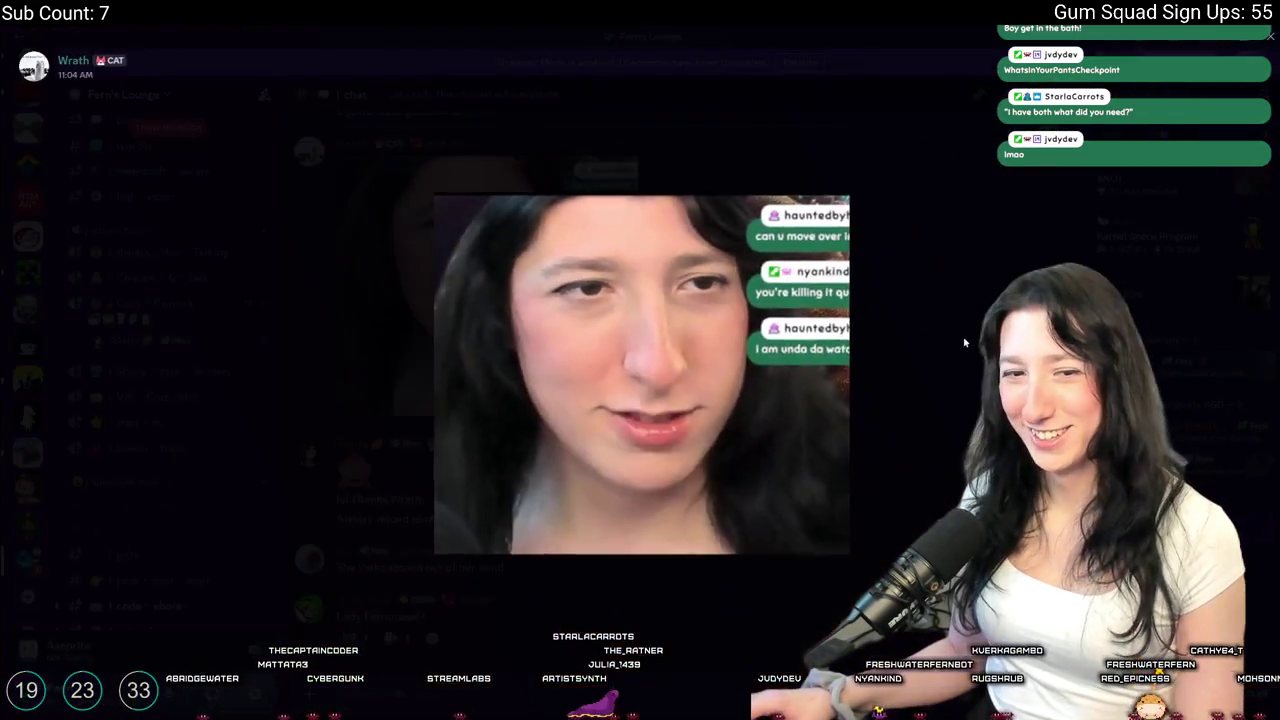
{"action": "left_click", "coordinate": [964, 343]}
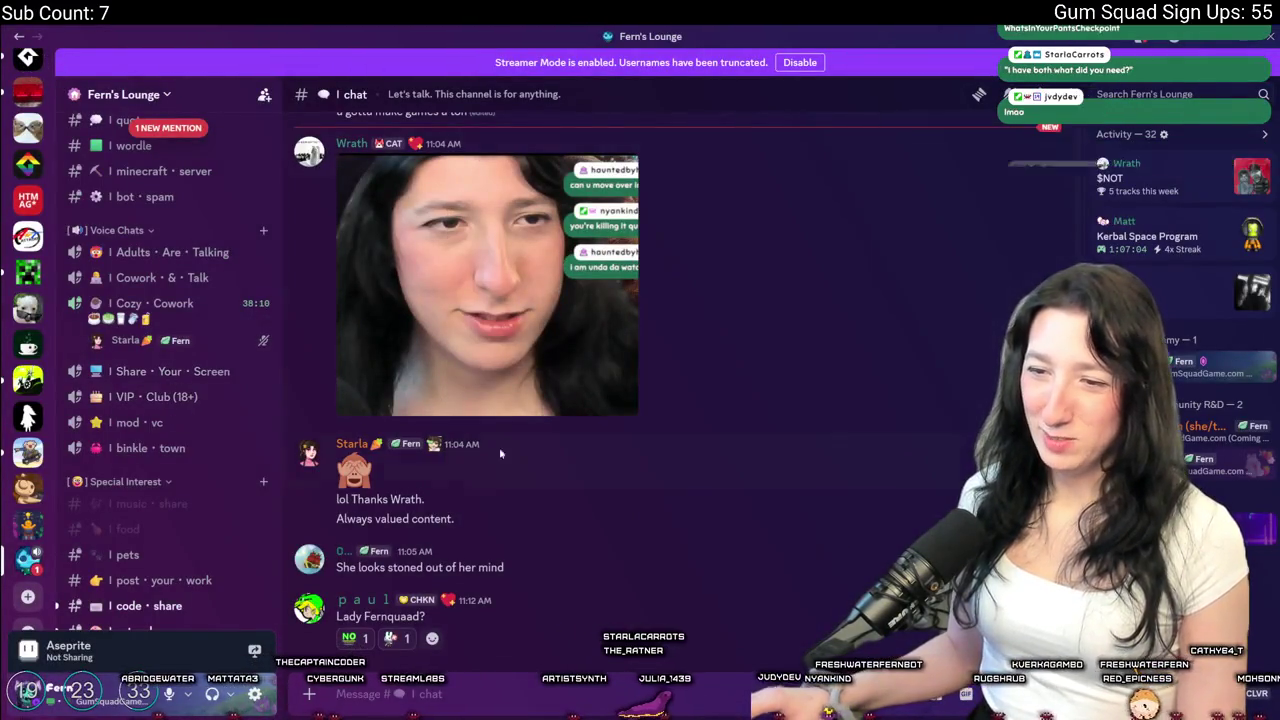
{"action": "scroll", "coordinate": [185, 444], "scroll_direction": "up", "scroll_amount": 5}
{"action": "scroll", "coordinate": [185, 444], "scroll_direction": "up", "scroll_amount": 2}
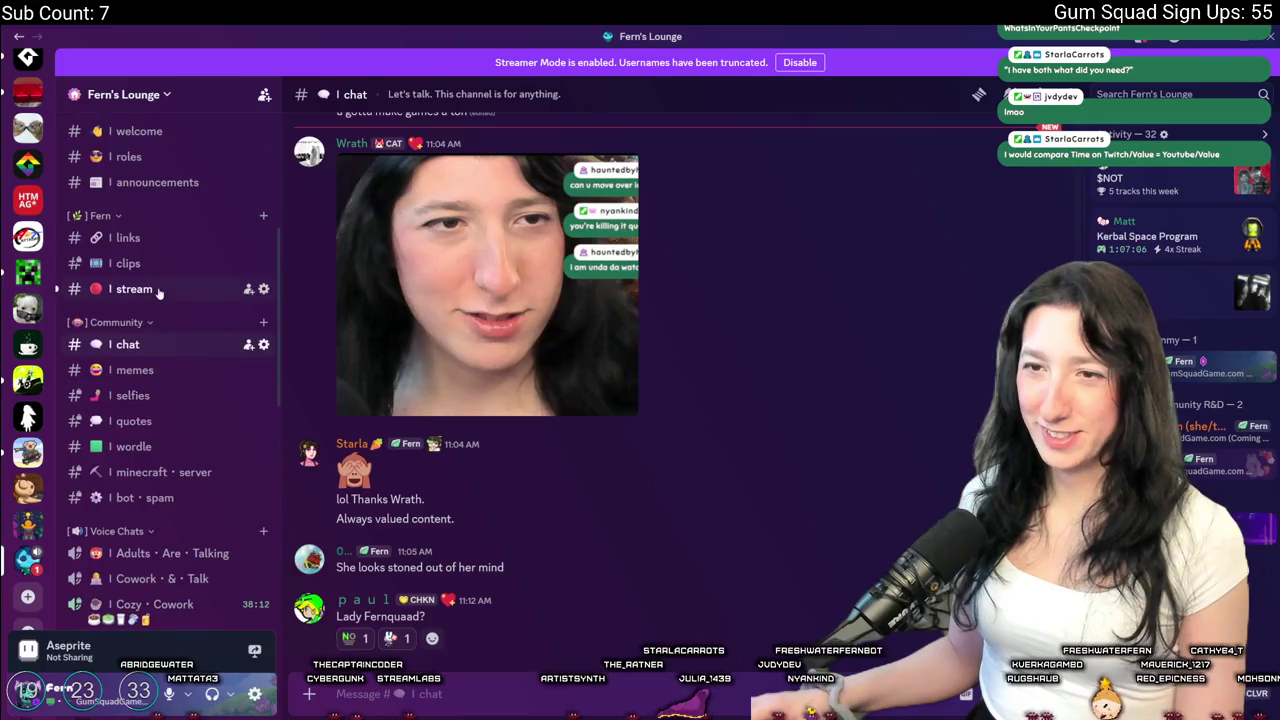
Paste and post the flattened image as image.png in the #clips channel
{"action": "left_click", "coordinate": [135, 289]}
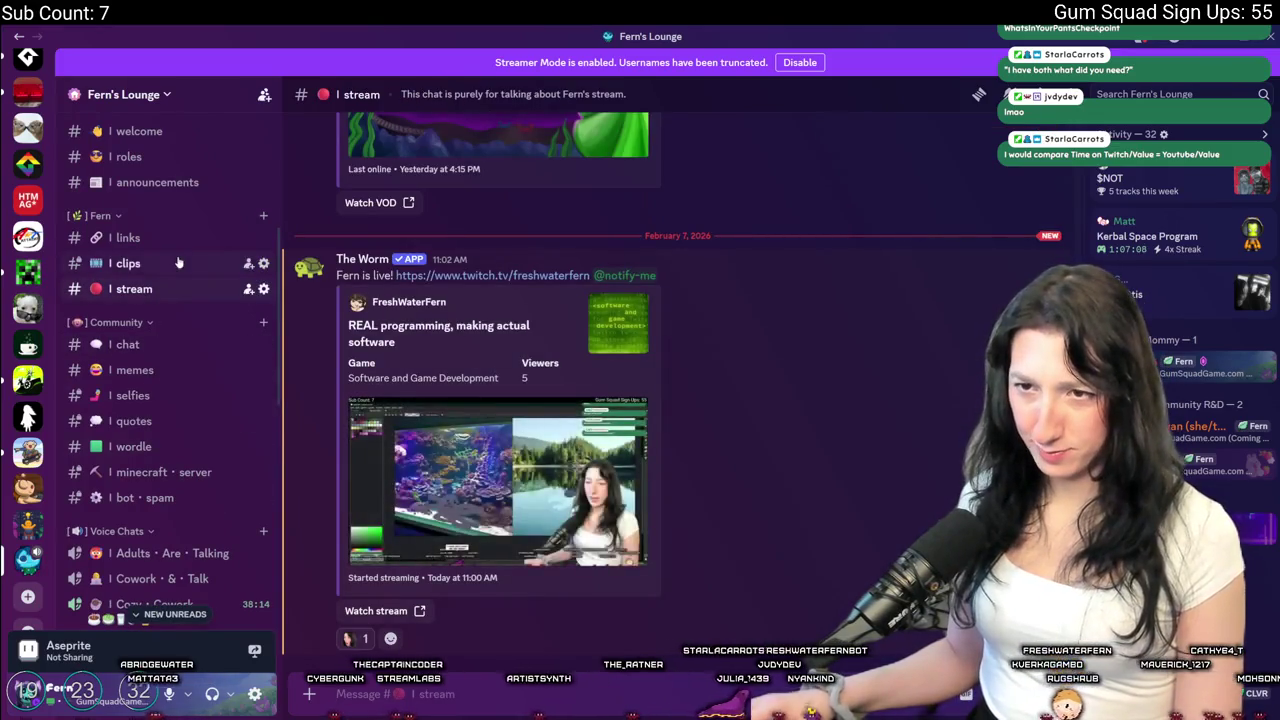
{"action": "left_click", "coordinate": [127, 263]}
{"action": "key", "text": "ctrl+v"}
{"action": "key", "text": "Return"}
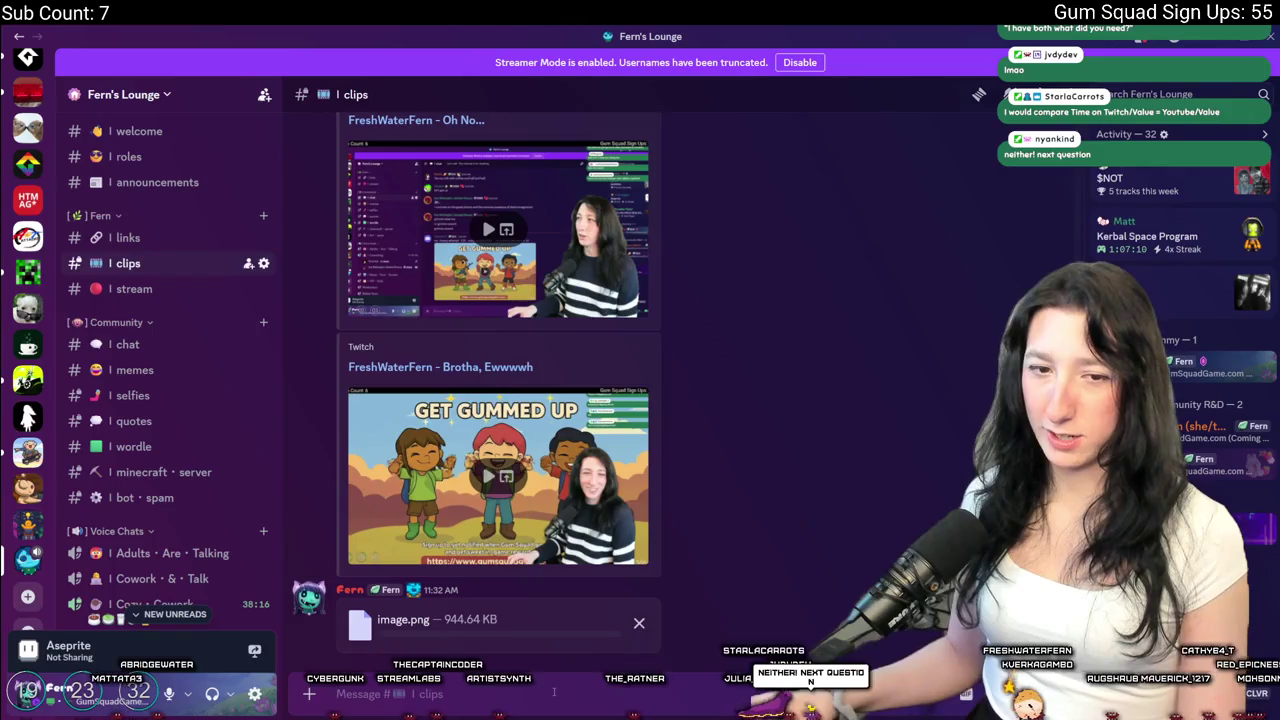
{"action": "key", "text": "alt+Tab"}
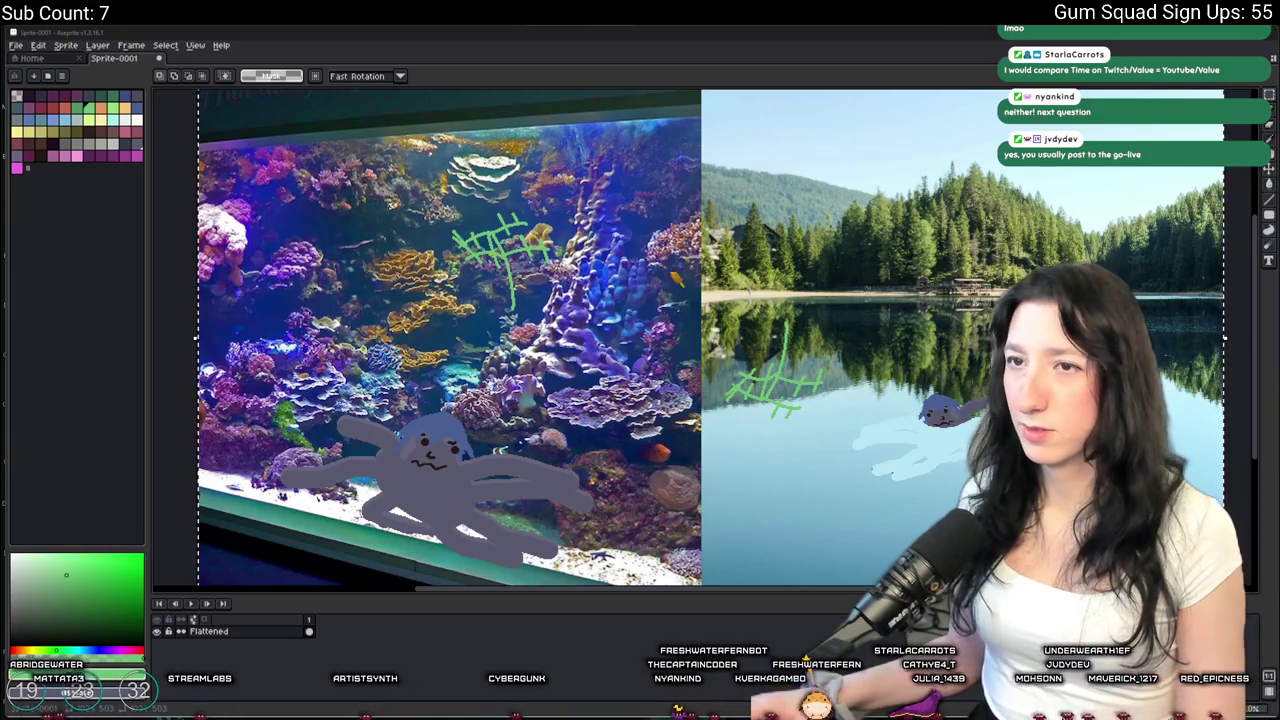
Close the collage sprite and discard it with Don't Save
{"action": "key", "text": "ctrl+q"}
{"action": "left_click", "coordinate": [672, 400]}
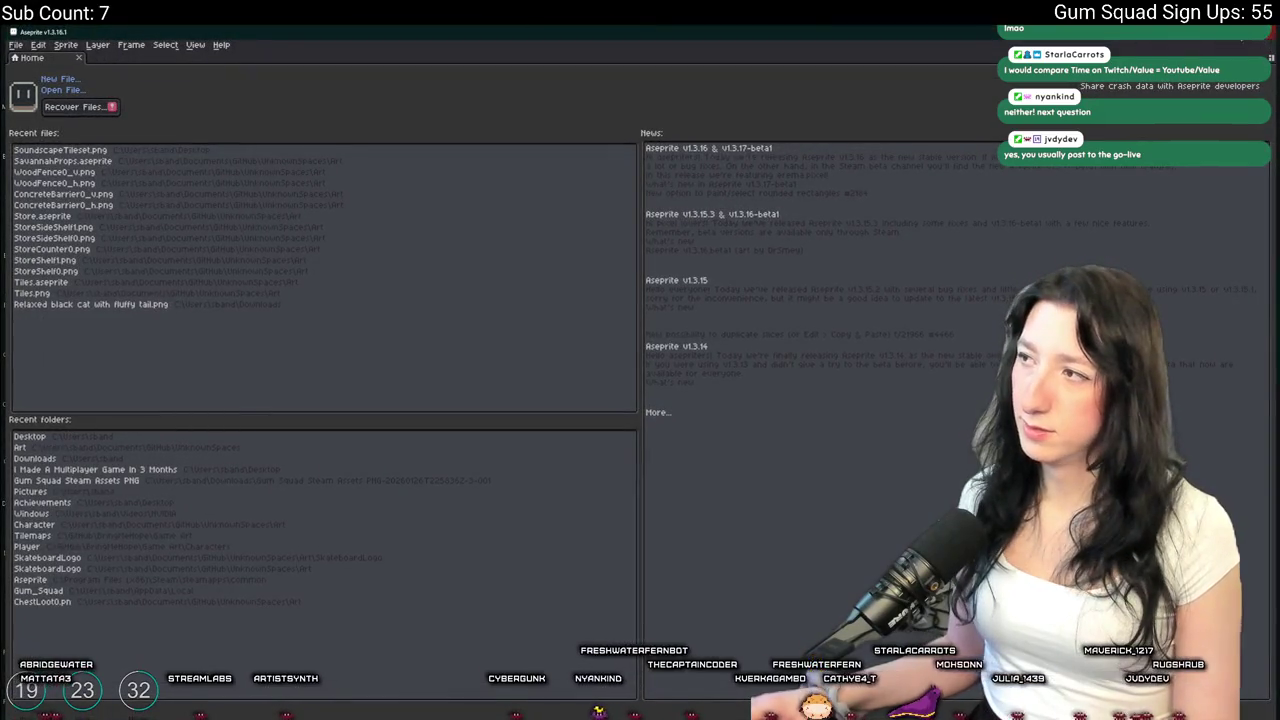
Launch GameMaker-Beta from Windows search using 'ga'
{"action": "key", "text": "super"}
{"action": "type", "text": "ga"}
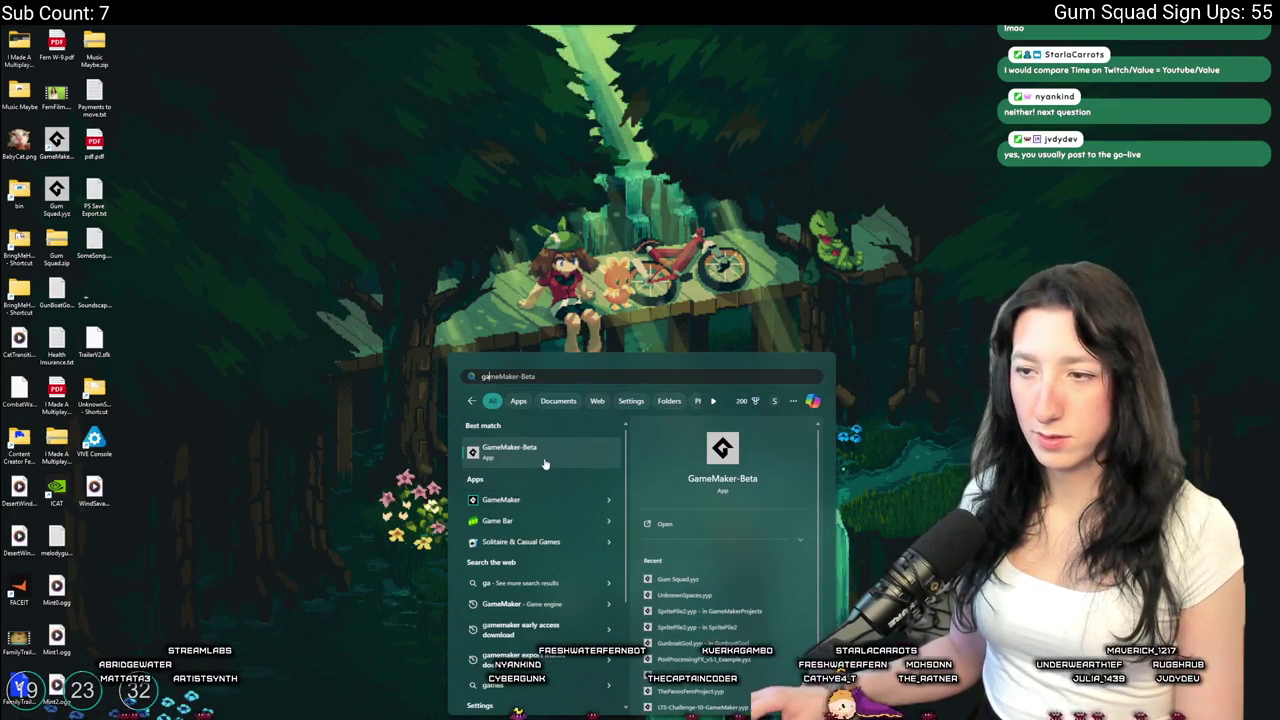
{"action": "left_click", "coordinate": [545, 462]}
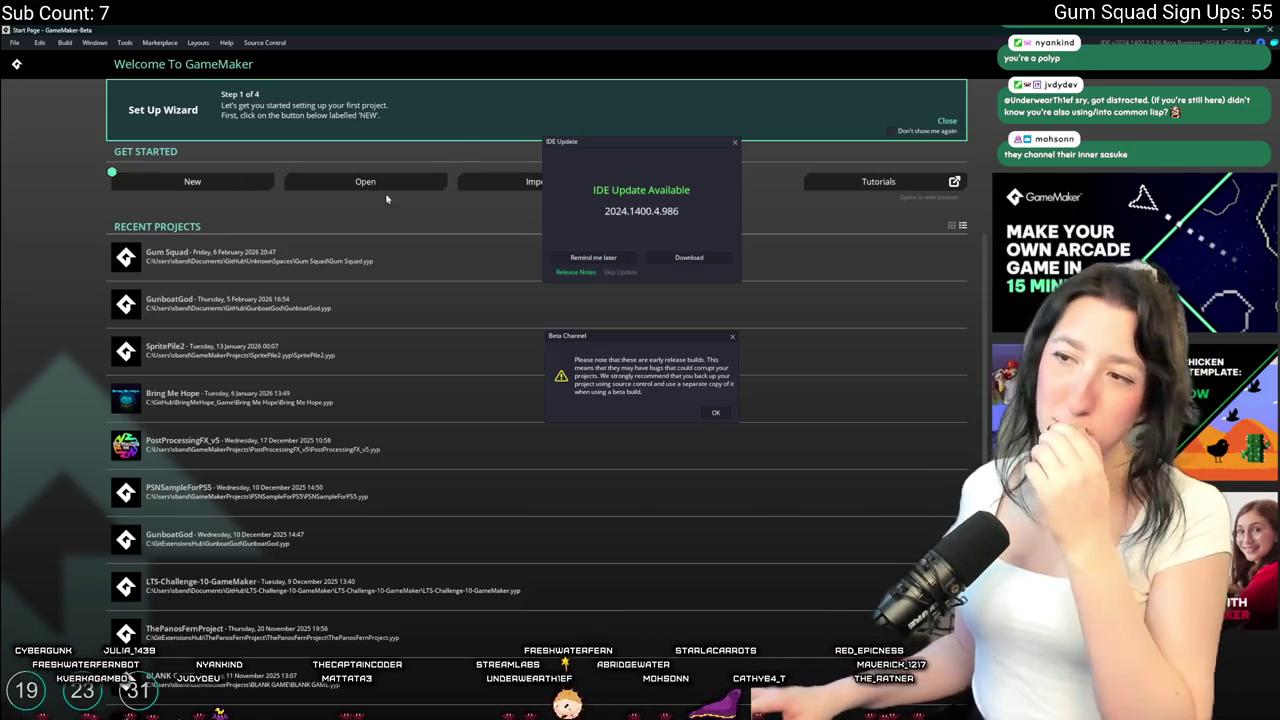
Postpone the IDE update, acknowledge the beta channel warning, and open Gum Squad
{"action": "left_click", "coordinate": [591, 259]}
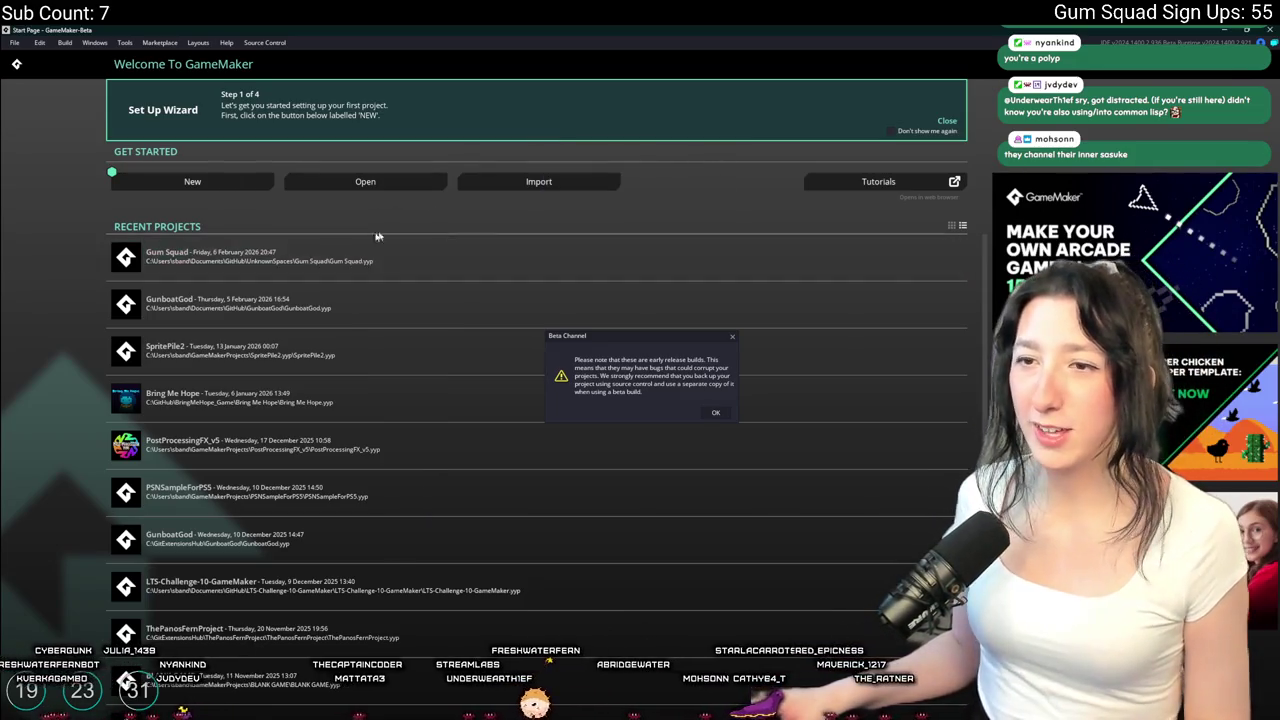
{"action": "left_click", "coordinate": [713, 414]}
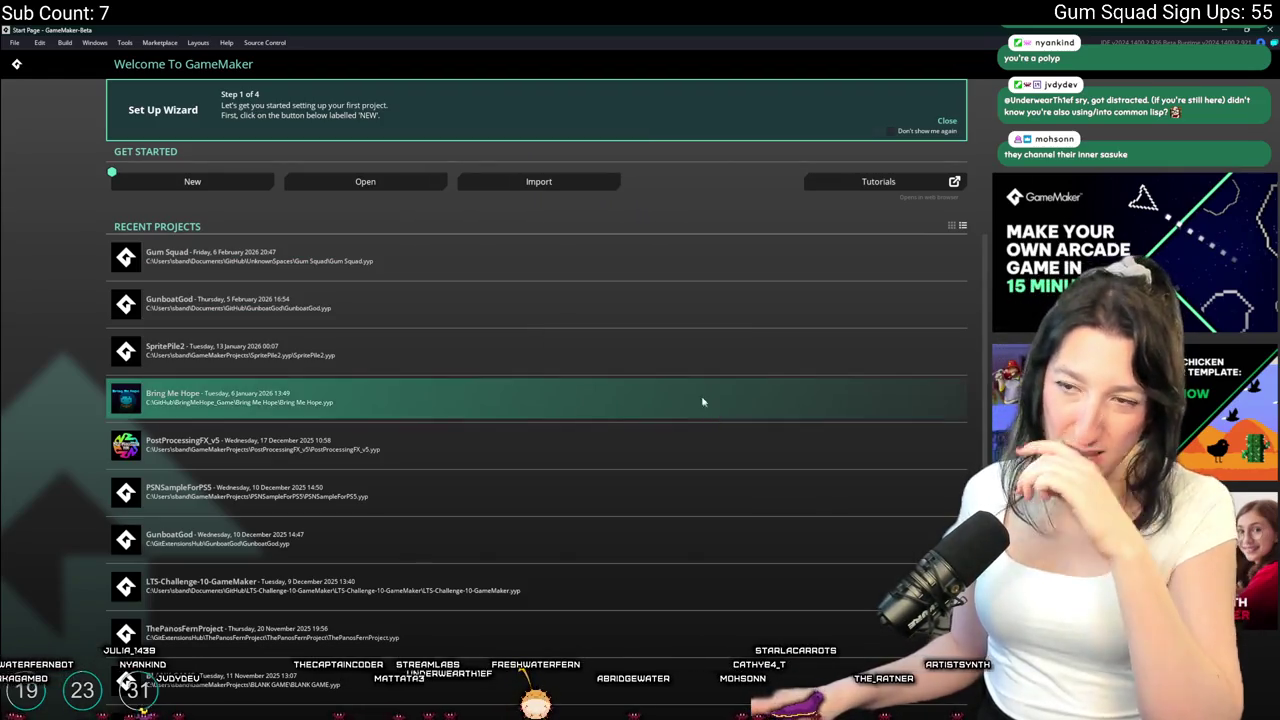
{"action": "left_click", "coordinate": [366, 250]}
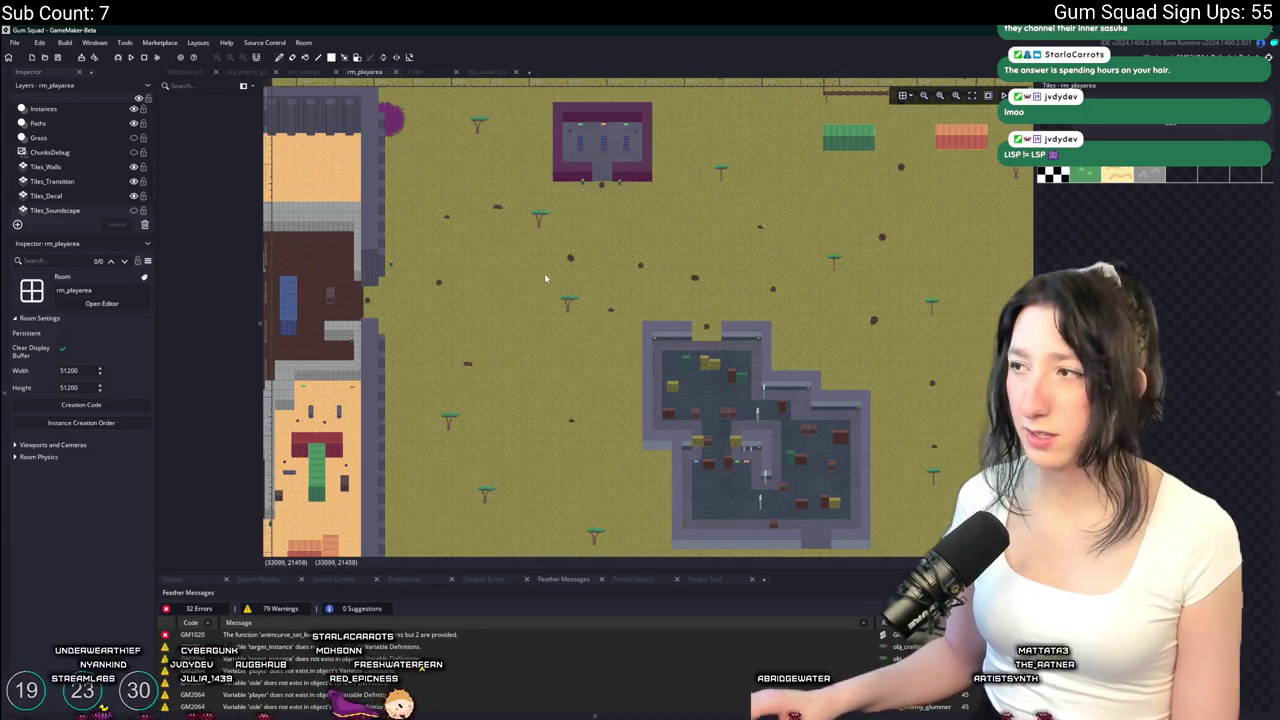
Select Tiles_Soundscape and paint grey stone over the upper-right and upper-middle brown floors
{"action": "scroll", "coordinate": [313, 227], "scroll_direction": "left", "scroll_amount": 3}
{"action": "left_click", "coordinate": [101, 211]}
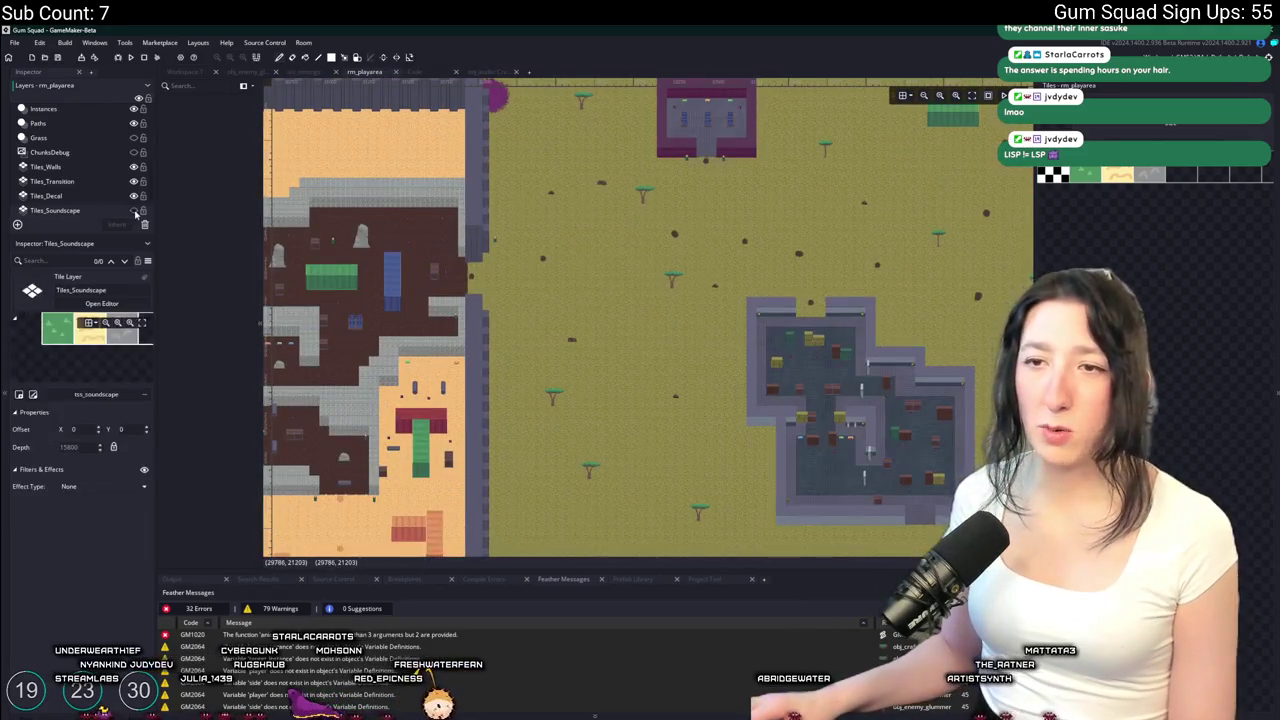
{"action": "scroll", "coordinate": [815, 298], "scroll_direction": "left", "scroll_amount": 8}
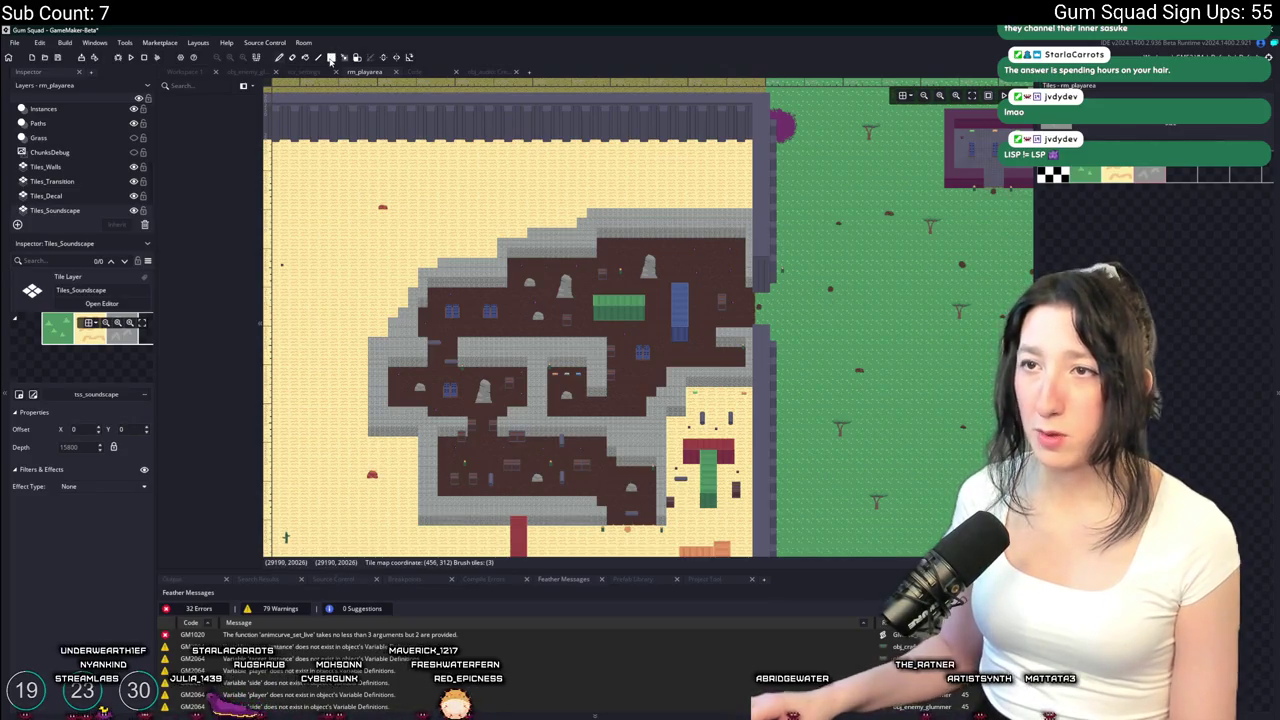
{"action": "mouse_move", "coordinate": [750, 243]}
{"action": "left_mouse_down"}
{"action": "mouse_move", "coordinate": [680, 385]}
{"action": "mouse_move", "coordinate": [585, 376]}
{"action": "left_mouse_up"}
{"action": "mouse_move", "coordinate": [574, 250]}
{"action": "left_mouse_down"}
{"action": "mouse_move", "coordinate": [505, 340]}
{"action": "mouse_move", "coordinate": [655, 413]}
{"action": "mouse_move", "coordinate": [658, 520]}
{"action": "left_mouse_up"}
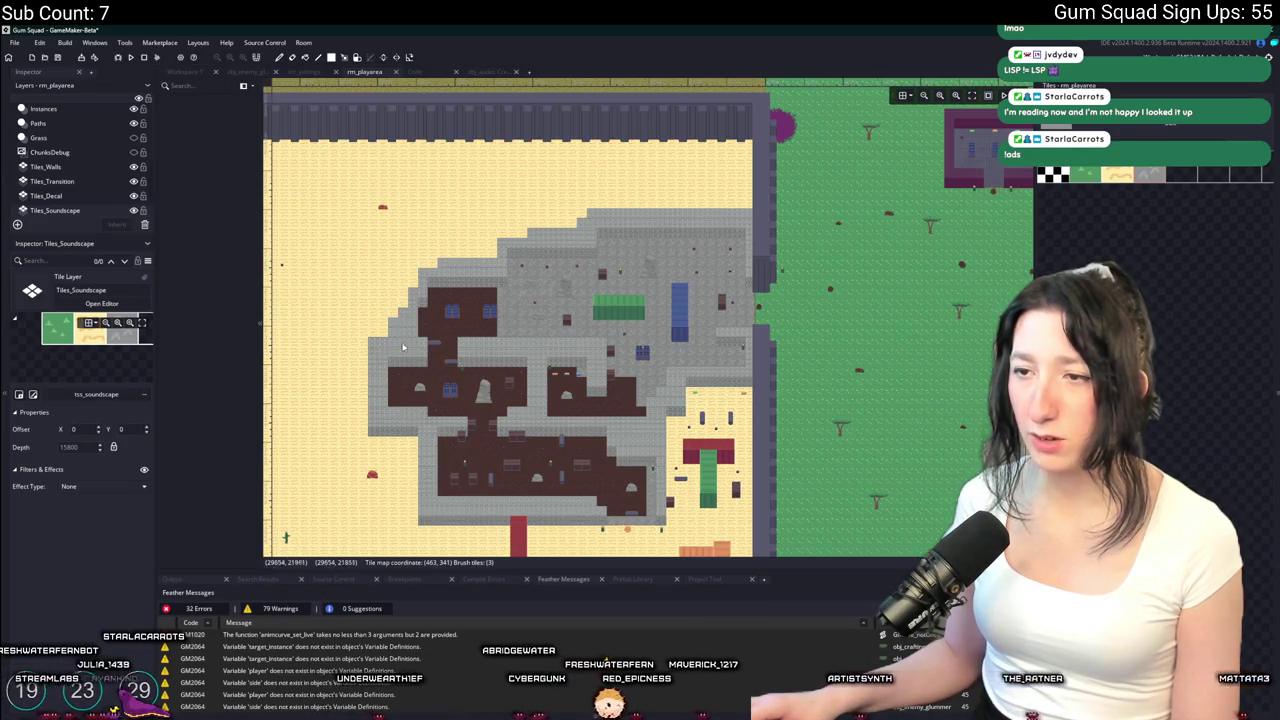
Paint stone tiles over the dark room's top strip and the remaining brown floors
{"action": "left_click_drag", "start_coordinate": [437, 296], "coordinate": [508, 289]}
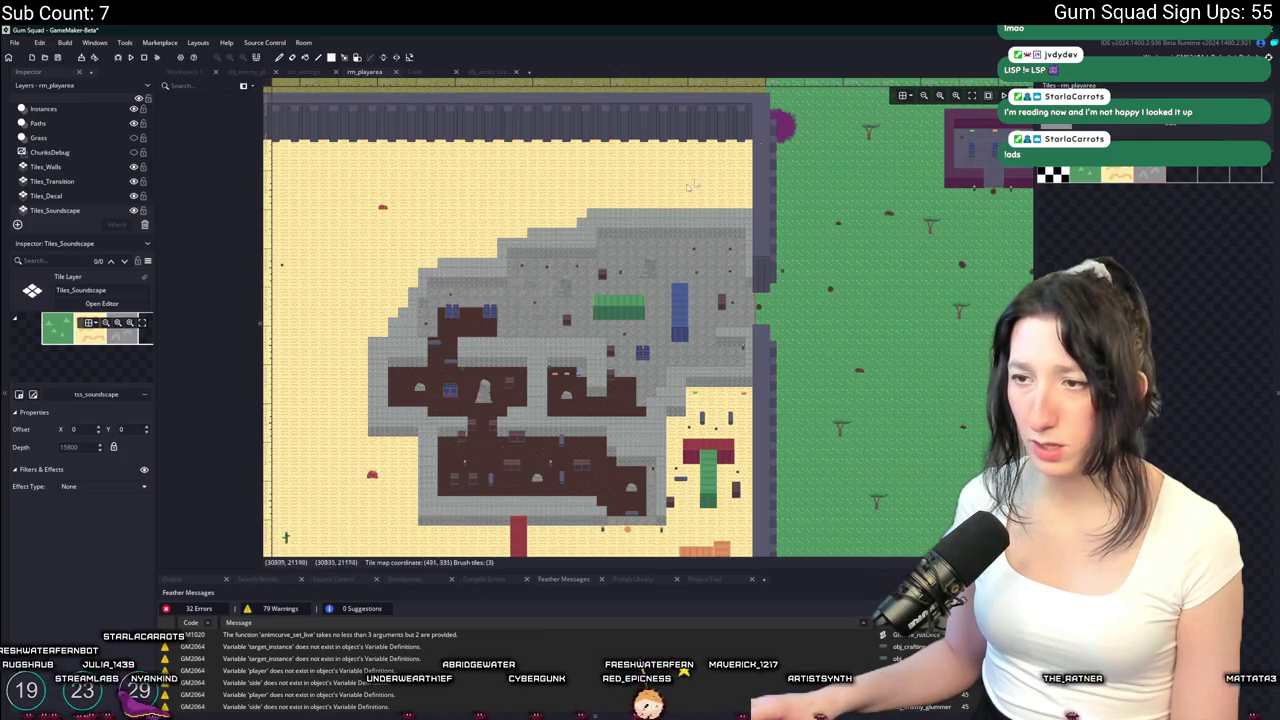
{"action": "scroll", "coordinate": [482, 406], "scroll_direction": "up", "scroll_amount": 1}
{"action": "left_click", "coordinate": [482, 406]}
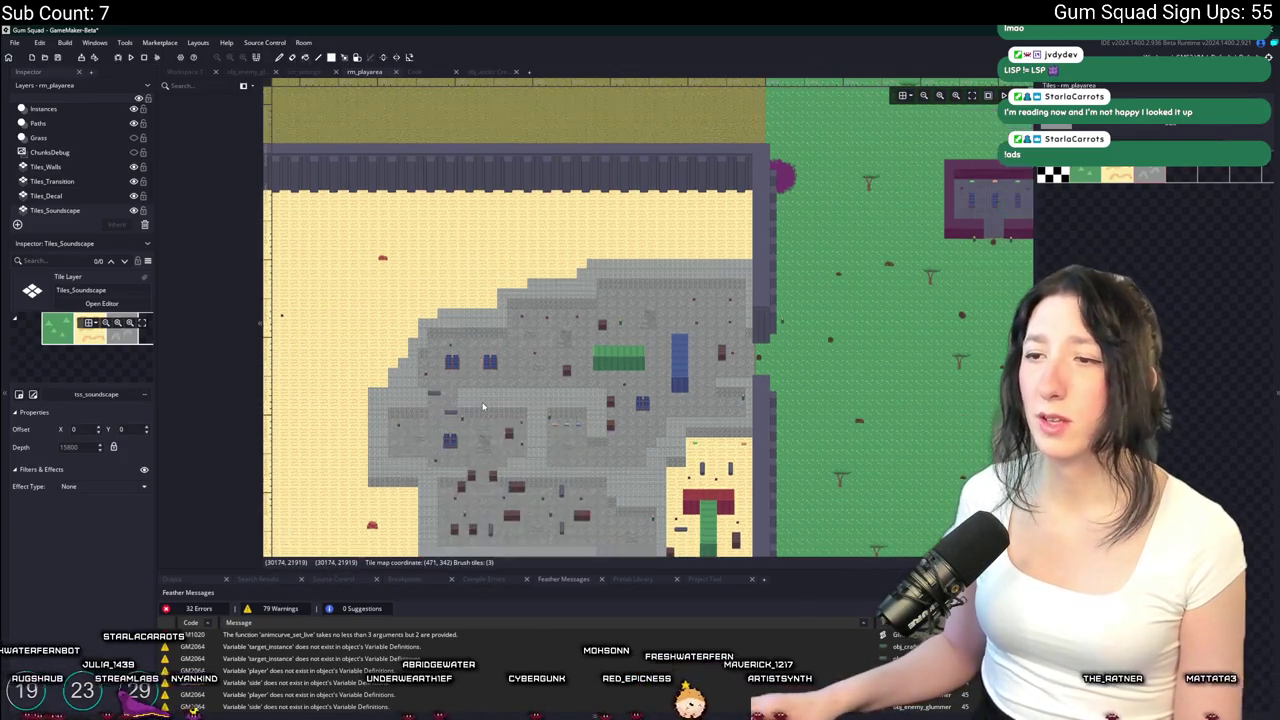
{"action": "scroll", "coordinate": [483, 419], "scroll_direction": "down", "scroll_amount": 5}
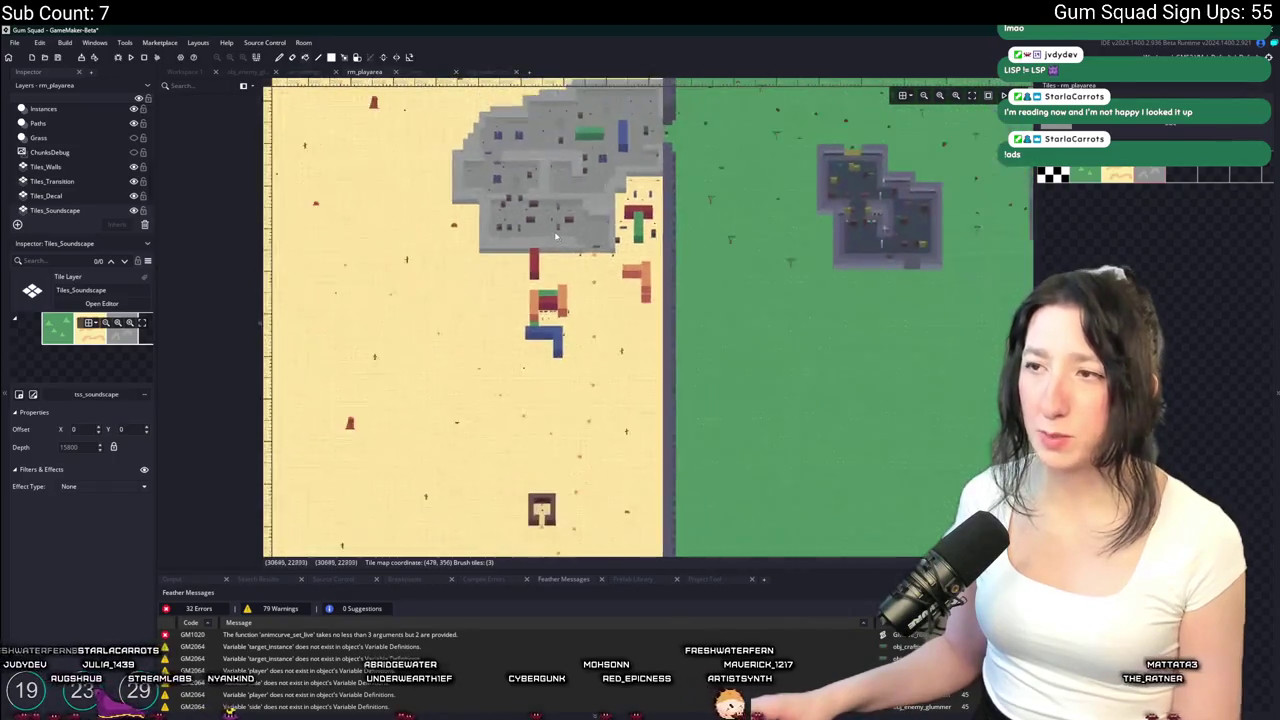
{"action": "scroll", "coordinate": [553, 236], "scroll_direction": "up", "scroll_amount": 3}
{"action": "scroll", "coordinate": [548, 207], "scroll_direction": "left", "scroll_amount": 3}
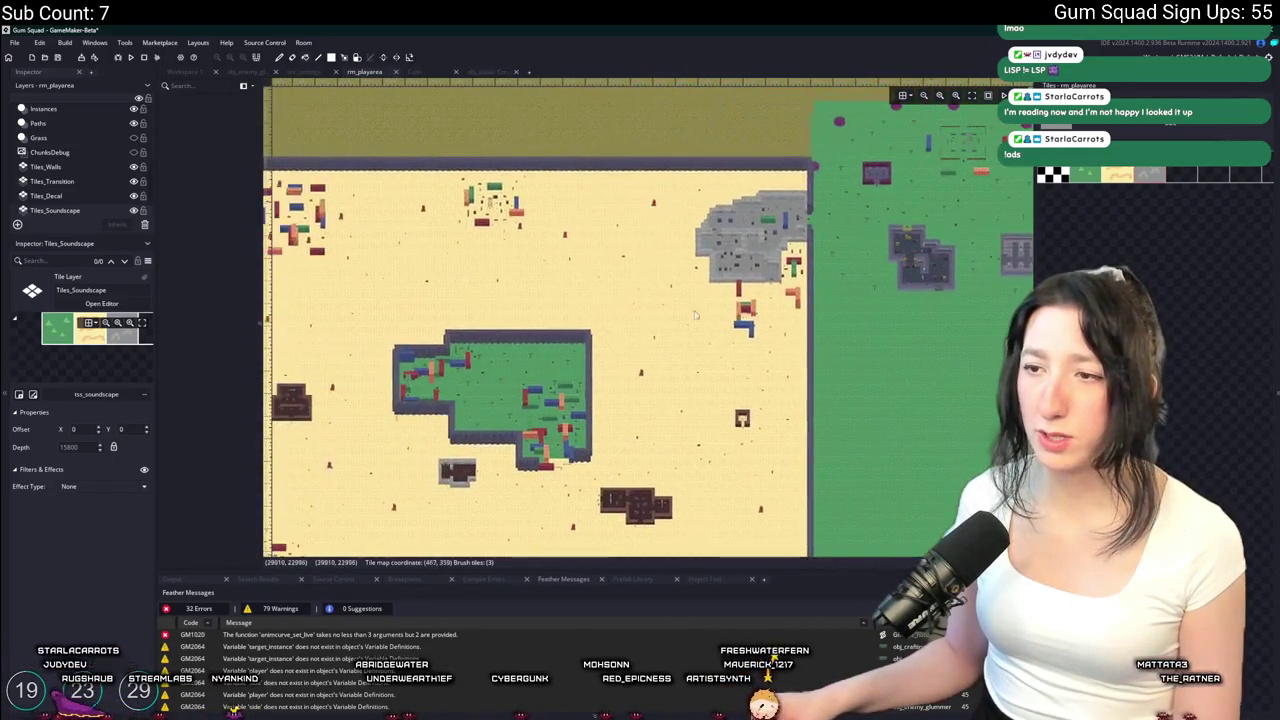
{"action": "scroll", "coordinate": [637, 408], "scroll_direction": "left", "scroll_amount": 3}
{"action": "scroll", "coordinate": [637, 408], "scroll_direction": "down", "scroll_amount": 2}
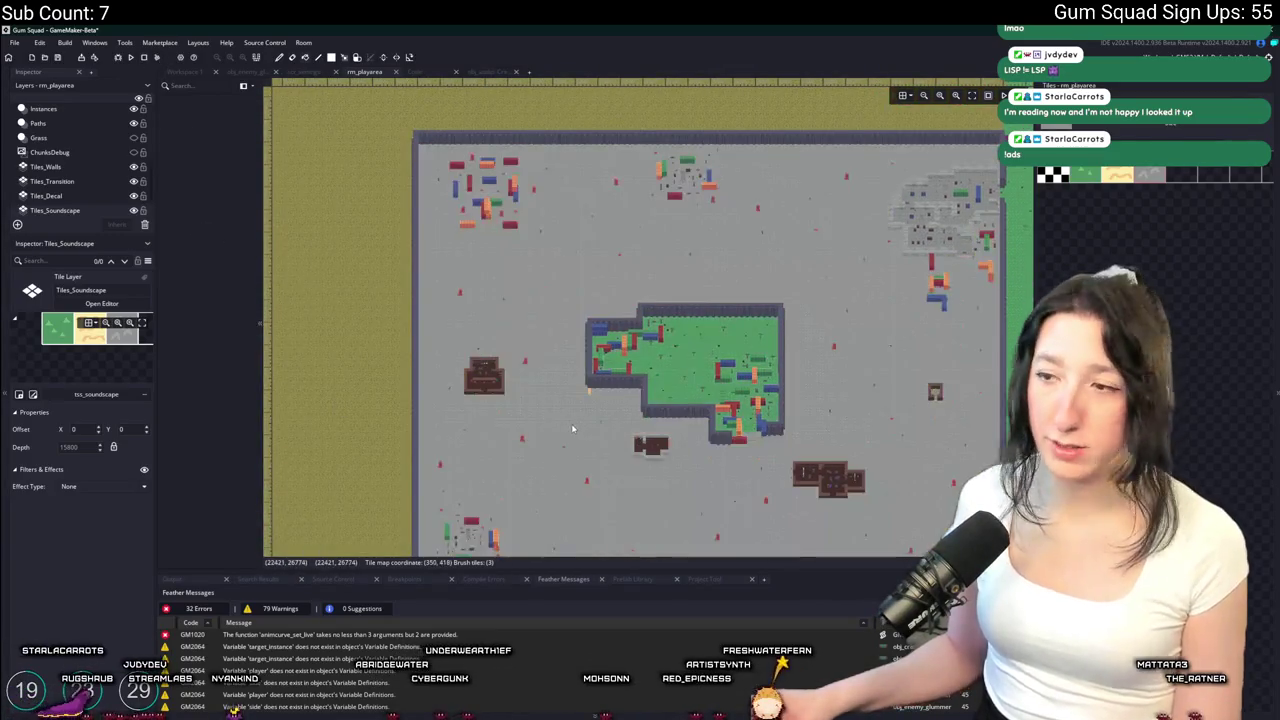
{"action": "scroll", "coordinate": [637, 408], "scroll_direction": "up", "scroll_amount": 5}
{"action": "scroll", "coordinate": [470, 265], "scroll_direction": "down", "scroll_amount": 2}
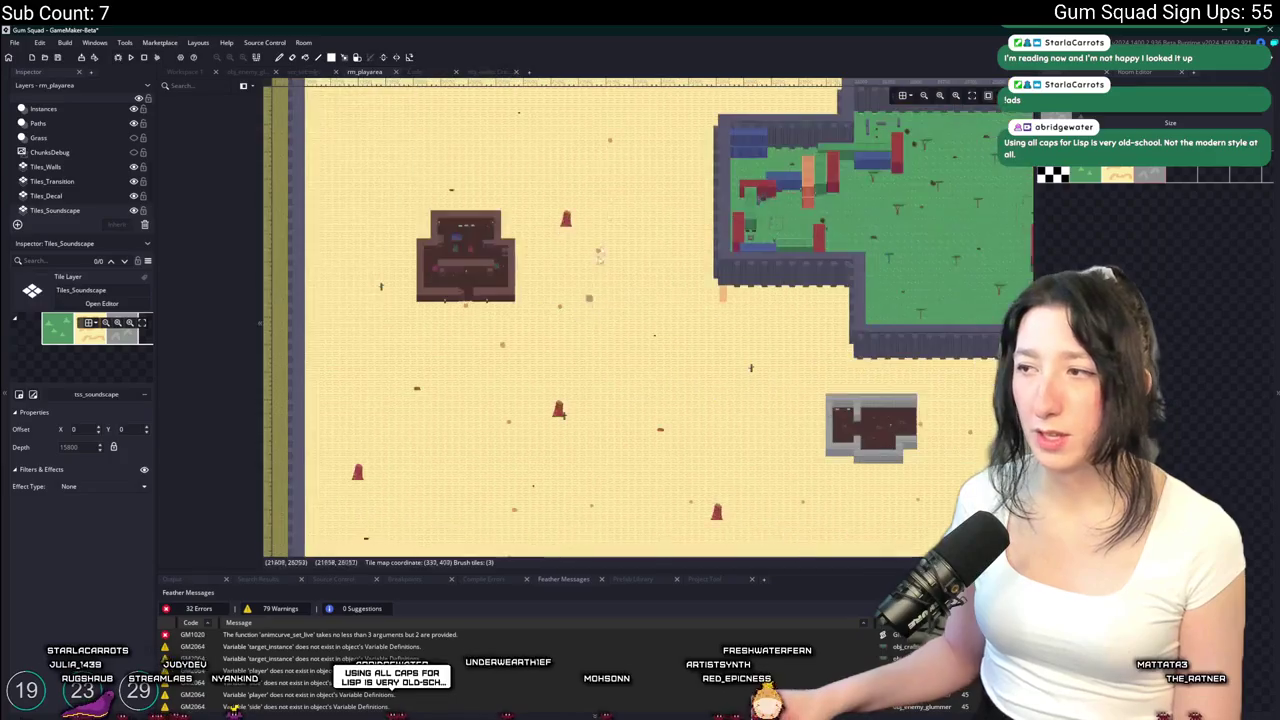
{"action": "scroll", "coordinate": [356, 212], "scroll_direction": "up", "scroll_amount": 4}
Paint the building's main brown floor with grey stone tiles
{"action": "mouse_move", "coordinate": [356, 212]}
{"action": "left_mouse_down"}
{"action": "mouse_move", "coordinate": [400, 300]}
{"action": "mouse_move", "coordinate": [520, 360]}
{"action": "mouse_move", "coordinate": [595, 350]}
{"action": "mouse_move", "coordinate": [553, 215]}
{"action": "mouse_move", "coordinate": [690, 260]}
{"action": "mouse_move", "coordinate": [700, 310]}
{"action": "left_mouse_up"}
{"action": "scroll", "coordinate": [688, 275], "scroll_direction": "down", "scroll_amount": 2}
{"action": "scroll", "coordinate": [688, 275], "scroll_direction": "up", "scroll_amount": 4}
{"action": "scroll", "coordinate": [688, 275], "scroll_direction": "down", "scroll_amount": 3}
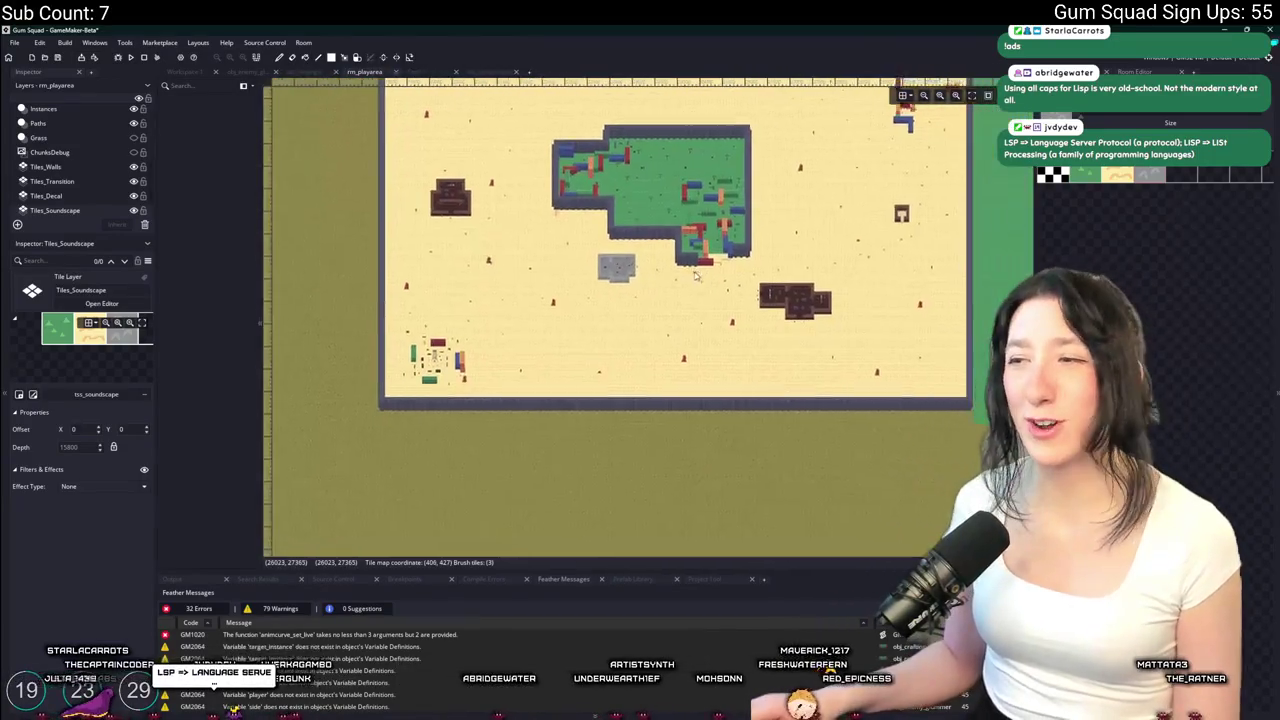
{"action": "scroll", "coordinate": [495, 383], "scroll_direction": "up", "scroll_amount": 3}
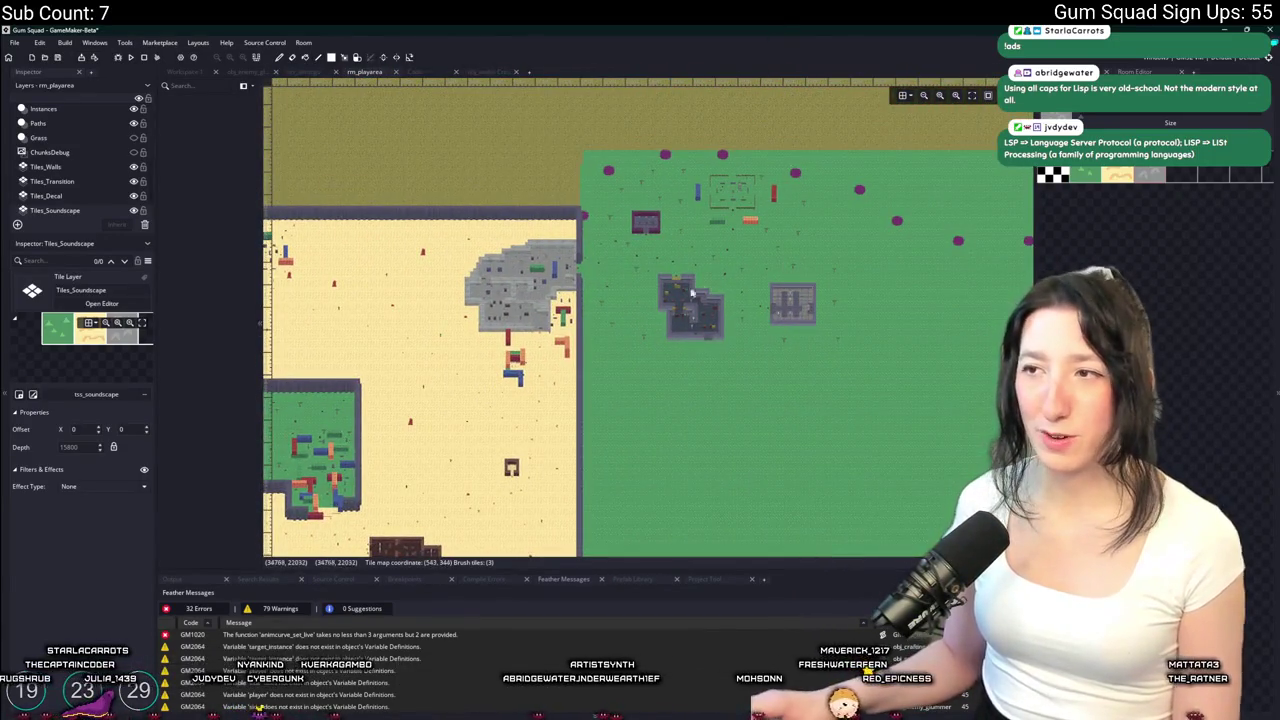
{"action": "scroll", "coordinate": [664, 258], "scroll_direction": "down", "scroll_amount": 3}
{"action": "scroll", "coordinate": [754, 273], "scroll_direction": "up", "scroll_amount": 4}
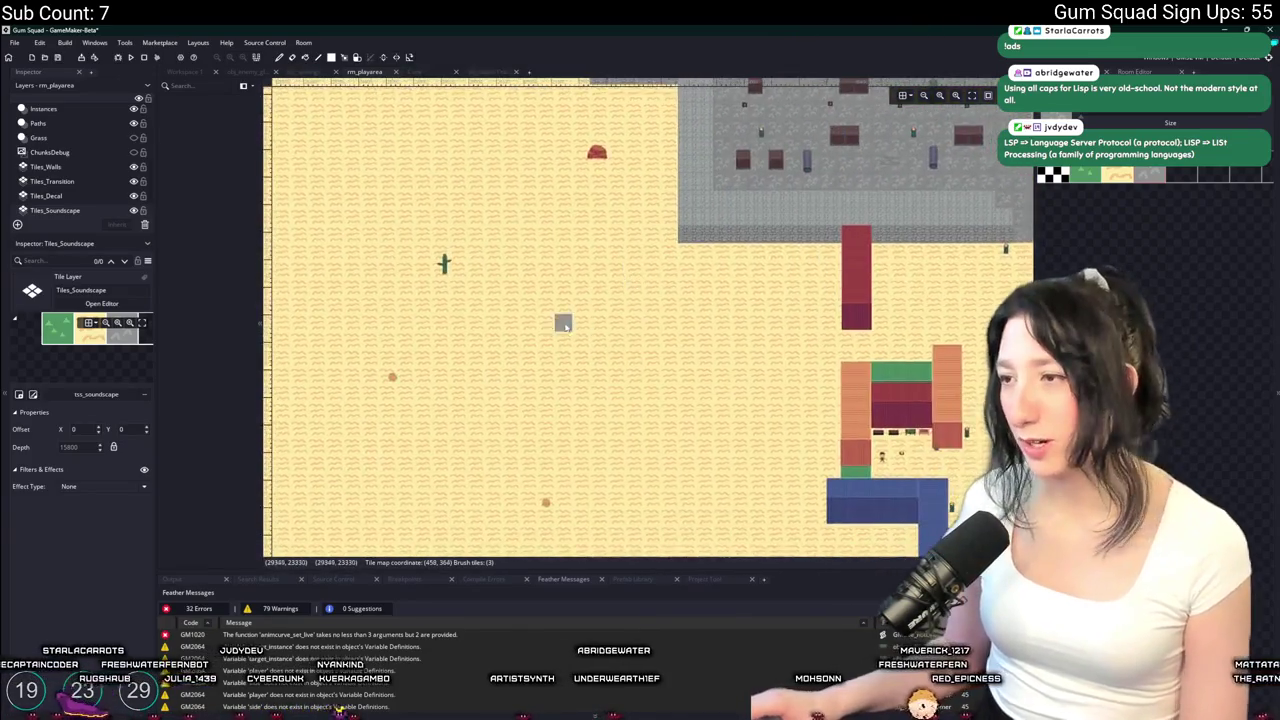
{"action": "scroll", "coordinate": [541, 374], "scroll_direction": "down", "scroll_amount": 3}
{"action": "scroll", "coordinate": [541, 374], "scroll_direction": "down", "scroll_amount": 3}
{"action": "scroll", "coordinate": [613, 282], "scroll_direction": "up", "scroll_amount": 3}
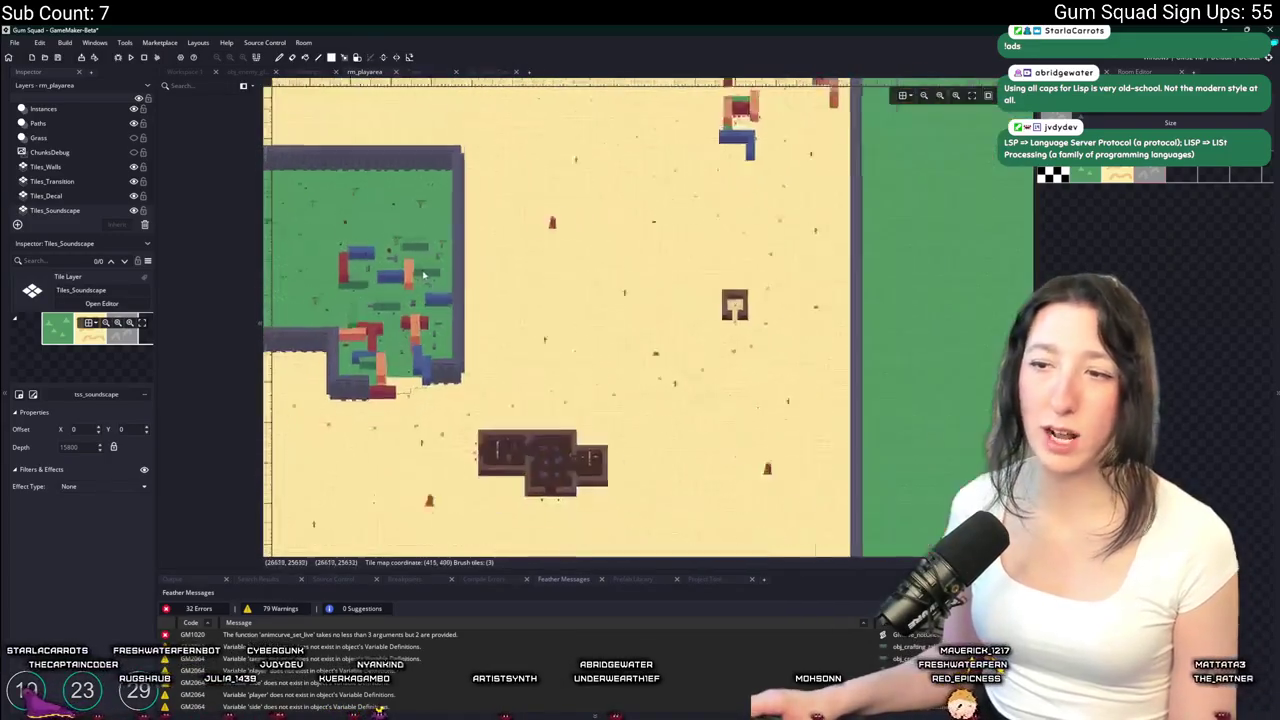
Bring the walled green area into view and open the Windows Start menu
{"action": "left_click_drag", "start_coordinate": [422, 203], "coordinate": [643, 230]}
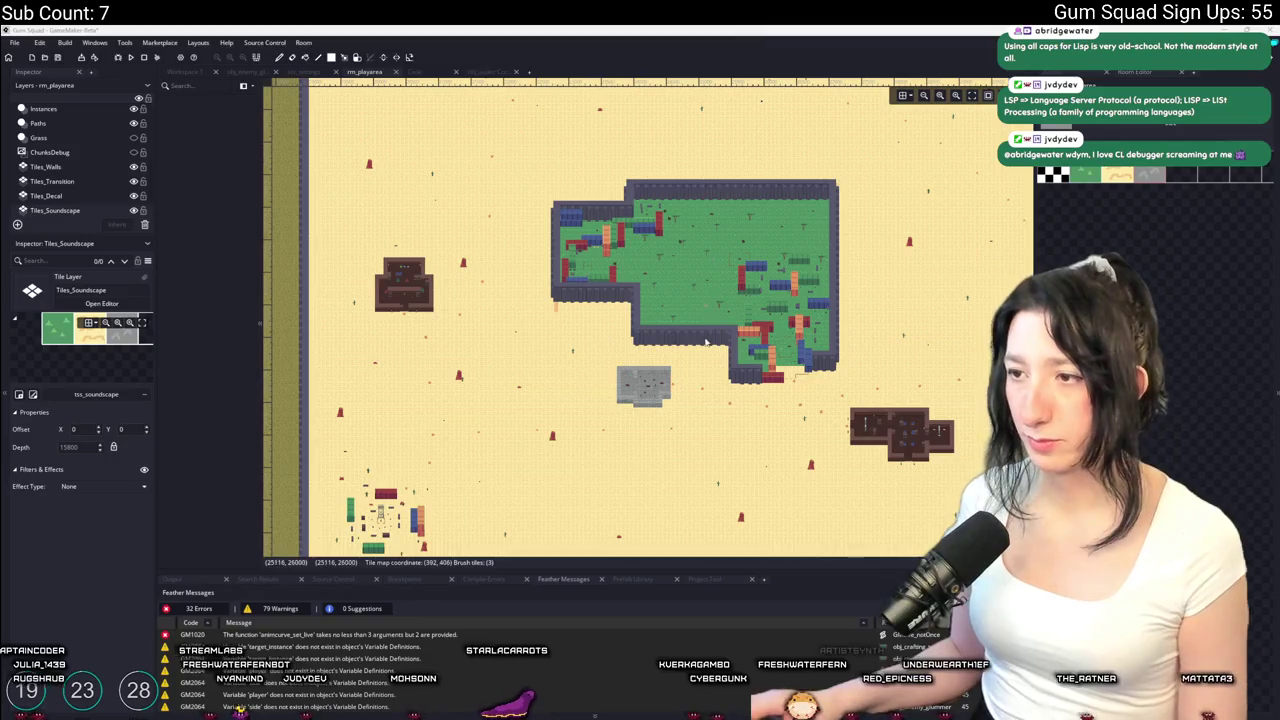
{"action": "left_click_drag", "start_coordinate": [662, 339], "coordinate": [631, 325]}
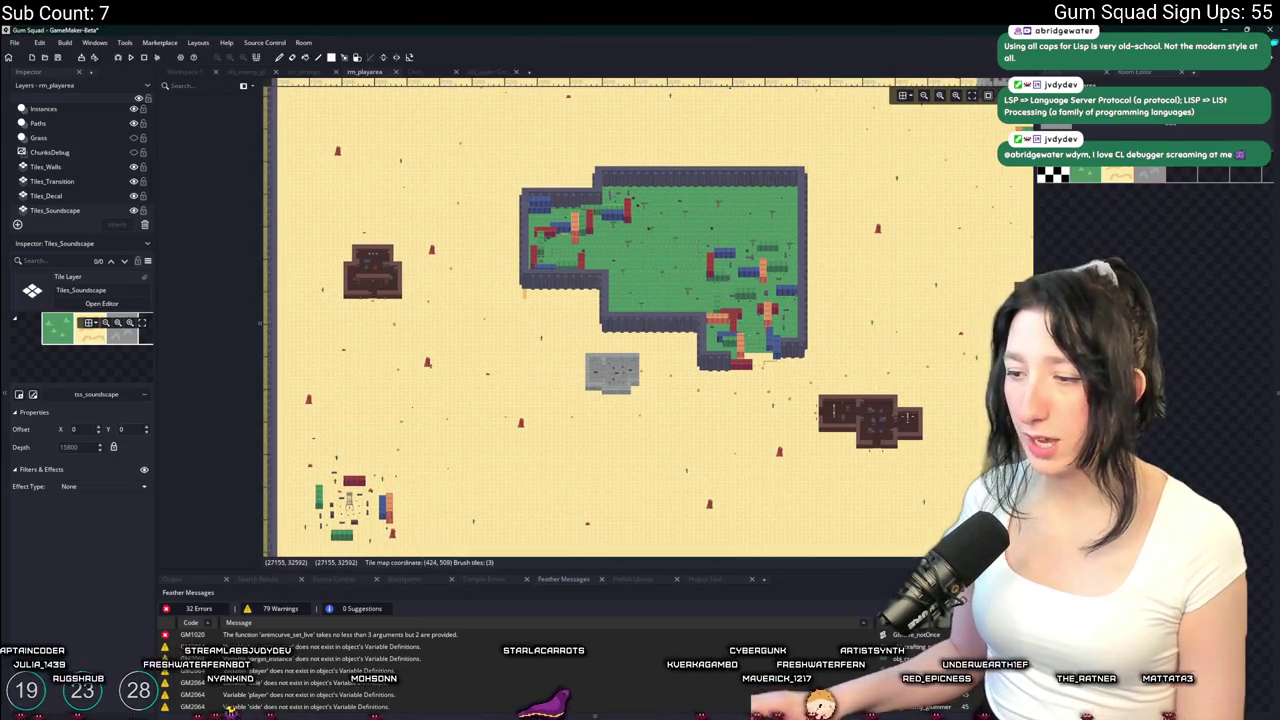
{"action": "key", "text": "super"}
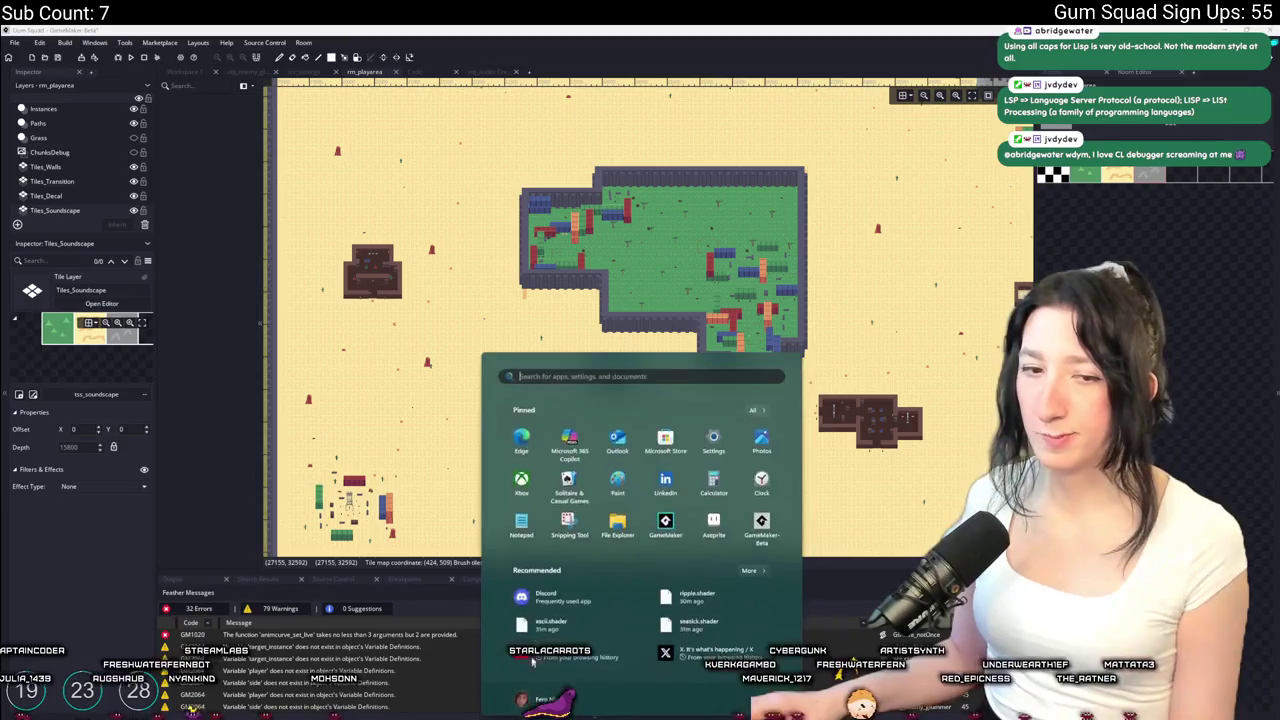
Launch Aseprite via 'ase', open SoundscapeTileset.png, and undo the stray line on the green tile
{"action": "type", "text": "ase"}
{"action": "key", "text": "Return"}
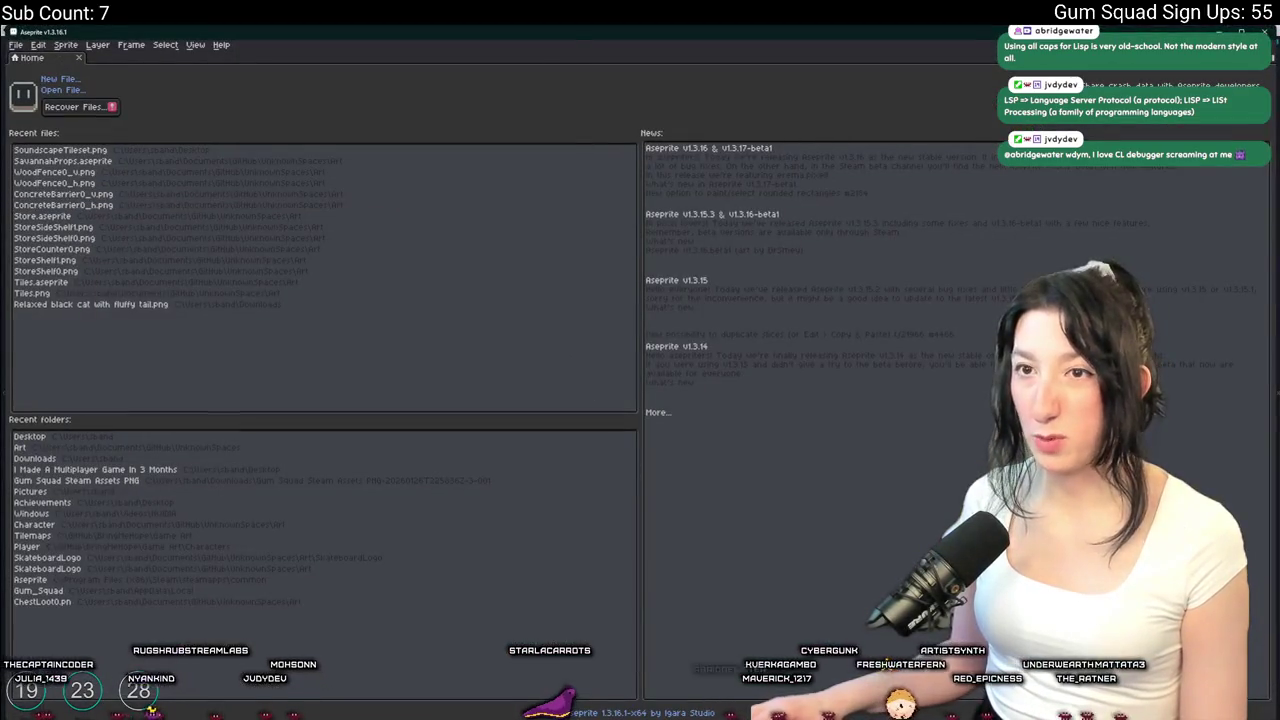
{"action": "left_click", "coordinate": [60, 149]}
{"action": "scroll", "coordinate": [366, 349], "scroll_direction": "up", "scroll_amount": 3}
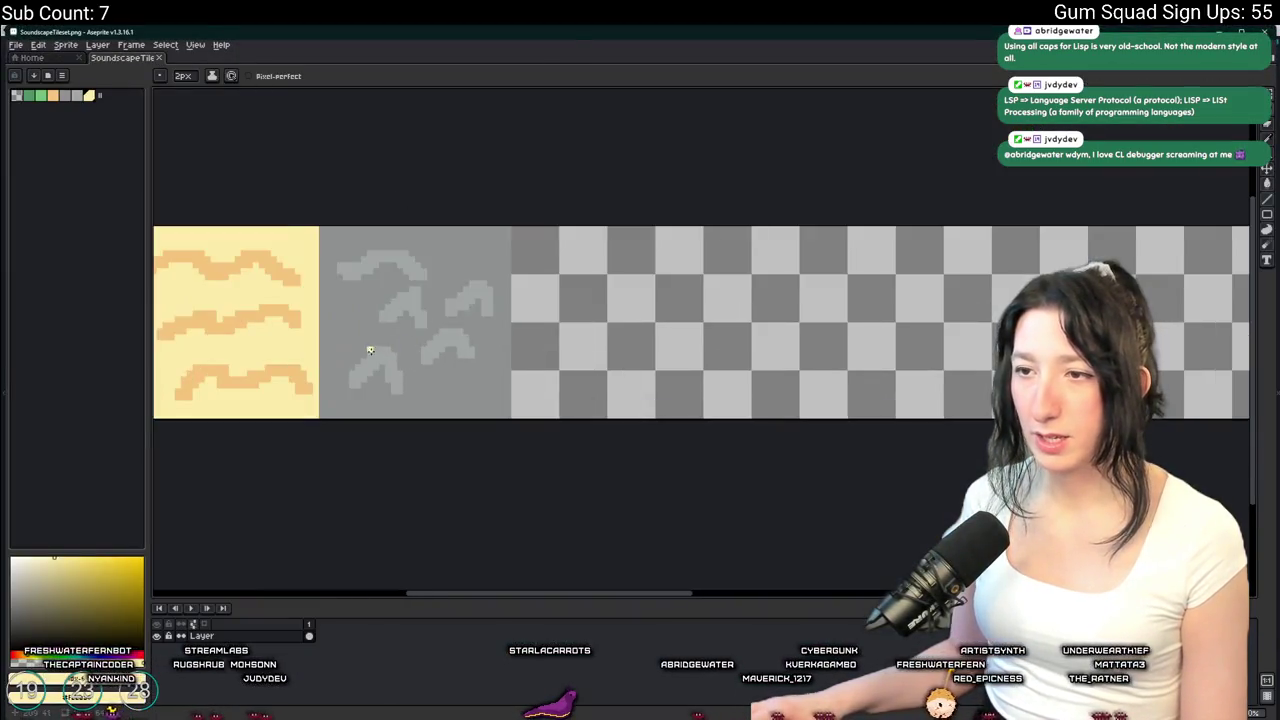
{"action": "key", "text": "ctrl+z"}
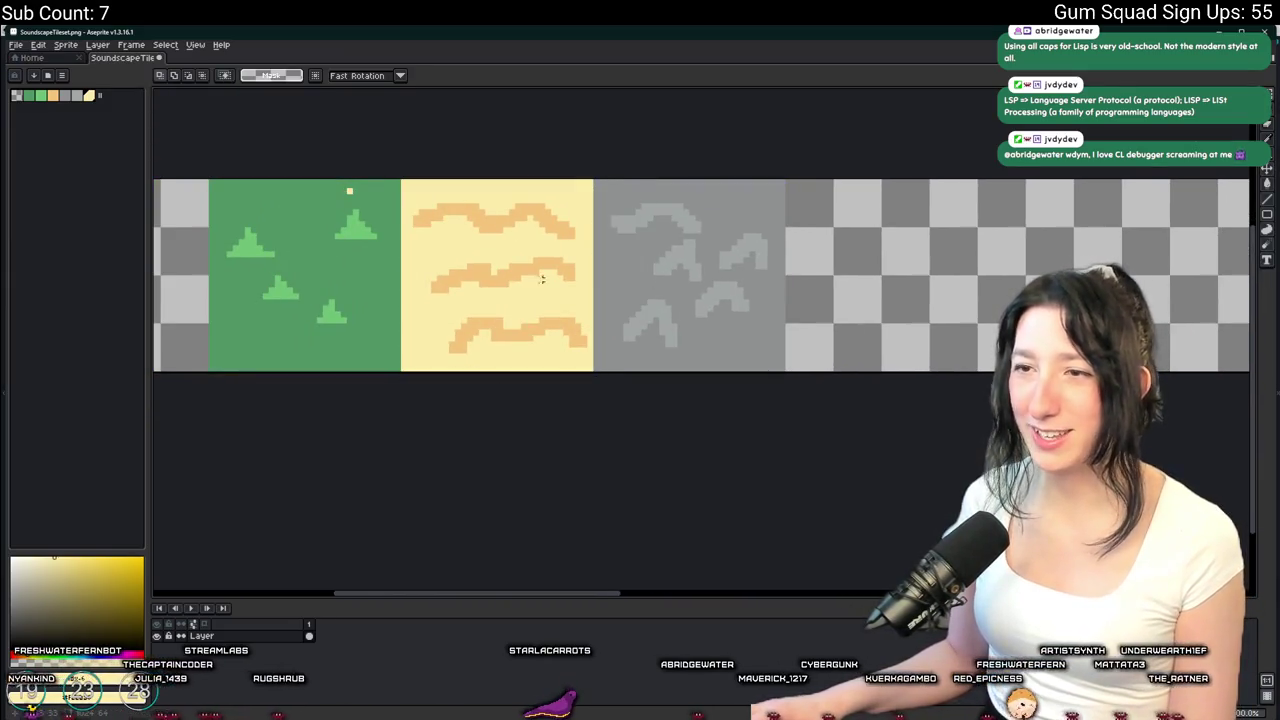
Pick up the grass tile's green colour with the eyedropper
{"action": "scroll", "coordinate": [375, 201], "scroll_direction": "up", "scroll_amount": 2}
{"action": "key", "text": "i"}
{"action": "left_click", "coordinate": [354, 189]}
{"action": "key", "text": "g"}
{"action": "scroll", "coordinate": [375, 190], "scroll_direction": "down", "scroll_amount": 1}
Marquee-select the grass, sand and stone tiles, ending on the empty slot after the grey tile
{"action": "key", "text": "m"}
{"action": "mouse_move", "coordinate": [349, 163]}
{"action": "left_mouse_down"}
{"action": "mouse_move", "coordinate": [514, 423]}
{"action": "mouse_move", "coordinate": [530, 423]}
{"action": "left_mouse_up"}
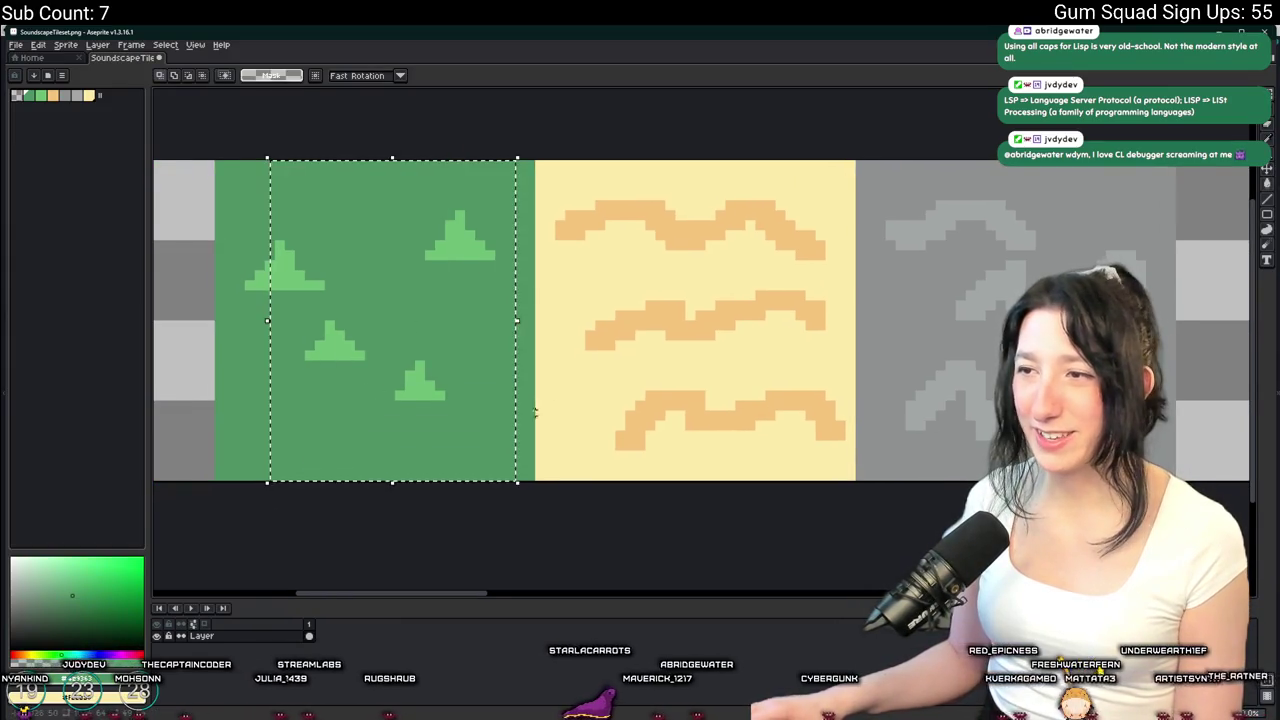
{"action": "scroll", "coordinate": [504, 185], "scroll_direction": "up", "scroll_amount": 1}
{"action": "left_click_drag", "start_coordinate": [504, 185], "coordinate": [757, 529]}
{"action": "scroll", "coordinate": [757, 400], "scroll_direction": "right", "scroll_amount": 3}
{"action": "left_click_drag", "start_coordinate": [606, 246], "coordinate": [771, 477]}
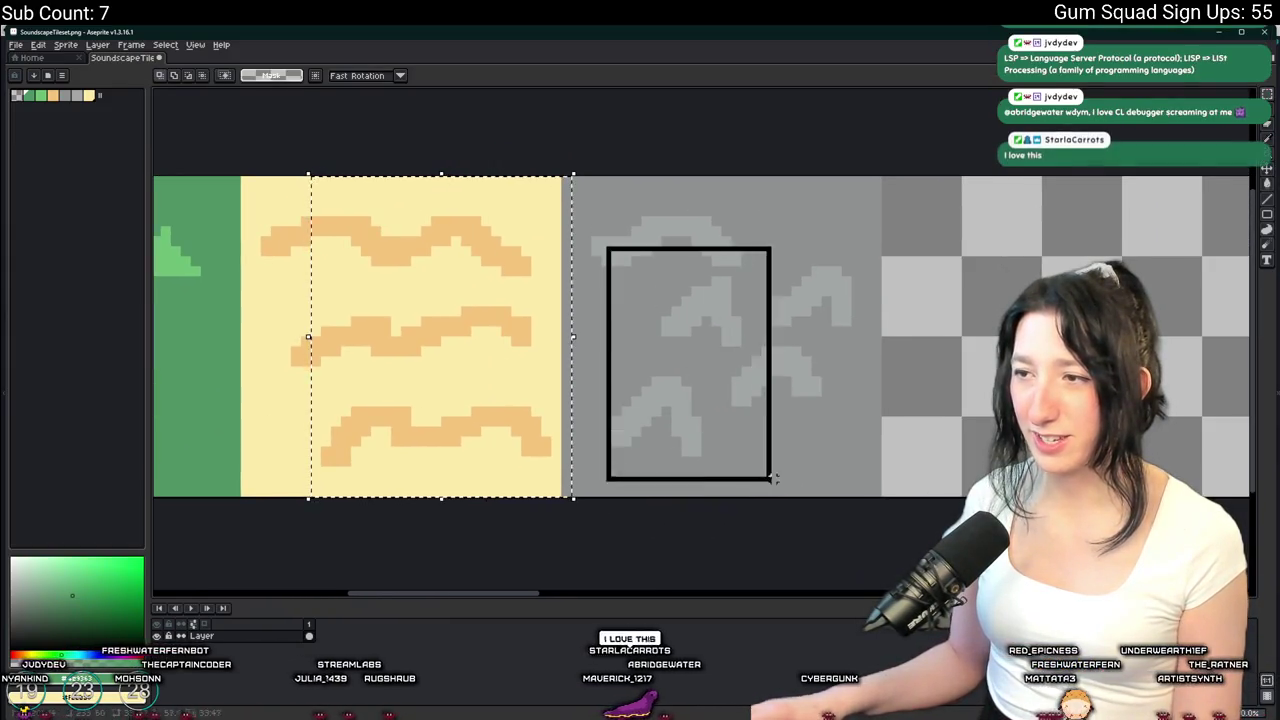
{"action": "scroll", "coordinate": [853, 436], "scroll_direction": "down", "scroll_amount": 1}
{"action": "scroll", "coordinate": [853, 436], "scroll_direction": "down", "scroll_amount": 1}
{"action": "scroll", "coordinate": [853, 436], "scroll_direction": "right", "scroll_amount": 2}
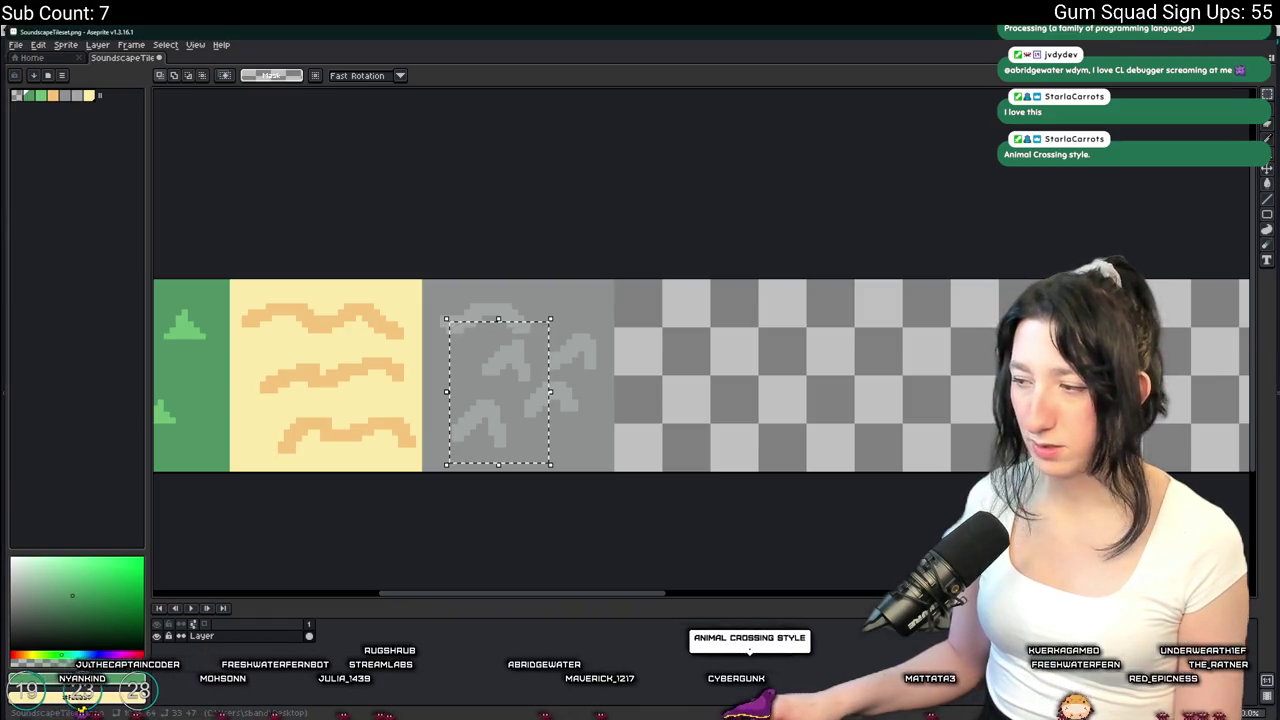
{"action": "scroll", "coordinate": [555, 343], "scroll_direction": "right", "scroll_amount": 1}
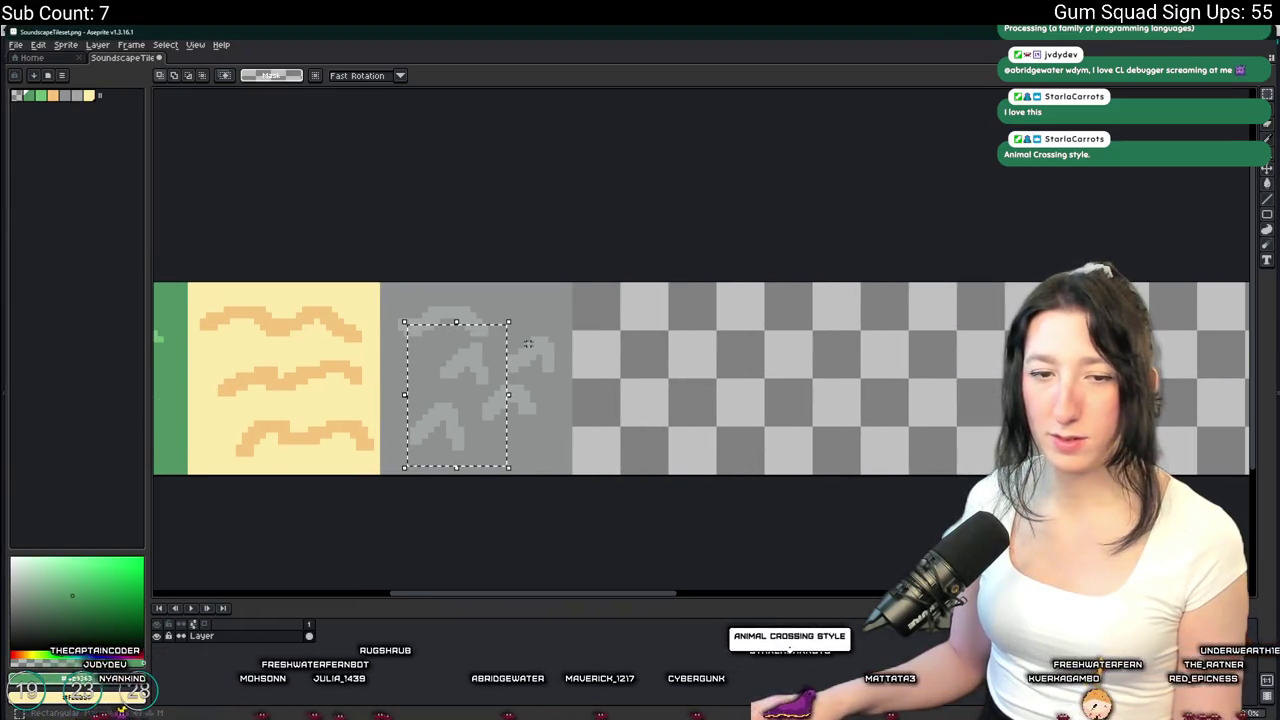
{"action": "mouse_move", "coordinate": [630, 290]}
{"action": "left_mouse_down"}
{"action": "mouse_move", "coordinate": [612, 320]}
{"action": "mouse_move", "coordinate": [723, 412]}
{"action": "left_mouse_up"}
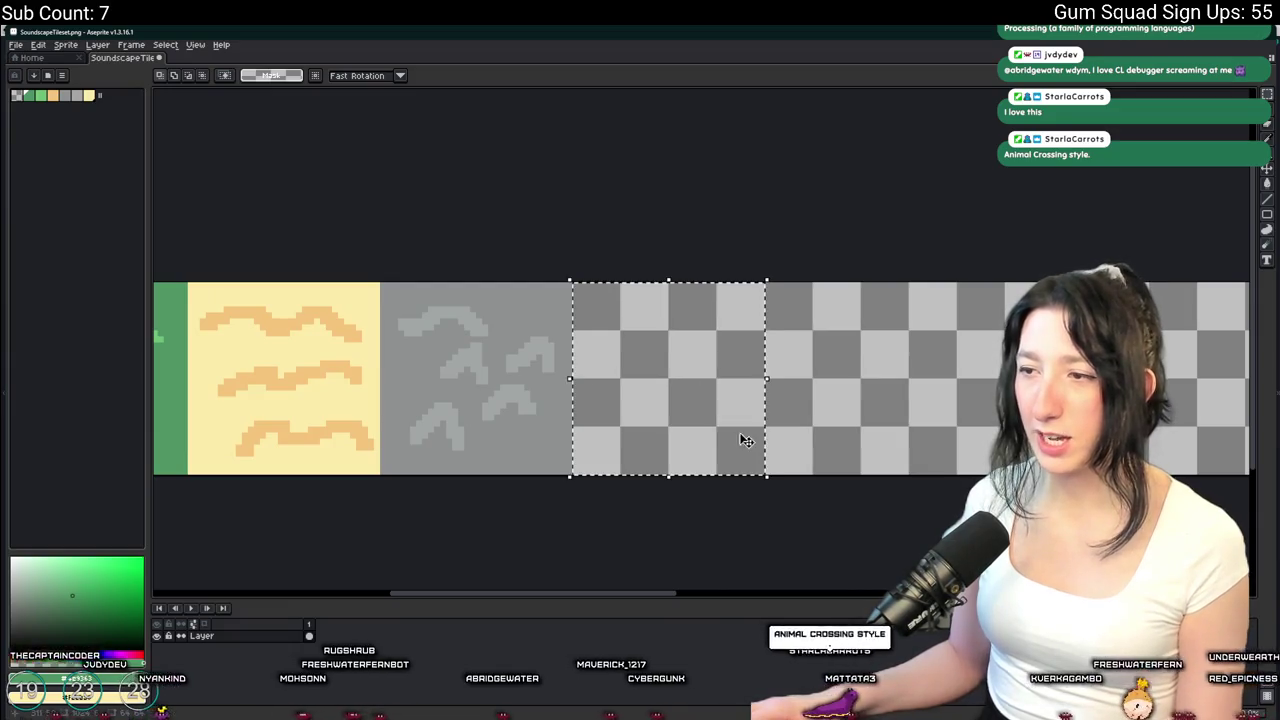
Load the default palette and fill the empty tile slot with dark brown
{"action": "left_click", "coordinate": [62, 75]}
{"action": "left_click", "coordinate": [100, 244]}
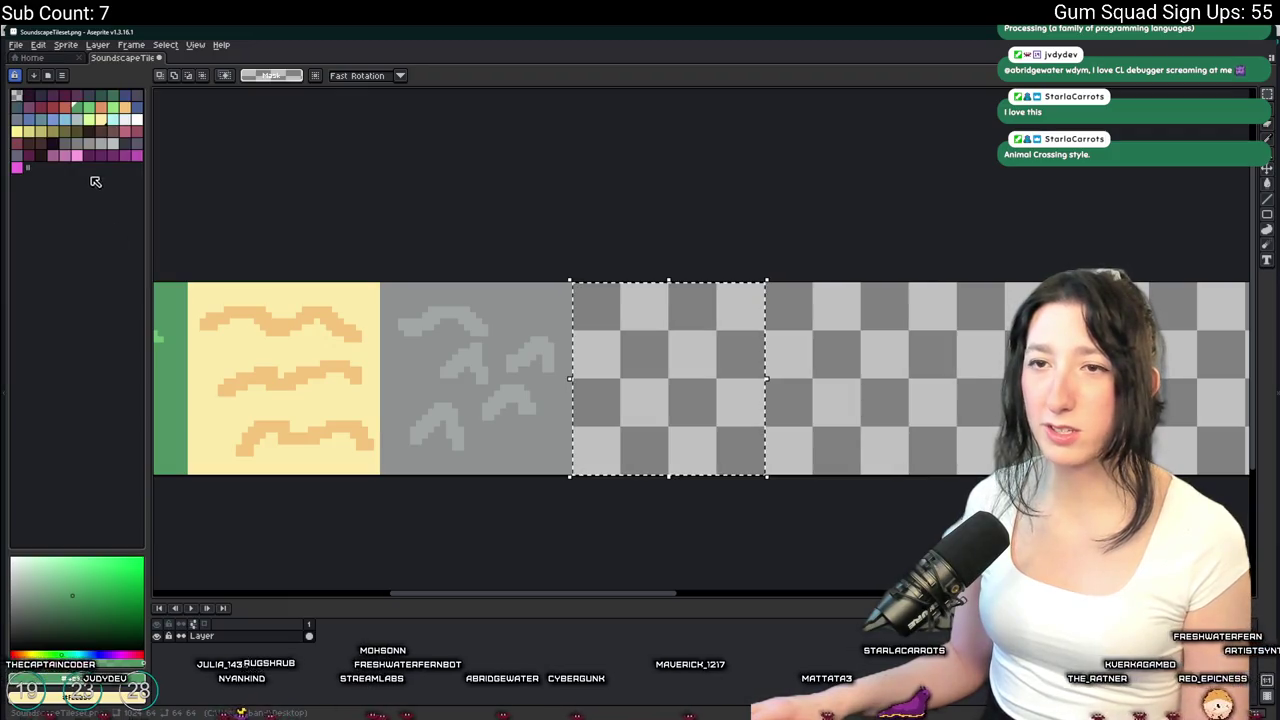
{"action": "left_click", "coordinate": [40, 150]}
{"action": "scroll", "coordinate": [586, 389], "scroll_direction": "right", "scroll_amount": 1}
{"action": "scroll", "coordinate": [586, 400], "scroll_direction": "up", "scroll_amount": 1}
{"action": "key", "text": "g"}
{"action": "left_click", "coordinate": [586, 406]}
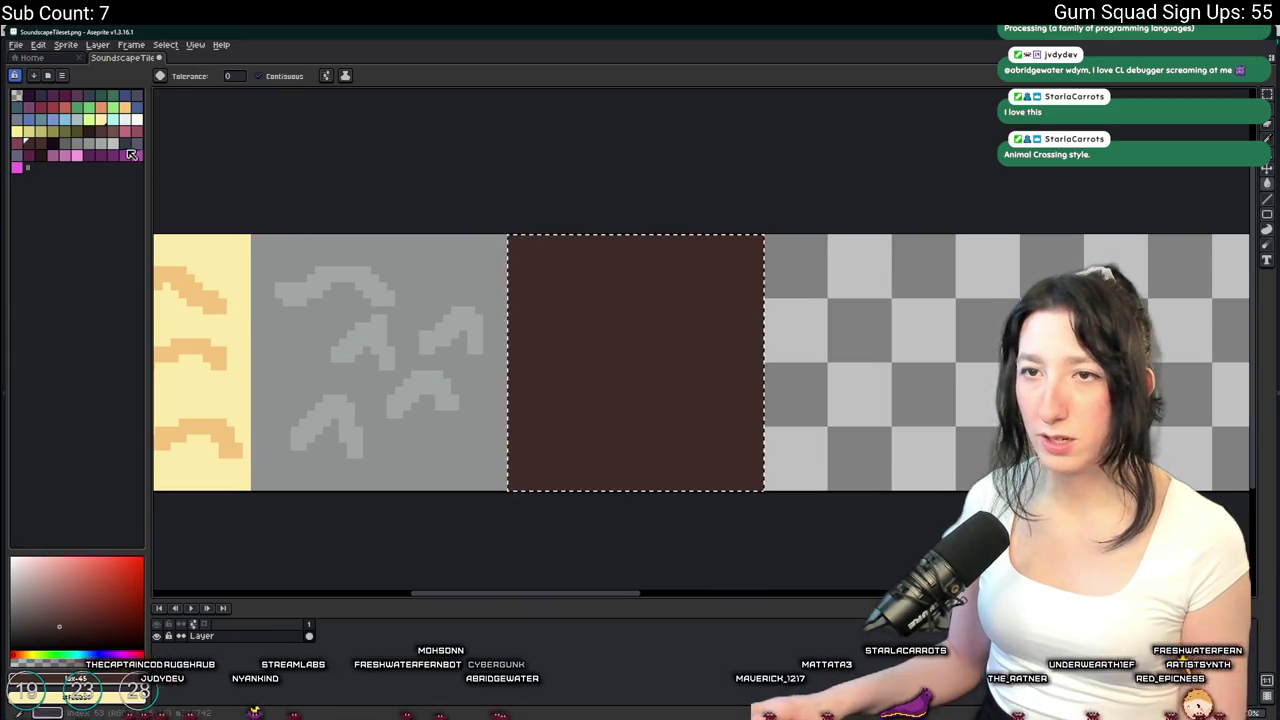
Draw a slanted rectangle outline on the brown tile with the Pencil
{"action": "key", "text": "b"}
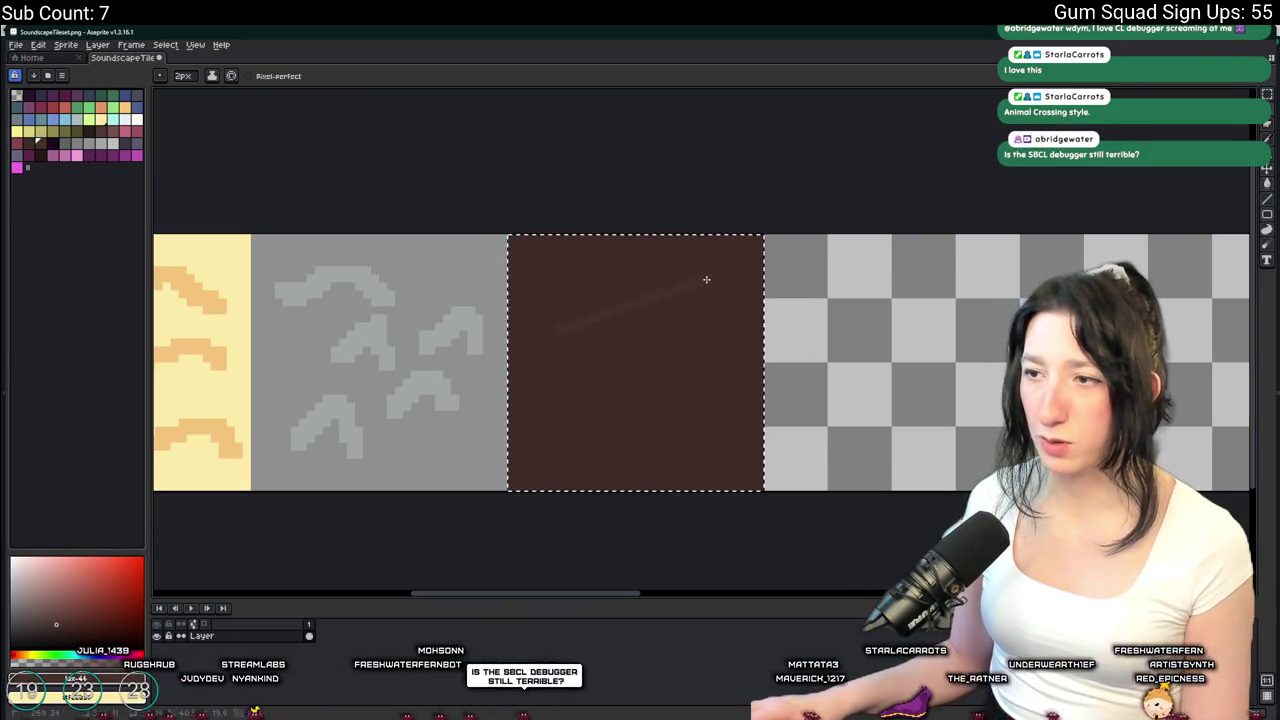
{"action": "scroll", "coordinate": [630, 355], "scroll_direction": "up", "scroll_amount": 1}
{"action": "mouse_move", "coordinate": [502, 352]}
{"action": "left_mouse_down"}
{"action": "mouse_move", "coordinate": [749, 240]}
{"action": "mouse_move", "coordinate": [797, 322]}
{"action": "mouse_move", "coordinate": [680, 383]}
{"action": "mouse_move", "coordinate": [531, 414]}
{"action": "mouse_move", "coordinate": [506, 351]}
{"action": "left_mouse_up"}
{"action": "key", "text": "g"}
{"action": "left_click", "coordinate": [554, 351]}
{"action": "scroll", "coordinate": [556, 353], "scroll_direction": "down", "scroll_amount": 1}
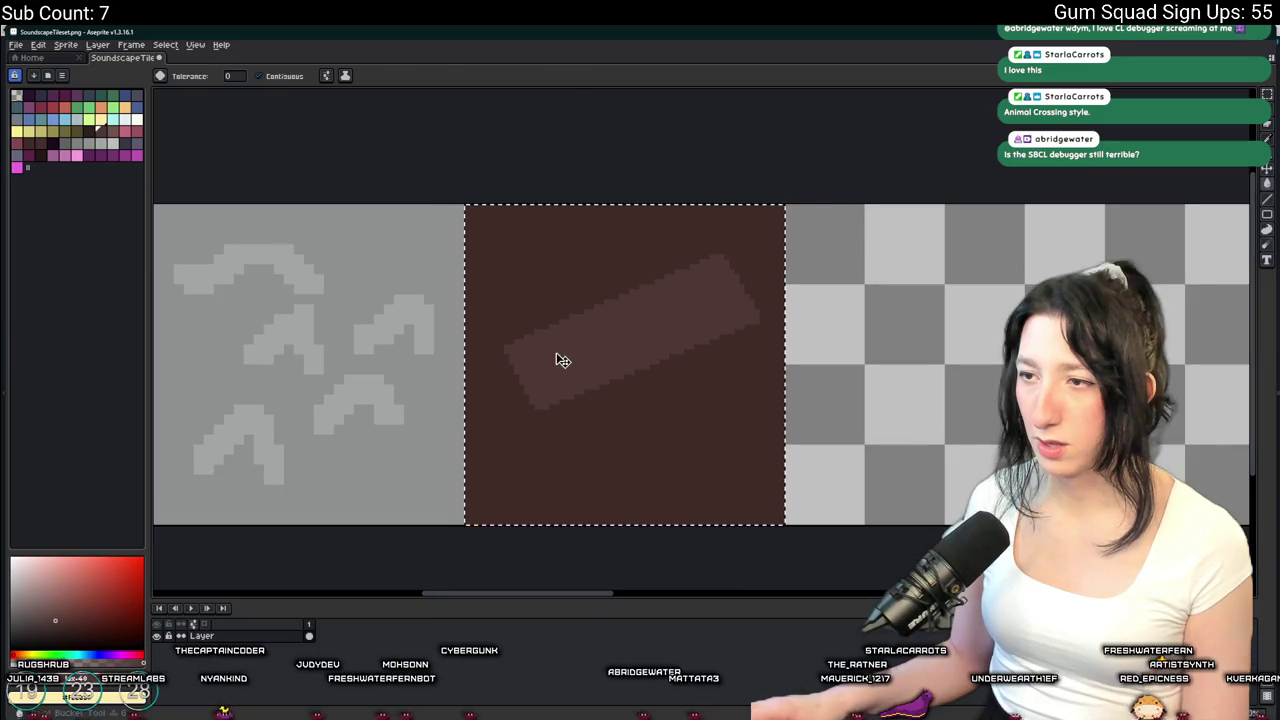
{"action": "key", "text": "ctrl+z"}
{"action": "scroll", "coordinate": [580, 414], "scroll_direction": "up", "scroll_amount": 1}
{"action": "key", "text": "b"}
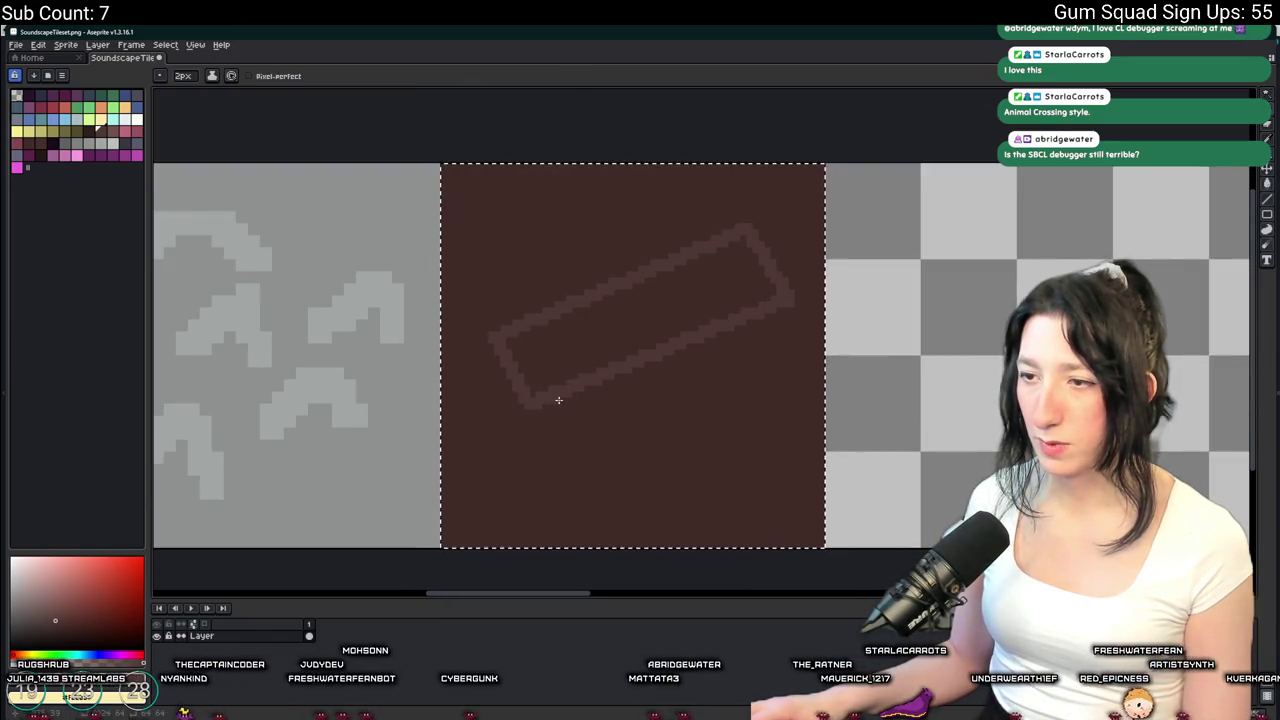
{"action": "left_click_drag", "start_coordinate": [594, 460], "coordinate": [809, 323]}
Return to GameMaker and expand the Tiles folder in the Assets browser
{"action": "left_click", "coordinate": [737, 708]}
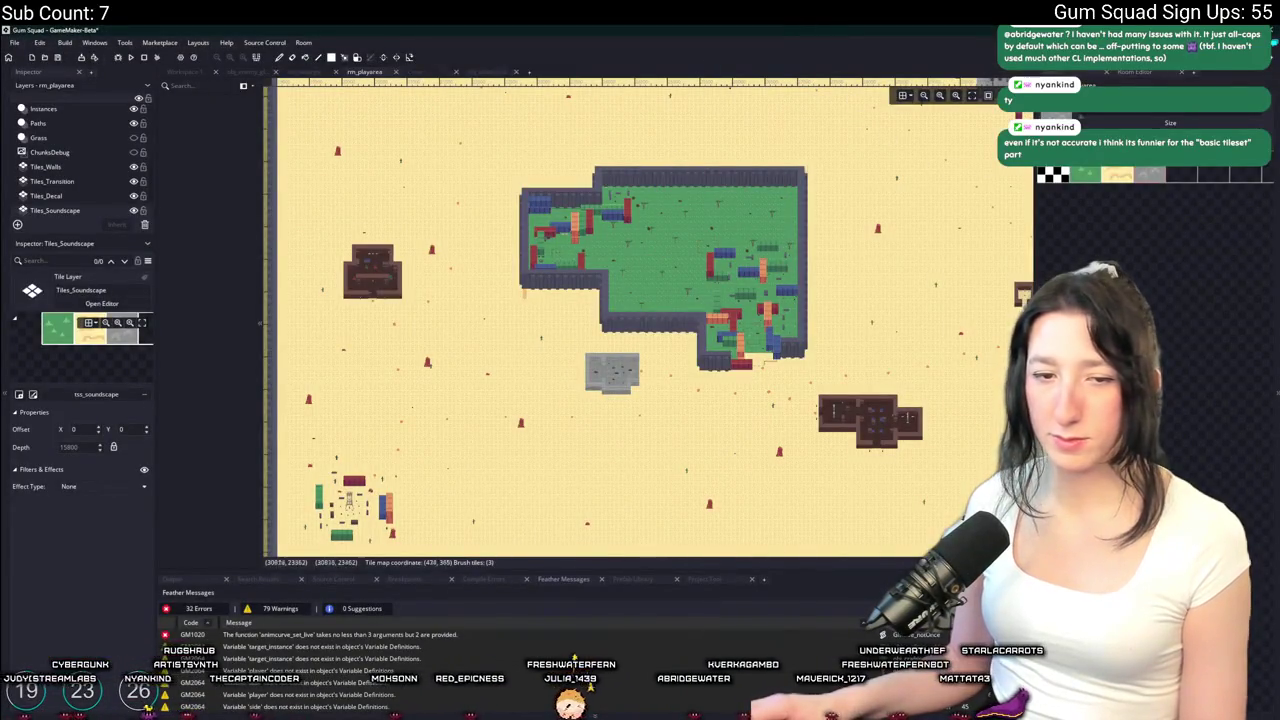
{"action": "left_click", "coordinate": [1098, 76]}
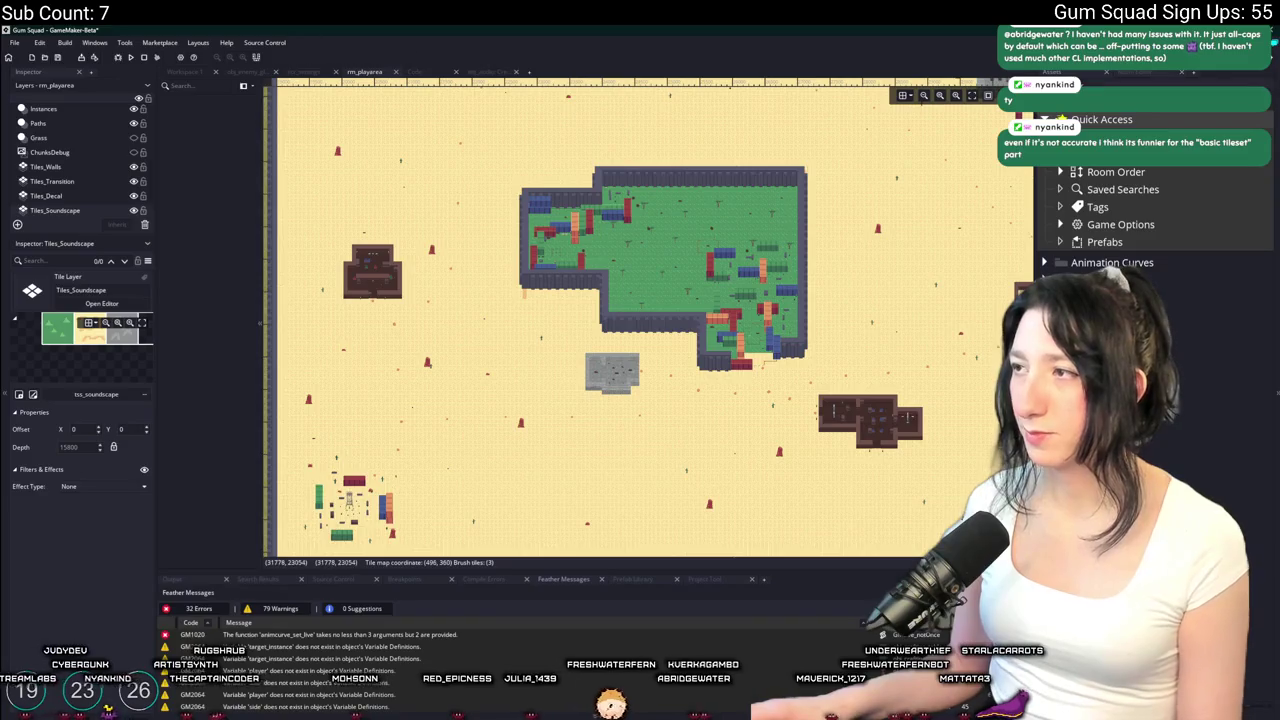
{"action": "left_click", "coordinate": [1044, 262]}
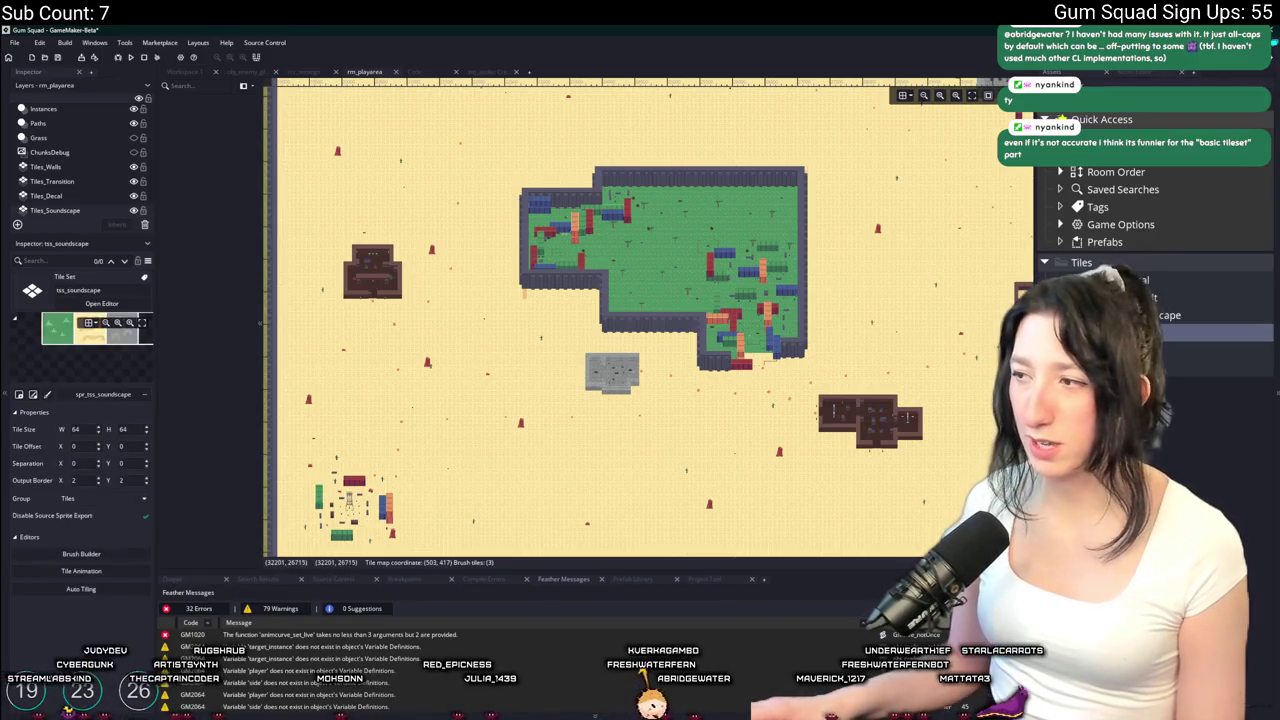
Open the tss_default tileset and edit its spr_tss_default image
{"action": "left_click", "coordinate": [1150, 350]}
{"action": "double_click", "coordinate": [1150, 350]}
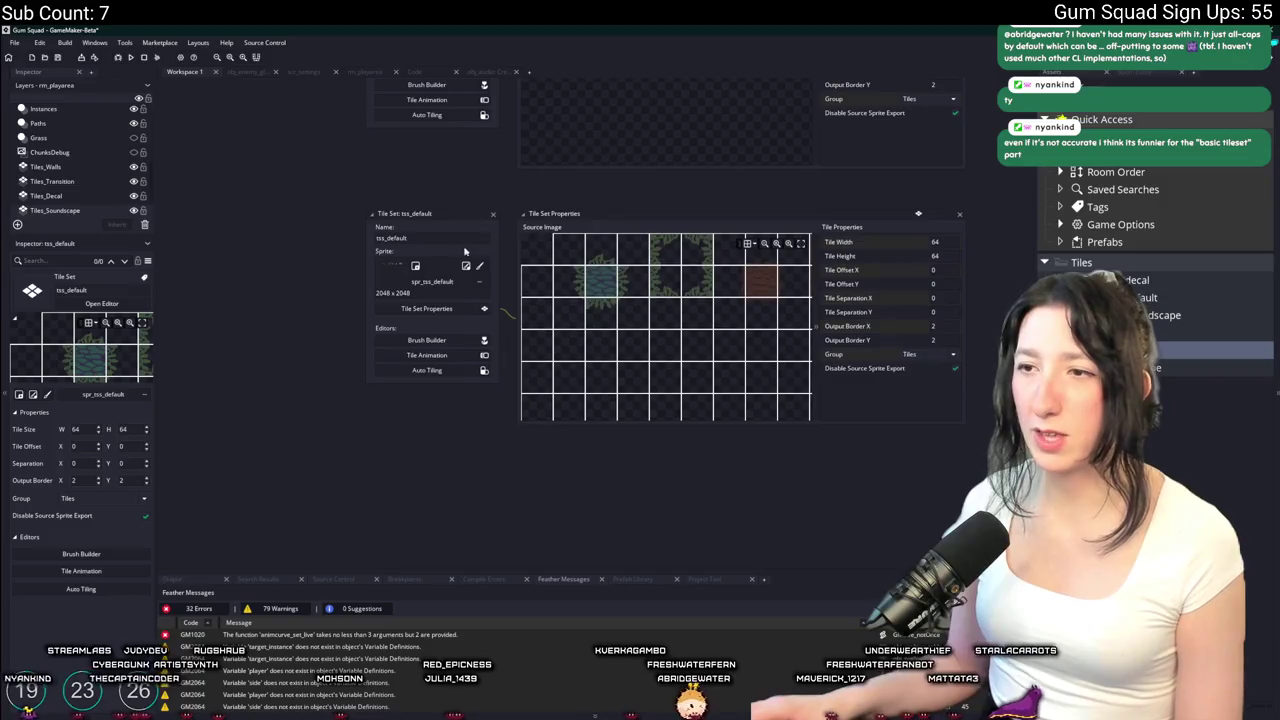
{"action": "left_click", "coordinate": [463, 266]}
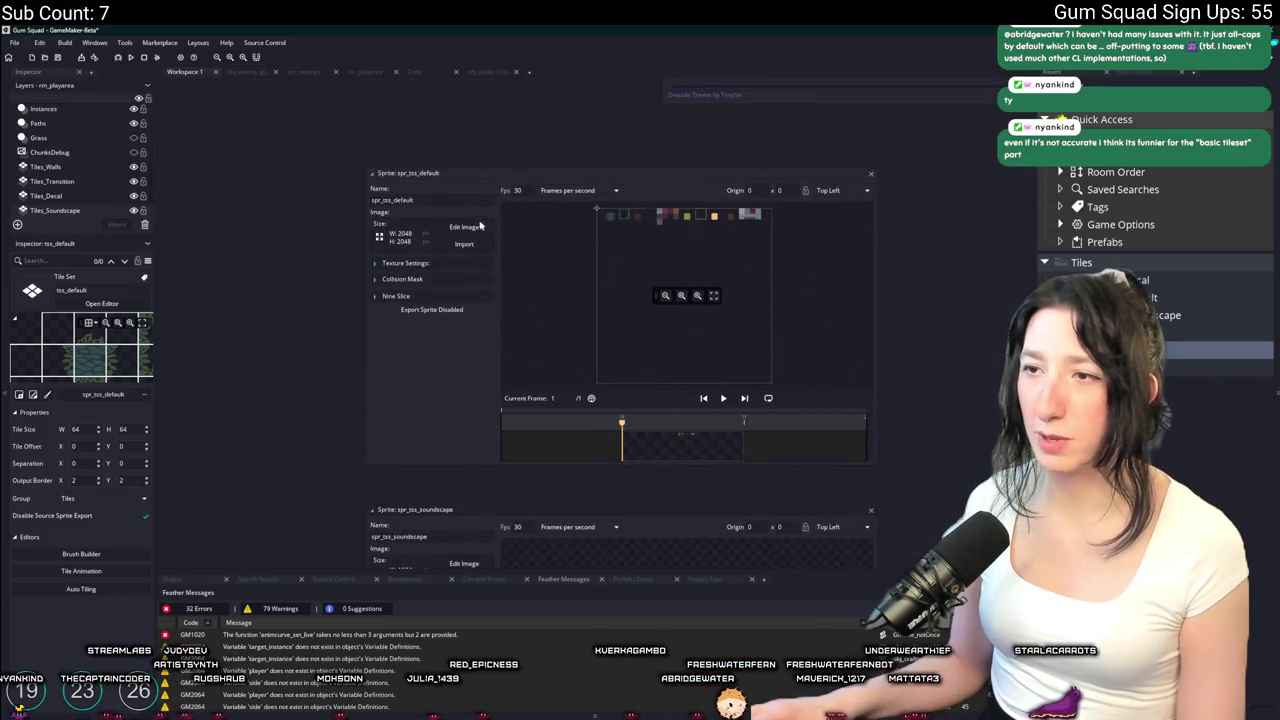
{"action": "left_click", "coordinate": [483, 226]}
Draw a stroke on the blue tile image, then close the image editor and sprite window
{"action": "scroll", "coordinate": [450, 240], "scroll_direction": "up", "scroll_amount": 5}
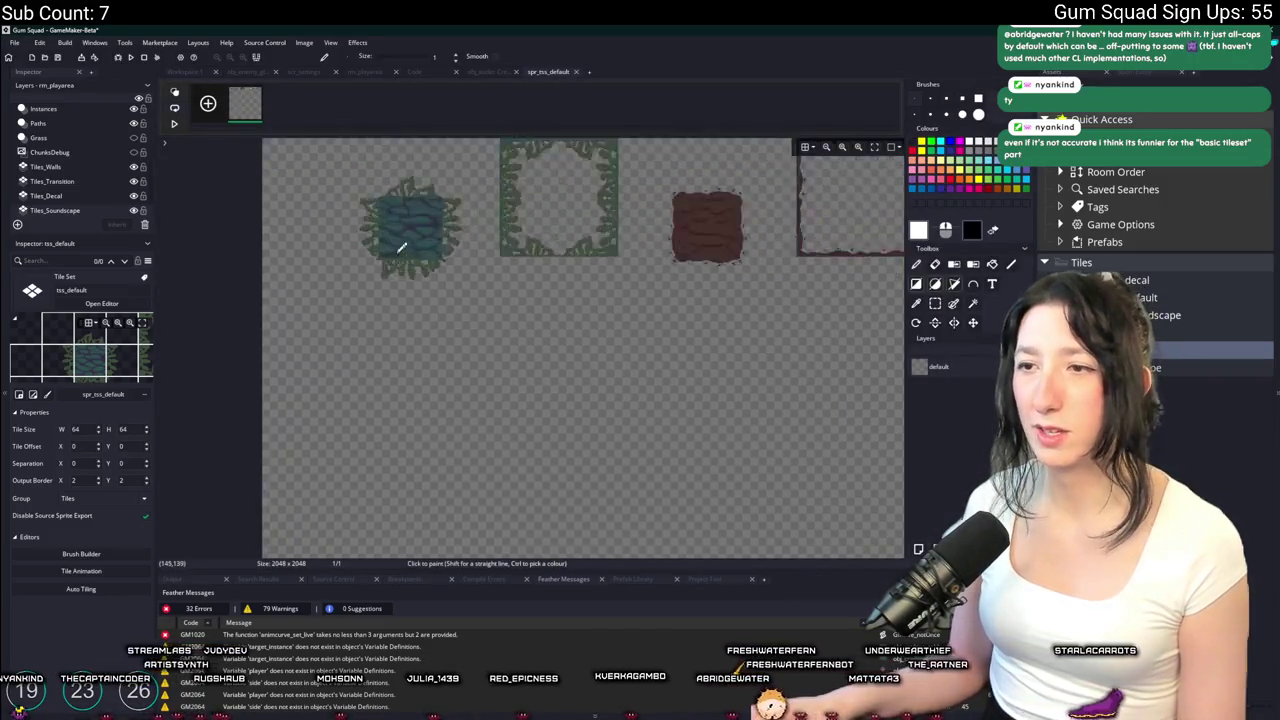
{"action": "scroll", "coordinate": [403, 254], "scroll_direction": "up", "scroll_amount": 4}
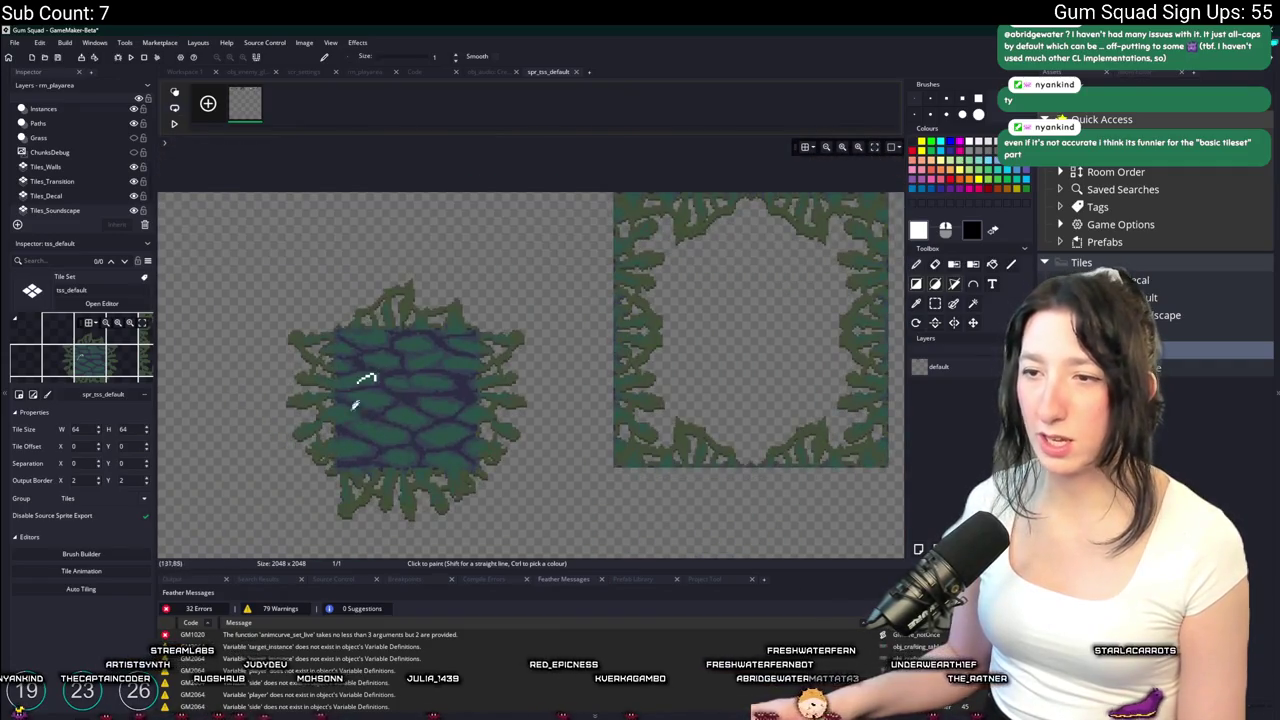
{"action": "left_click_drag", "start_coordinate": [368, 380], "coordinate": [457, 290]}
{"action": "scroll", "coordinate": [838, 285], "scroll_direction": "right", "scroll_amount": 3}
{"action": "scroll", "coordinate": [850, 312], "scroll_direction": "down", "scroll_amount": 3}
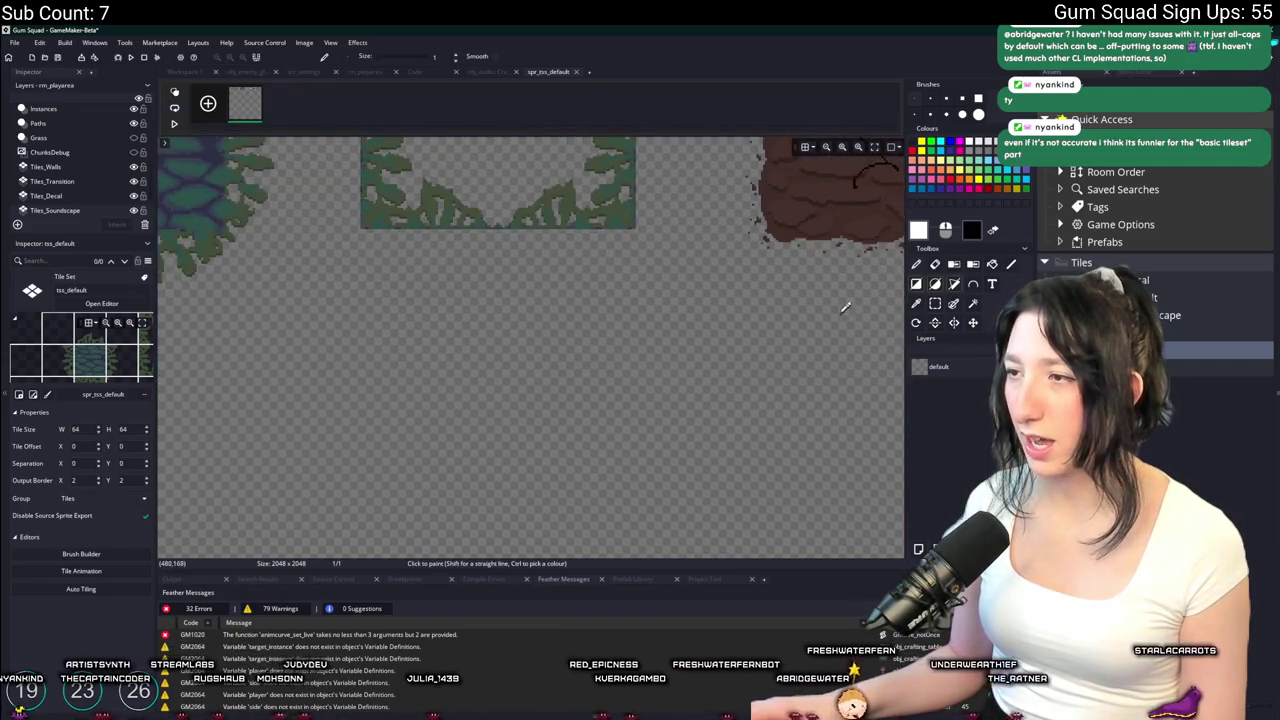
{"action": "scroll", "coordinate": [750, 340], "scroll_direction": "down", "scroll_amount": 5}
{"action": "scroll", "coordinate": [635, 322], "scroll_direction": "down", "scroll_amount": 1}
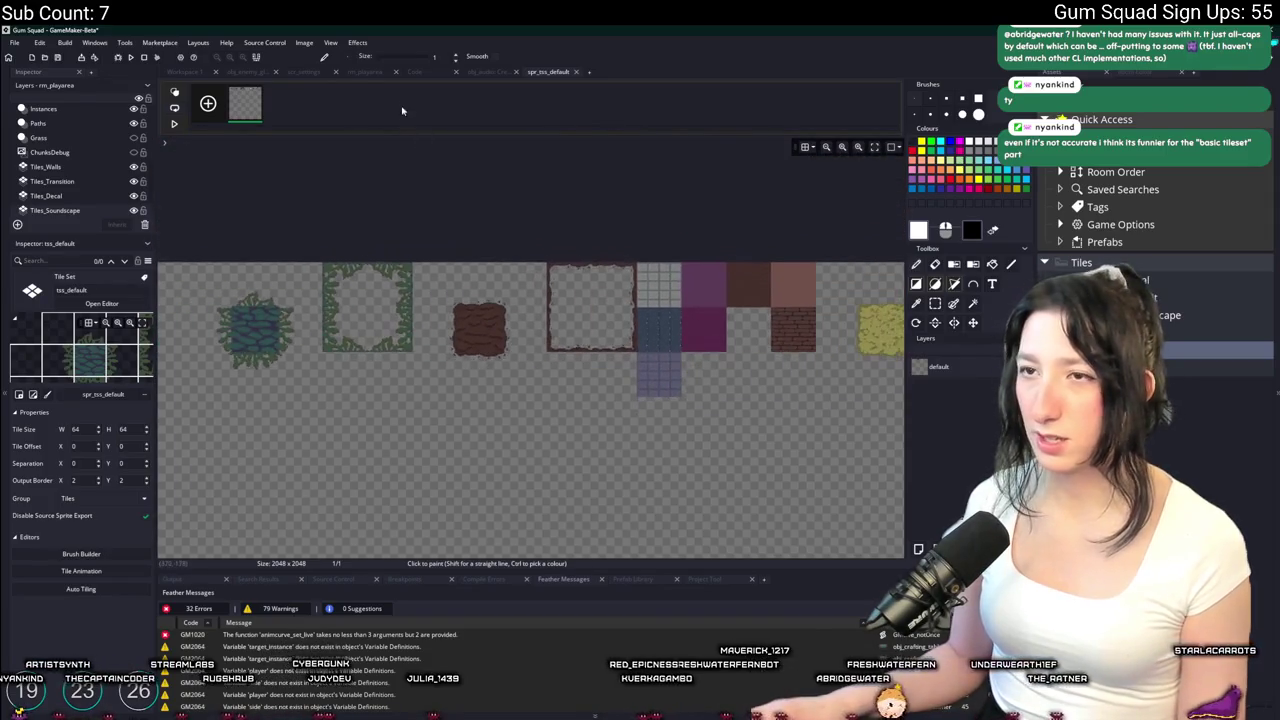
{"action": "left_click", "coordinate": [577, 72]}
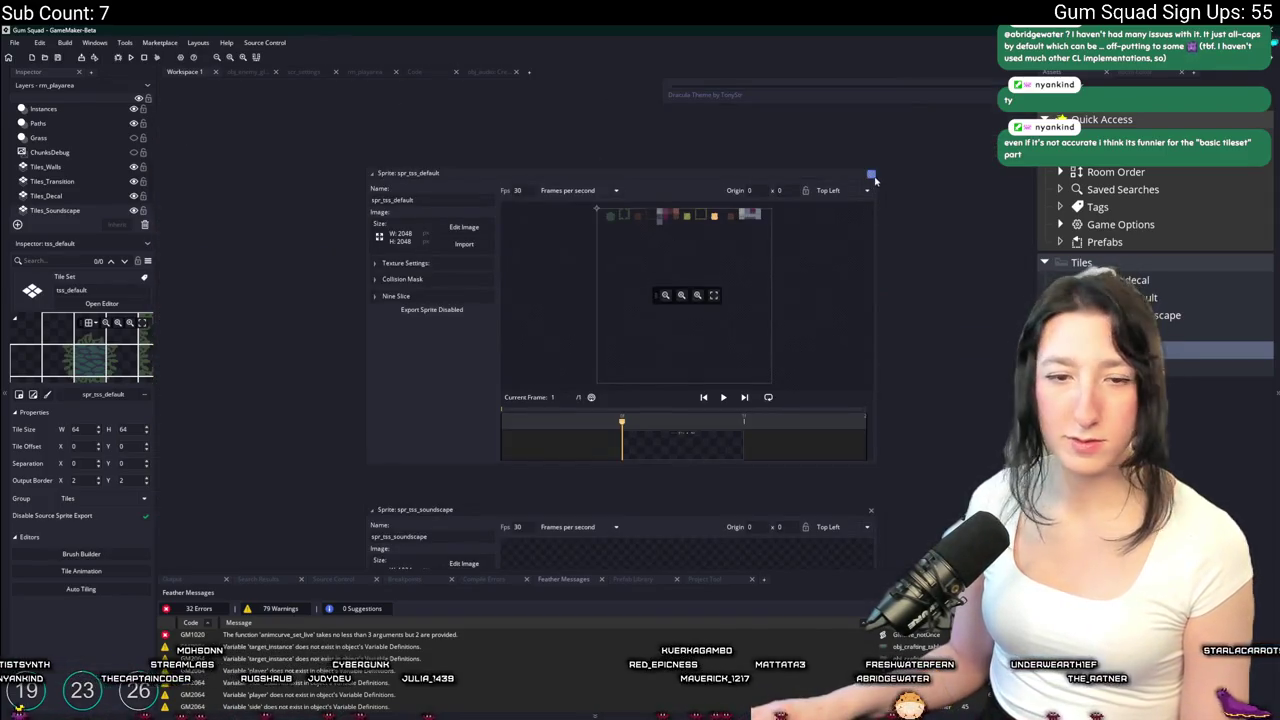
{"action": "left_click", "coordinate": [872, 176]}
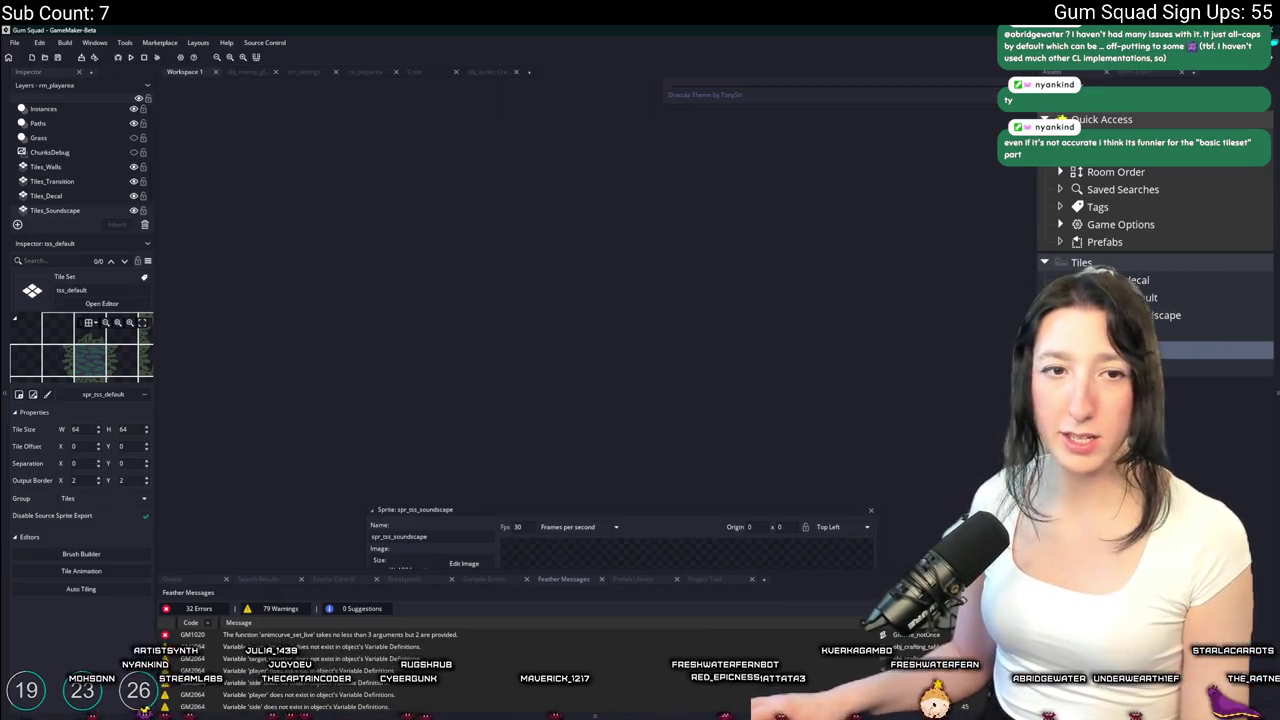
Re-import SoundscapeTileset.png into spr_tss_soundscape, then return to the rm_playarea room
{"action": "double_click", "coordinate": [1150, 367]}
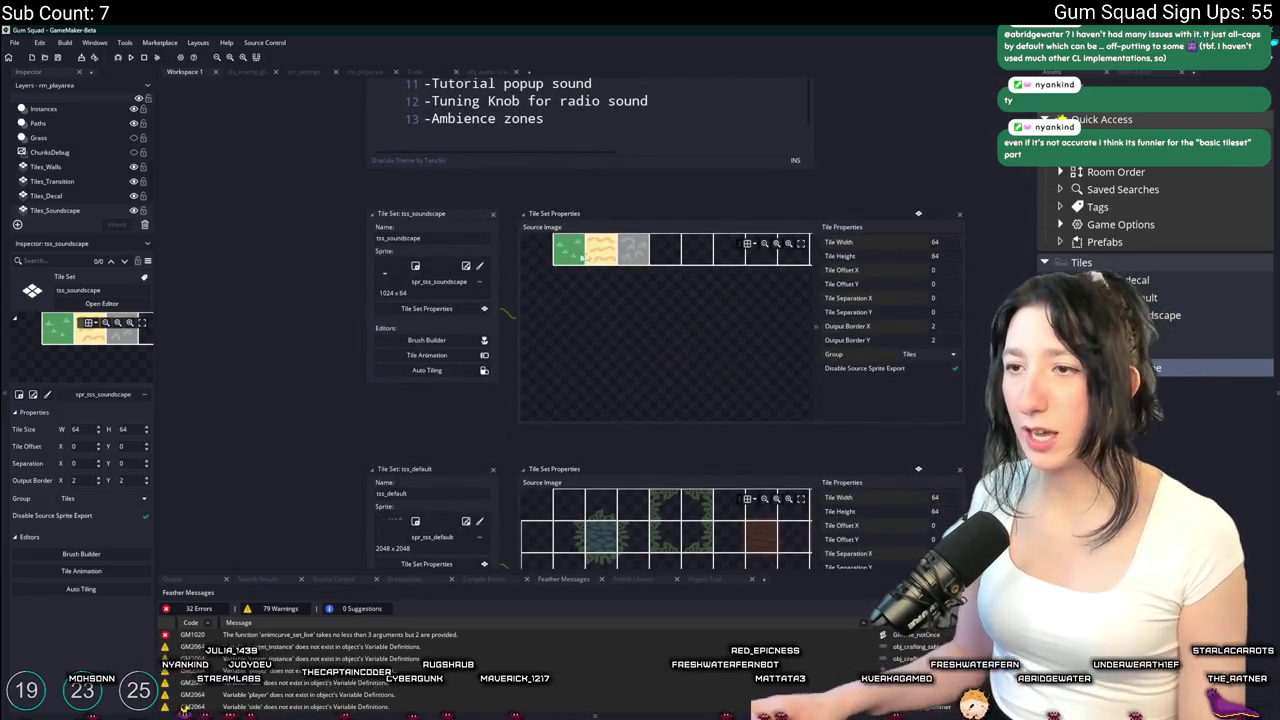
{"action": "left_click", "coordinate": [464, 268]}
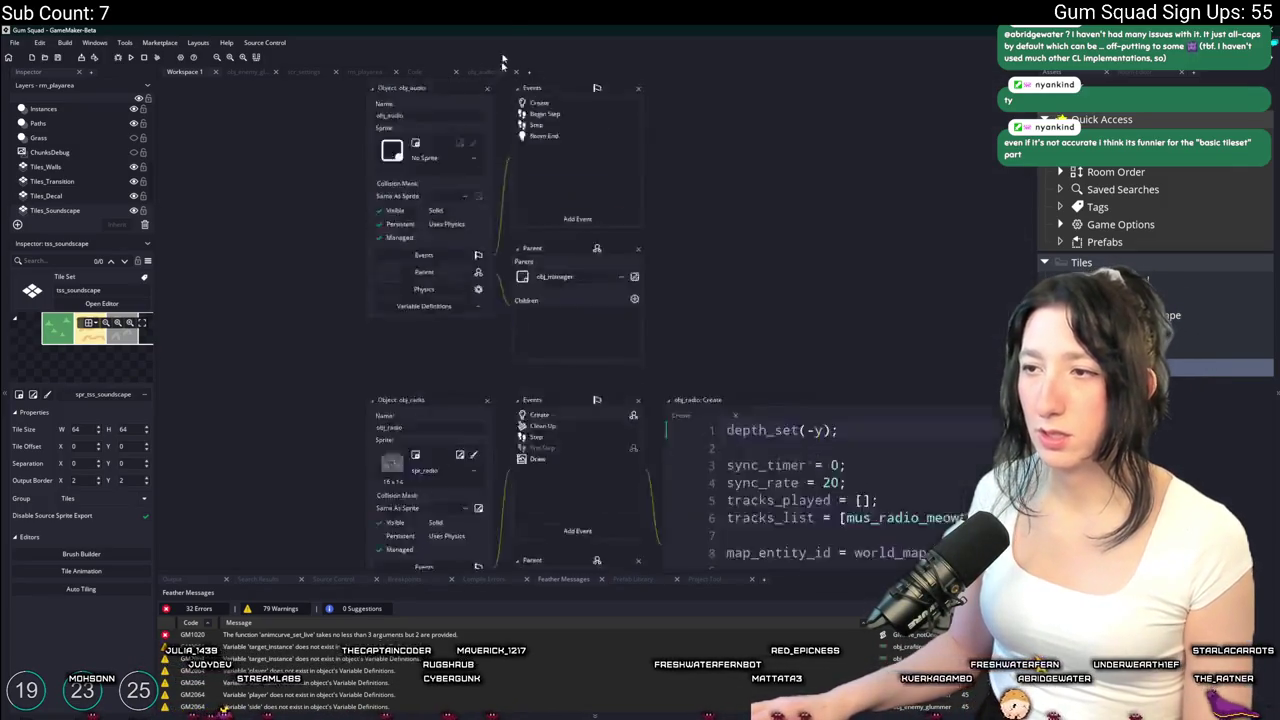
{"action": "left_click", "coordinate": [470, 228]}
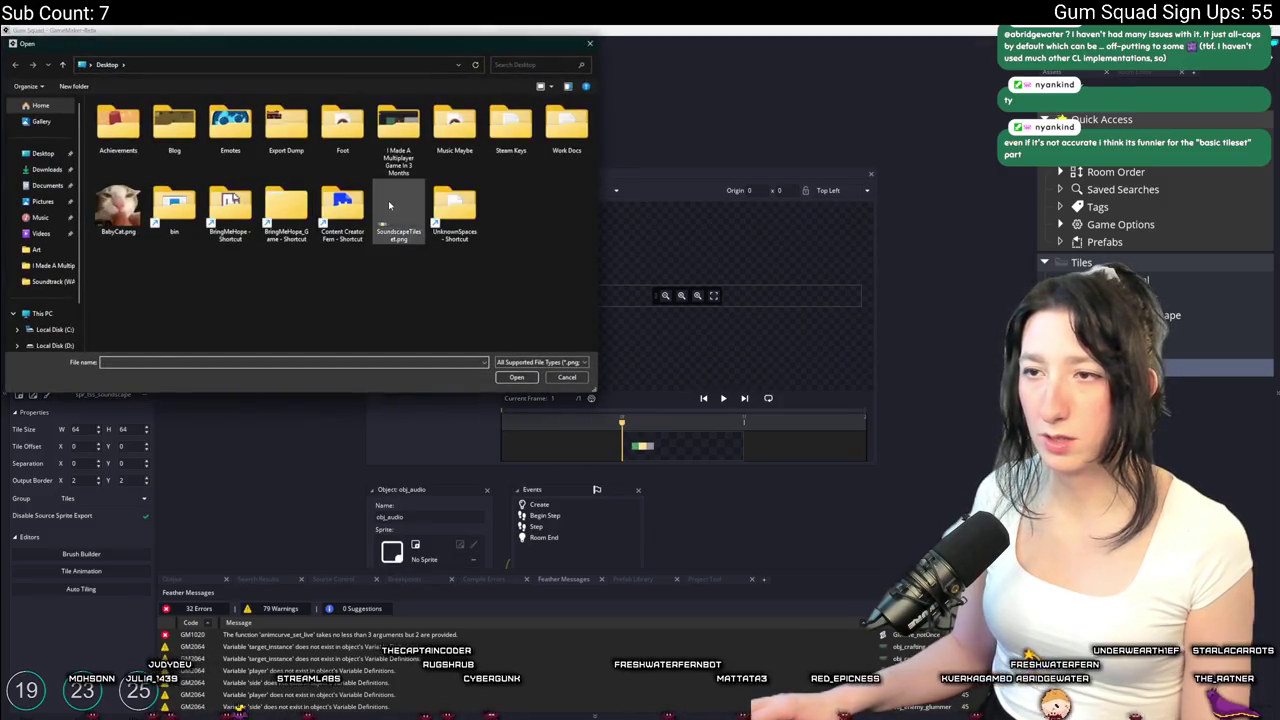
{"action": "double_click", "coordinate": [398, 208]}
{"action": "left_click", "coordinate": [681, 397]}
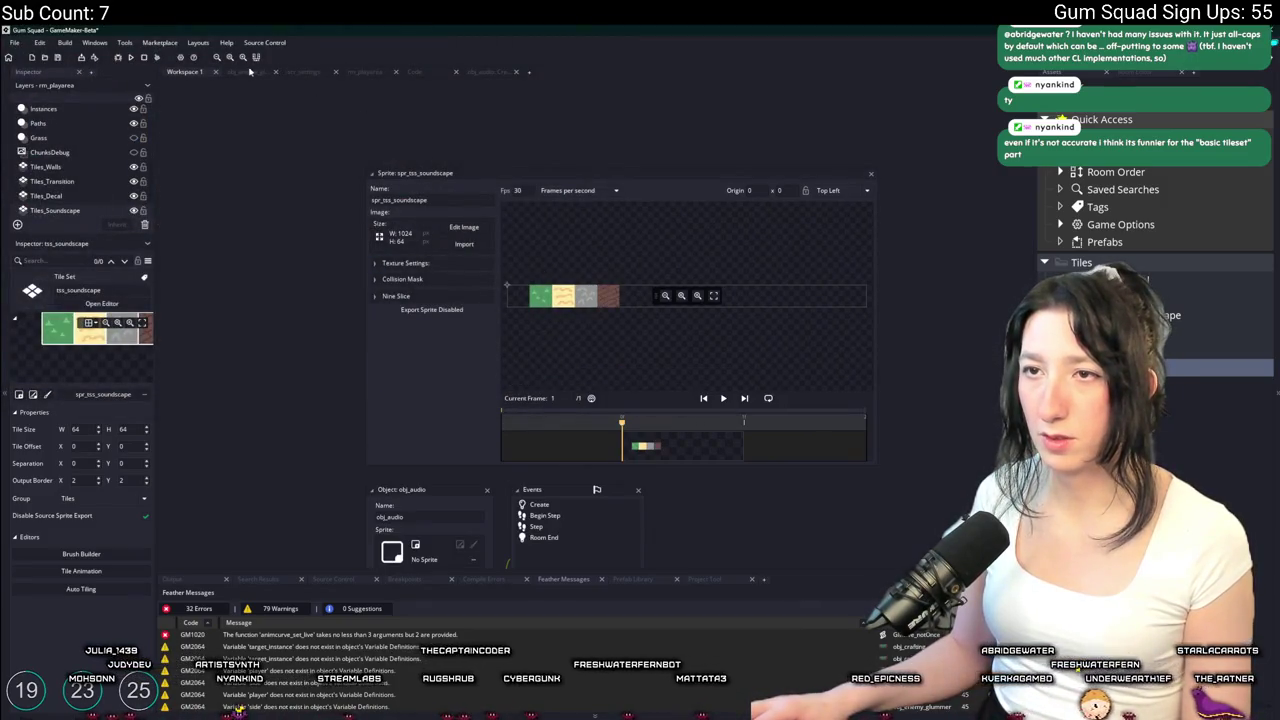
{"action": "left_click", "coordinate": [343, 74]}
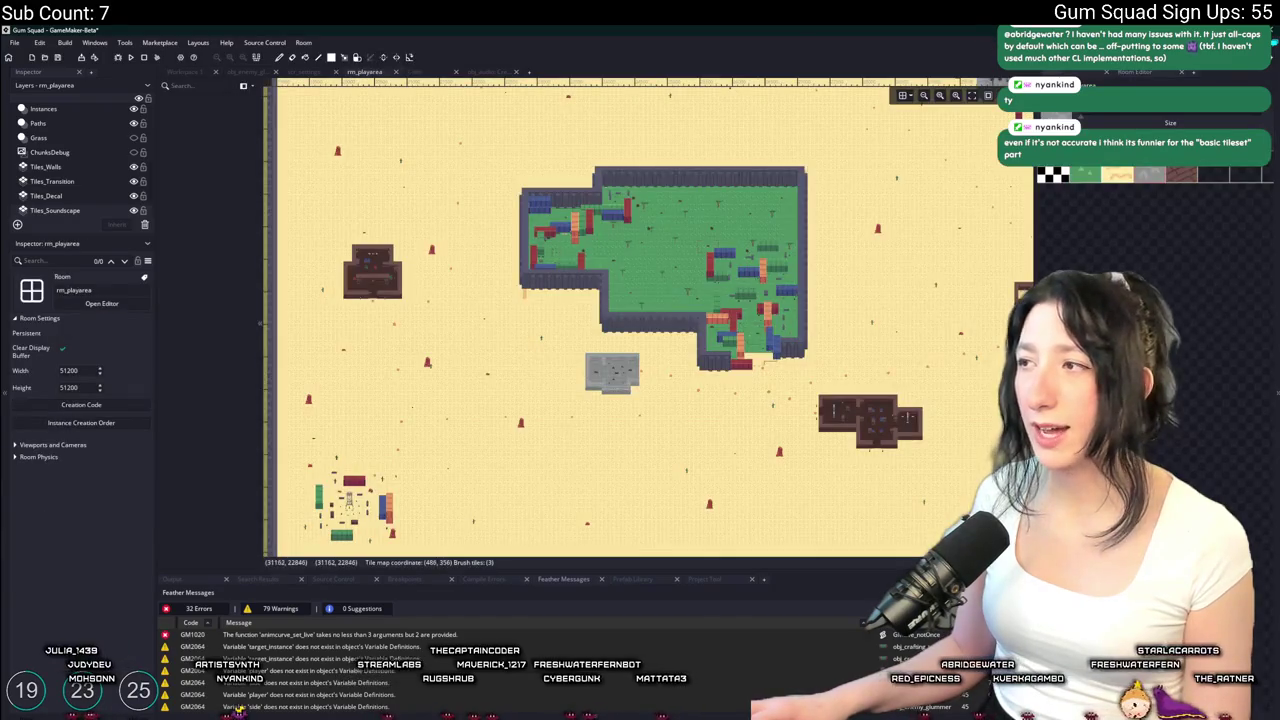
Pick the brown tile and paint it over the small building on Tiles_Soundscape
{"action": "left_click", "coordinate": [1186, 174]}
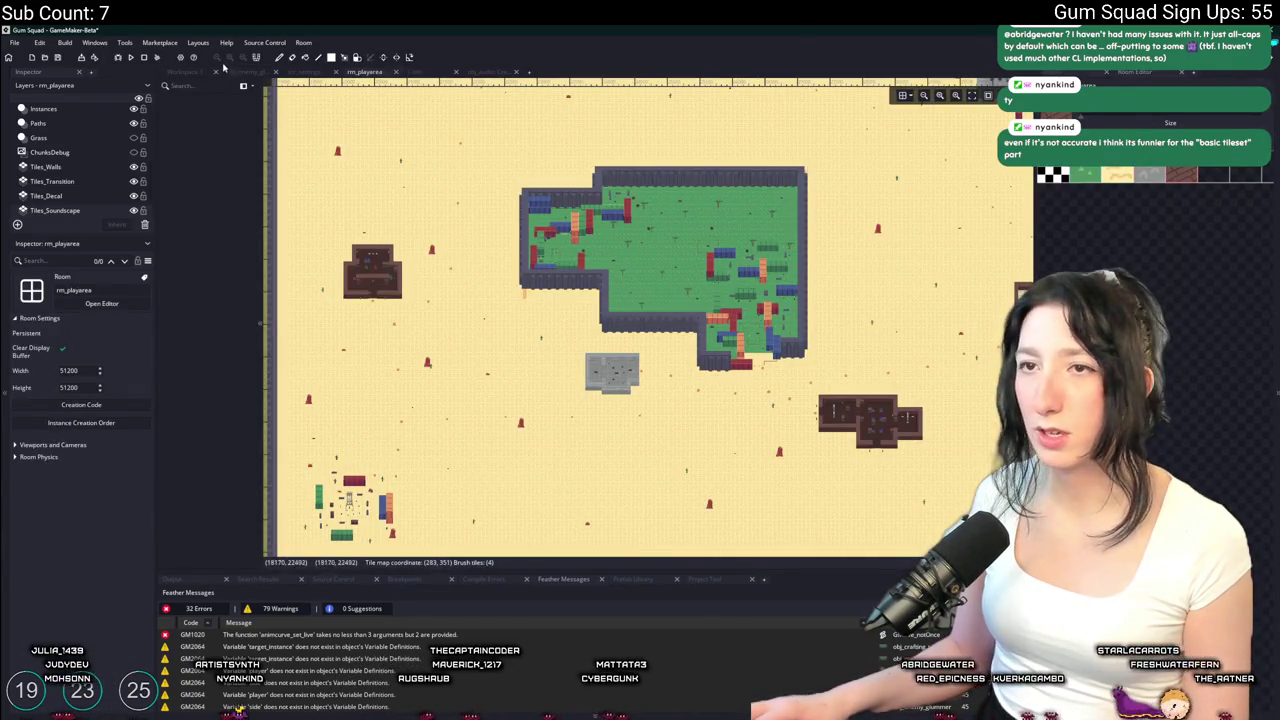
{"action": "scroll", "coordinate": [345, 240], "scroll_direction": "up", "scroll_amount": 6}
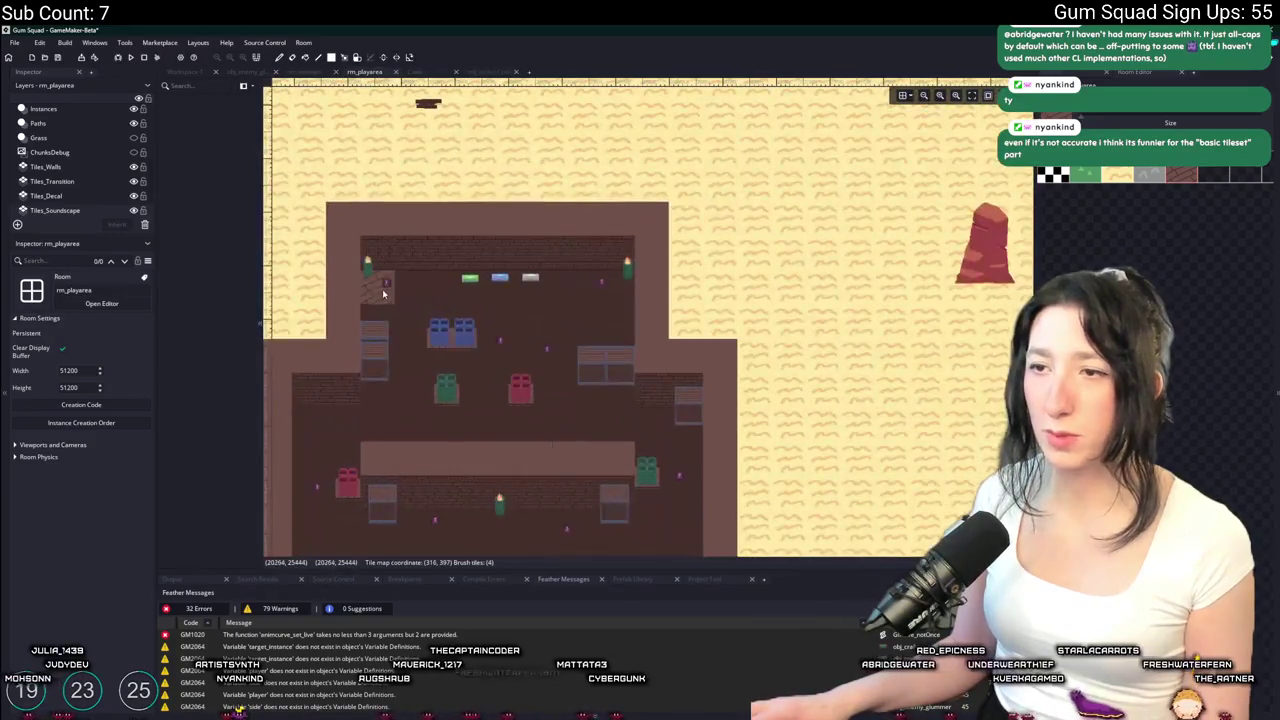
{"action": "mouse_move", "coordinate": [726, 193]}
{"action": "left_mouse_down"}
{"action": "mouse_move", "coordinate": [517, 357]}
{"action": "mouse_move", "coordinate": [361, 385]}
{"action": "mouse_move", "coordinate": [362, 411]}
{"action": "left_mouse_up"}
Zoom and pan to bring the building's lower-right part into view
{"action": "scroll", "coordinate": [367, 402], "scroll_direction": "down", "scroll_amount": 5}
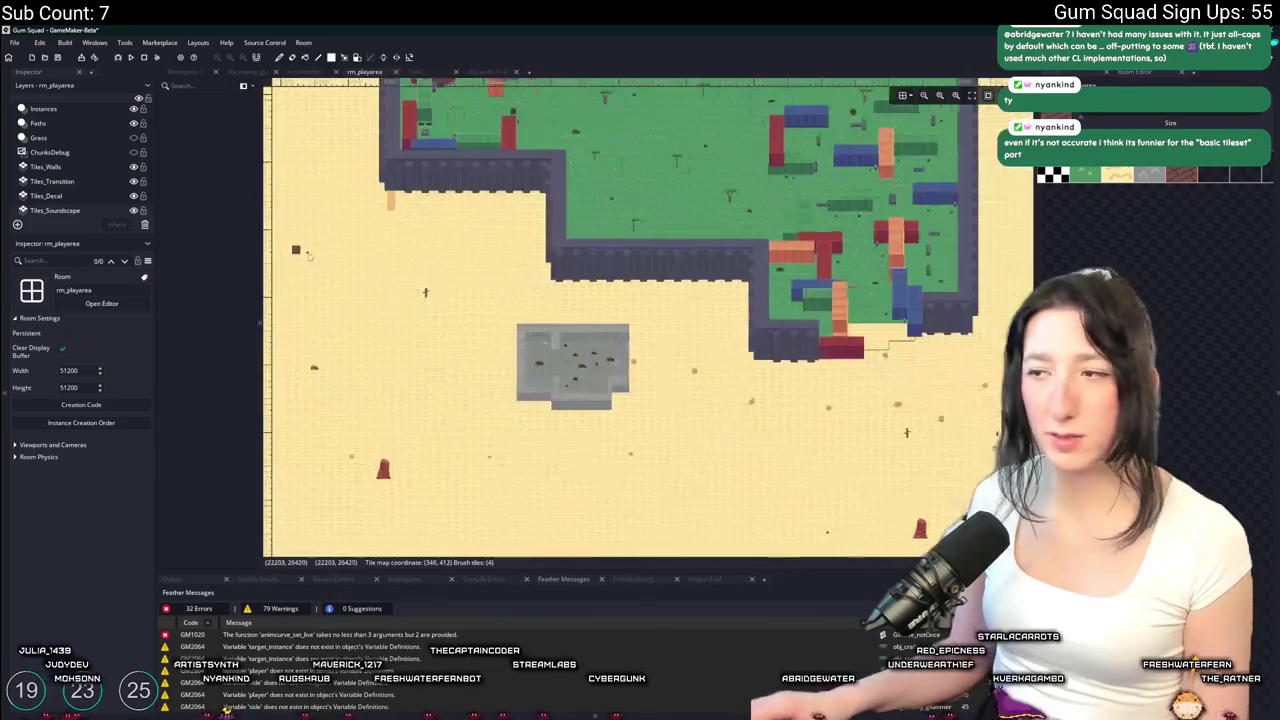
{"action": "scroll", "coordinate": [445, 352], "scroll_direction": "up", "scroll_amount": 4}
{"action": "scroll", "coordinate": [445, 352], "scroll_direction": "up", "scroll_amount": 3}
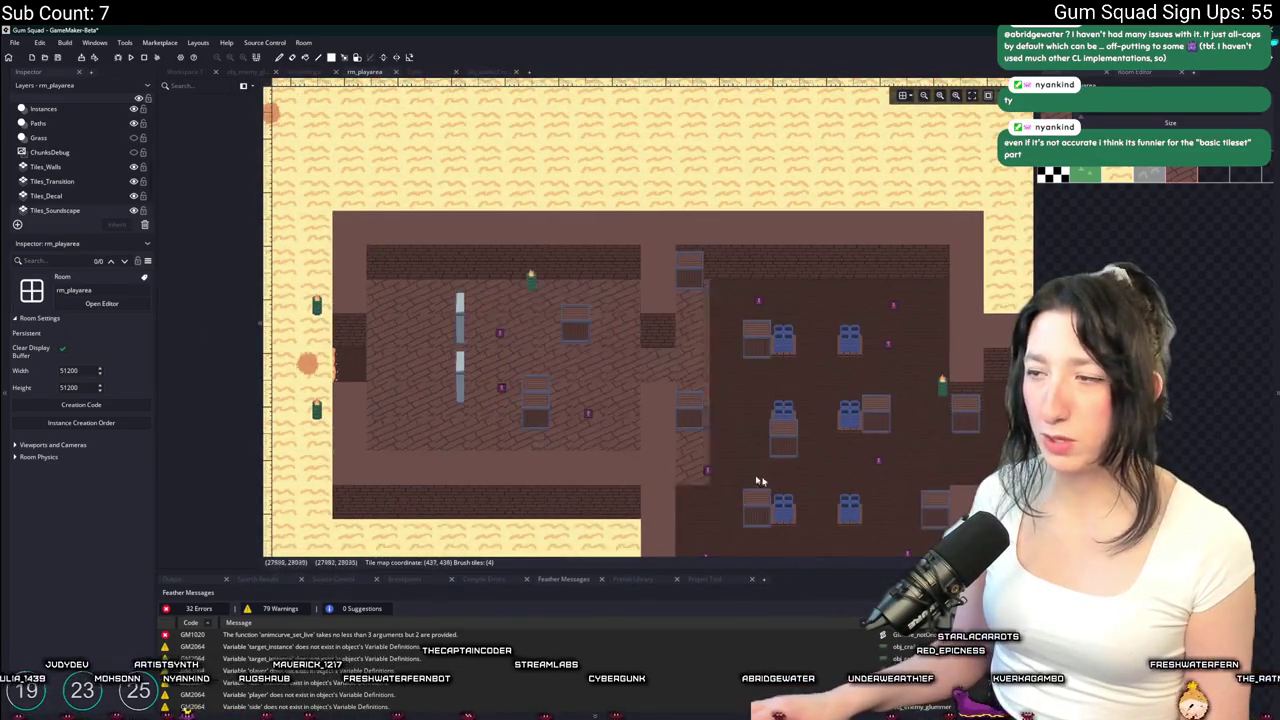
{"action": "mouse_move", "coordinate": [928, 494]}
{"action": "left_mouse_down"}
{"action": "mouse_move", "coordinate": [631, 311]}
{"action": "mouse_move", "coordinate": [591, 271]}
{"action": "left_mouse_up"}
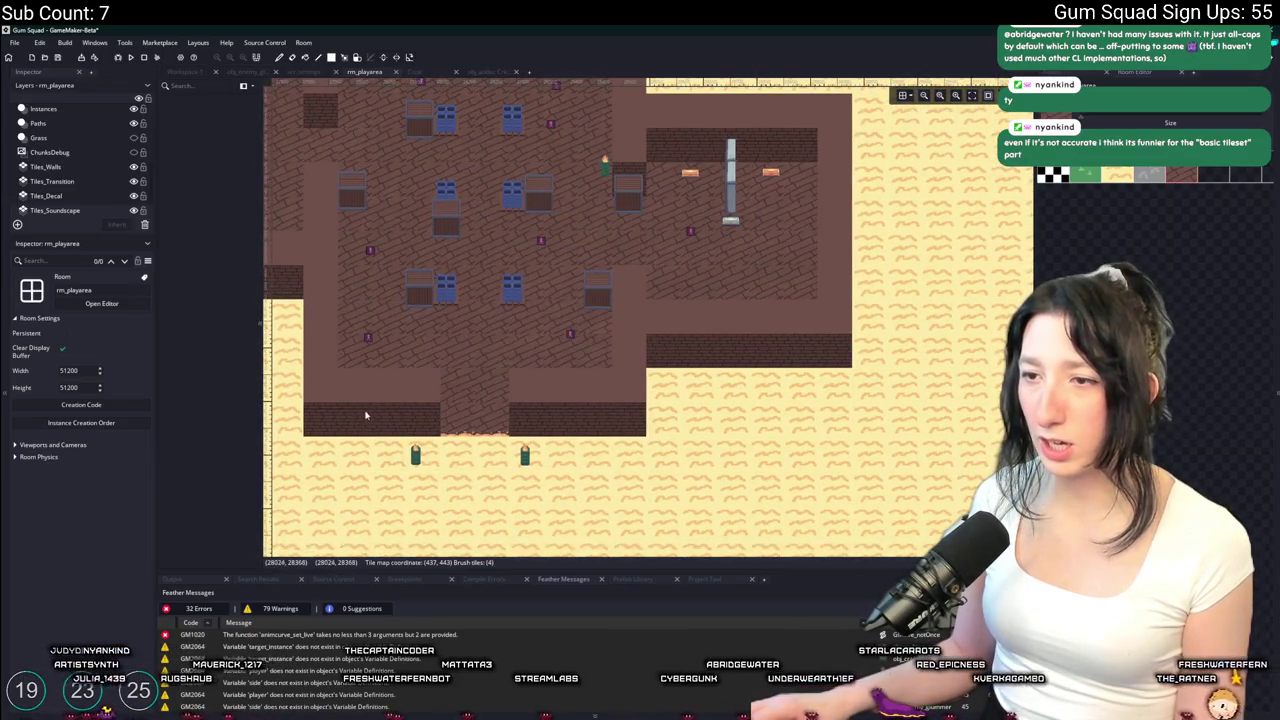
{"action": "scroll", "coordinate": [380, 410], "scroll_direction": "down", "scroll_amount": 4}
{"action": "scroll", "coordinate": [581, 340], "scroll_direction": "up", "scroll_amount": 5}
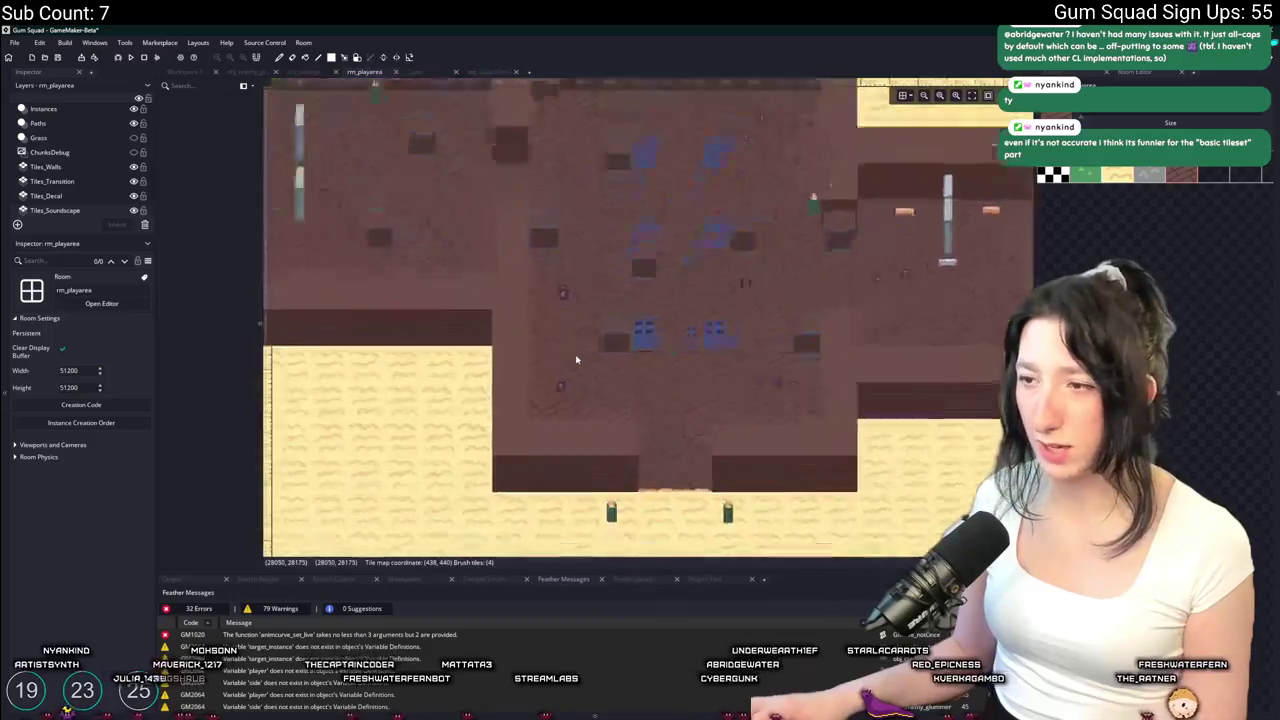
{"action": "scroll", "coordinate": [581, 332], "scroll_direction": "down", "scroll_amount": 6}
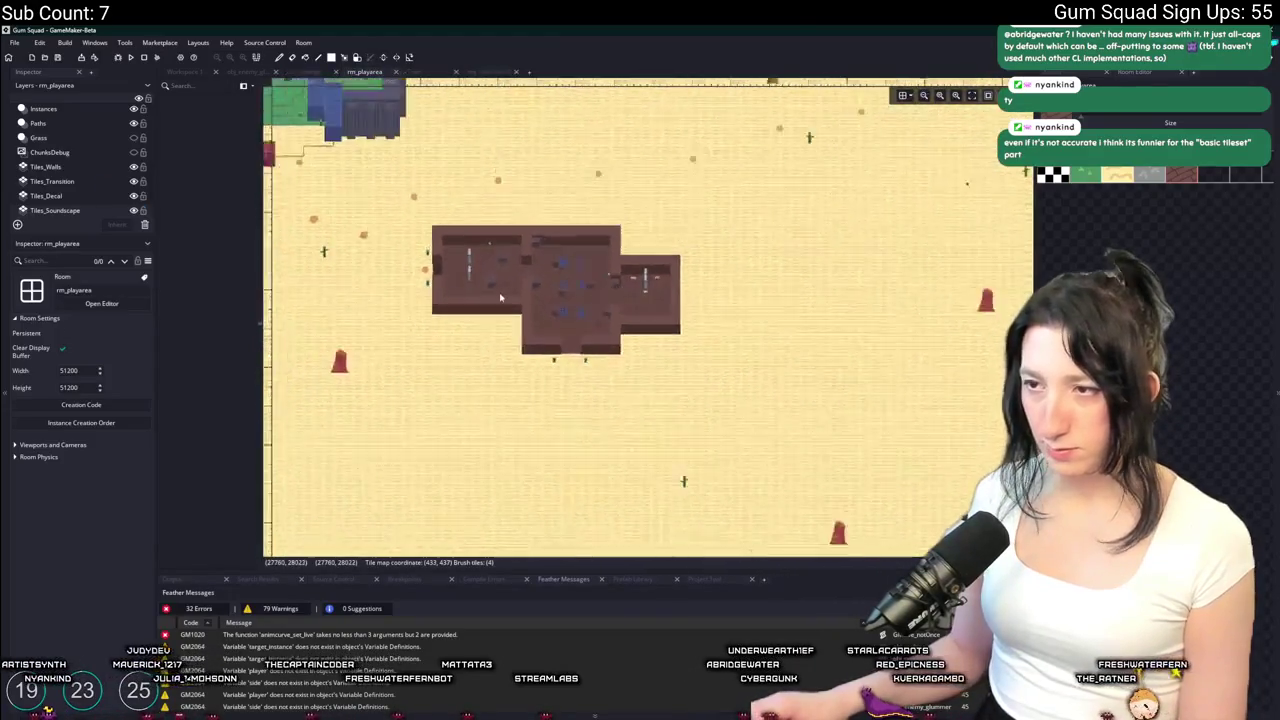
Survey the surrounding structures and wider map, then switch to Aseprite's tileset image
{"action": "mouse_move", "coordinate": [305, 220]}
{"action": "left_mouse_down"}
{"action": "mouse_move", "coordinate": [611, 214]}
{"action": "mouse_move", "coordinate": [337, 347]}
{"action": "mouse_move", "coordinate": [420, 200]}
{"action": "mouse_move", "coordinate": [350, 150]}
{"action": "mouse_move", "coordinate": [542, 378]}
{"action": "left_mouse_up"}
{"action": "scroll", "coordinate": [500, 300], "scroll_direction": "up", "scroll_amount": 3}
{"action": "scroll", "coordinate": [476, 272], "scroll_direction": "up", "scroll_amount": 2}
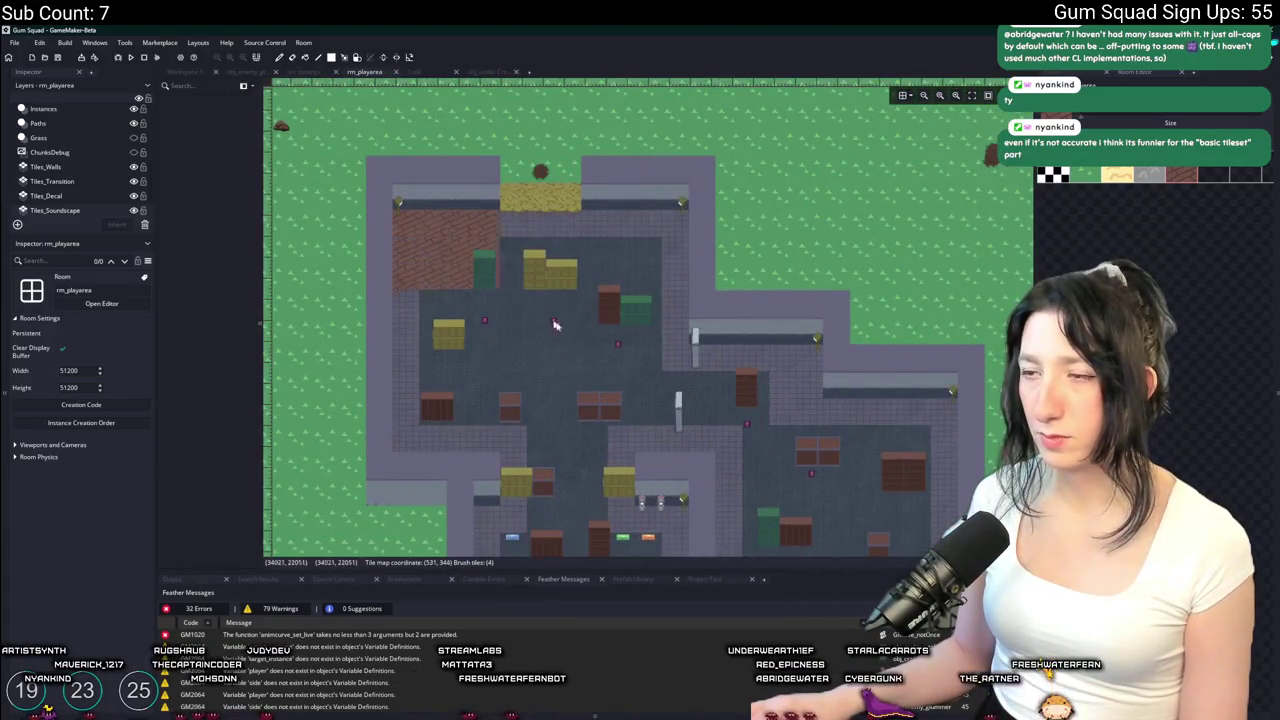
{"action": "scroll", "coordinate": [646, 352], "scroll_direction": "down", "scroll_amount": 2}
{"action": "mouse_move", "coordinate": [646, 352]}
{"action": "left_mouse_down"}
{"action": "mouse_move", "coordinate": [624, 415]}
{"action": "mouse_move", "coordinate": [620, 326]}
{"action": "left_mouse_up"}
{"action": "scroll", "coordinate": [474, 327], "scroll_direction": "down", "scroll_amount": 1}
{"action": "scroll", "coordinate": [517, 343], "scroll_direction": "down", "scroll_amount": 1}
{"action": "left_click_drag", "start_coordinate": [517, 343], "coordinate": [627, 332]}
{"action": "scroll", "coordinate": [617, 345], "scroll_direction": "down", "scroll_amount": 2}
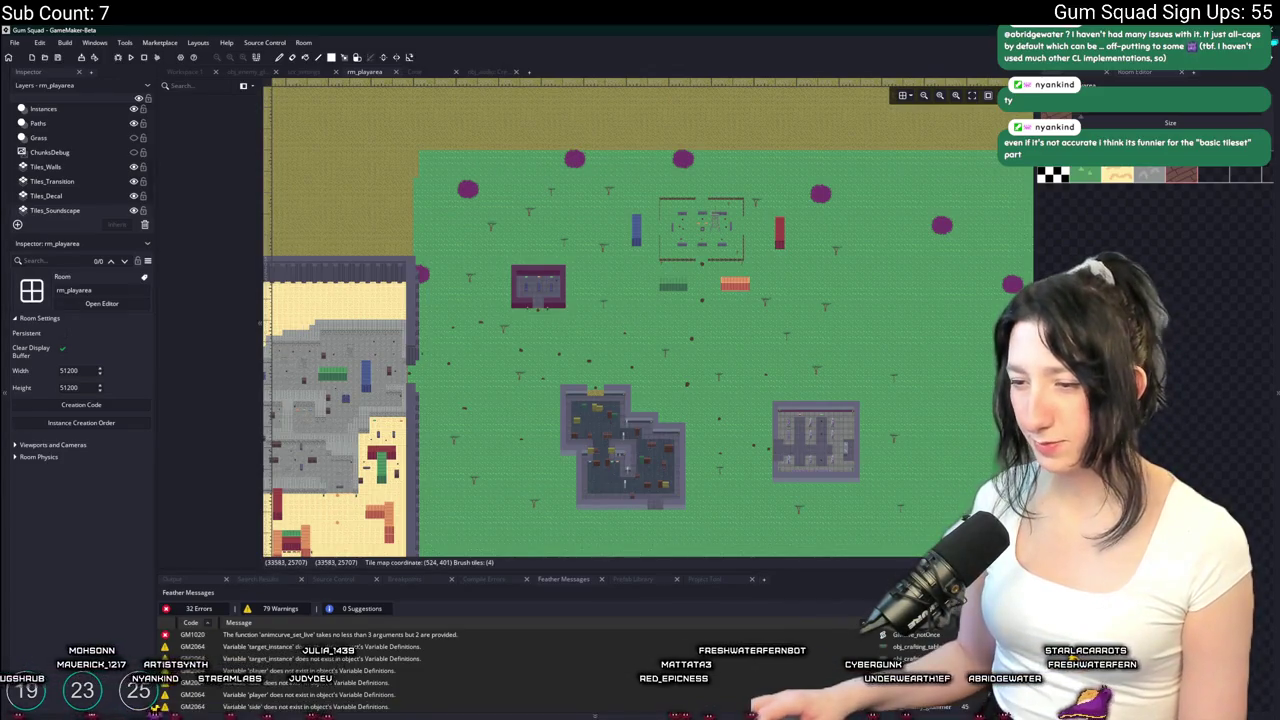
{"action": "key", "text": "alt+Tab"}
Select the empty tile after the brick tile and bucket-fill it with purple-grey
{"action": "scroll", "coordinate": [473, 320], "scroll_direction": "up", "scroll_amount": 3}
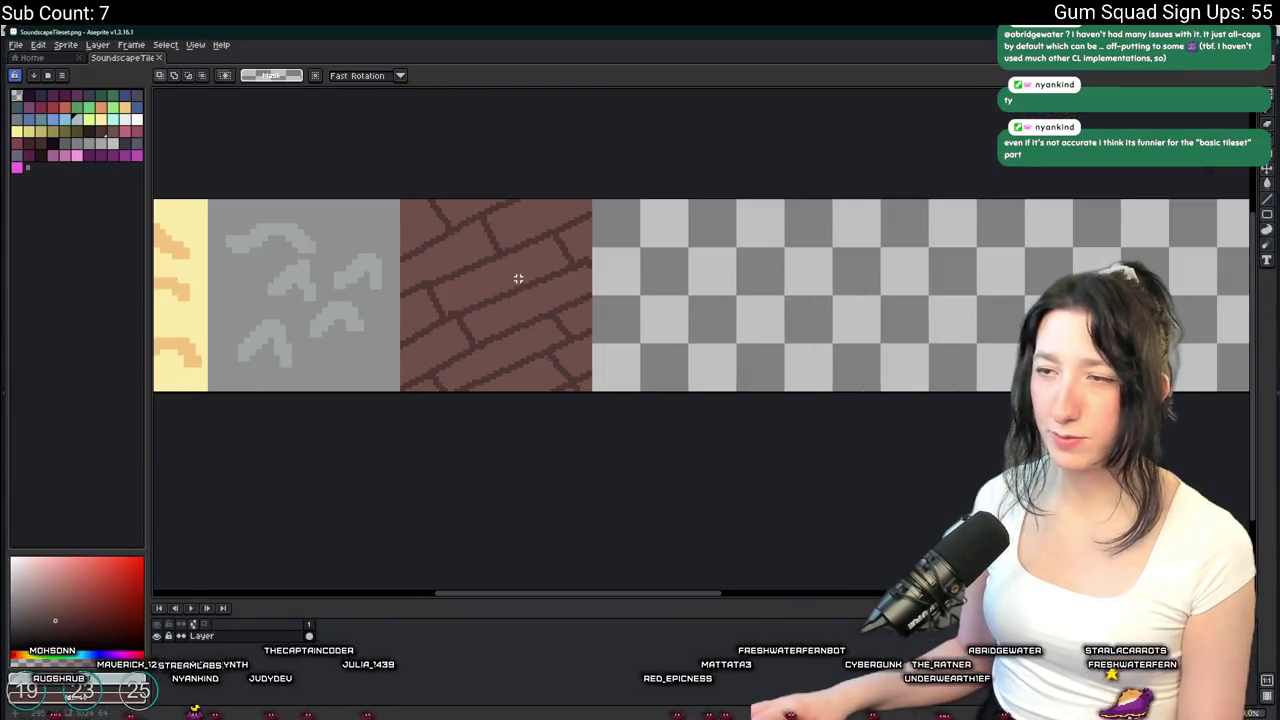
{"action": "left_click", "coordinate": [118, 144]}
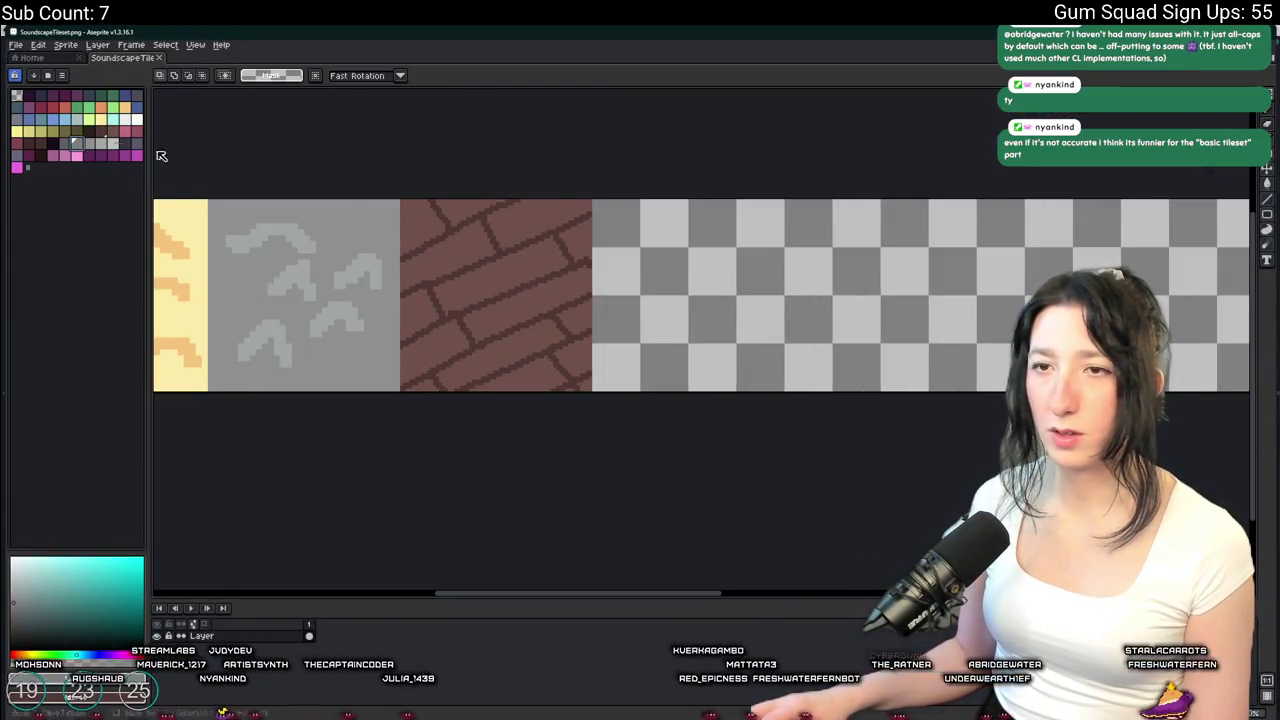
{"action": "scroll", "coordinate": [714, 286], "scroll_direction": "up", "scroll_amount": 3}
{"action": "mouse_move", "coordinate": [591, 203]}
{"action": "left_mouse_down"}
{"action": "mouse_move", "coordinate": [763, 351]}
{"action": "mouse_move", "coordinate": [830, 436]}
{"action": "mouse_move", "coordinate": [619, 399]}
{"action": "left_mouse_up"}
{"action": "left_click", "coordinate": [128, 146]}
{"action": "key", "text": "g"}
{"action": "left_click", "coordinate": [443, 206]}
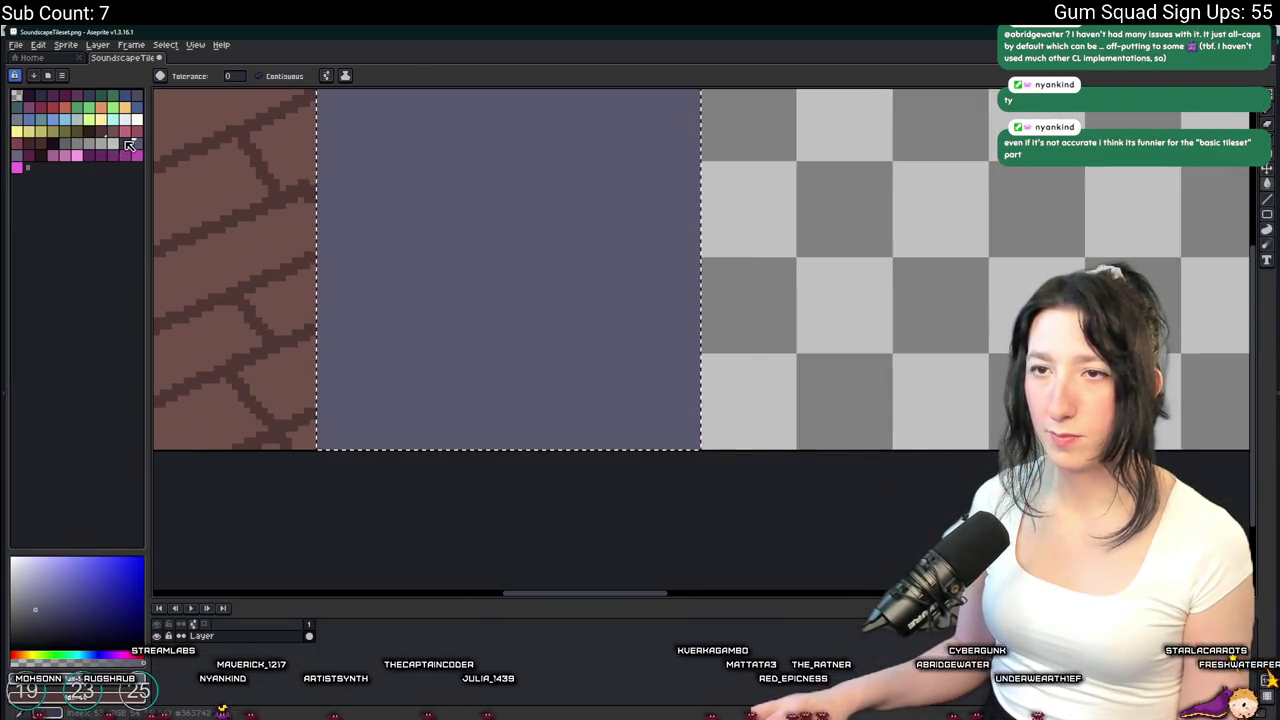
Draw cobblestone lines on the new tile with the pencil and picked colours
{"action": "key", "text": "b"}
{"action": "left_click_drag", "start_coordinate": [336, 222], "coordinate": [431, 283]}
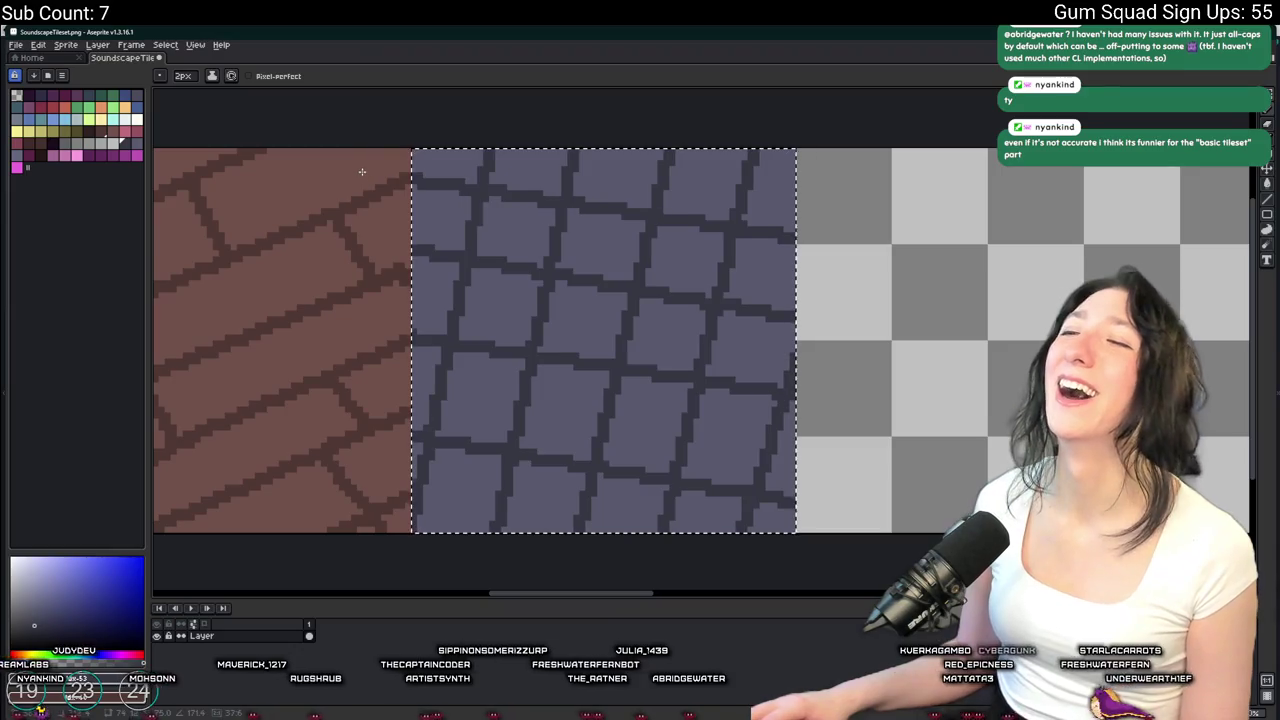
{"action": "scroll", "coordinate": [477, 286], "scroll_direction": "down", "scroll_amount": 3}
{"action": "scroll", "coordinate": [676, 360], "scroll_direction": "down", "scroll_amount": 2}
{"action": "scroll", "coordinate": [676, 360], "scroll_direction": "up", "scroll_amount": 2}
{"action": "scroll", "coordinate": [717, 340], "scroll_direction": "up", "scroll_amount": 3}
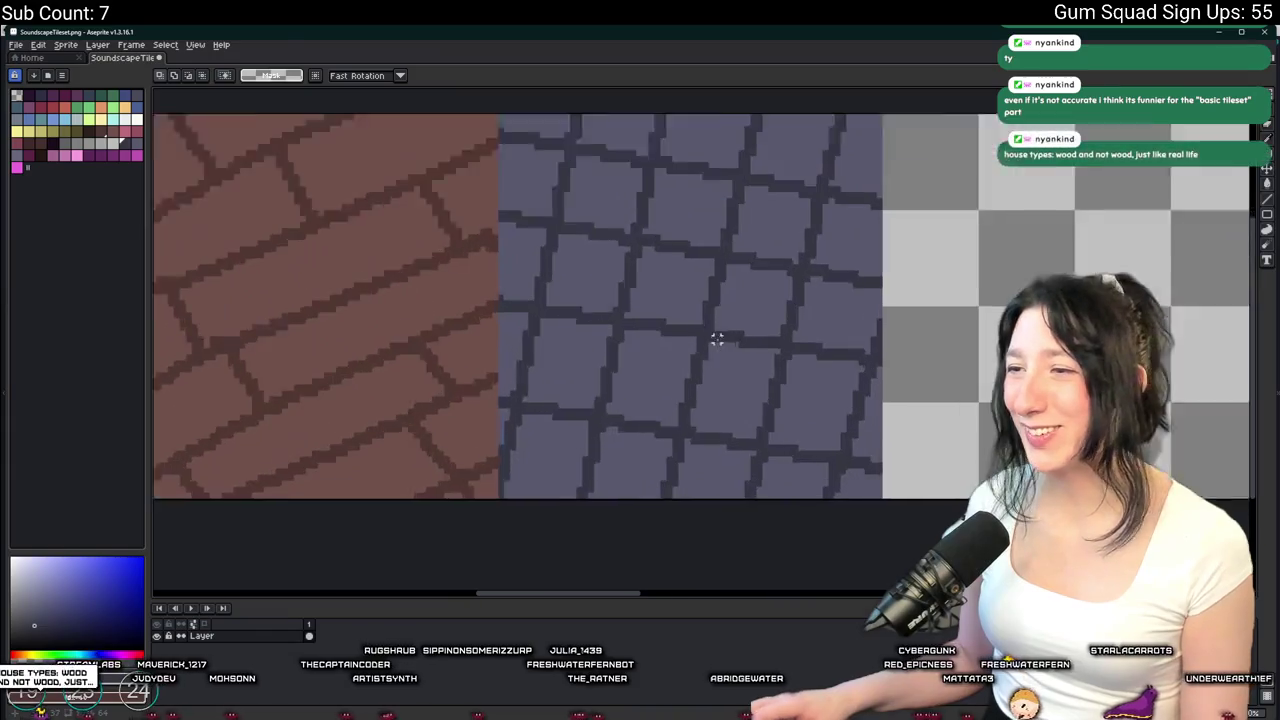
{"action": "scroll", "coordinate": [717, 340], "scroll_direction": "up", "scroll_amount": 1}
{"action": "key", "text": "i"}
{"action": "scroll", "coordinate": [466, 241], "scroll_direction": "down", "scroll_amount": 1}
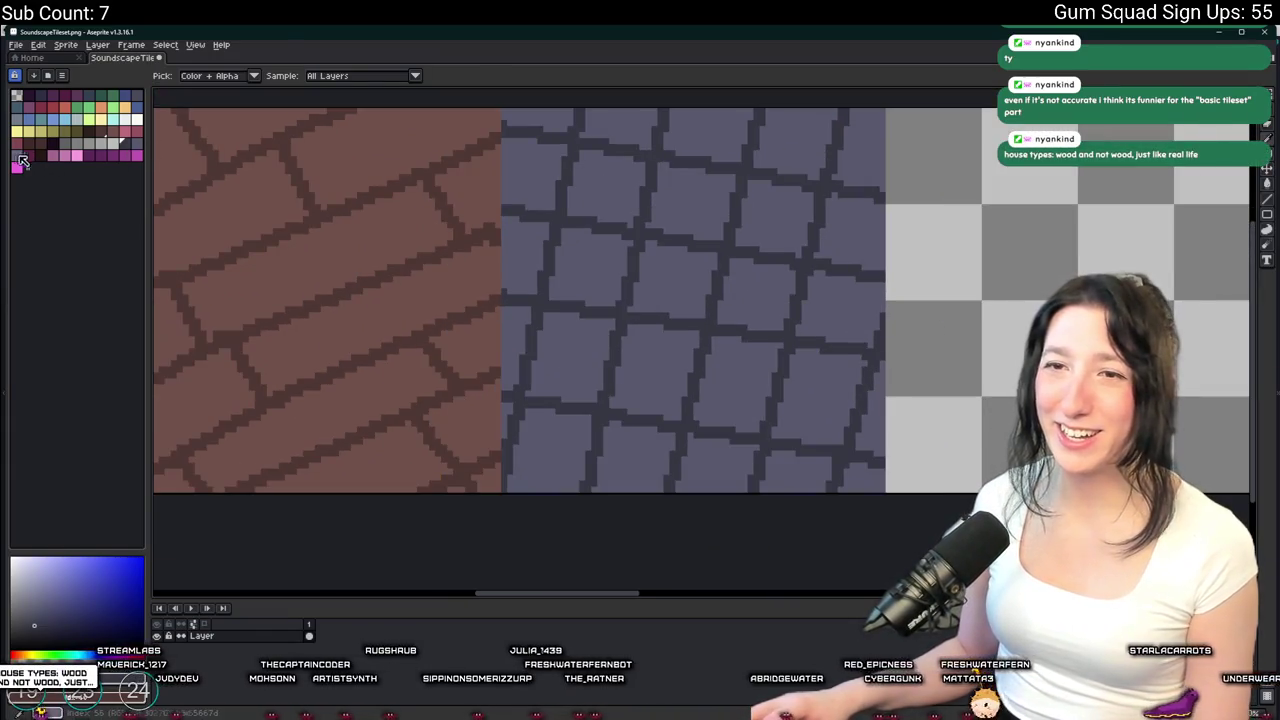
{"action": "left_click", "coordinate": [27, 162]}
{"action": "scroll", "coordinate": [855, 309], "scroll_direction": "down", "scroll_amount": 3}
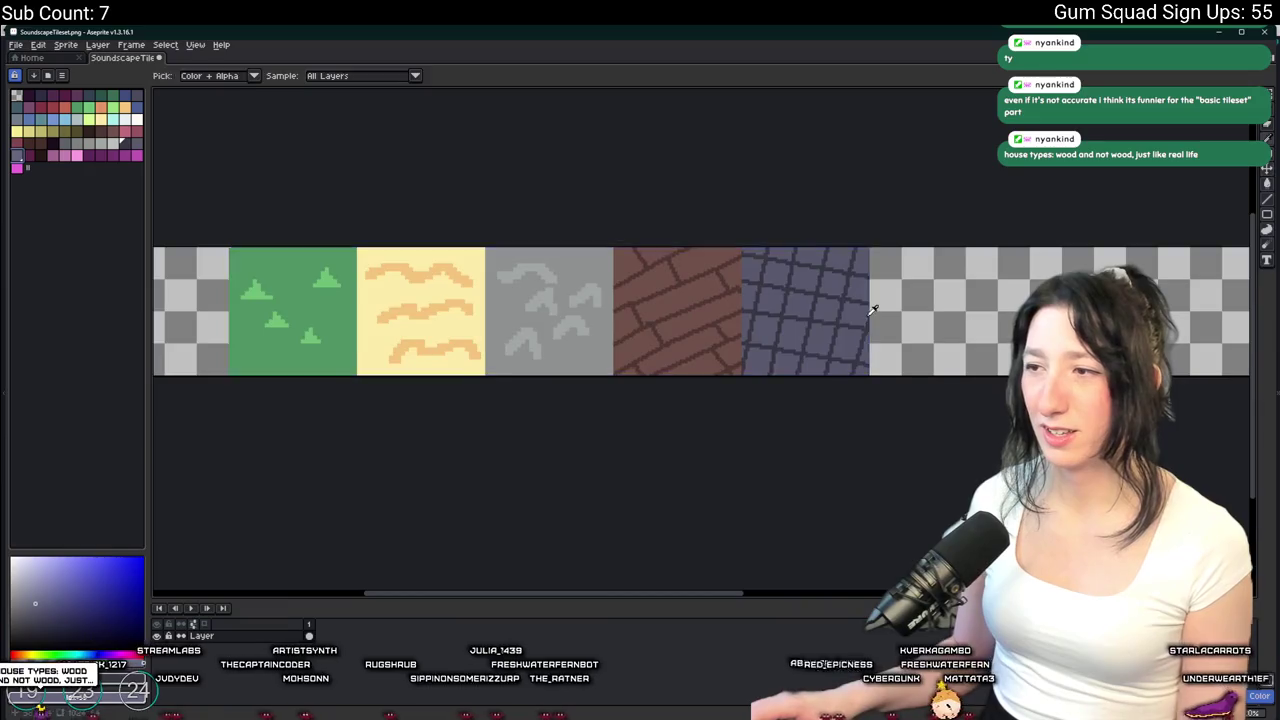
{"action": "scroll", "coordinate": [872, 310], "scroll_direction": "down", "scroll_amount": 2}
Export the updated SoundscapeTileset.png and return to GameMaker
{"action": "key", "text": "ctrl+alt+shift+s"}
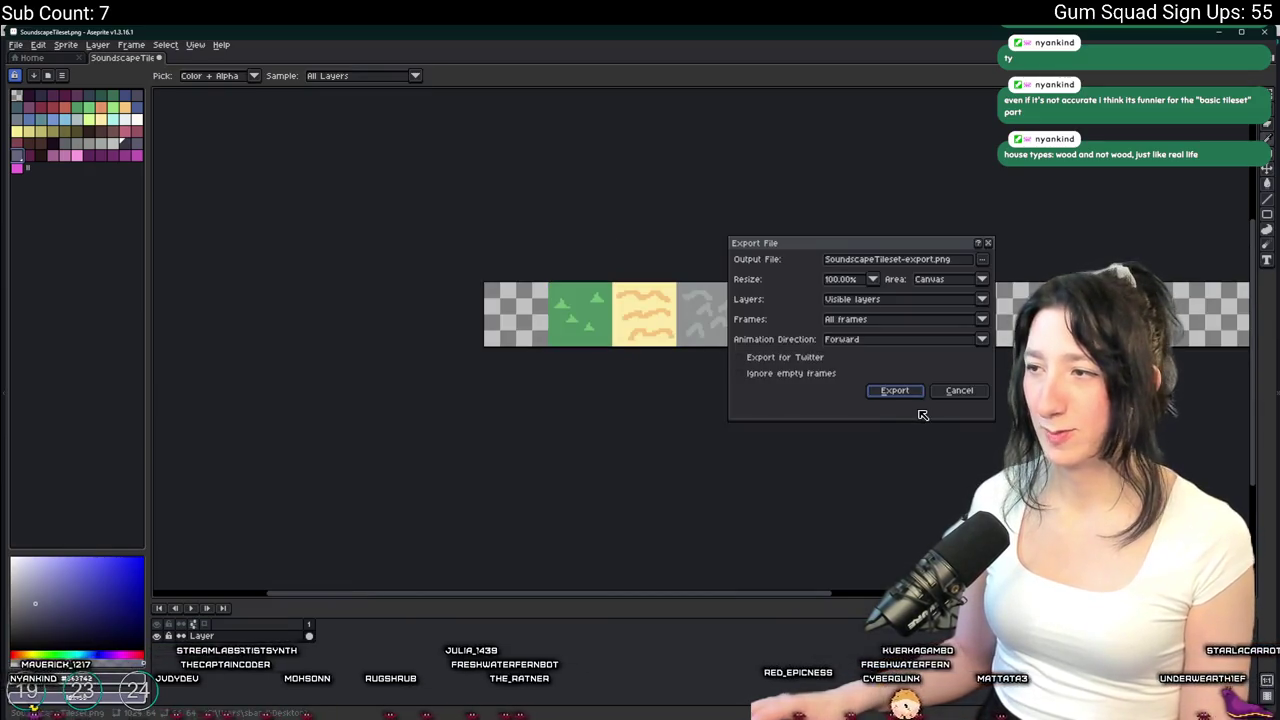
{"action": "left_click", "coordinate": [958, 391]}
{"action": "key", "text": "alt+Tab"}
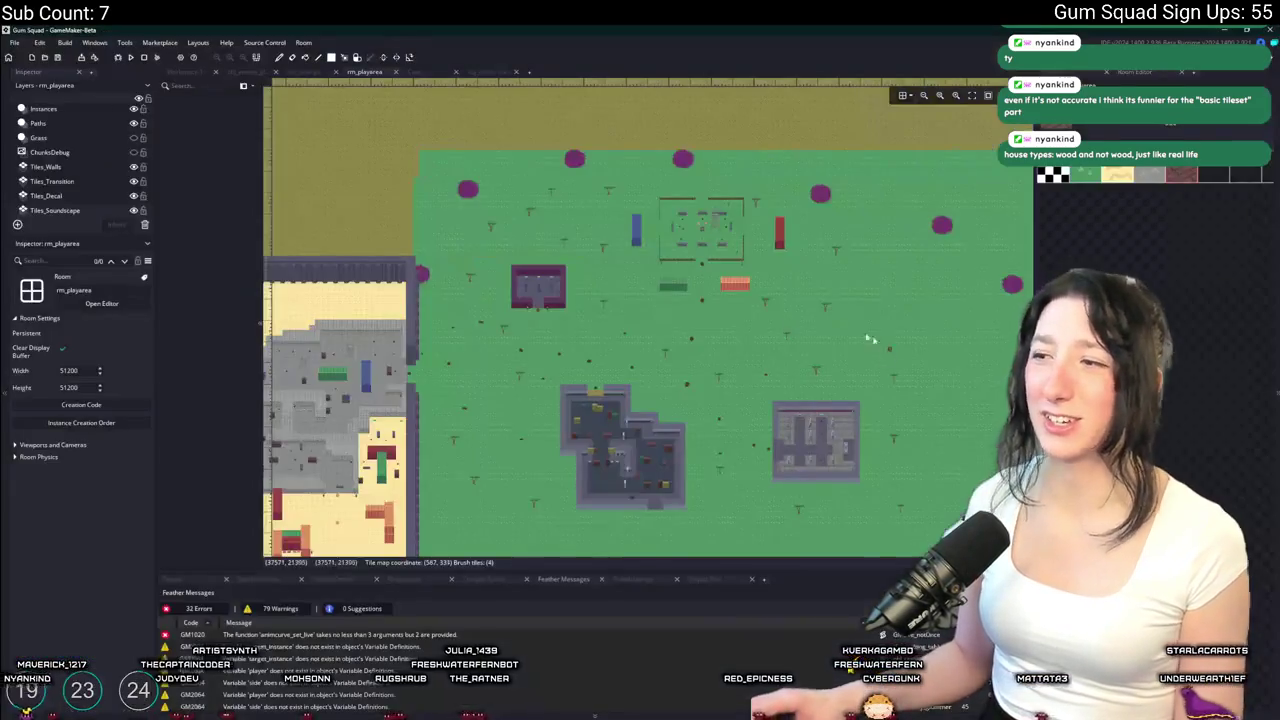
Import SoundscapeTileset.png into the soundscape tileset sprite and confirm the import
{"action": "double_click", "coordinate": [1160, 315]}
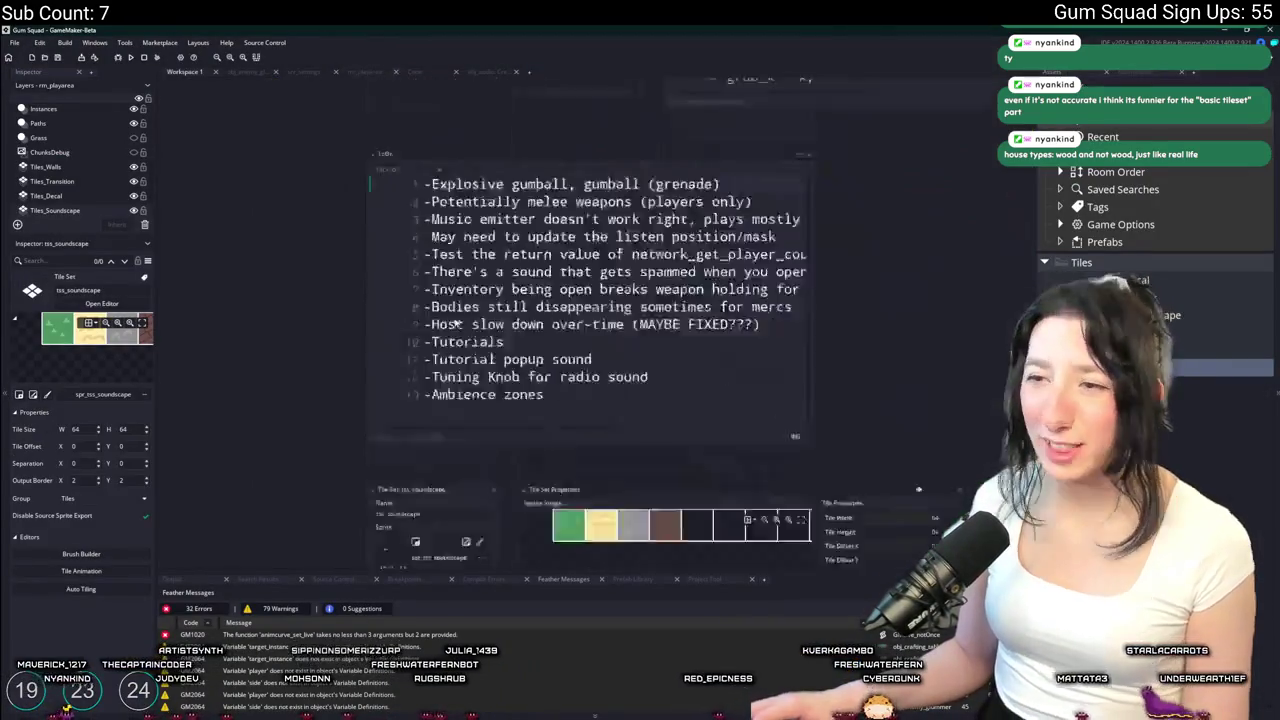
{"action": "left_click", "coordinate": [466, 271]}
{"action": "left_click", "coordinate": [376, 208]}
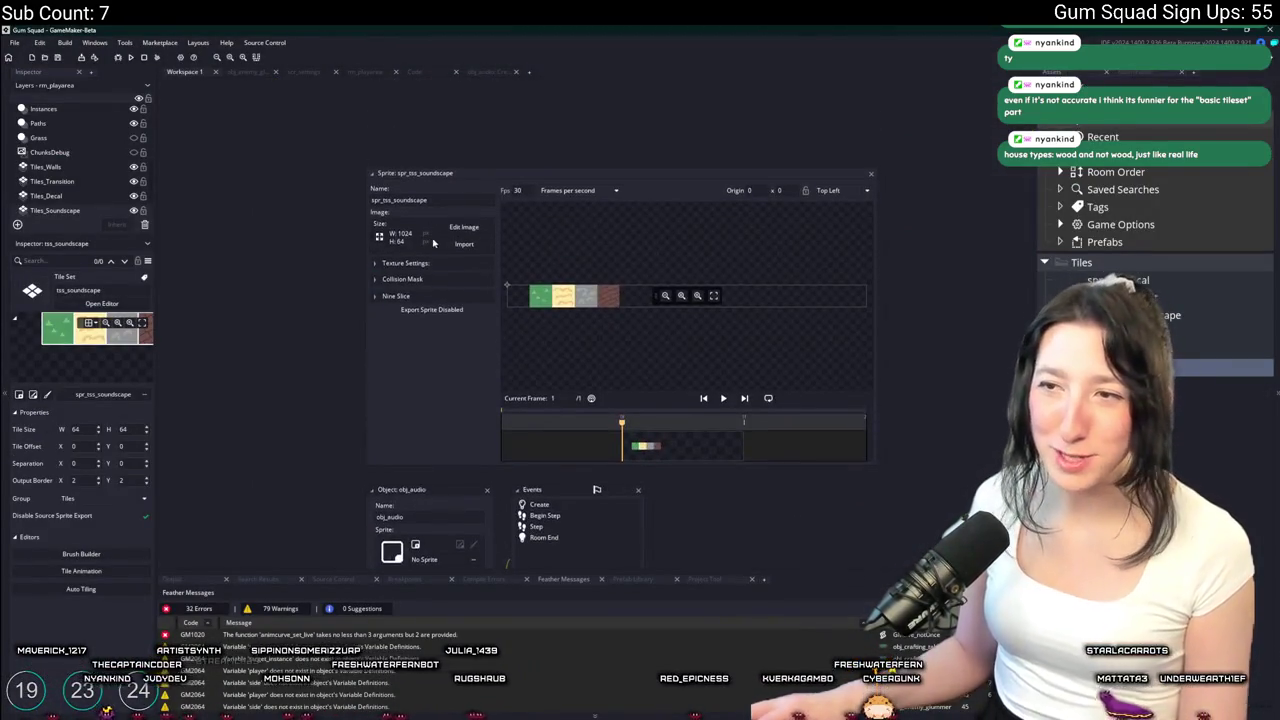
{"action": "left_click", "coordinate": [433, 244]}
{"action": "double_click", "coordinate": [398, 212]}
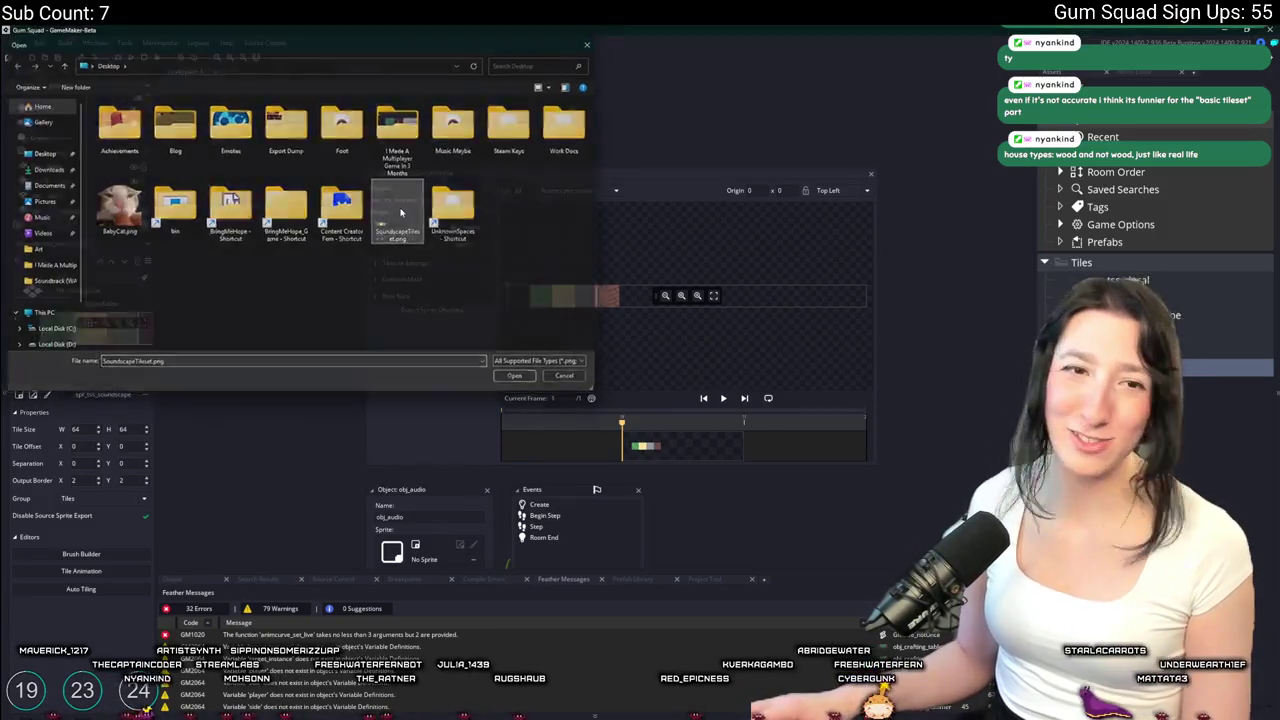
{"action": "left_click", "coordinate": [682, 396]}
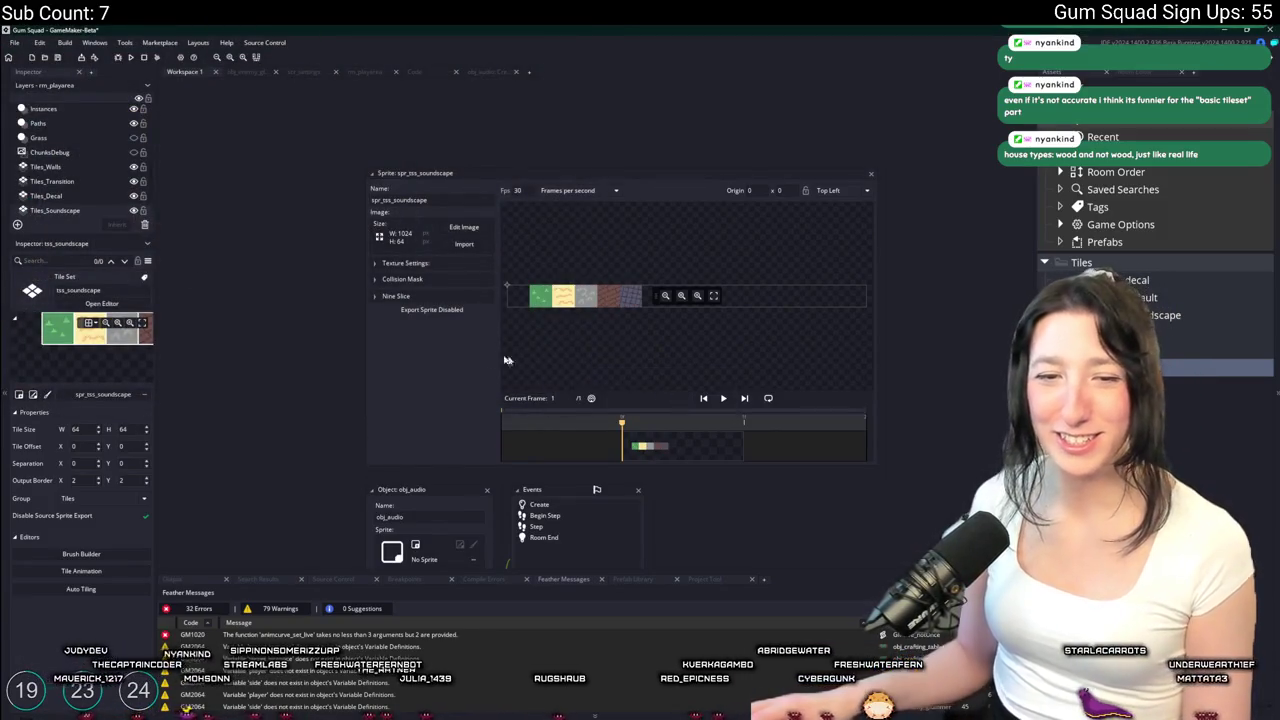
Switch through the editor tabs to the rm_playarea room editor
{"action": "left_click", "coordinate": [244, 73]}
{"action": "left_click", "coordinate": [301, 73]}
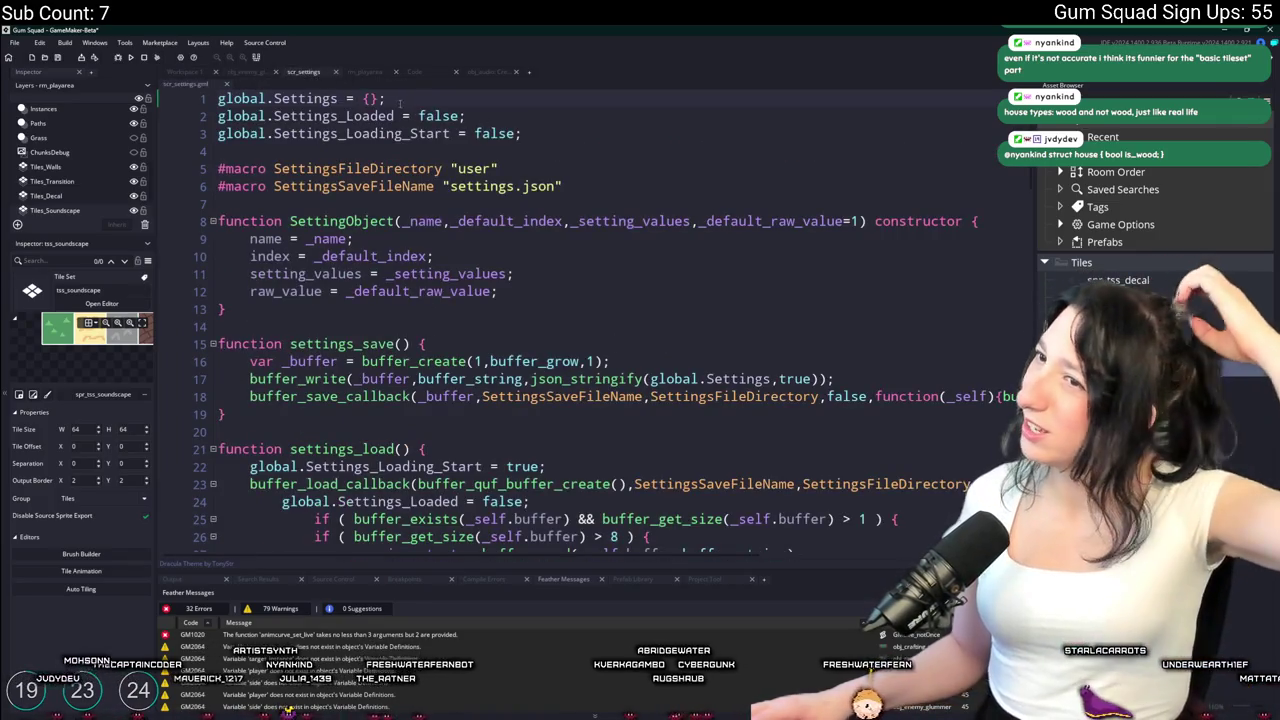
{"action": "left_click", "coordinate": [370, 74]}
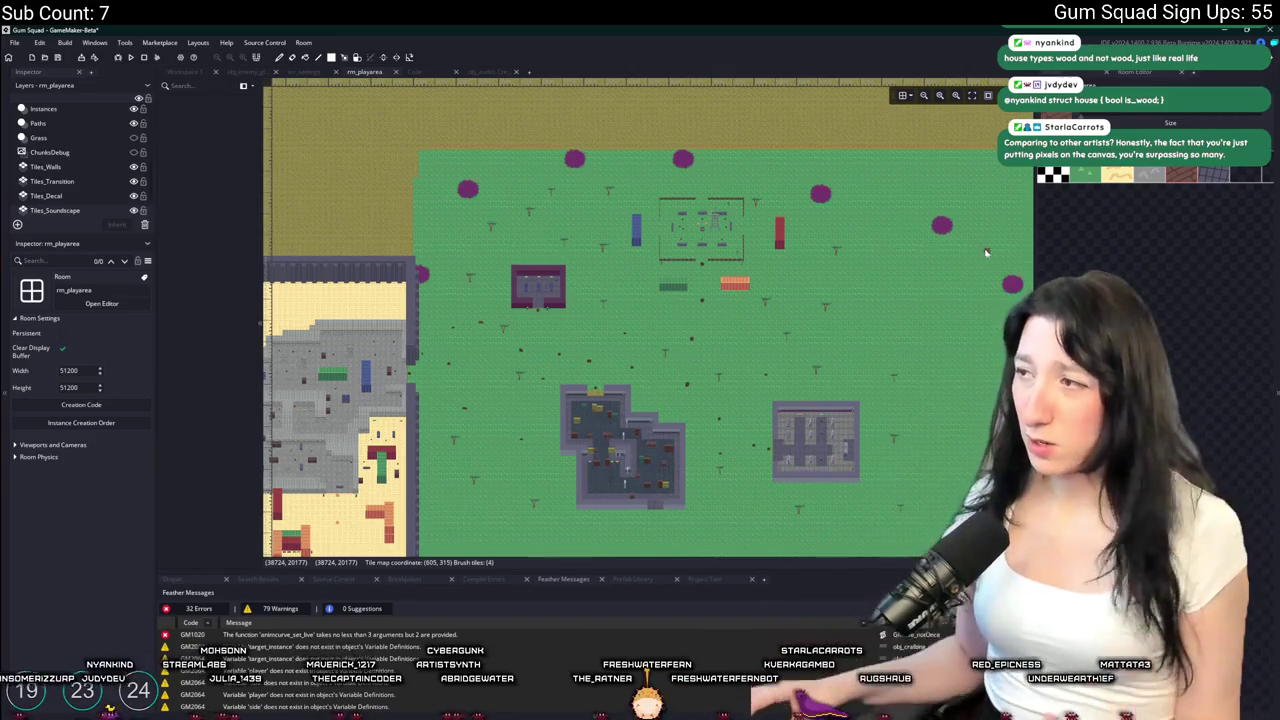
Paint the central building's slate floor with the lighter cobblestone tile
{"action": "scroll", "coordinate": [562, 350], "scroll_direction": "up", "scroll_amount": 5}
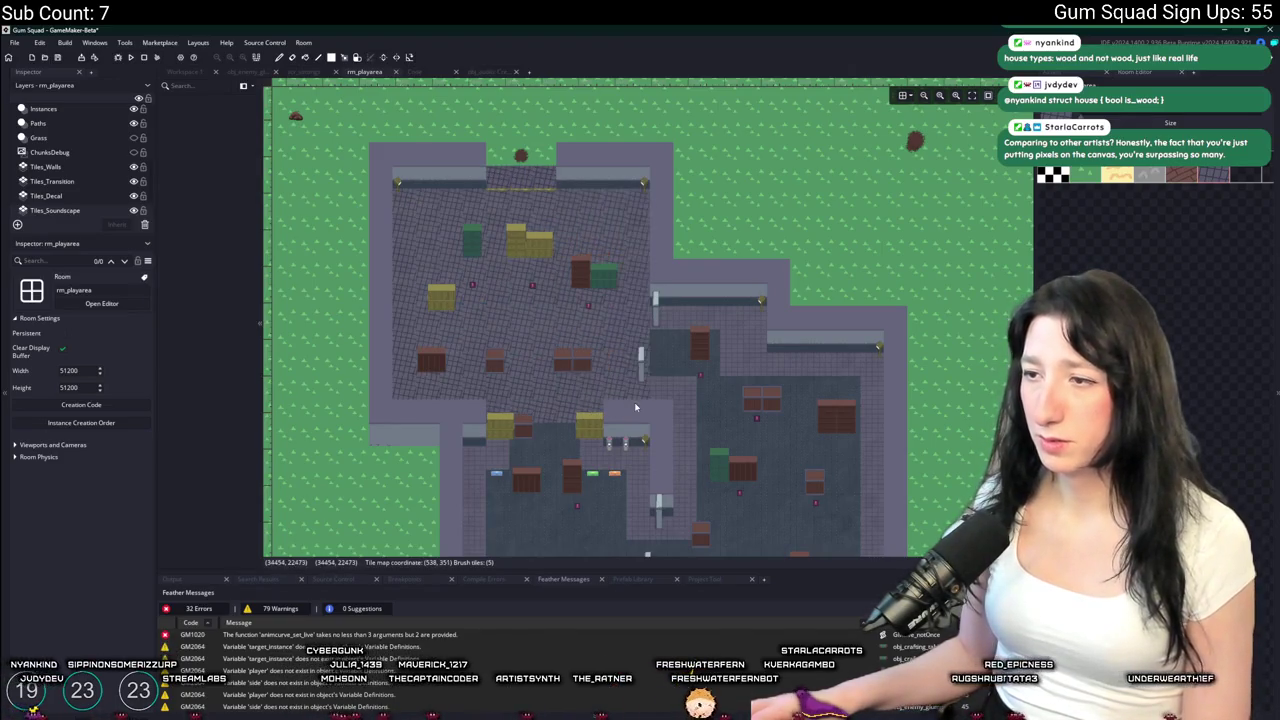
{"action": "left_click_drag", "start_coordinate": [640, 417], "coordinate": [601, 232]}
{"action": "mouse_move", "coordinate": [819, 185]}
{"action": "left_mouse_down"}
{"action": "mouse_move", "coordinate": [700, 320]}
{"action": "mouse_move", "coordinate": [460, 463]}
{"action": "left_mouse_up"}
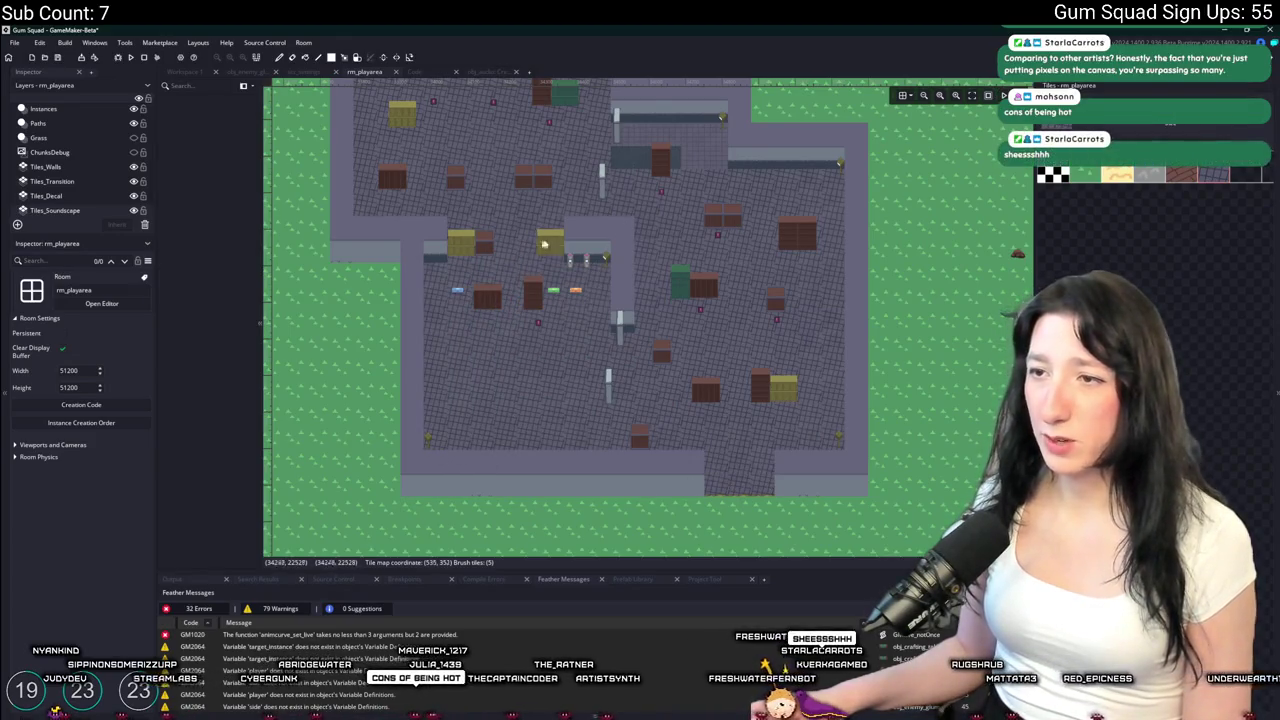
{"action": "left_click_drag", "start_coordinate": [688, 160], "coordinate": [660, 241]}
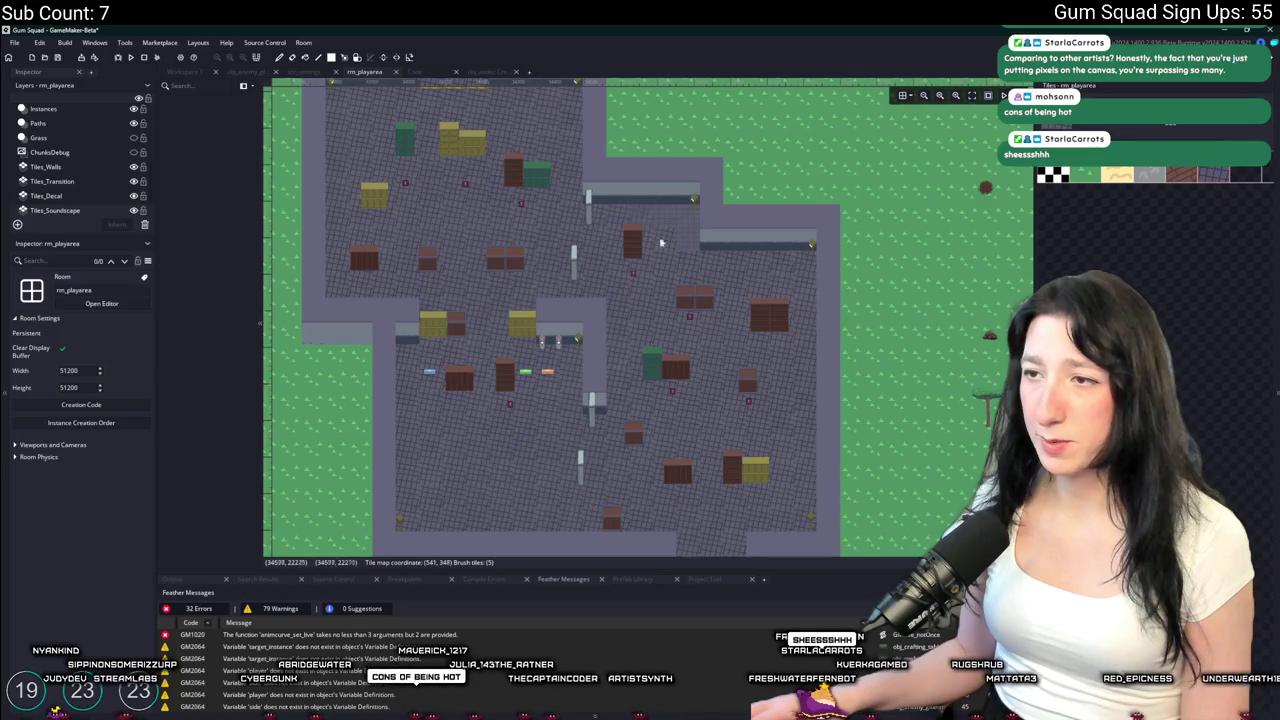
Centre and zoom the view to inspect the repainted walled building
{"action": "scroll", "coordinate": [694, 258], "scroll_direction": "down", "scroll_amount": 4}
{"action": "scroll", "coordinate": [478, 231], "scroll_direction": "up", "scroll_amount": 6}
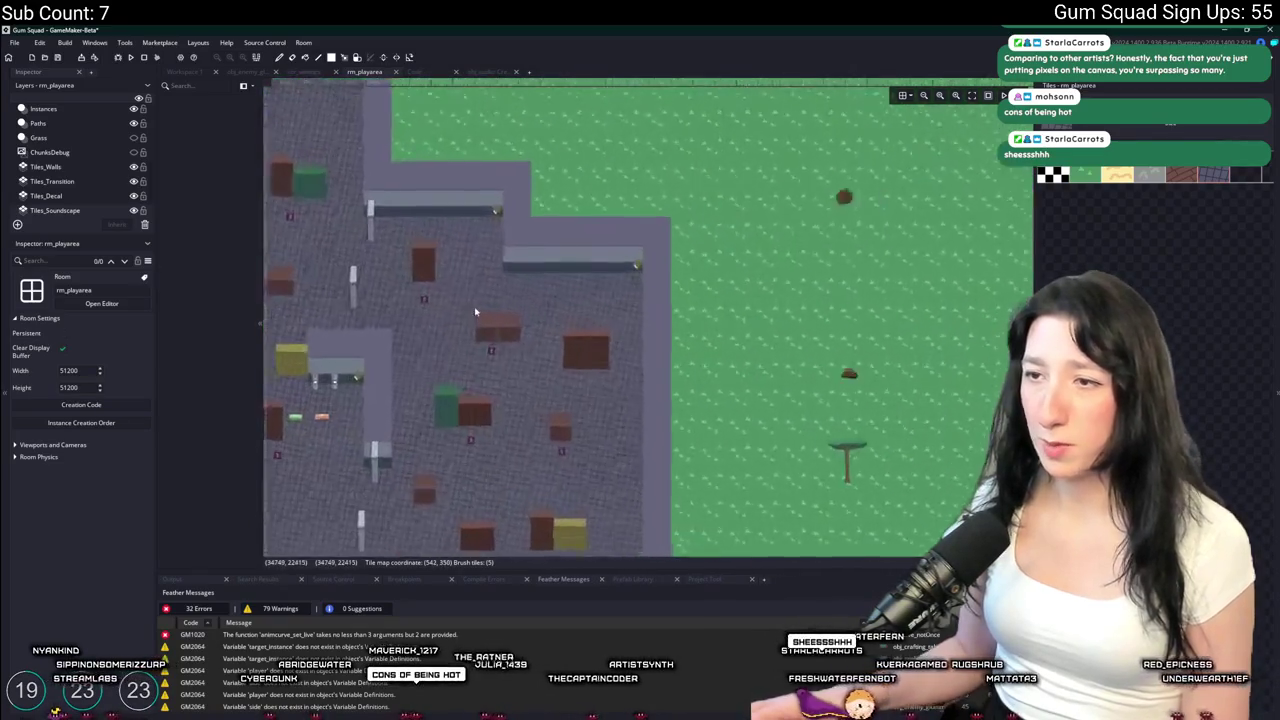
{"action": "scroll", "coordinate": [478, 231], "scroll_direction": "down", "scroll_amount": 4}
{"action": "scroll", "coordinate": [600, 237], "scroll_direction": "up", "scroll_amount": 4}
{"action": "mouse_move", "coordinate": [712, 173]}
{"action": "left_mouse_down"}
{"action": "mouse_move", "coordinate": [450, 155]}
{"action": "mouse_move", "coordinate": [674, 351]}
{"action": "mouse_move", "coordinate": [497, 336]}
{"action": "left_mouse_up"}
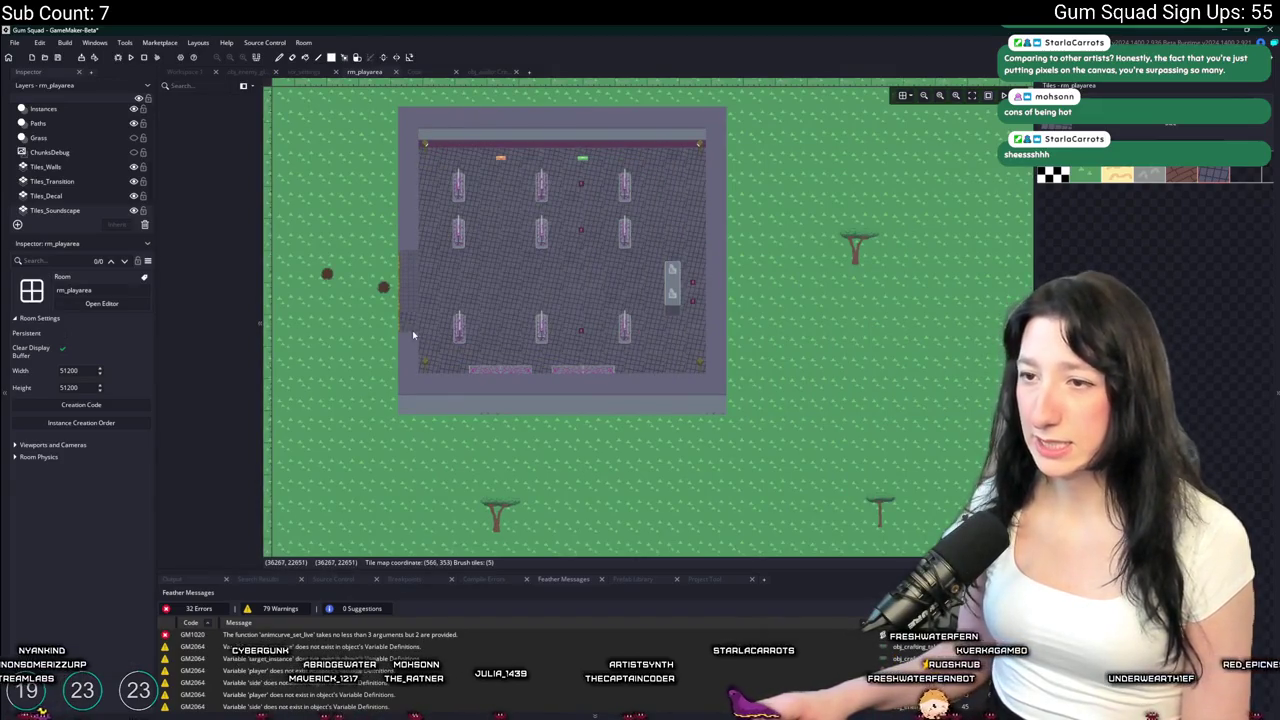
{"action": "scroll", "coordinate": [411, 262], "scroll_direction": "down", "scroll_amount": 4}
{"action": "scroll", "coordinate": [500, 104], "scroll_direction": "up", "scroll_amount": 6}
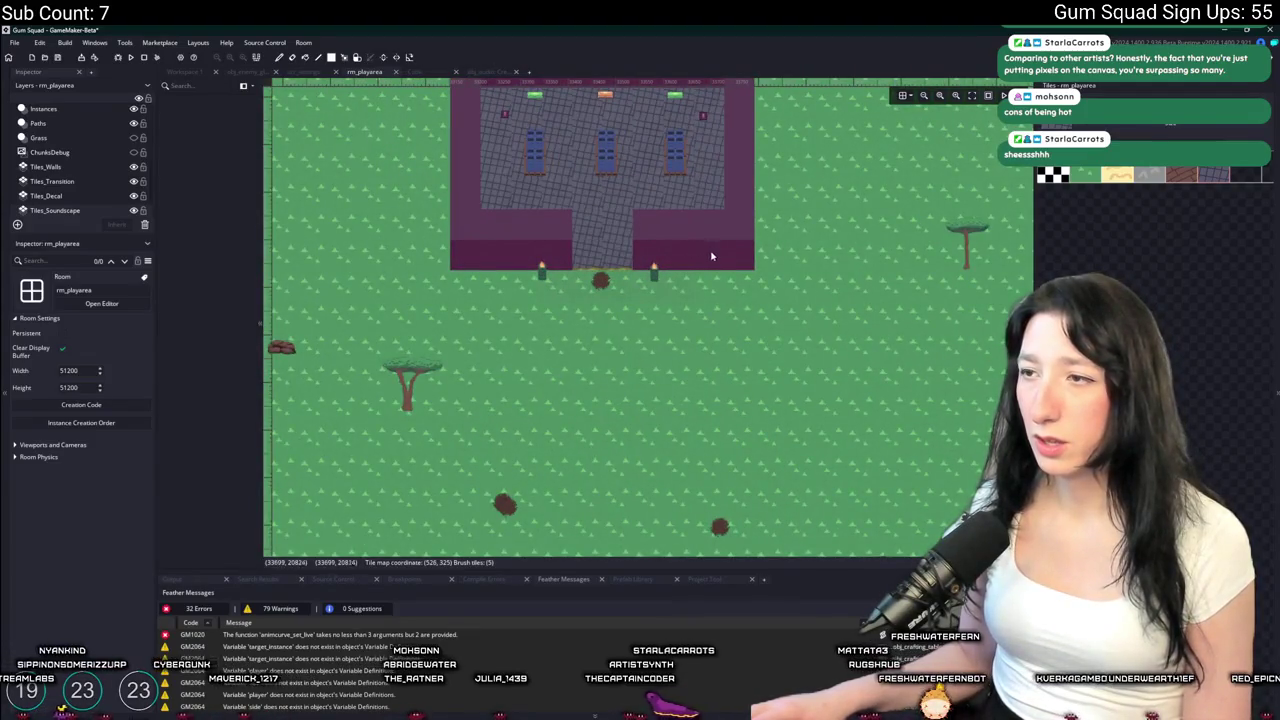
{"action": "scroll", "coordinate": [711, 257], "scroll_direction": "down", "scroll_amount": 5}
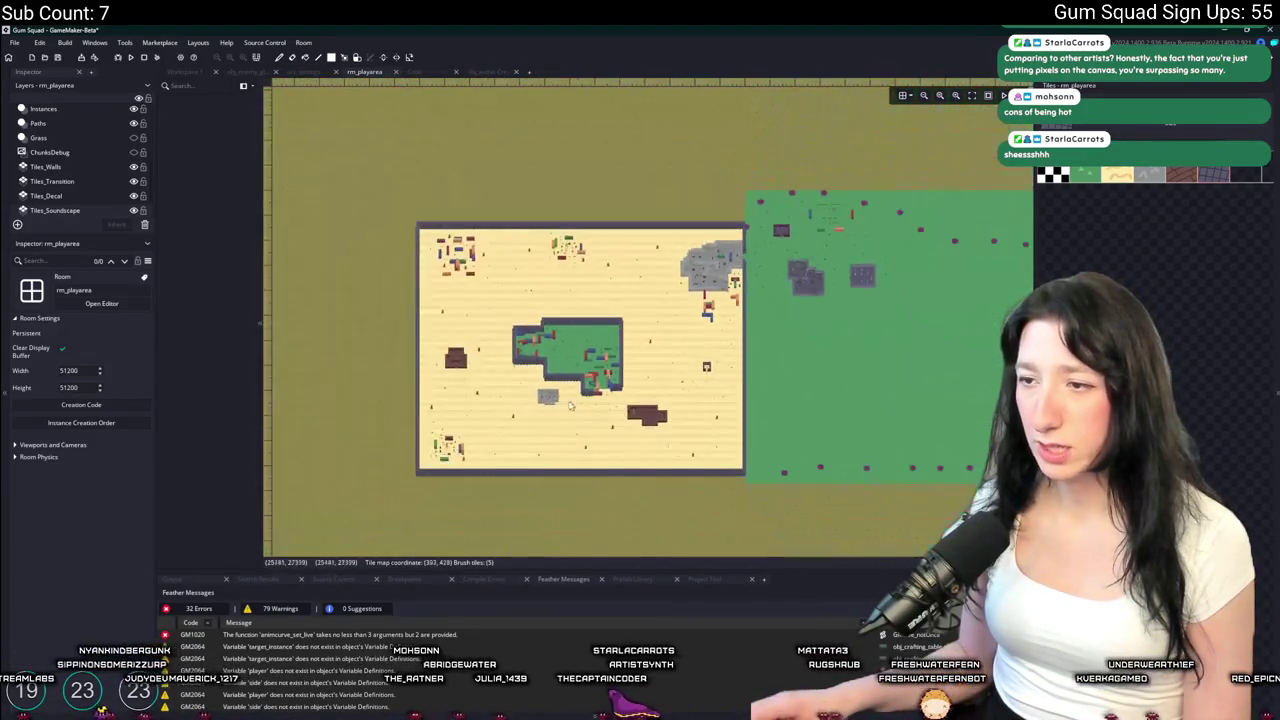
{"action": "scroll", "coordinate": [574, 404], "scroll_direction": "up", "scroll_amount": 5}
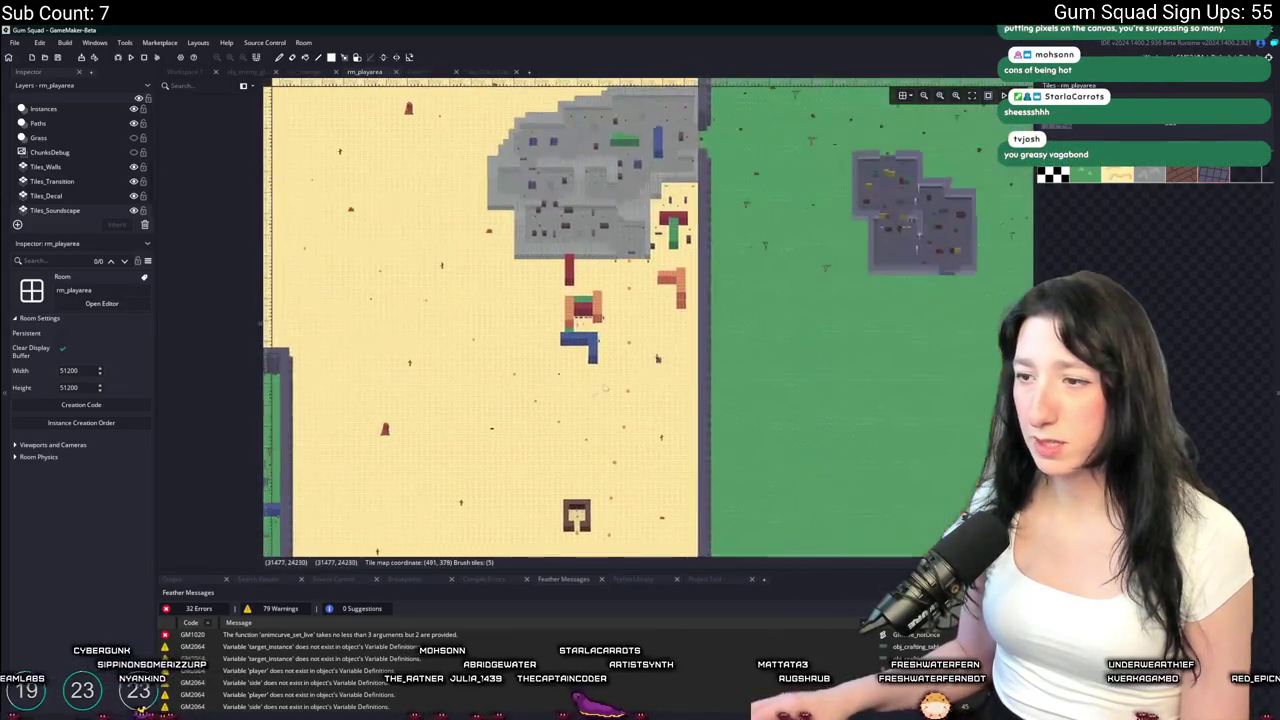
{"action": "scroll", "coordinate": [641, 373], "scroll_direction": "down", "scroll_amount": 3}
{"action": "scroll", "coordinate": [711, 396], "scroll_direction": "up", "scroll_amount": 8}
{"action": "scroll", "coordinate": [711, 396], "scroll_direction": "up", "scroll_amount": 2}
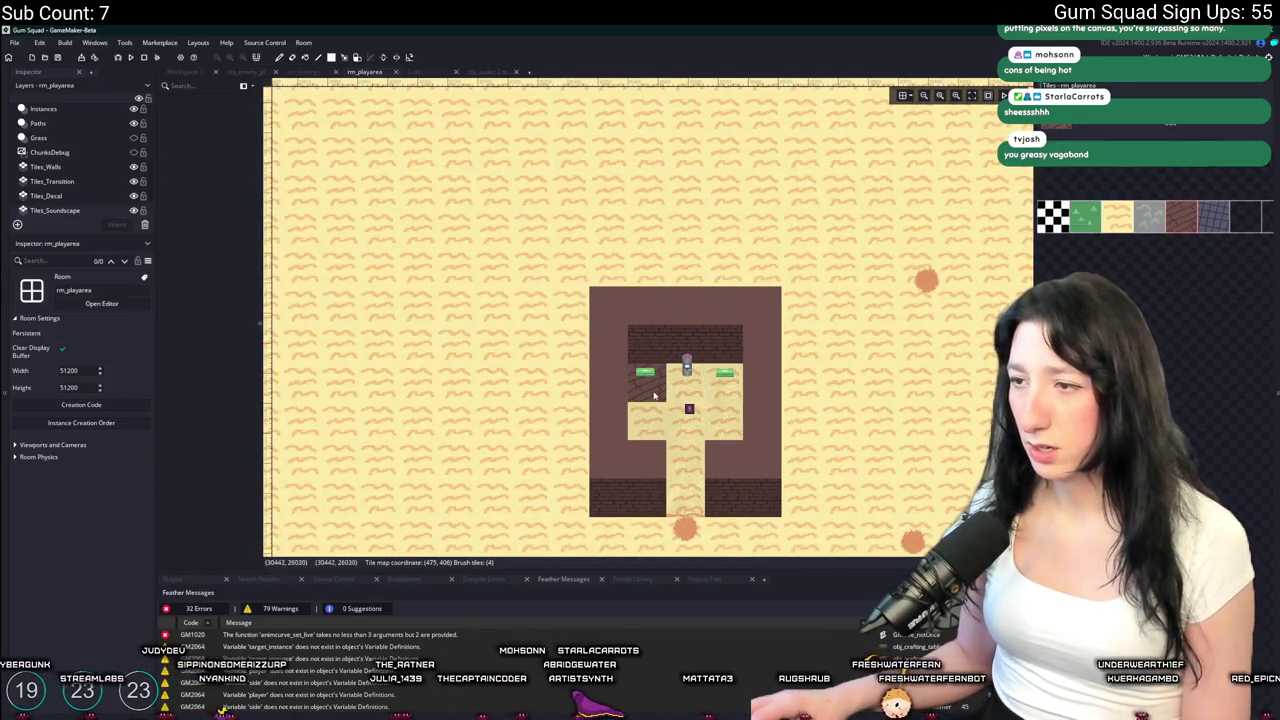
Pan across the grass area and grey stone building to review the tiles
{"action": "scroll", "coordinate": [720, 484], "scroll_direction": "down", "scroll_amount": 8}
{"action": "scroll", "coordinate": [563, 253], "scroll_direction": "up", "scroll_amount": 2}
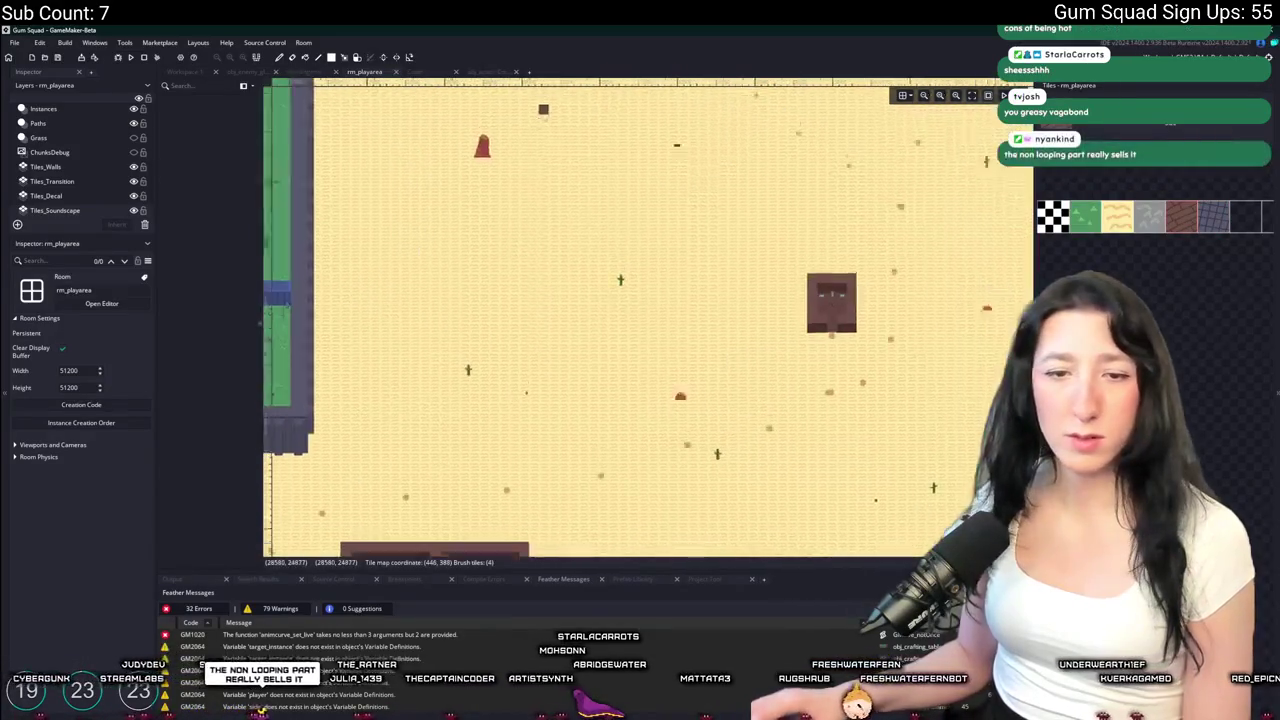
{"action": "scroll", "coordinate": [560, 258], "scroll_direction": "down", "scroll_amount": 3}
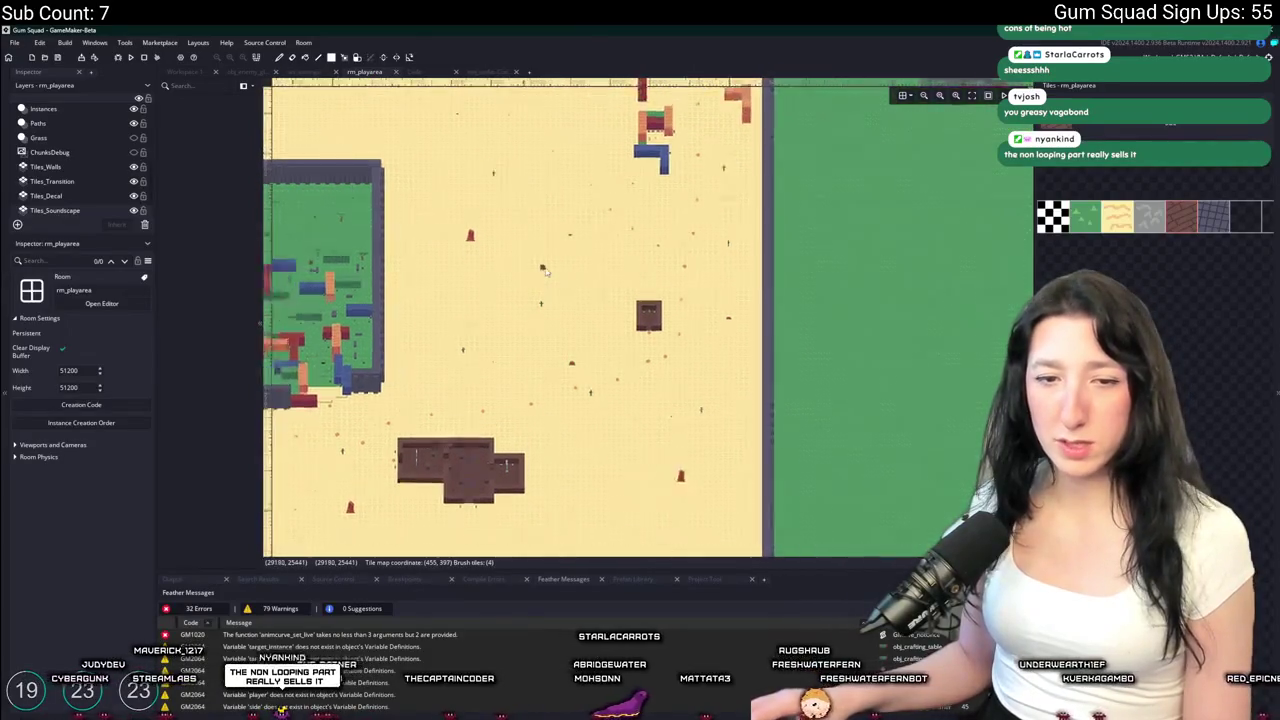
{"action": "scroll", "coordinate": [546, 271], "scroll_direction": "down", "scroll_amount": 5}
{"action": "scroll", "coordinate": [546, 271], "scroll_direction": "up", "scroll_amount": 4}
{"action": "scroll", "coordinate": [510, 207], "scroll_direction": "down", "scroll_amount": 3}
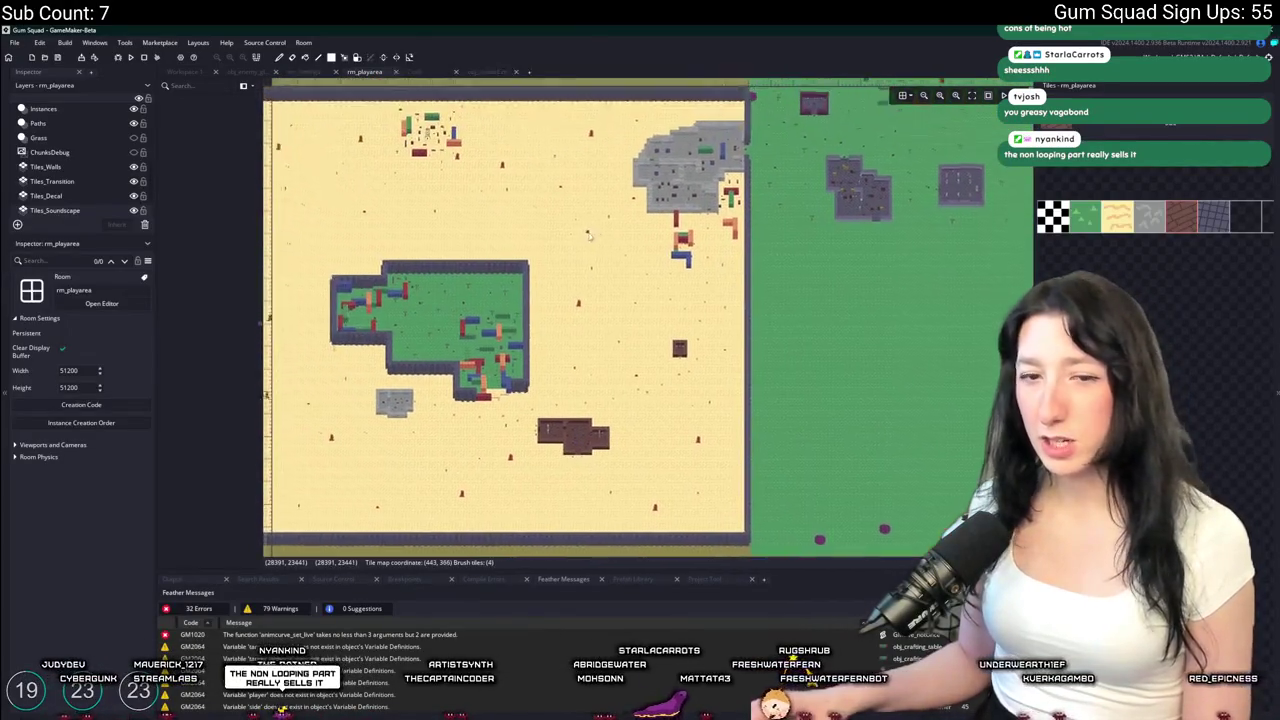
{"action": "scroll", "coordinate": [577, 101], "scroll_direction": "up", "scroll_amount": 3}
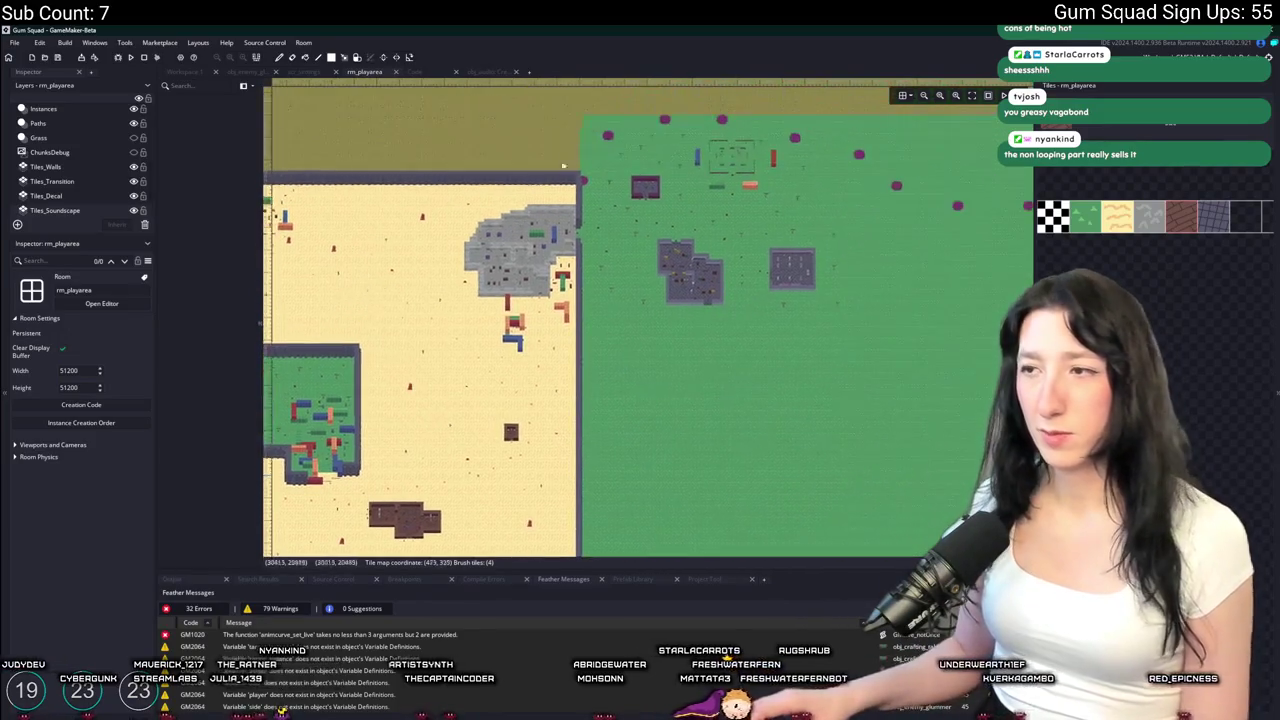
{"action": "scroll", "coordinate": [549, 253], "scroll_direction": "up", "scroll_amount": 6}
{"action": "left_click_drag", "start_coordinate": [549, 253], "coordinate": [690, 292]}
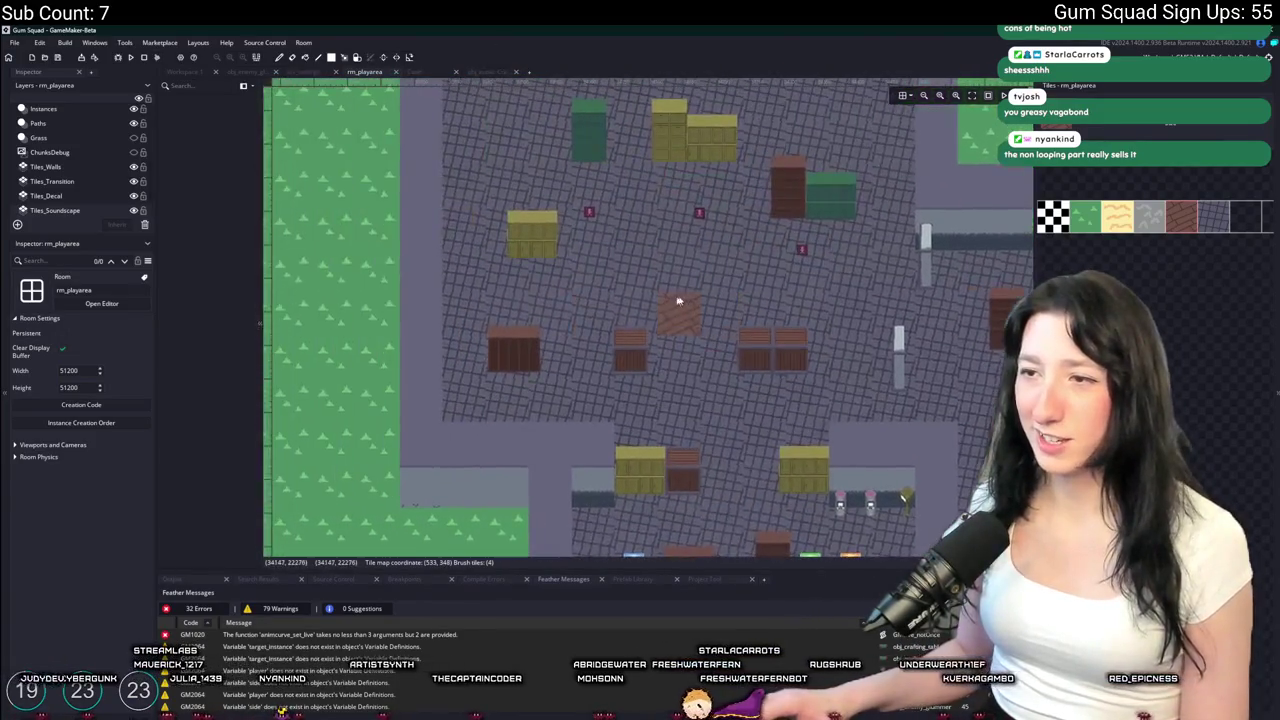
{"action": "scroll", "coordinate": [600, 270], "scroll_direction": "up", "scroll_amount": 5}
{"action": "scroll", "coordinate": [600, 270], "scroll_direction": "down", "scroll_amount": 3}
{"action": "mouse_move", "coordinate": [617, 306]}
{"action": "left_mouse_down"}
{"action": "mouse_move", "coordinate": [709, 271]}
{"action": "mouse_move", "coordinate": [857, 371]}
{"action": "mouse_move", "coordinate": [852, 337]}
{"action": "left_mouse_up"}
{"action": "scroll", "coordinate": [852, 337], "scroll_direction": "down", "scroll_amount": 5}
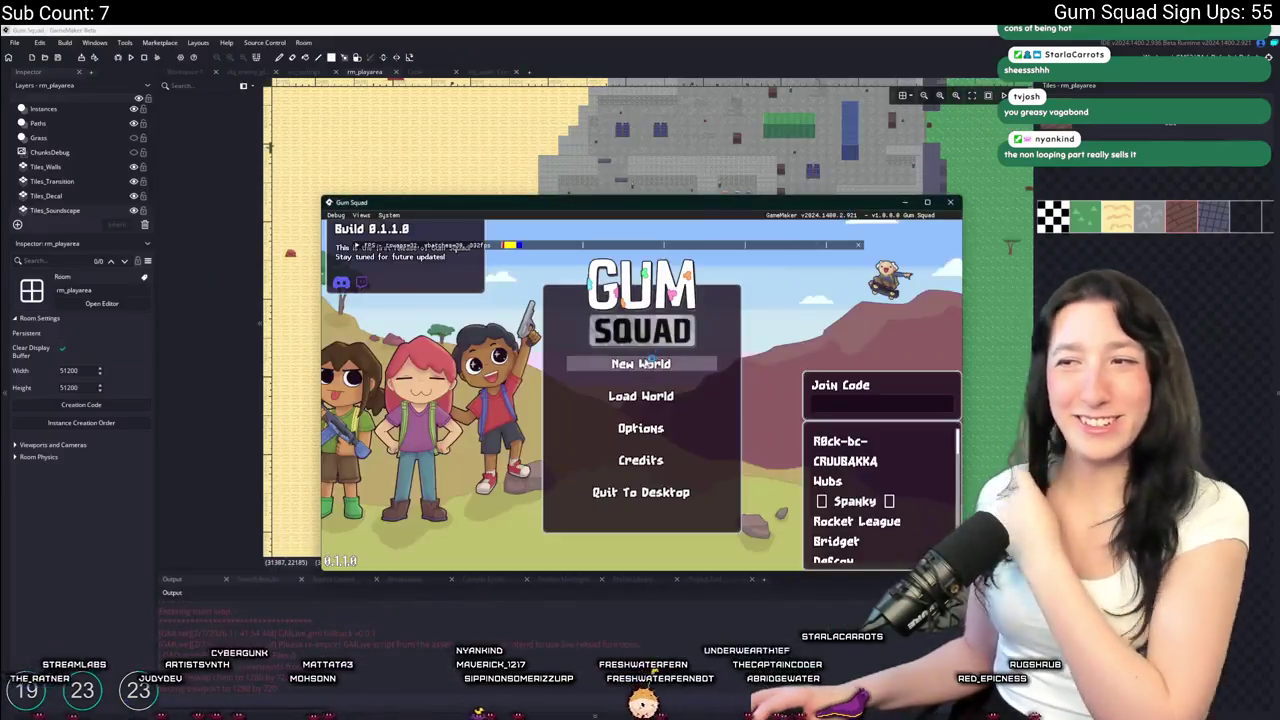
Visit Options > Audio, maximize the window, then create a New World lobby
{"action": "left_click", "coordinate": [632, 428]}
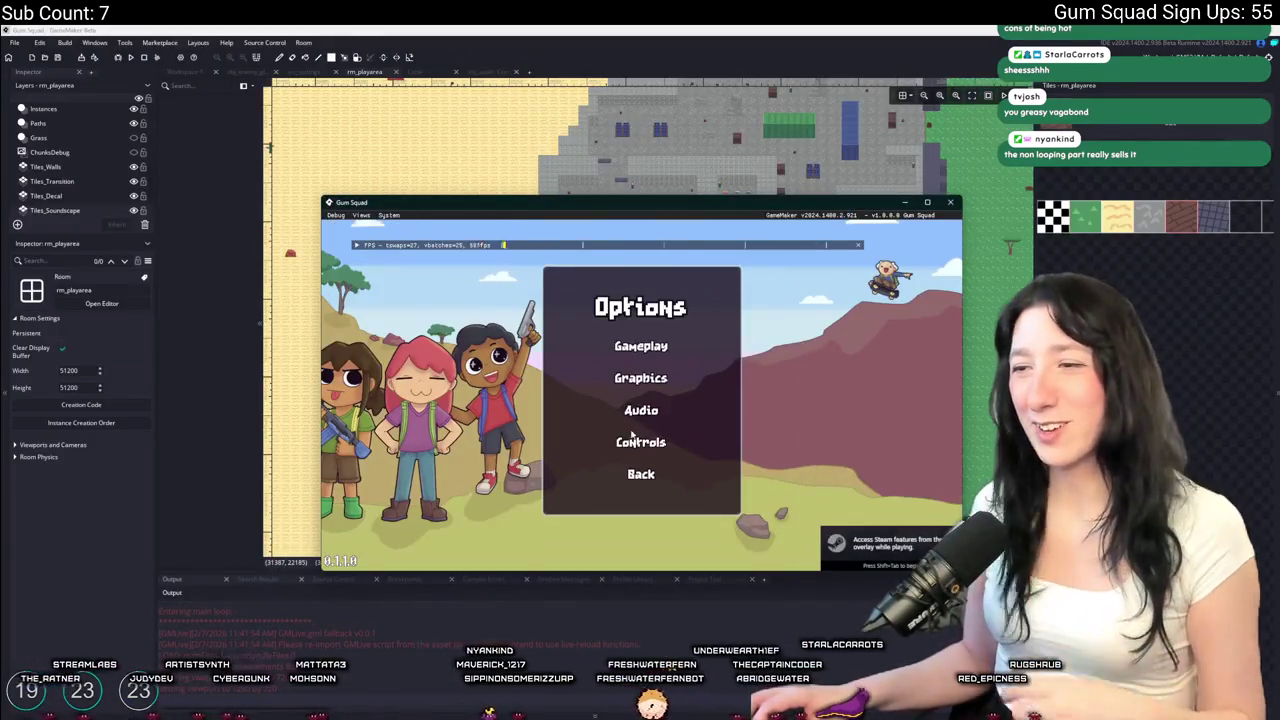
{"action": "left_click", "coordinate": [636, 410]}
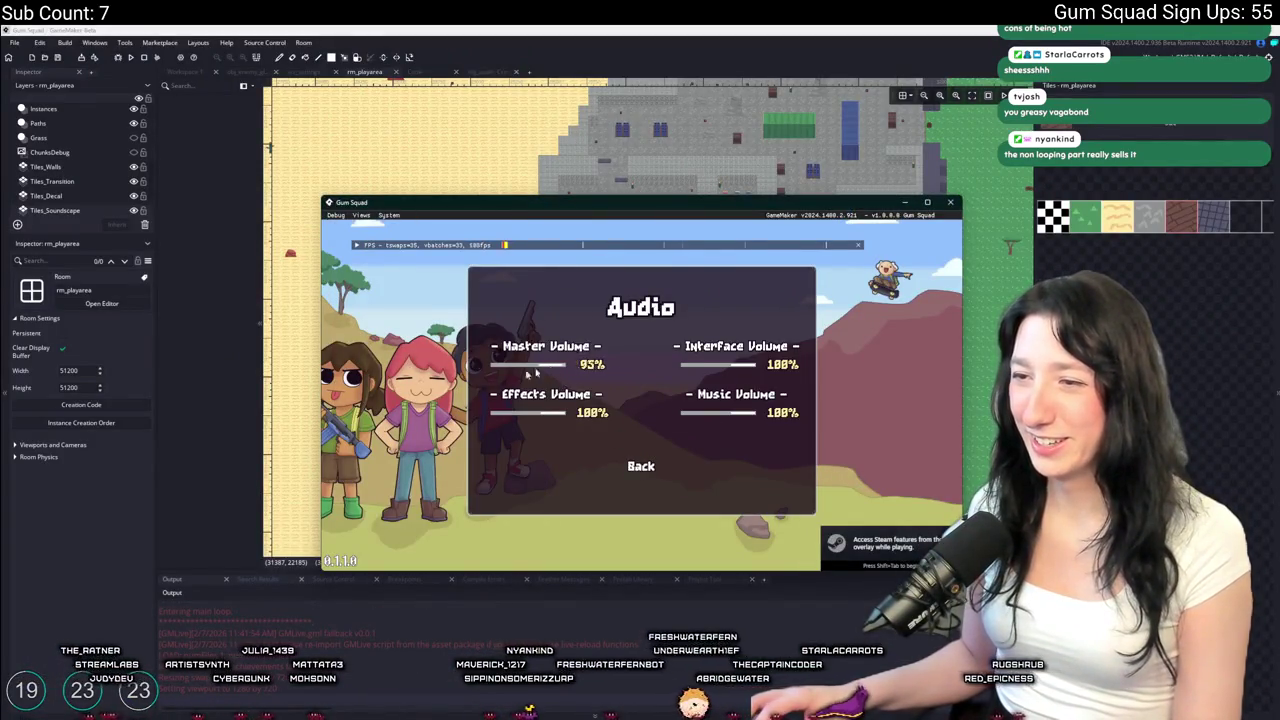
{"action": "double_click", "coordinate": [600, 204]}
{"action": "left_click", "coordinate": [640, 529]}
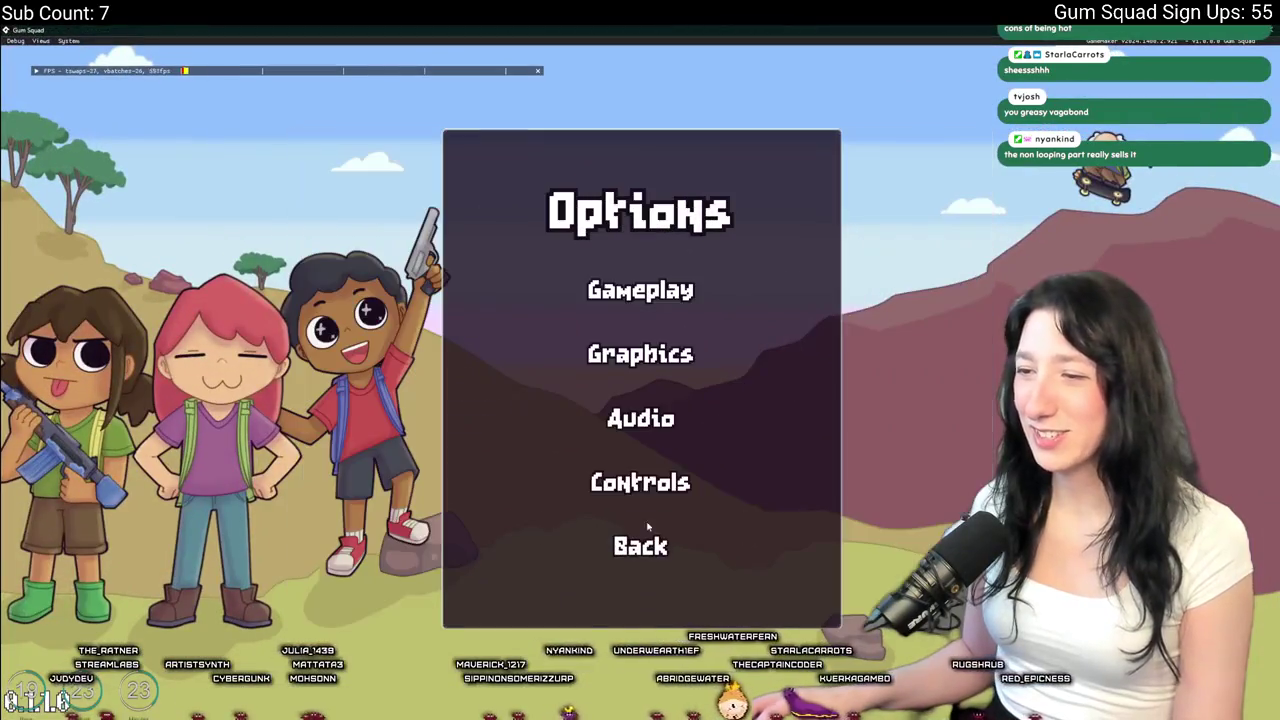
{"action": "left_click", "coordinate": [640, 546]}
{"action": "left_click", "coordinate": [630, 316]}
{"action": "left_click", "coordinate": [660, 536]}
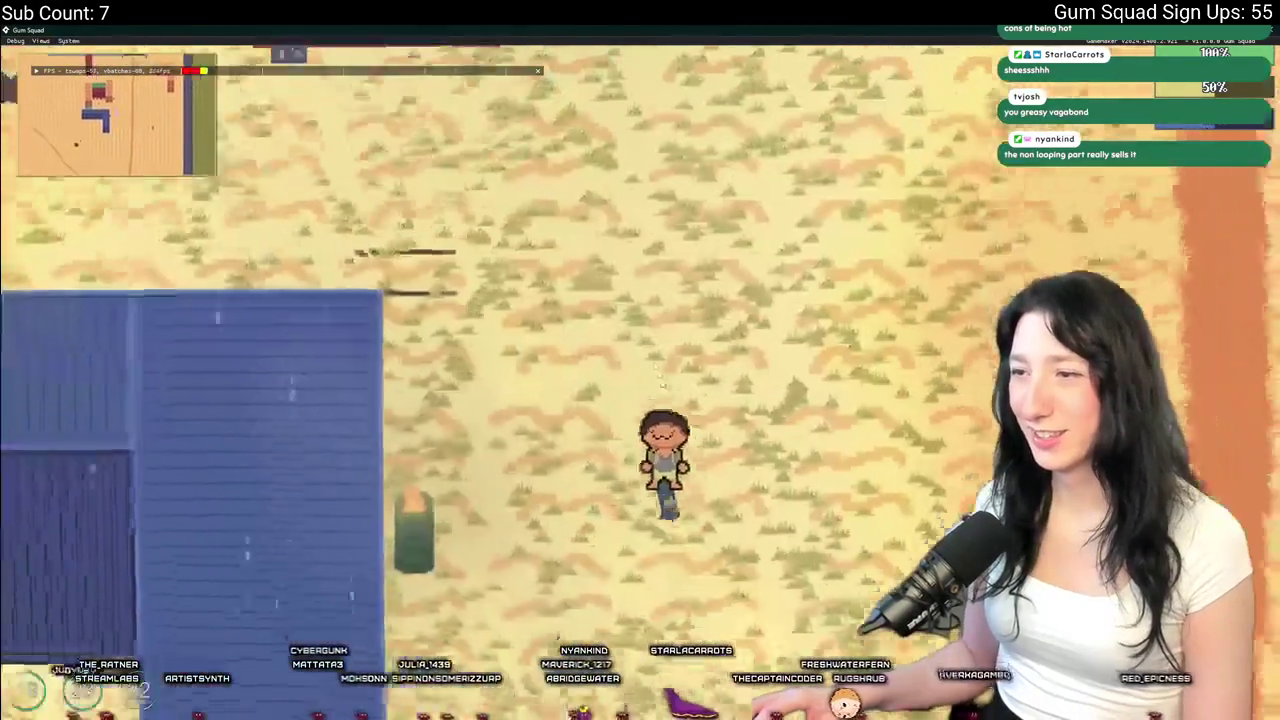
Walk the character around the sand toward the brown building, briefly checking the inventory
{"action": "key", "text": "d"}
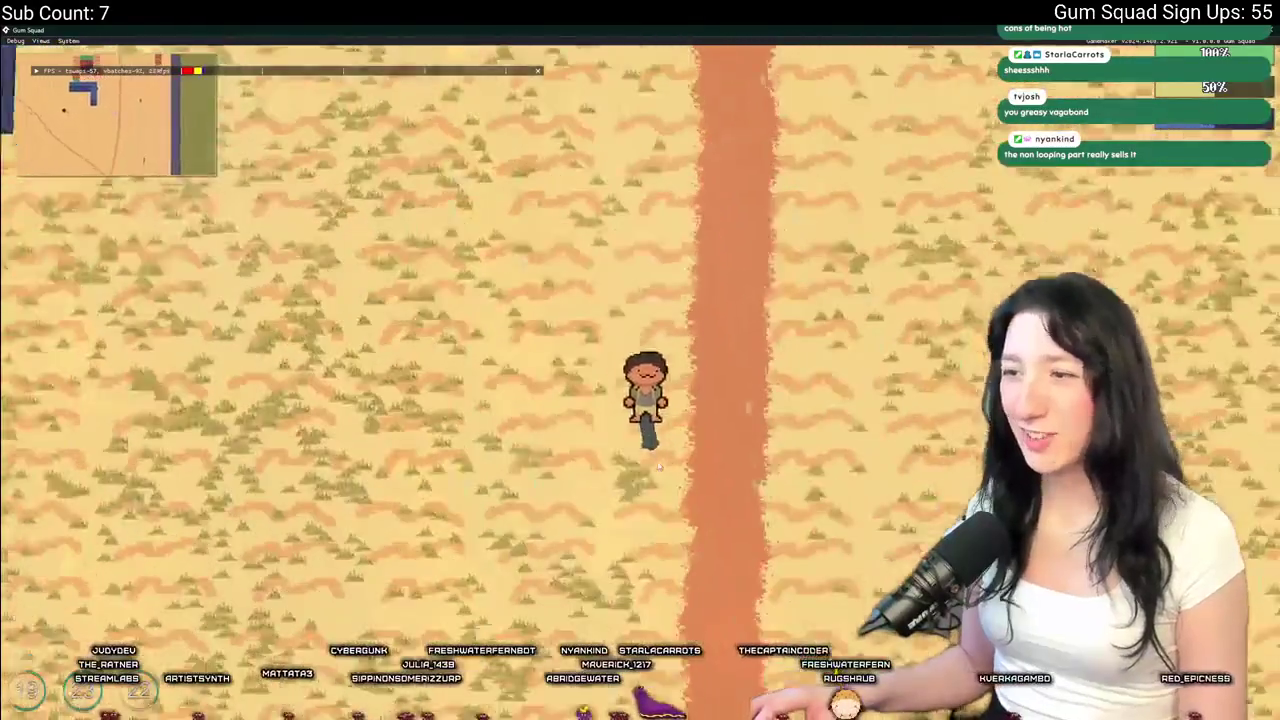
{"action": "key", "text": "a"}
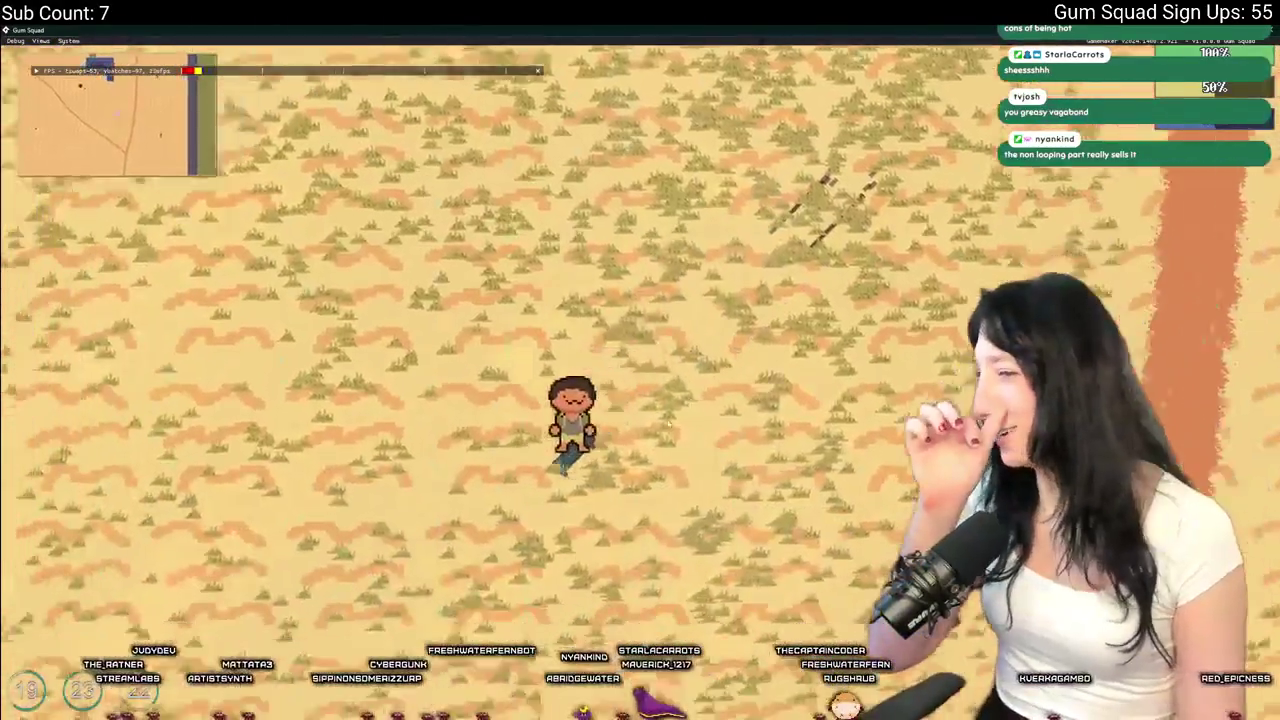
{"action": "key", "text": "s"}
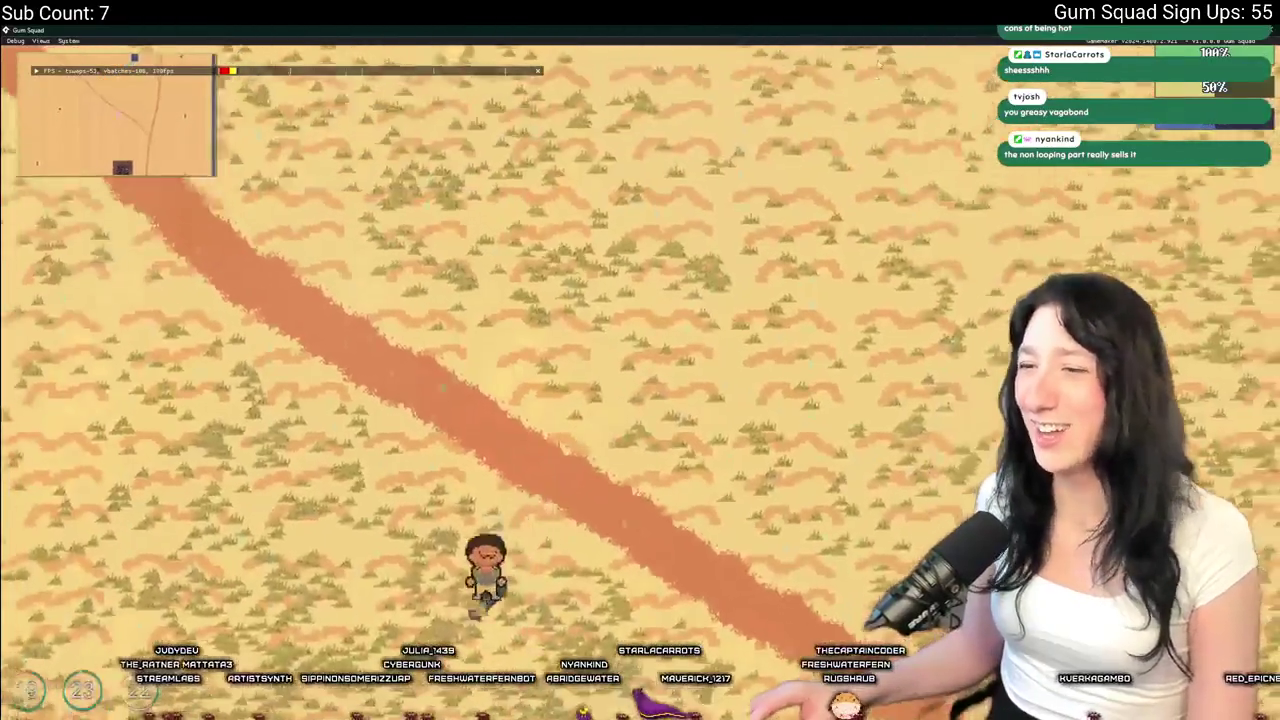
{"action": "key", "text": "s"}
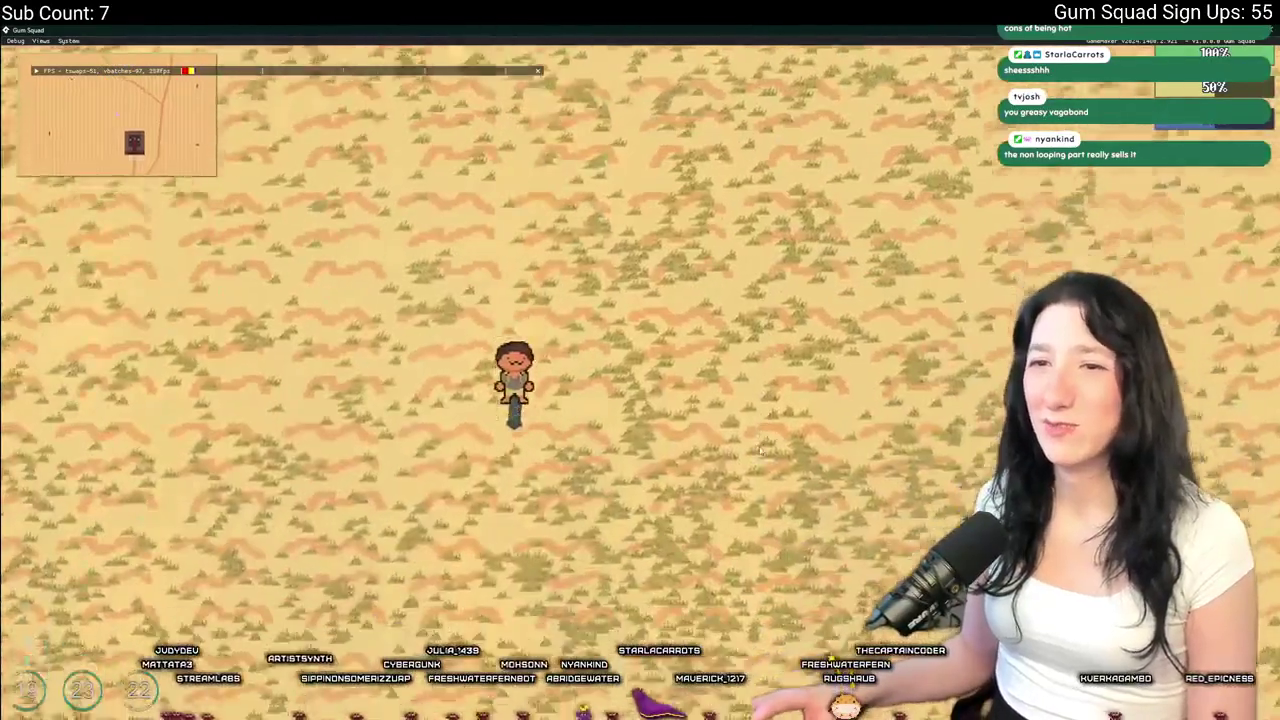
{"action": "key", "text": "d"}
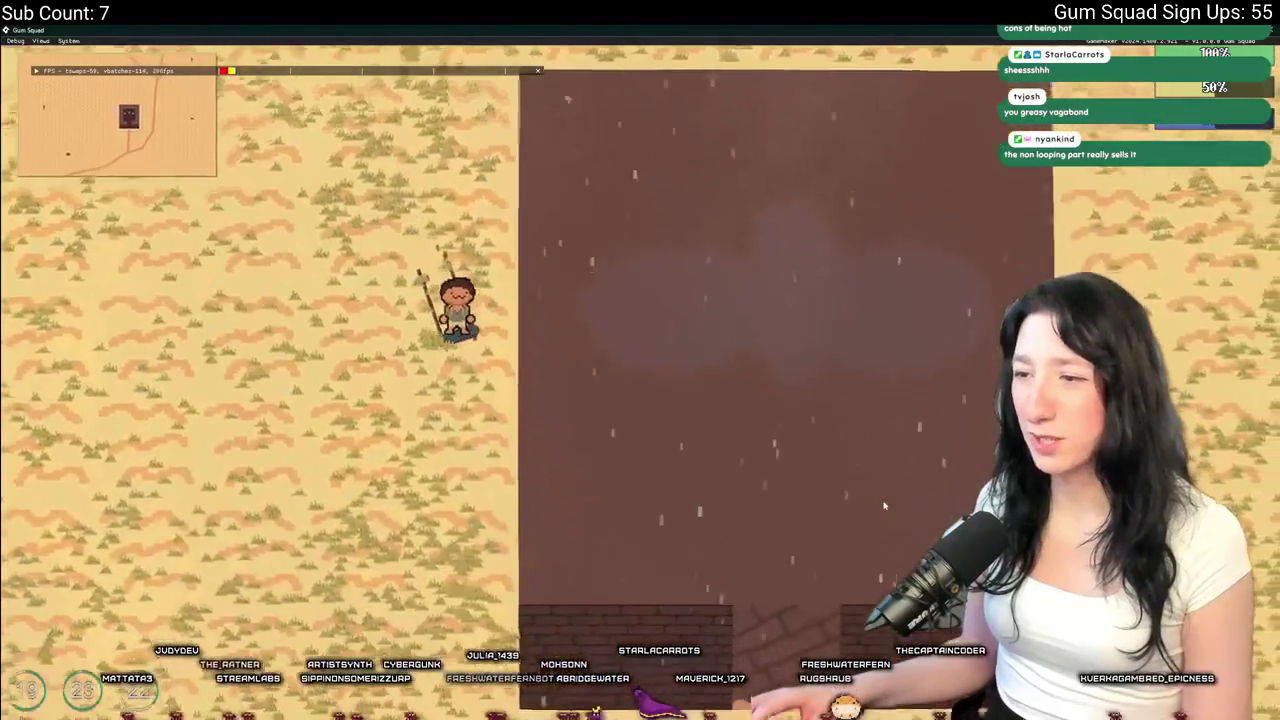
{"action": "key", "text": "Tab"}
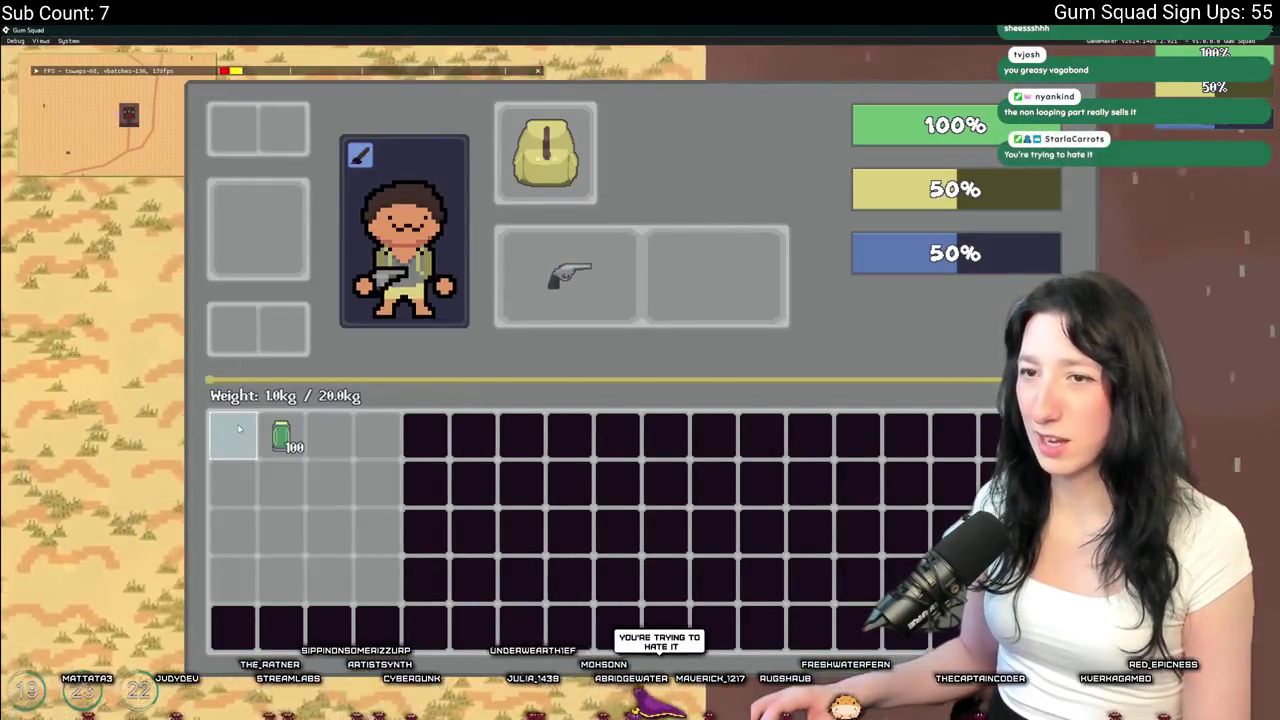
{"action": "key", "text": "Tab"}
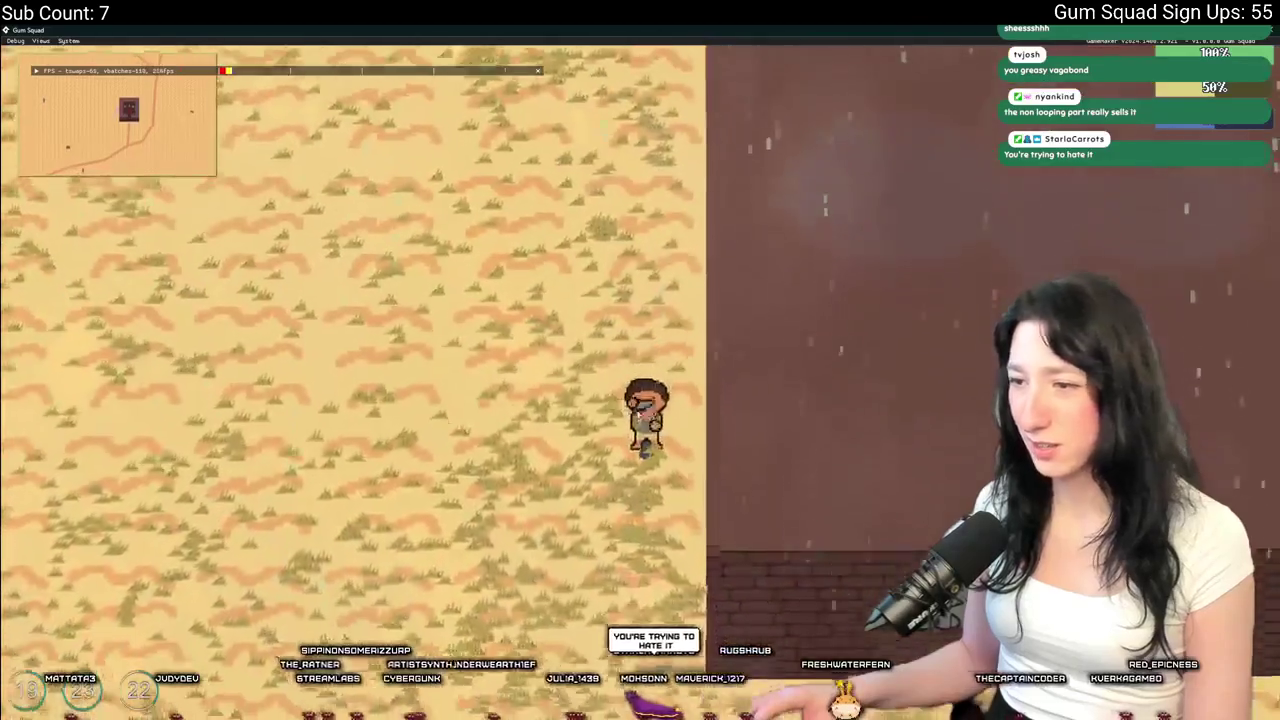
Walk along the brick wall, enter the dark room through the doorway, and exit west
{"action": "key", "text": "s"}
{"action": "key", "text": "d"}
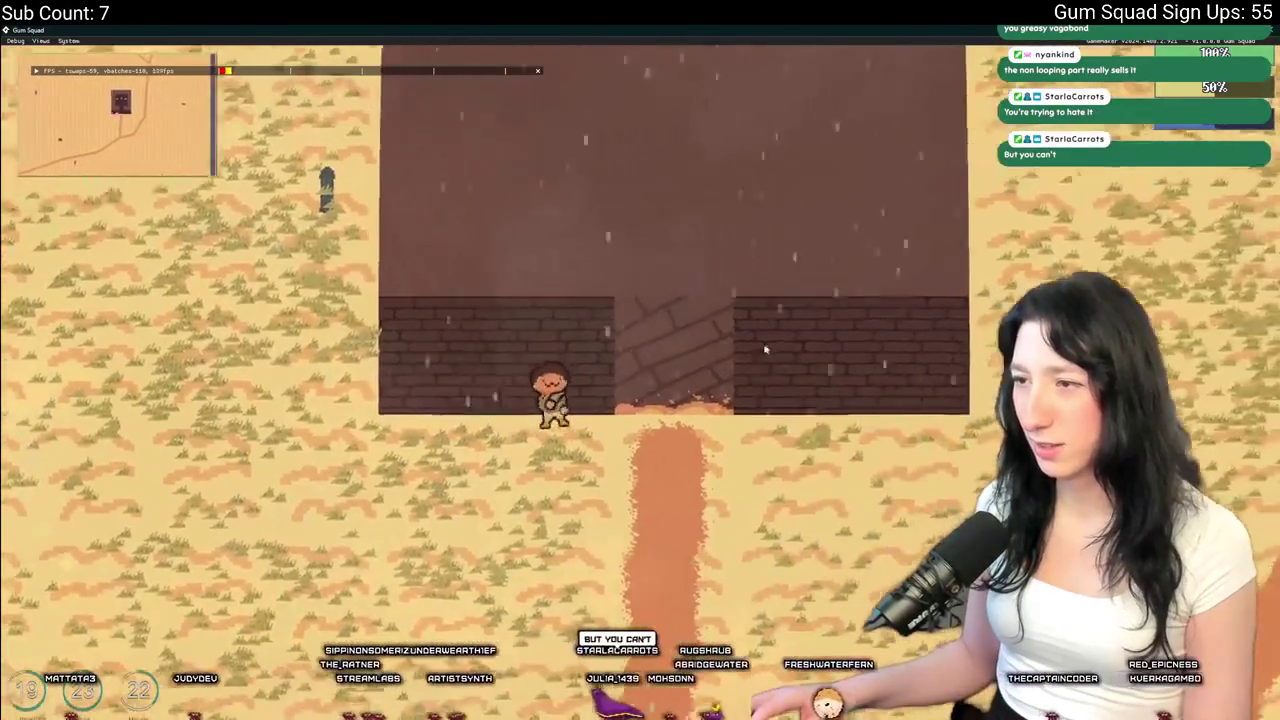
{"action": "key", "text": "s"}
{"action": "key", "text": "a"}
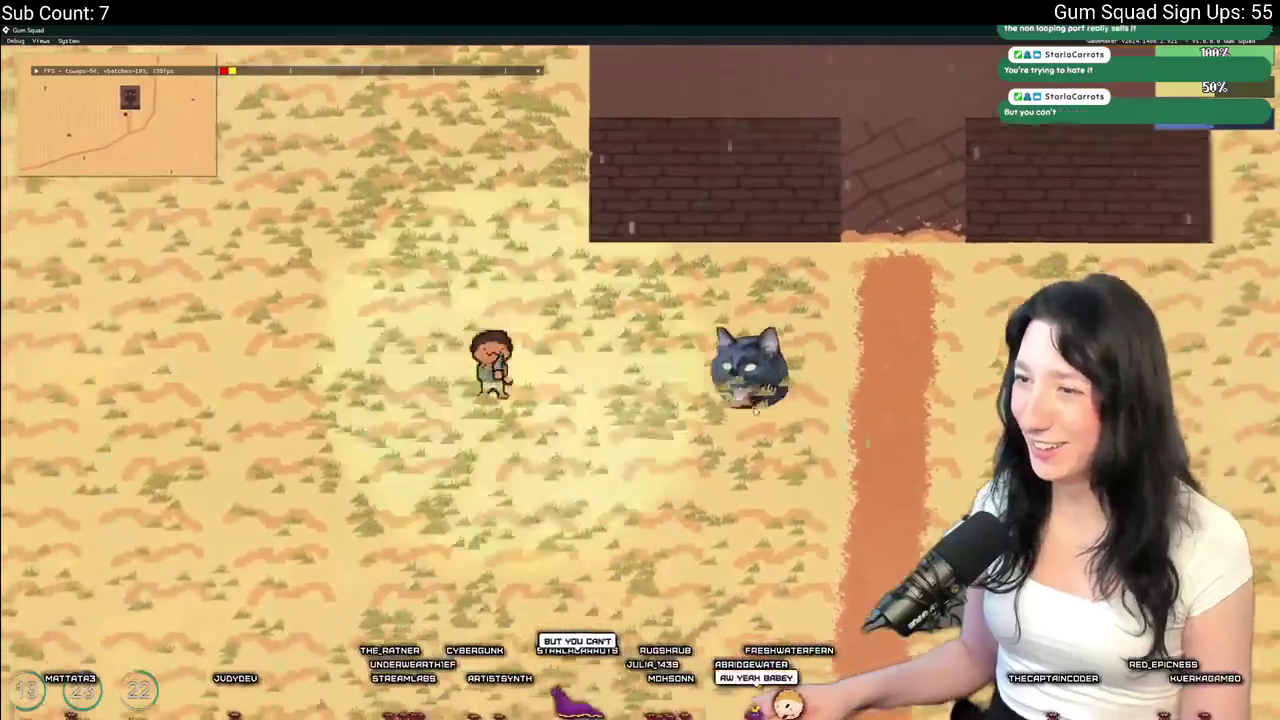
{"action": "key", "text": "d"}
{"action": "key", "text": "w"}
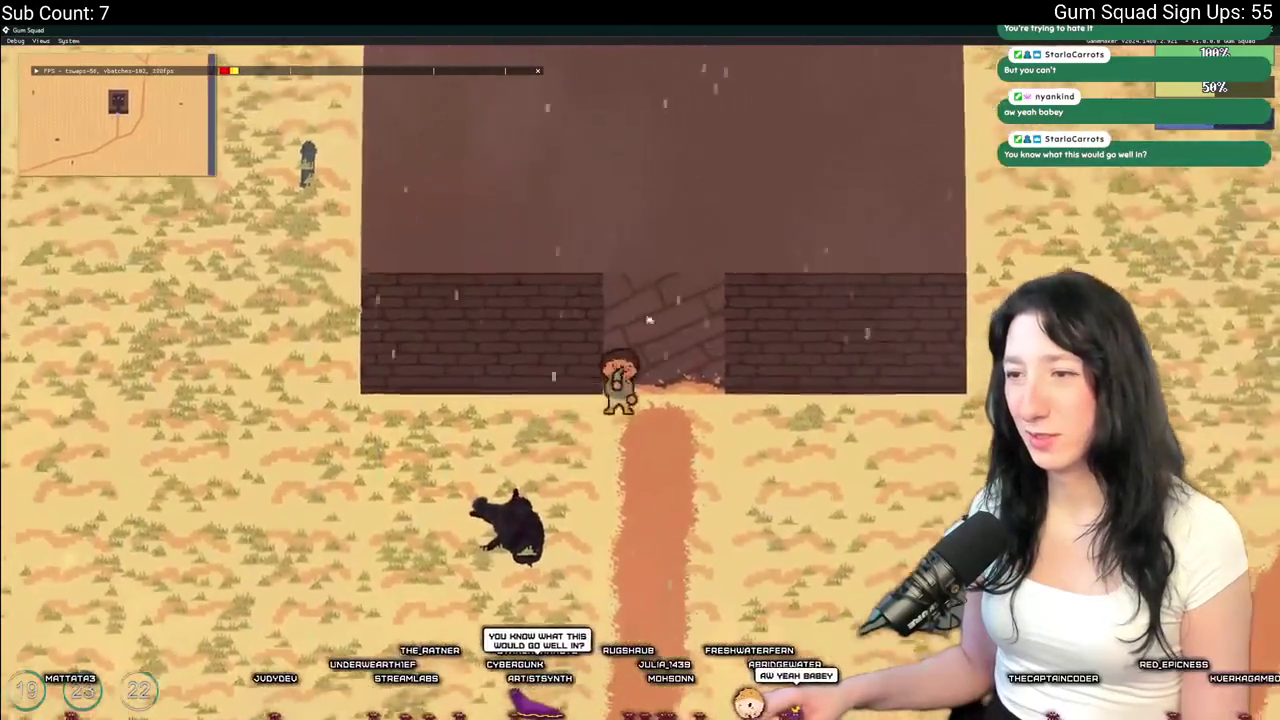
{"action": "key", "text": "a"}
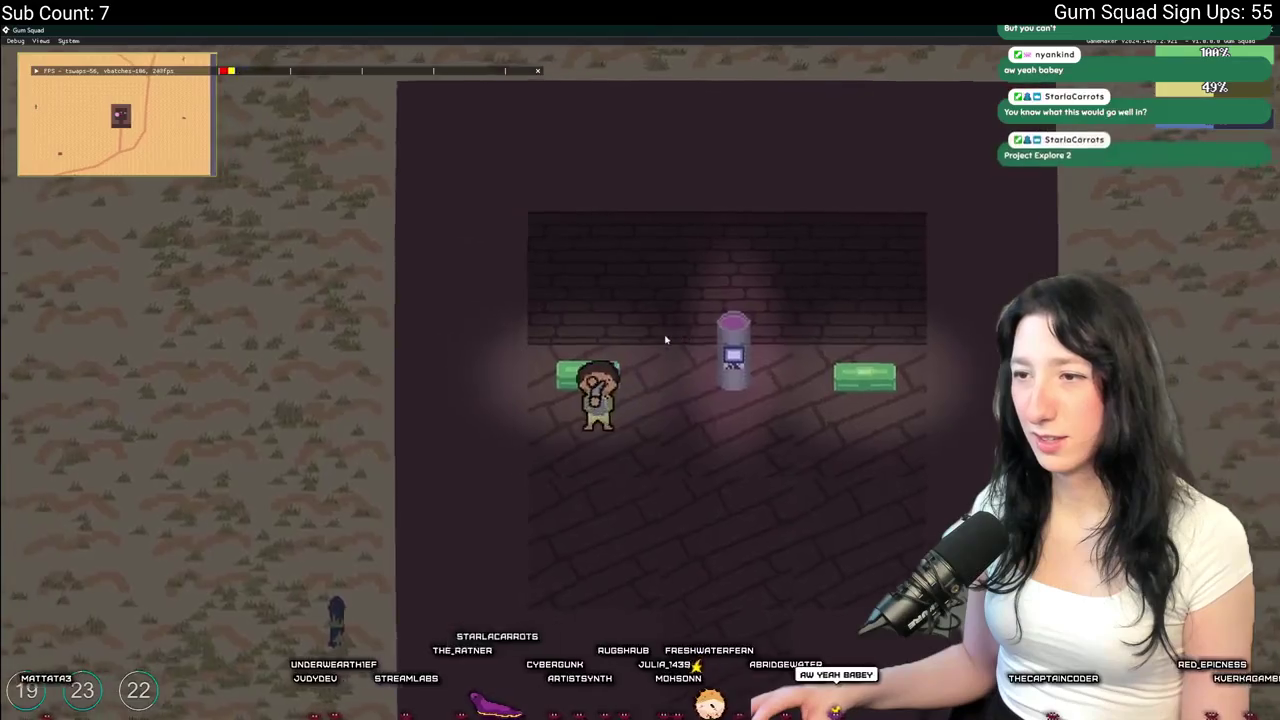
{"action": "key", "text": "Tab"}
{"action": "key", "text": "Tab"}
{"action": "key", "text": "s"}
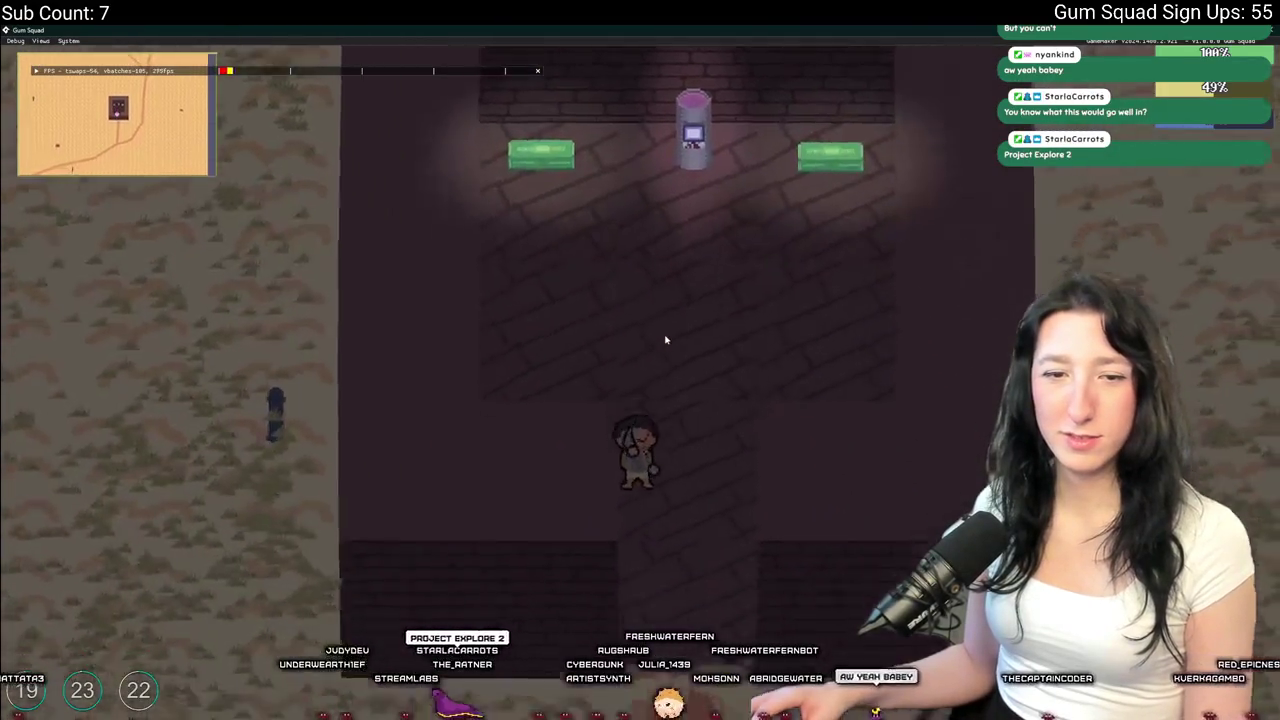
{"action": "key", "text": "a"}
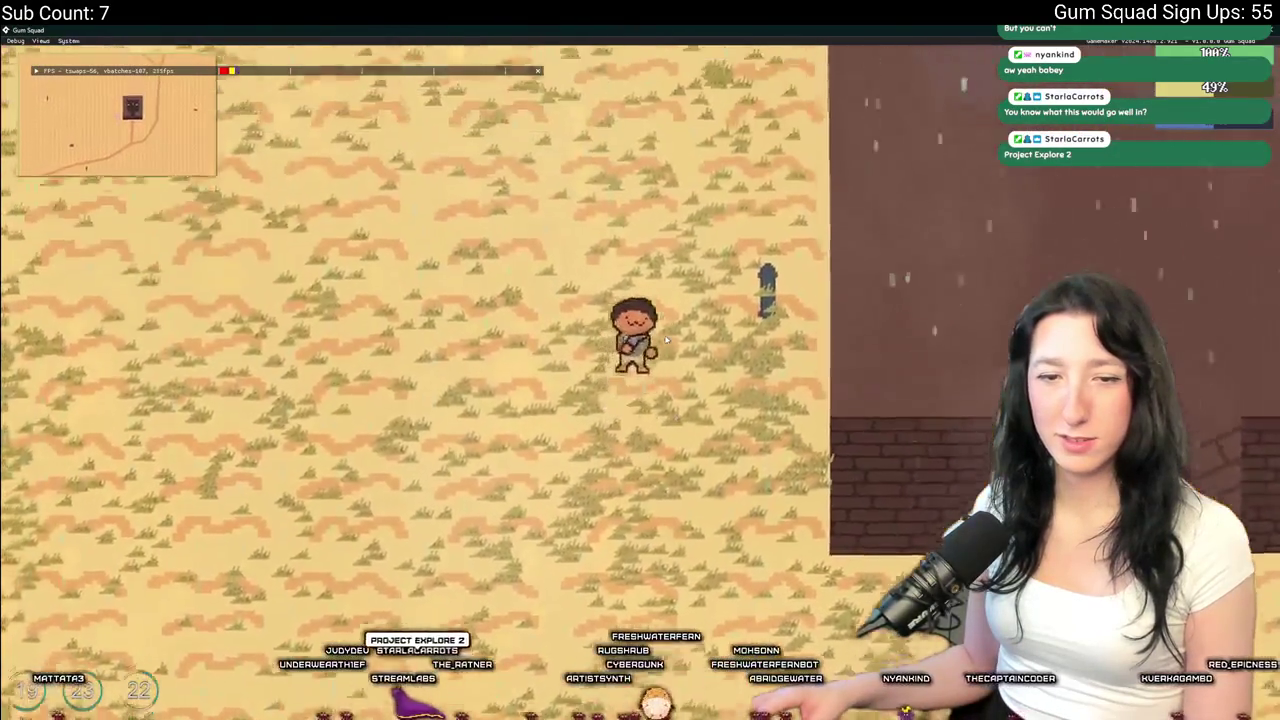
Pause the game and open Options
{"action": "key", "text": "Escape"}
{"action": "key", "text": "Down"}
{"action": "key", "text": "Return"}
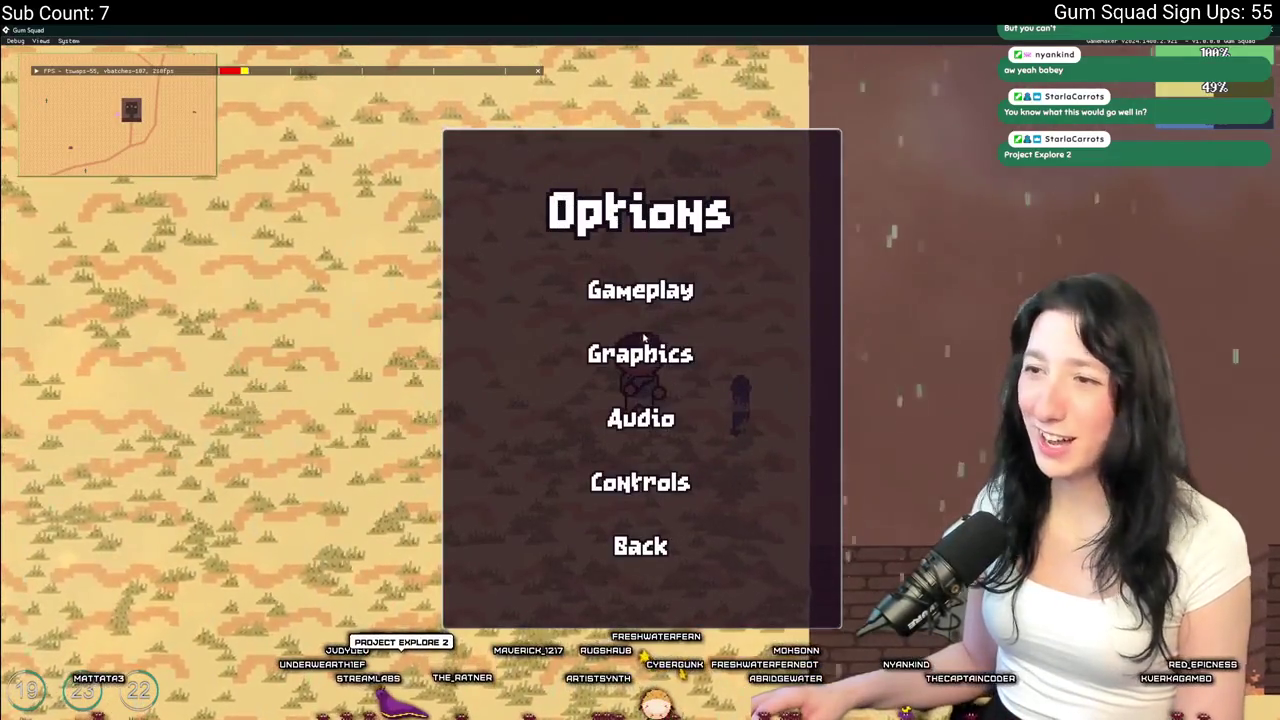
Browse the Graphics and Gameplay settings, then close the menus to resume play
{"action": "left_click", "coordinate": [644, 345]}
{"action": "left_click", "coordinate": [640, 578]}
{"action": "left_click", "coordinate": [618, 290]}
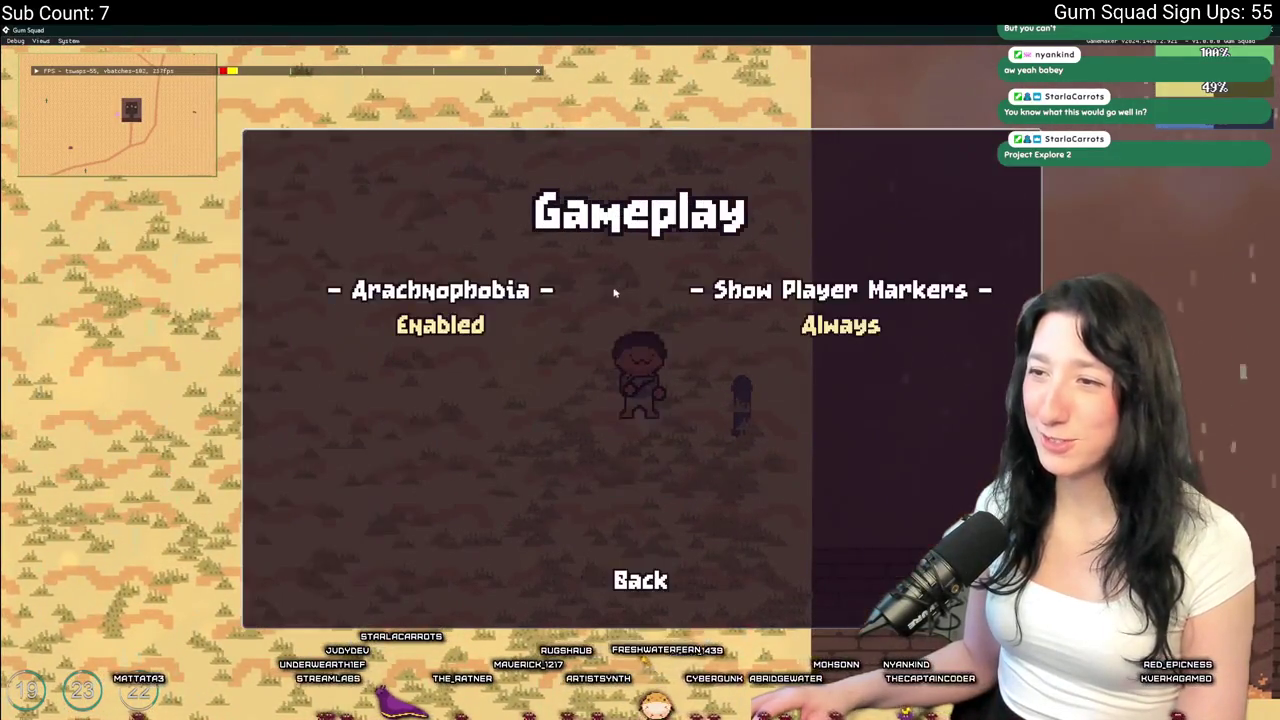
{"action": "left_click", "coordinate": [640, 580]}
{"action": "key", "text": "Escape"}
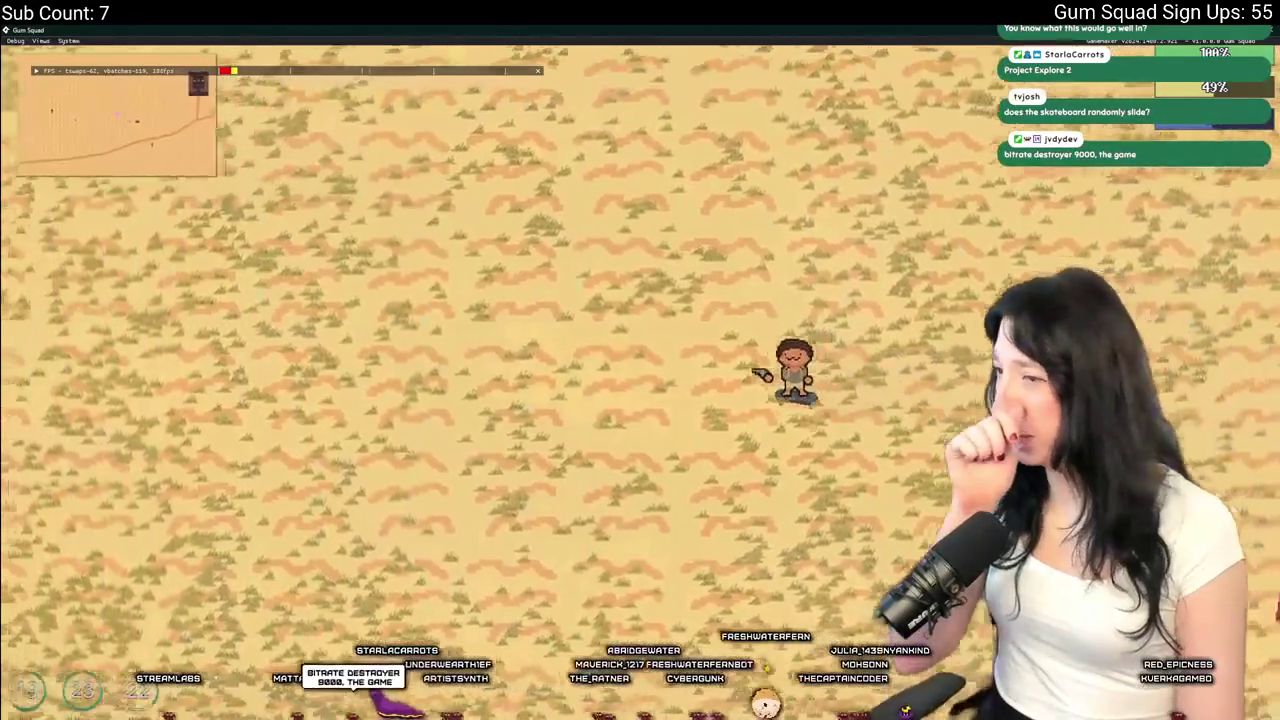
Skate across the sand, ride into the brick building and out down the dirt path
{"action": "key", "text": "a"}
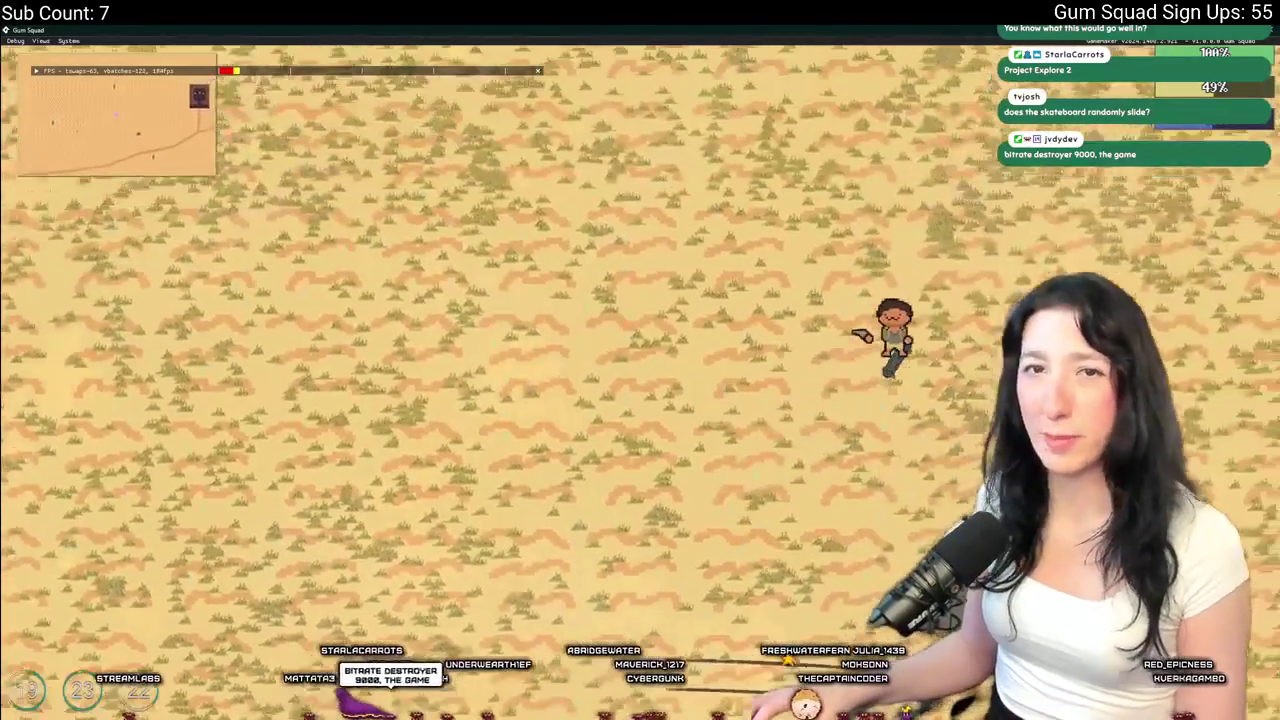
{"action": "key", "text": "a"}
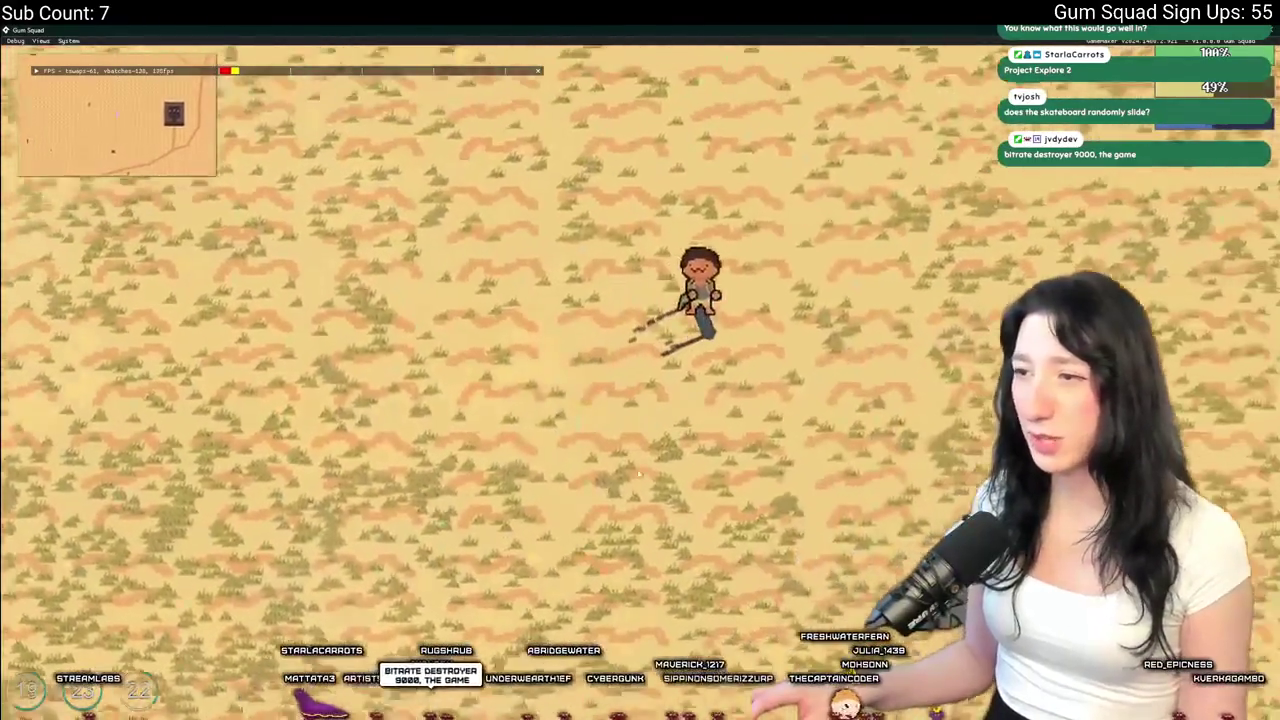
{"action": "key", "text": "d"}
{"action": "key", "text": "s"}
{"action": "key", "text": "d"}
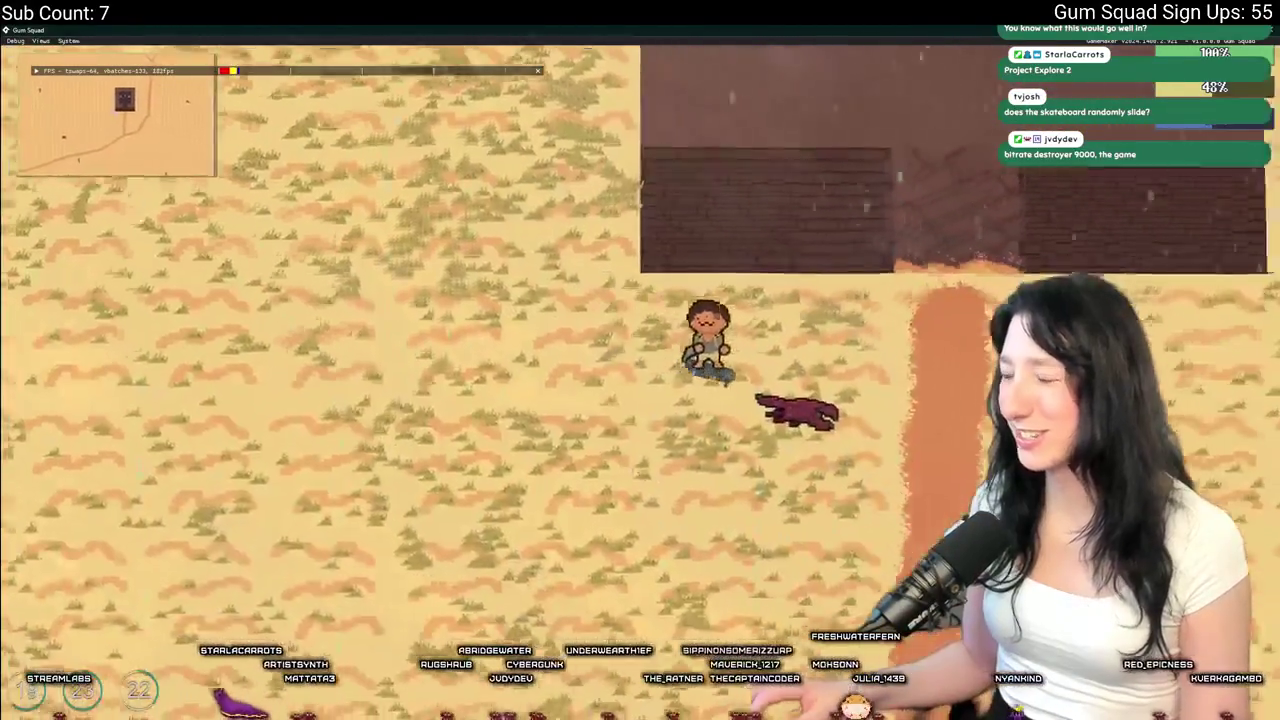
{"action": "key", "text": "w"}
{"action": "key", "text": "s"}
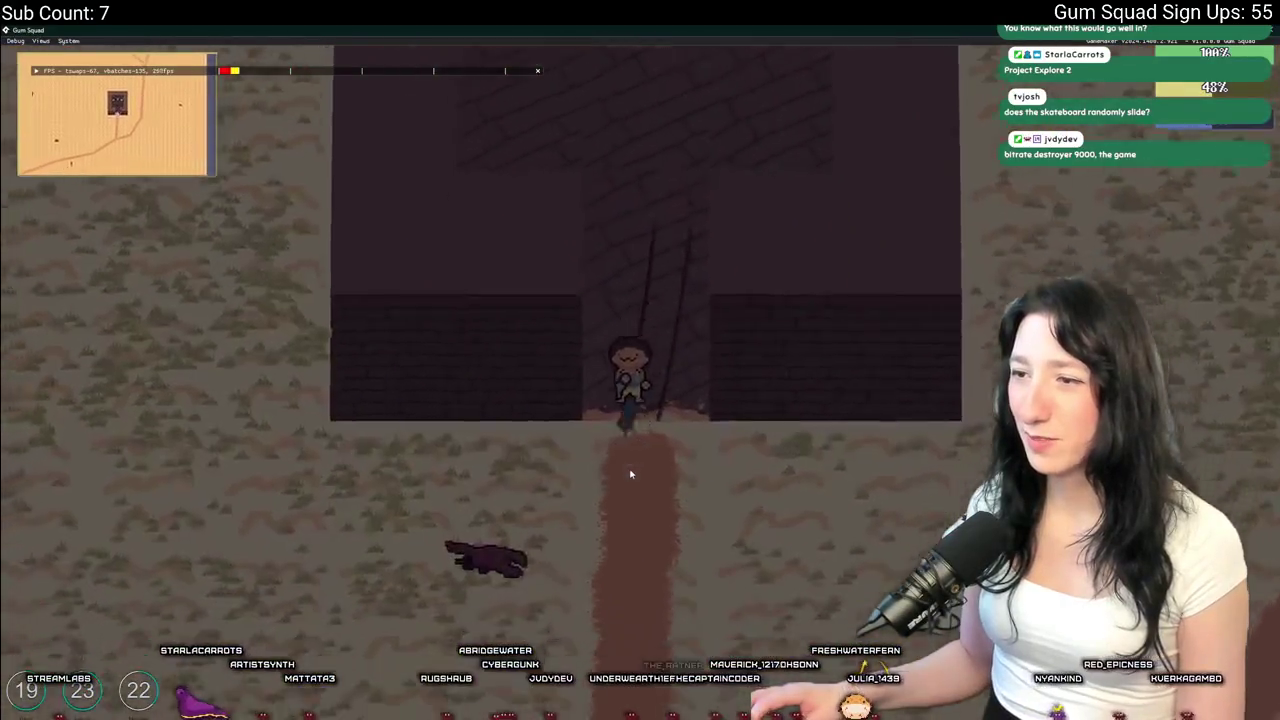
Ride the diagonal path up to the building entrance and back along its wall
{"action": "key", "text": "d"}
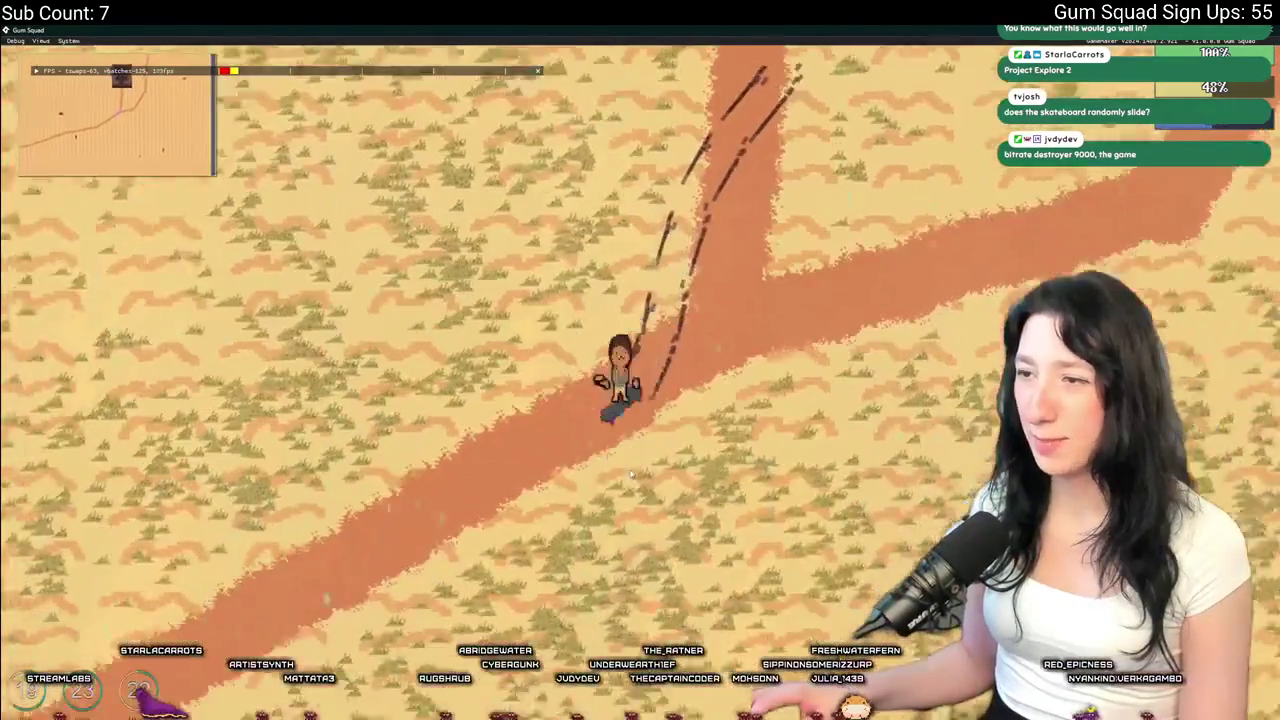
{"action": "key", "text": "d"}
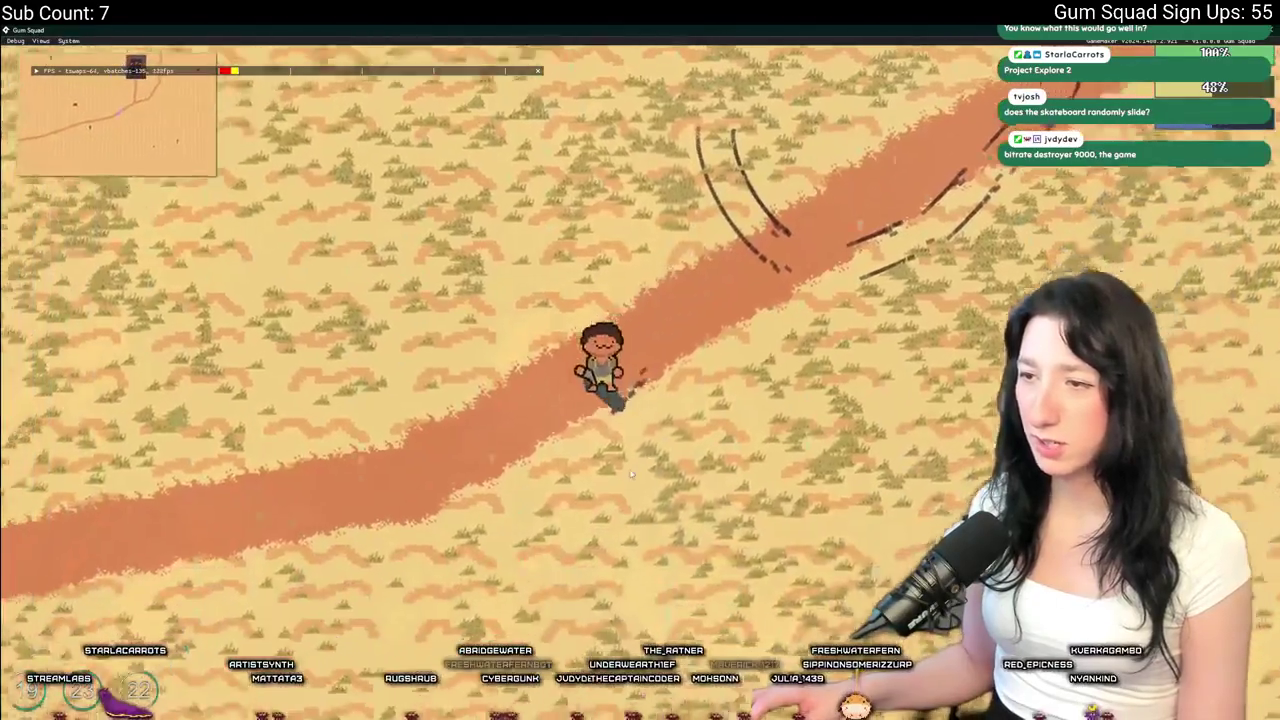
{"action": "key", "text": "w"}
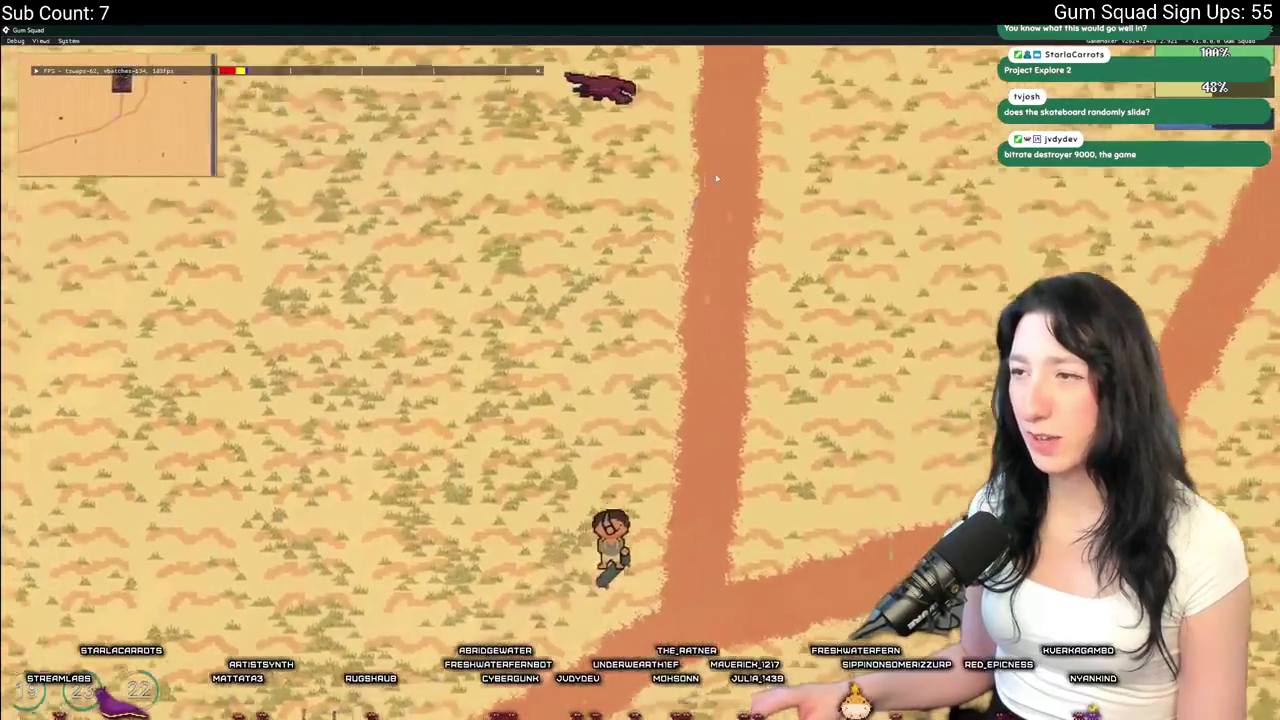
{"action": "key", "text": "s"}
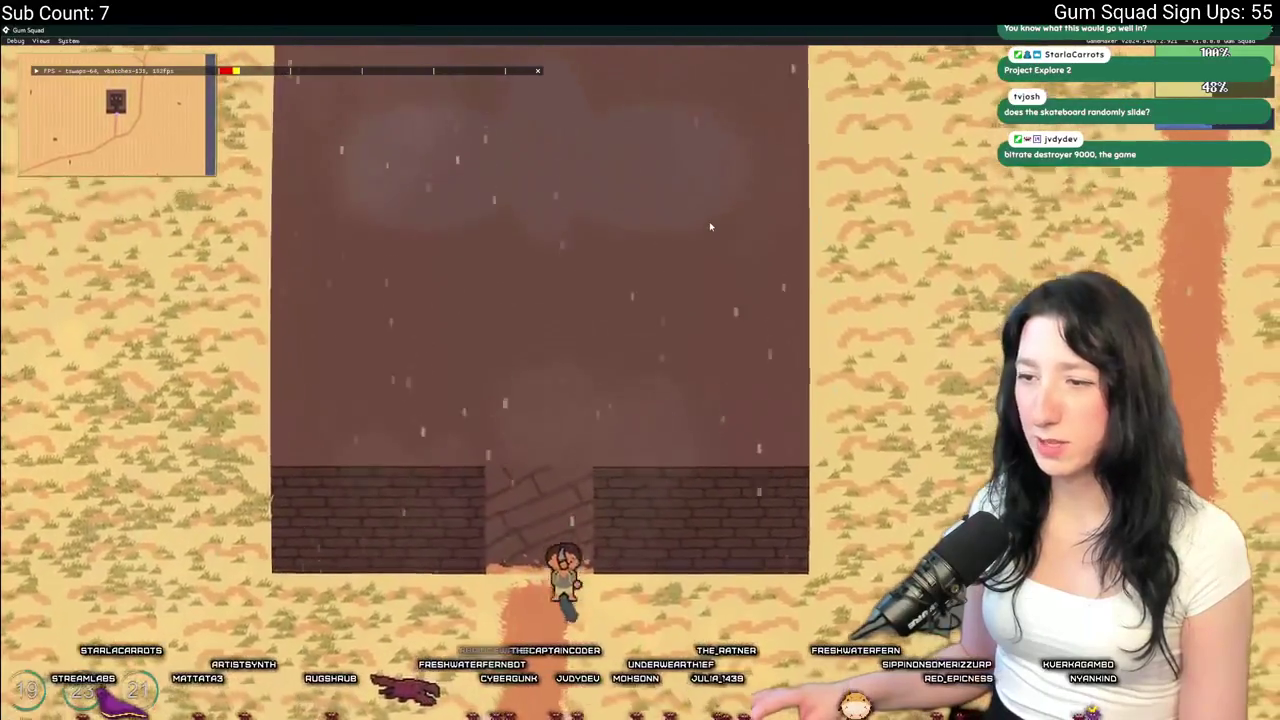
{"action": "key", "text": "w"}
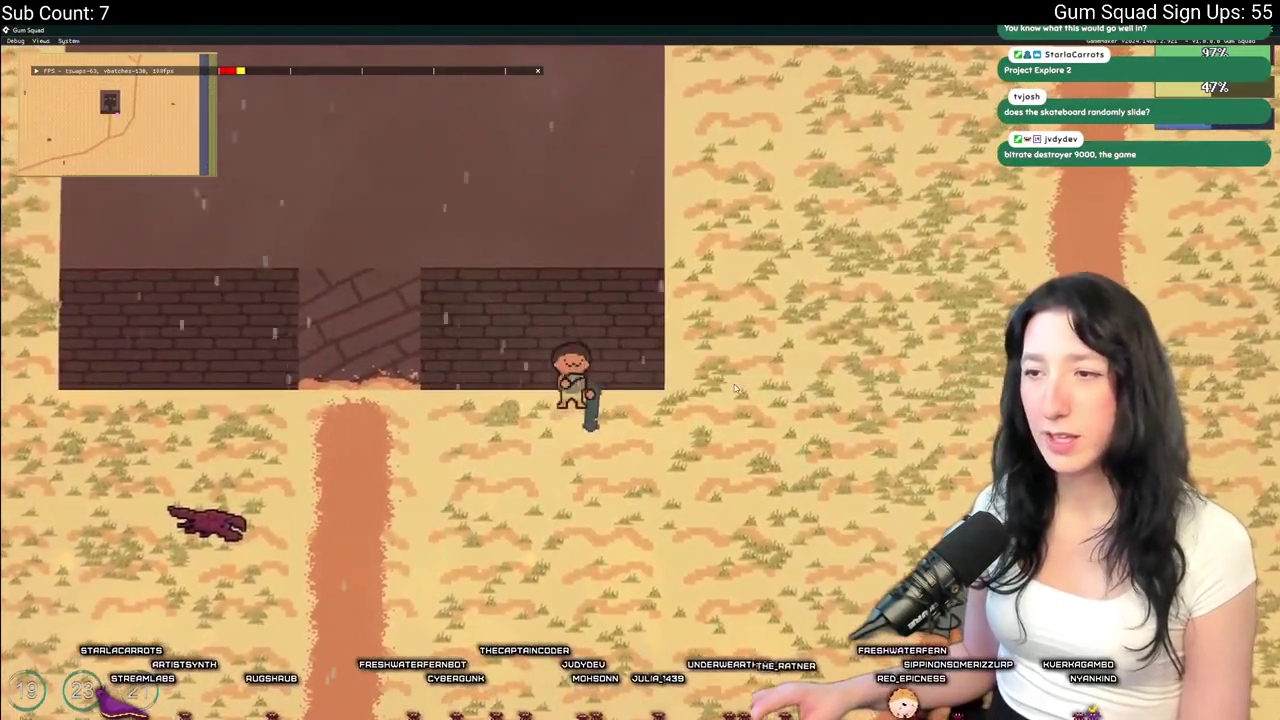
{"action": "key", "text": "s"}
{"action": "key", "text": "w"}
Skate out into open desert and back, then quit to the room editor
{"action": "key", "text": "s"}
{"action": "key", "text": "a"}
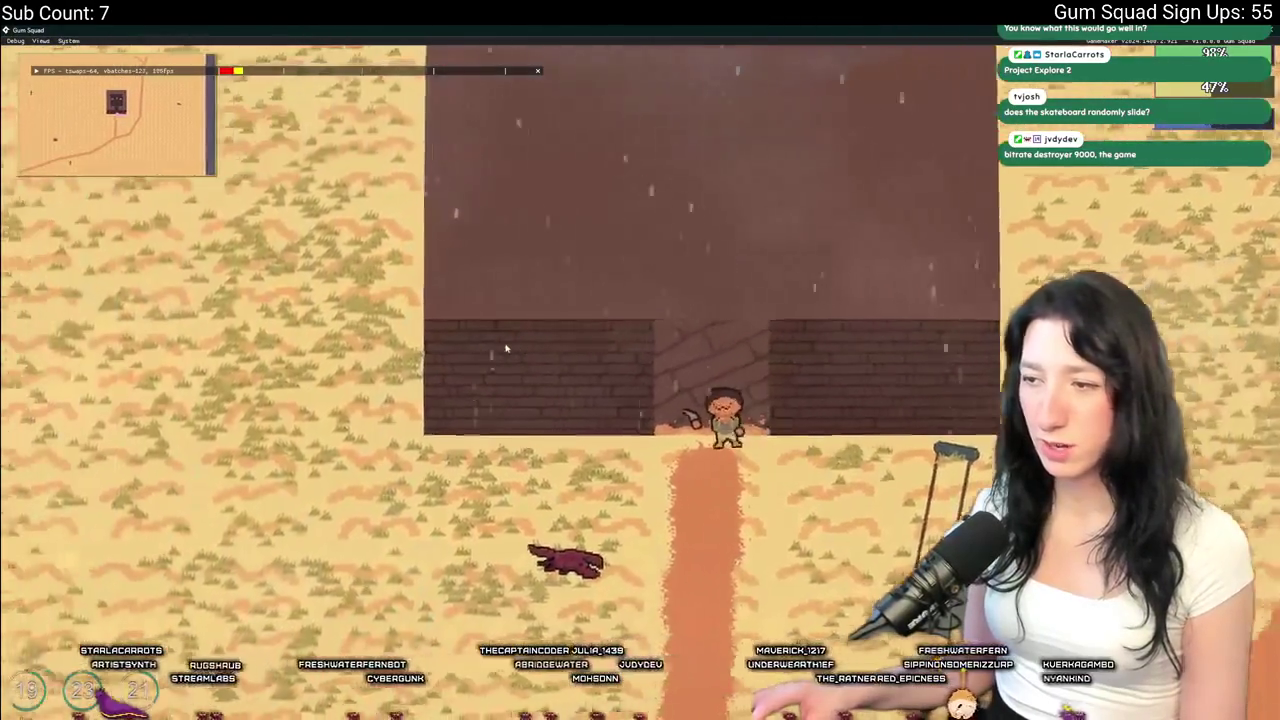
{"action": "key", "text": "a"}
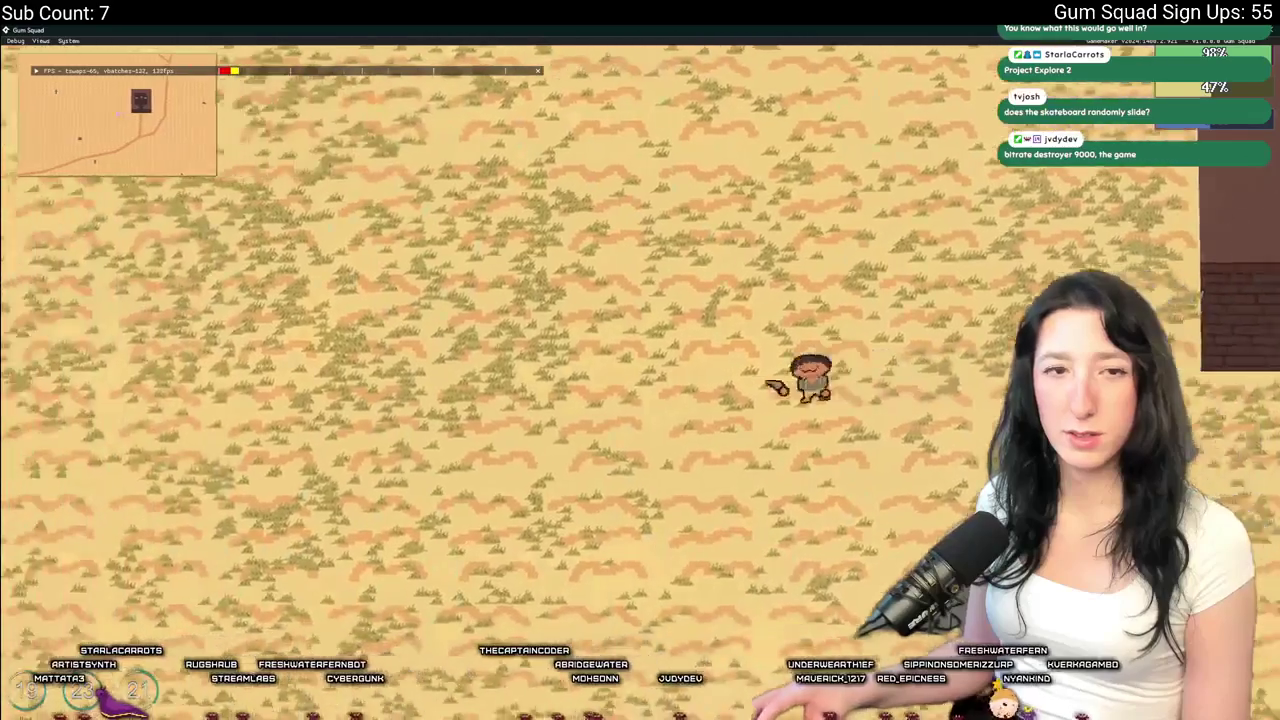
{"action": "key", "text": "d"}
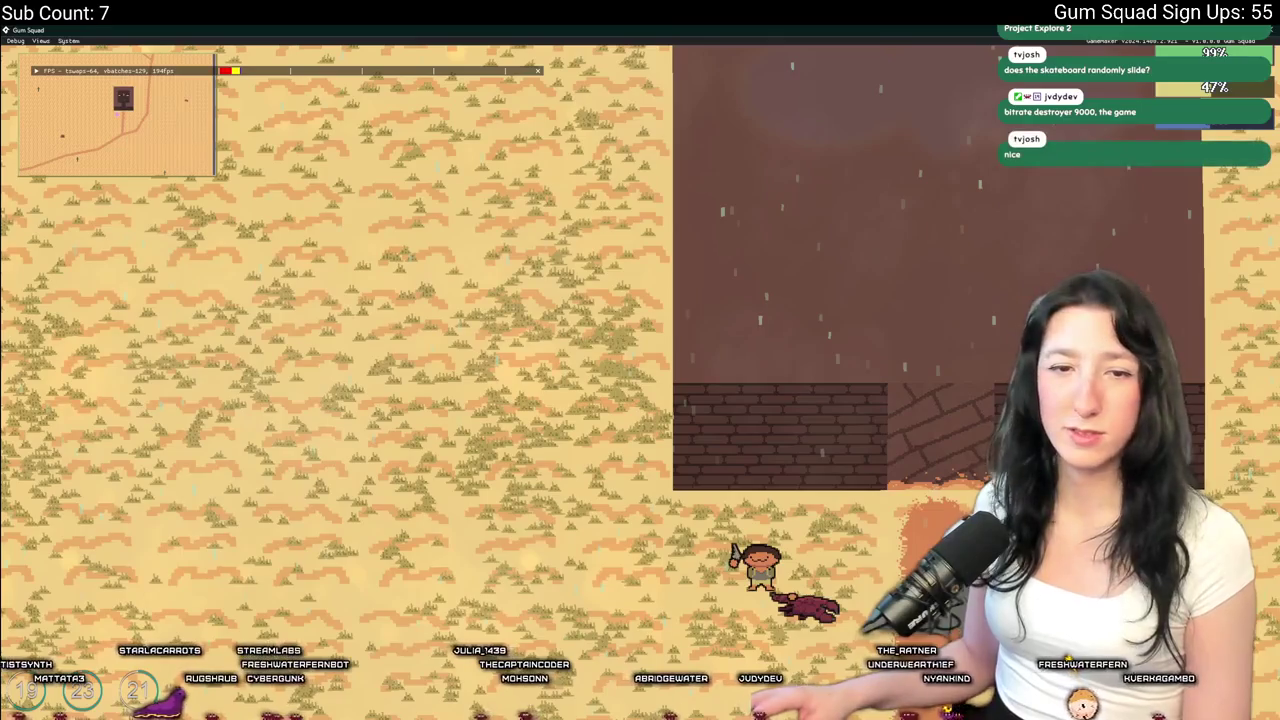
{"action": "key", "text": "Escape"}
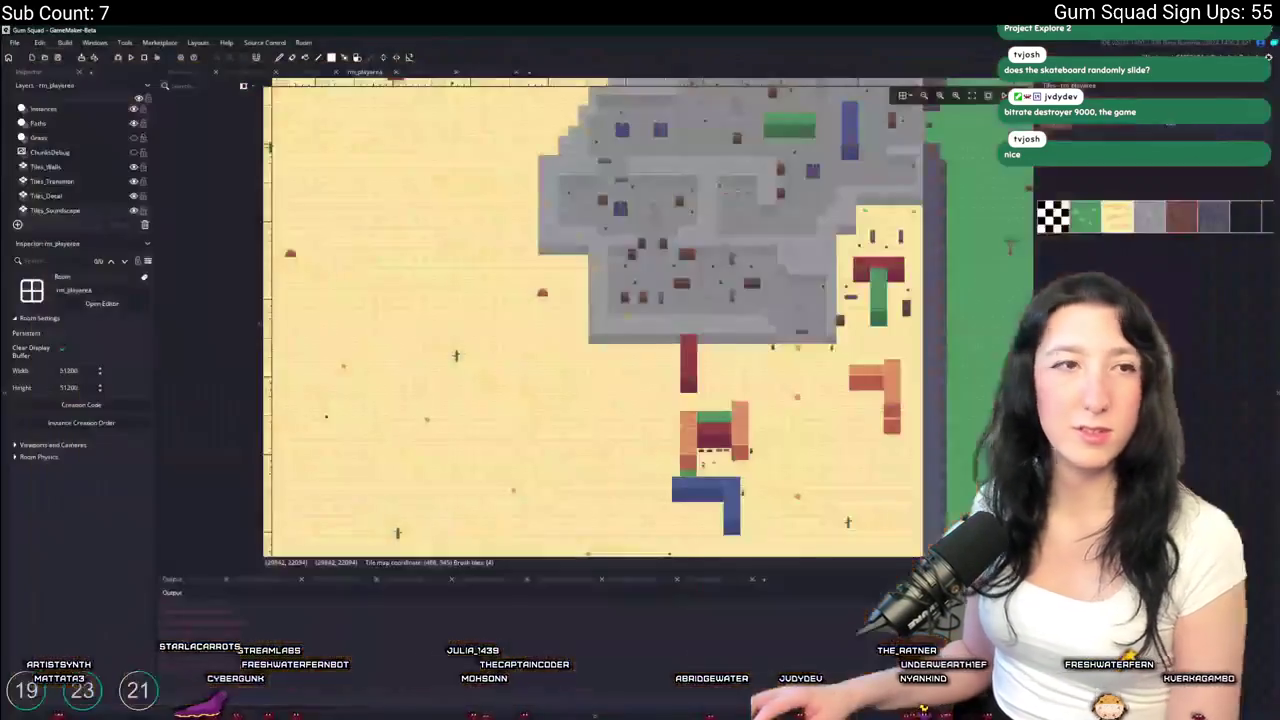
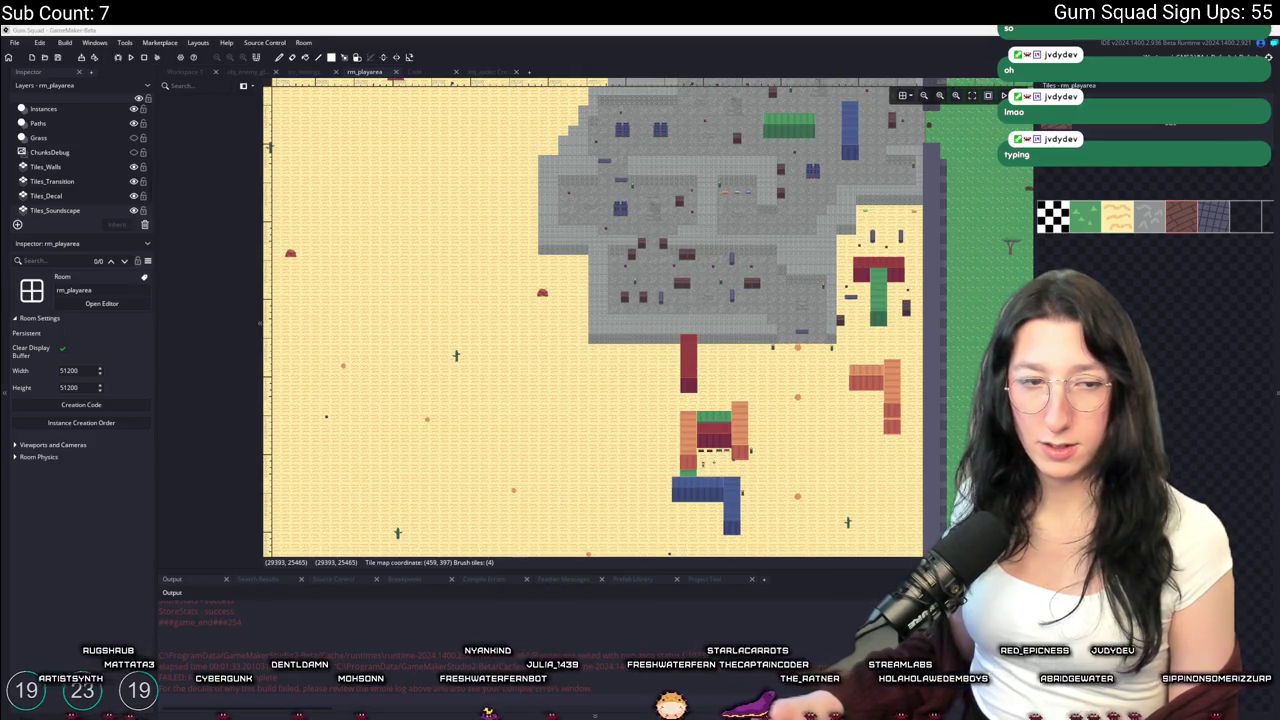
Launch the Soundly app from the Windows Start search
{"action": "key", "text": "super"}
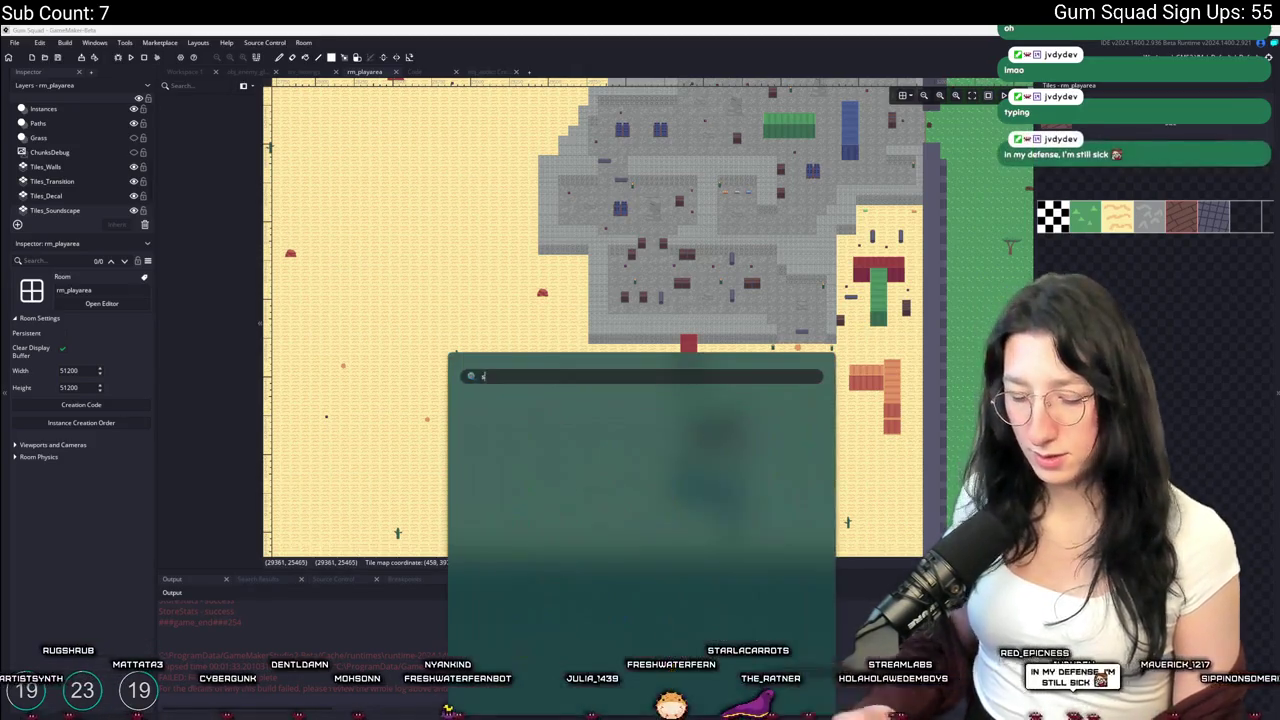
{"action": "type", "text": "soundly"}
{"action": "key", "text": "Return"}
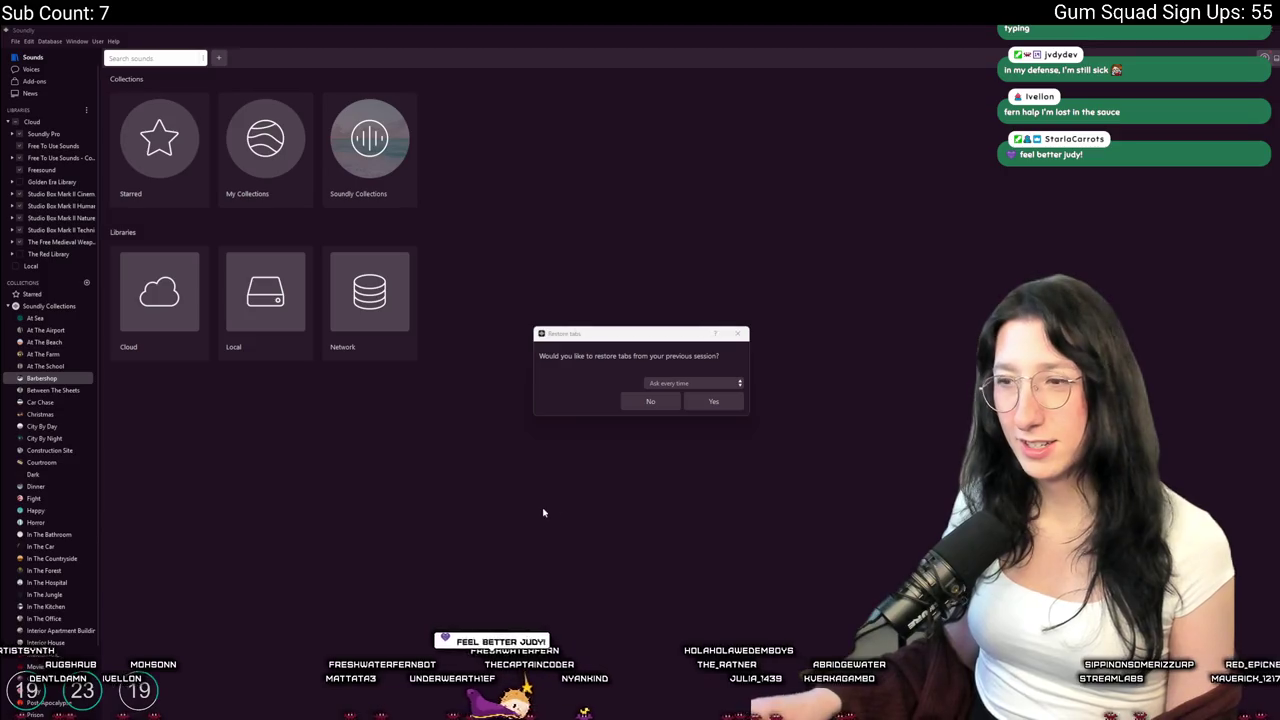
Decline restoring previous tabs and search the library for 'house ambience'
{"action": "left_click", "coordinate": [673, 398]}
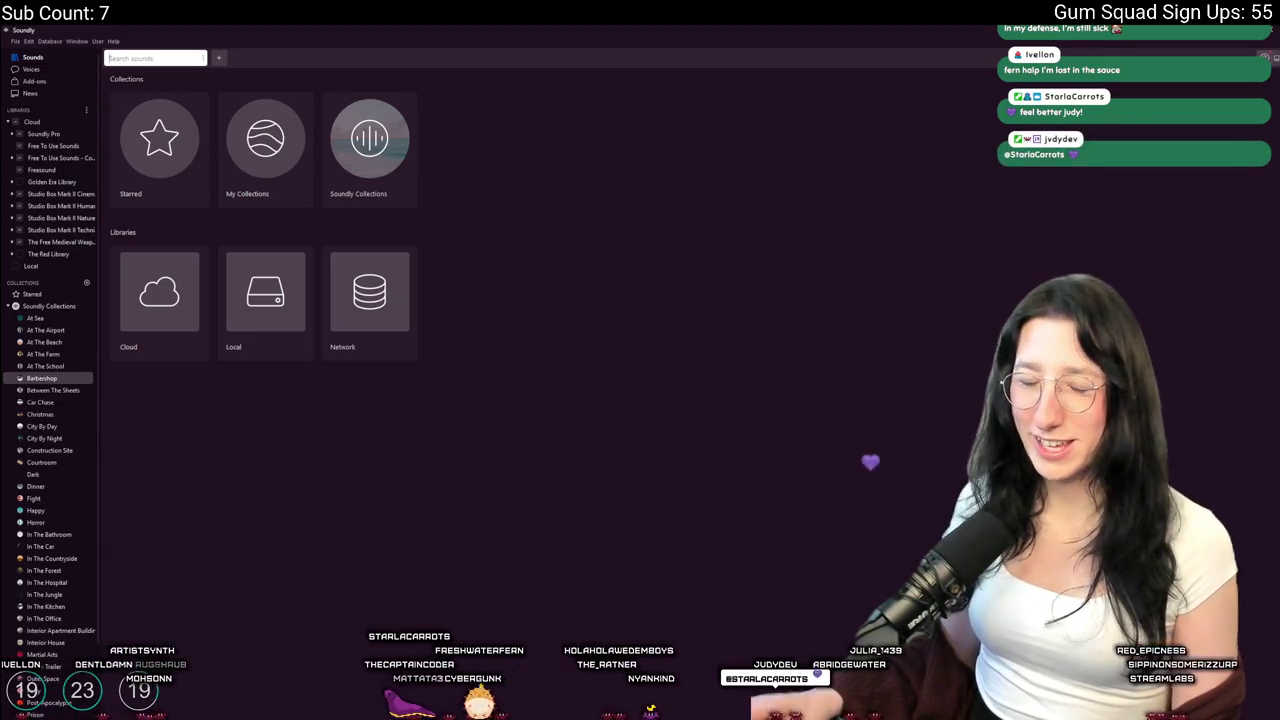
{"action": "type", "text": "house ambience"}
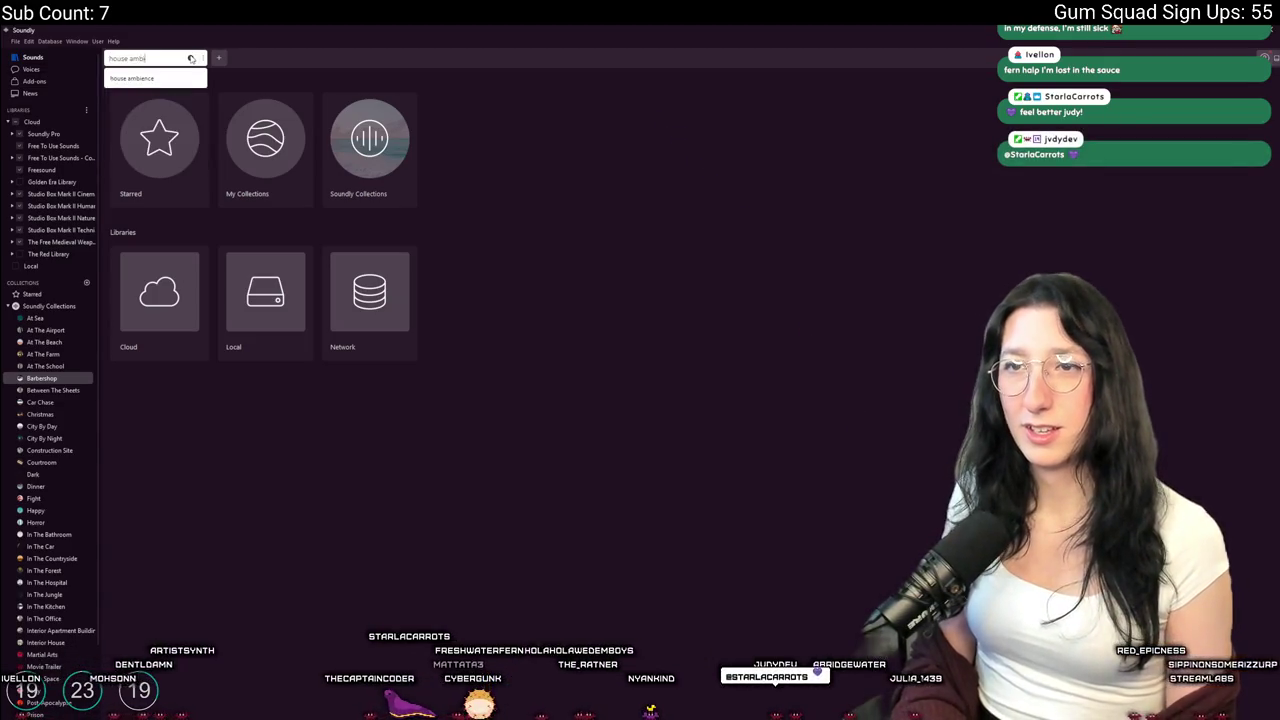
{"action": "key", "text": "Return"}
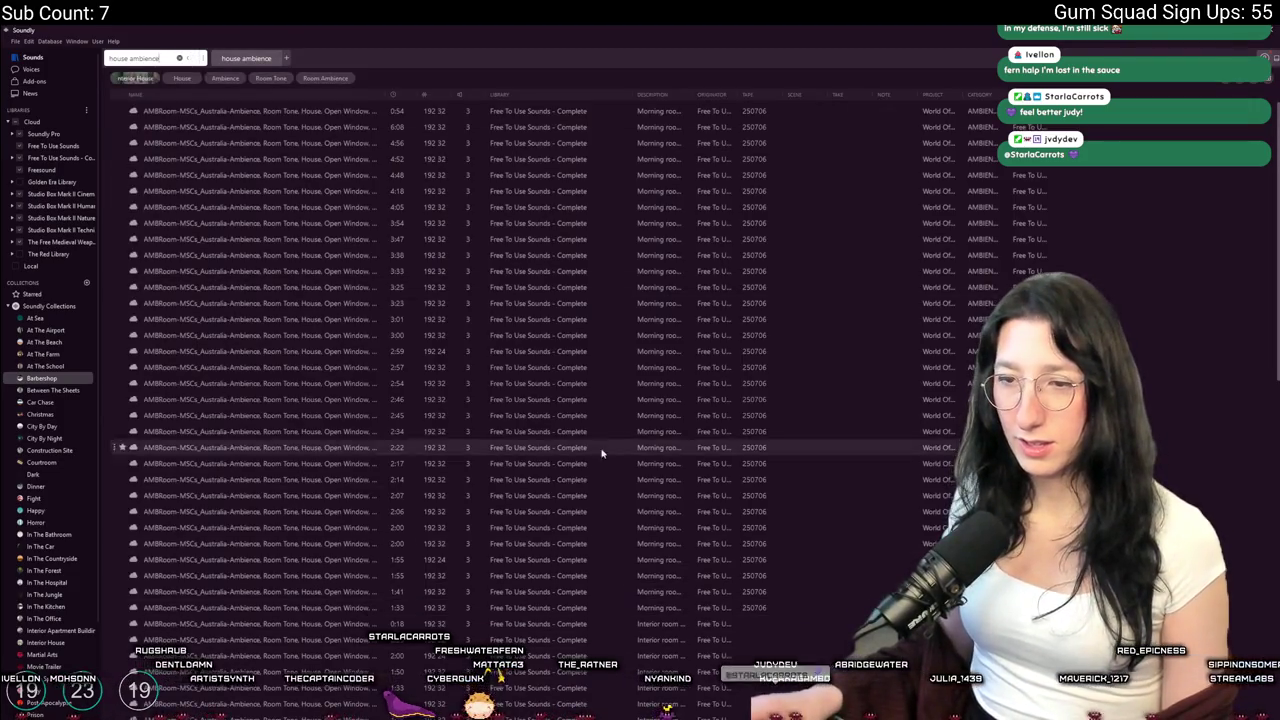
Preview the 2:34 morning room and Country House, Traffic 02 ambiences while scrolling the results
{"action": "left_click", "coordinate": [606, 431]}
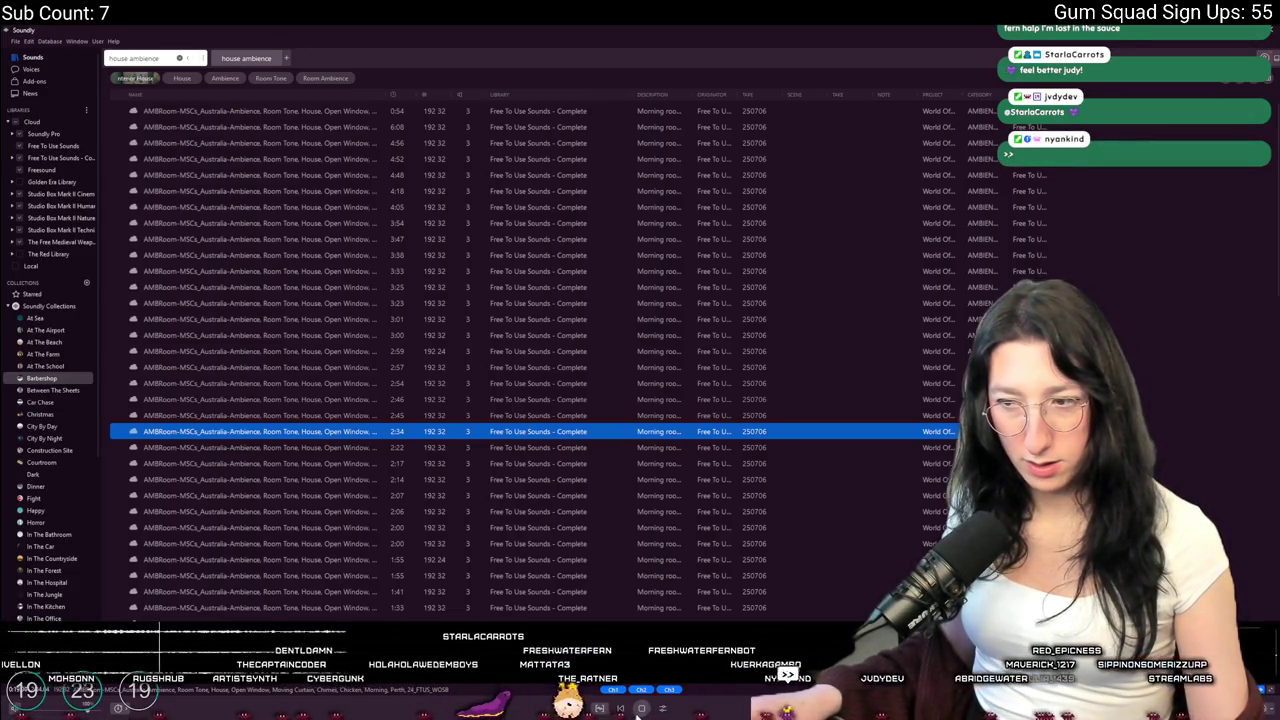
{"action": "scroll", "coordinate": [528, 489], "scroll_direction": "down", "scroll_amount": 10}
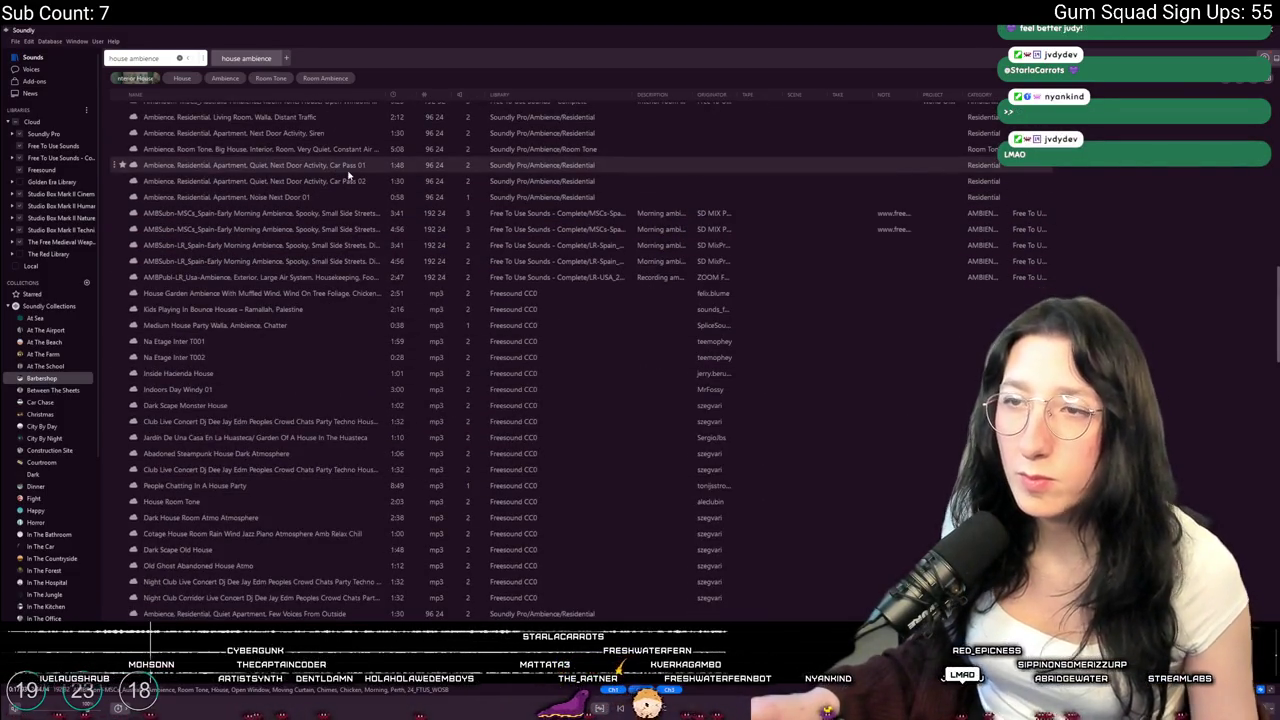
{"action": "scroll", "coordinate": [296, 393], "scroll_direction": "down", "scroll_amount": 5}
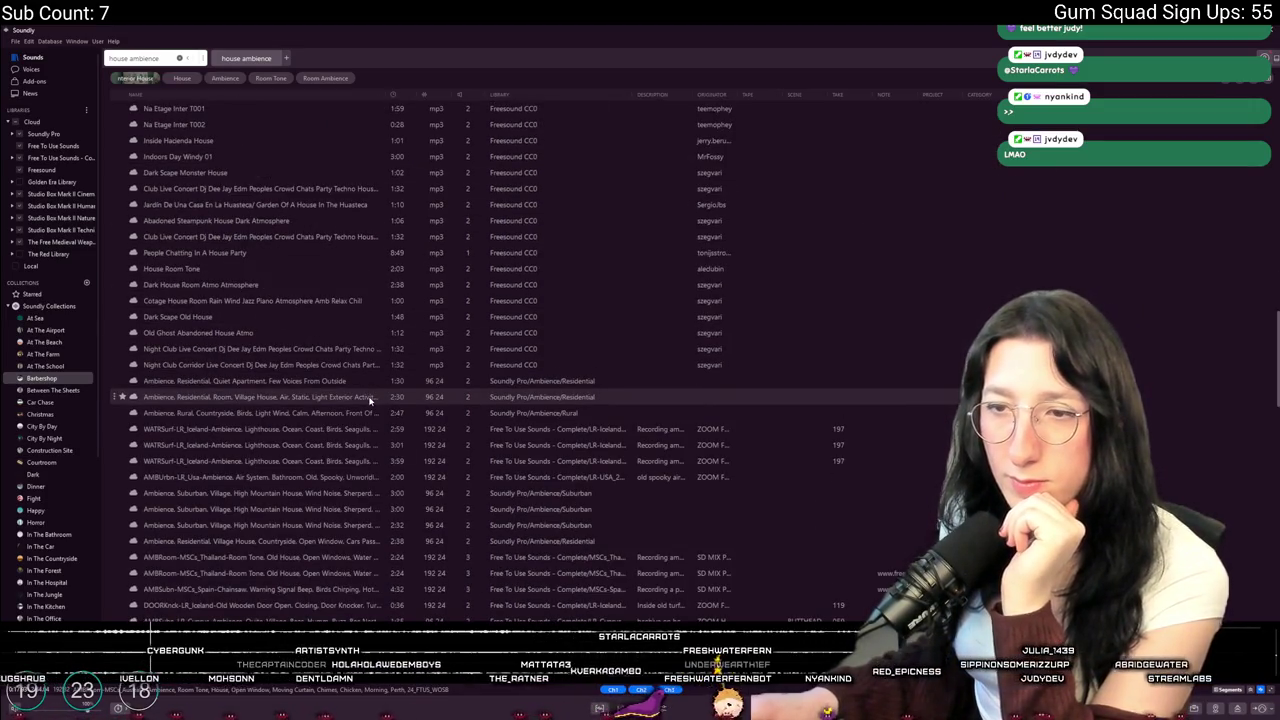
{"action": "scroll", "coordinate": [458, 399], "scroll_direction": "down", "scroll_amount": 5}
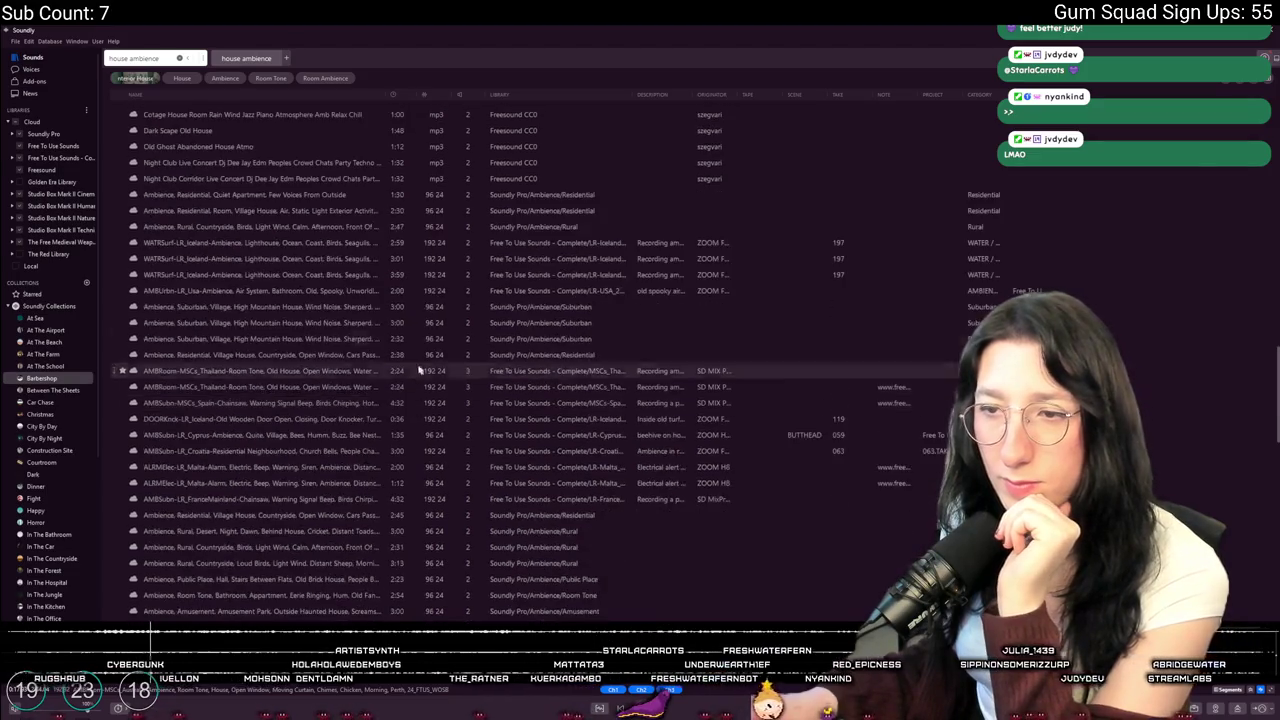
{"action": "scroll", "coordinate": [350, 392], "scroll_direction": "down", "scroll_amount": 4}
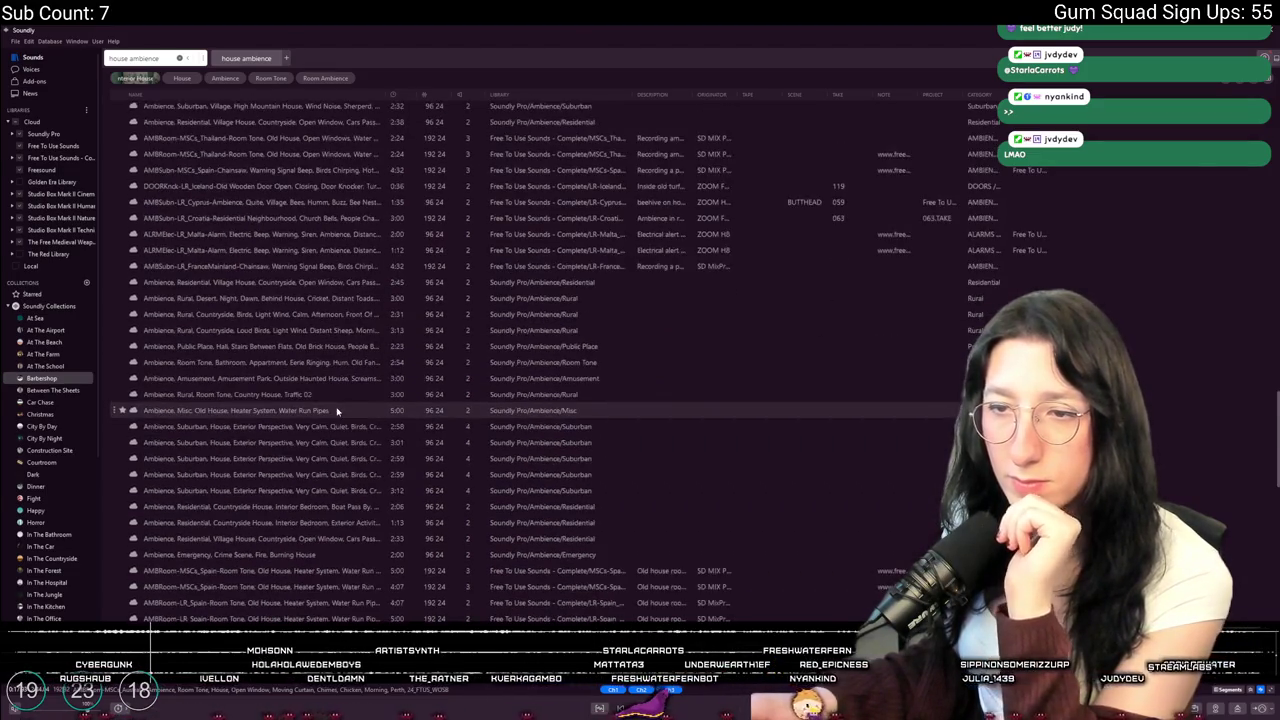
{"action": "left_click", "coordinate": [343, 396]}
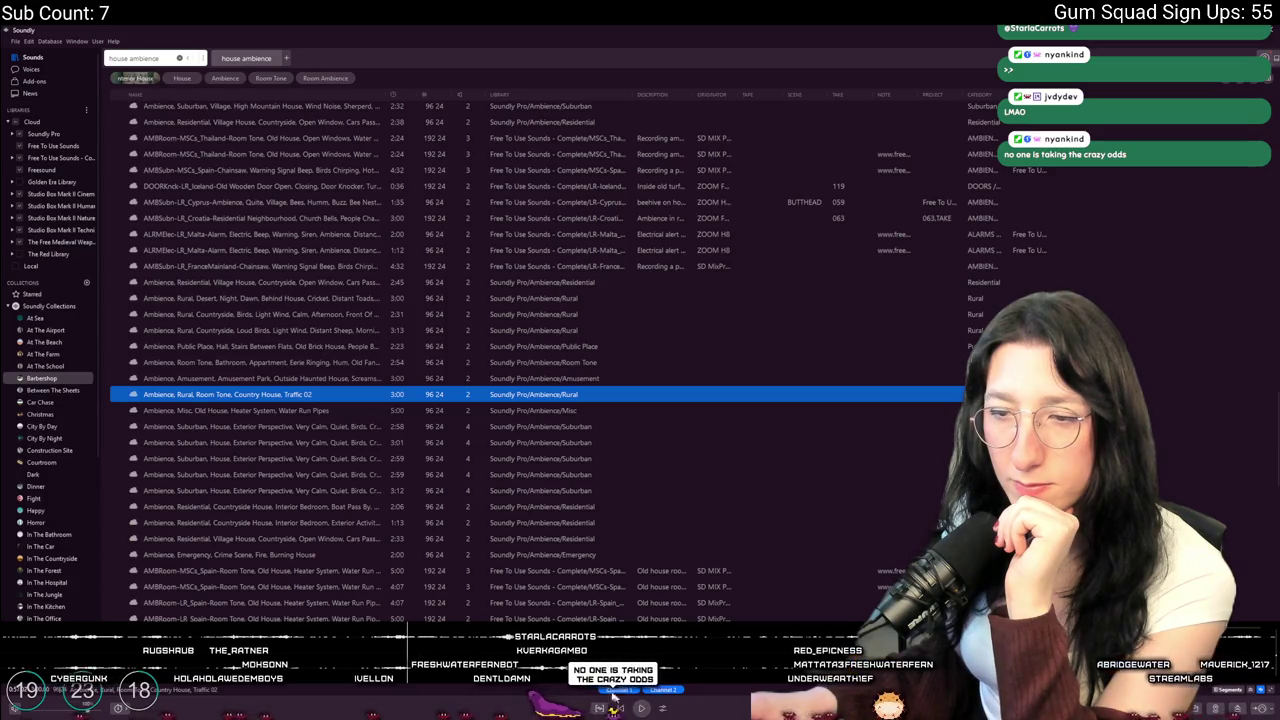
{"action": "scroll", "coordinate": [360, 568], "scroll_direction": "down", "scroll_amount": 4}
{"action": "scroll", "coordinate": [345, 580], "scroll_direction": "down", "scroll_amount": 3}
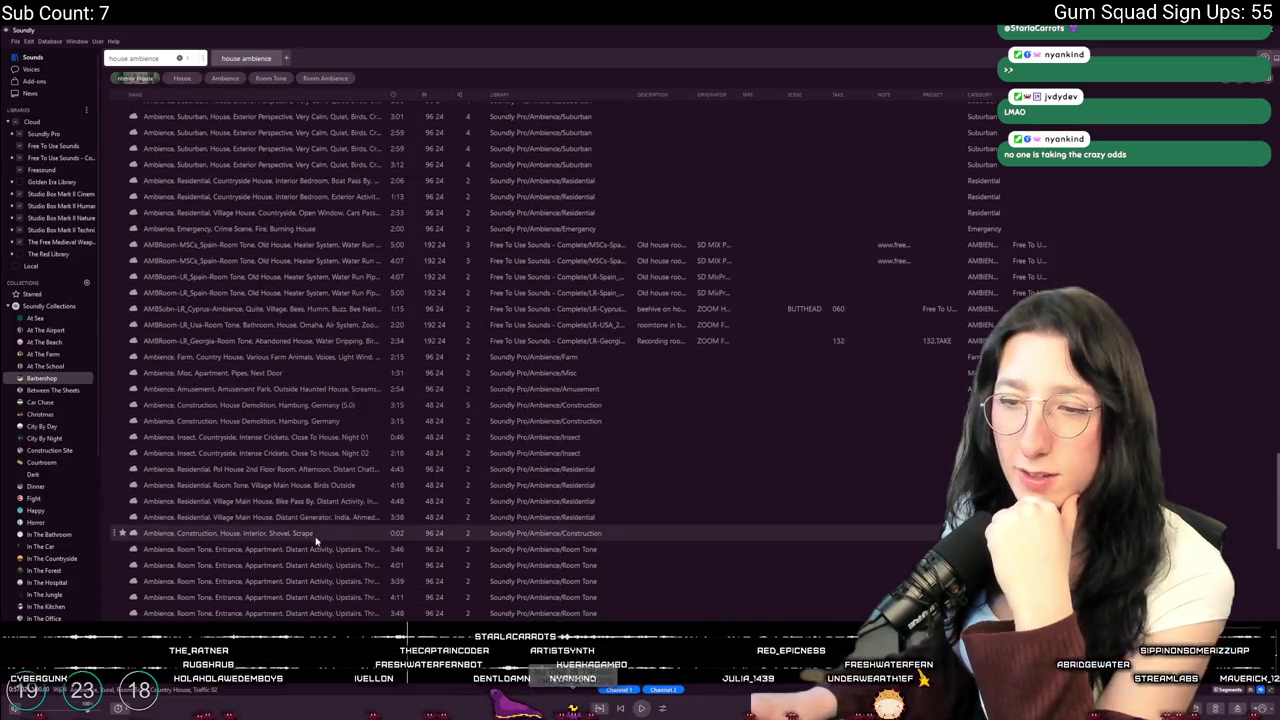
{"action": "scroll", "coordinate": [315, 540], "scroll_direction": "down", "scroll_amount": 5}
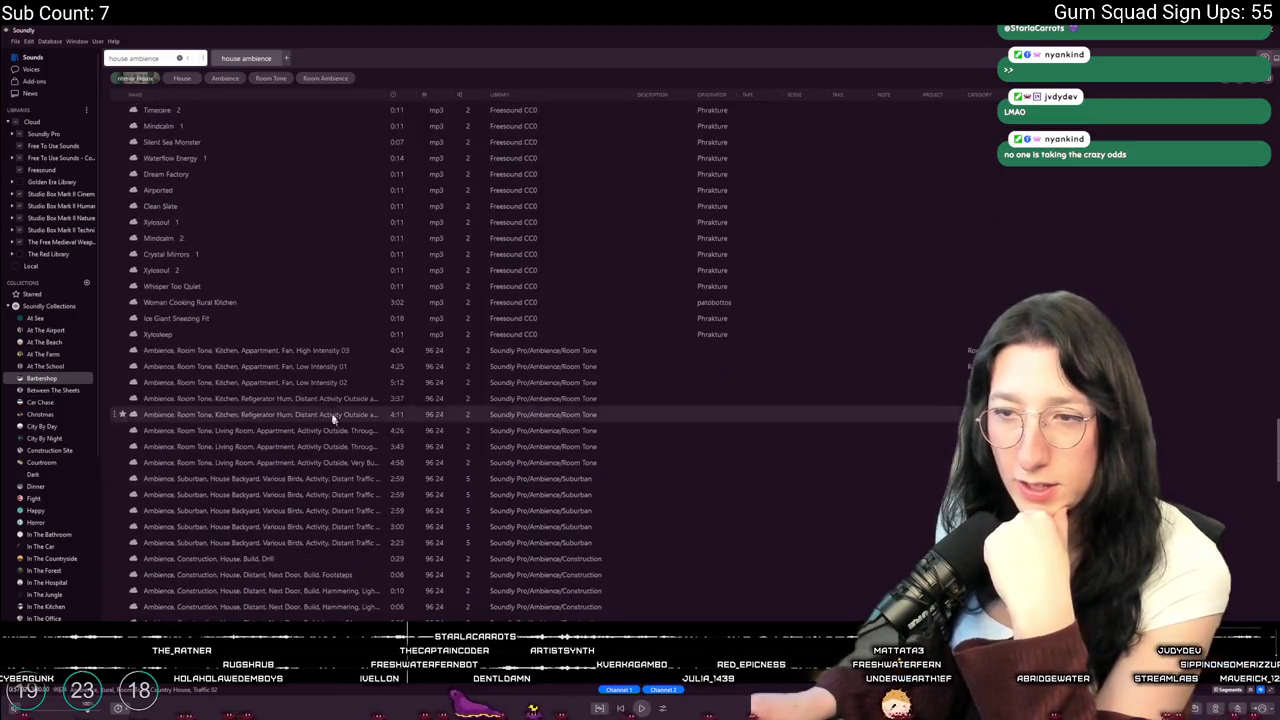
{"action": "scroll", "coordinate": [343, 345], "scroll_direction": "down", "scroll_amount": 4}
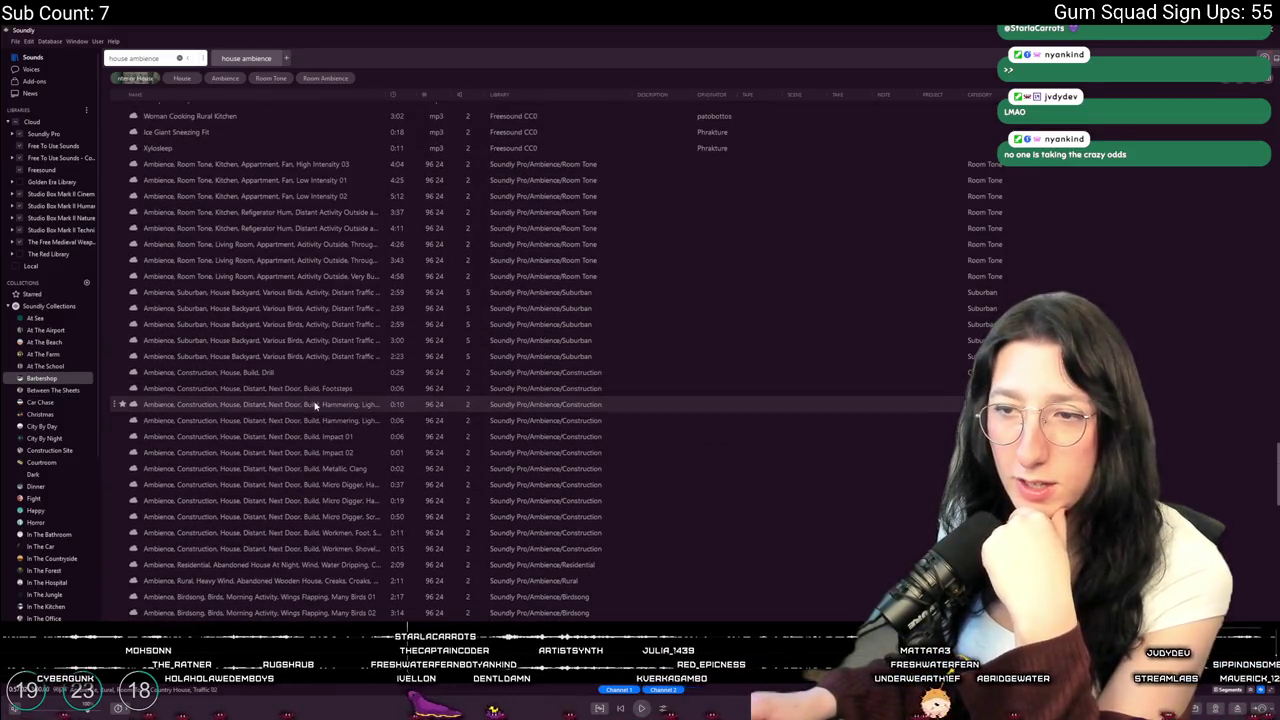
{"action": "scroll", "coordinate": [333, 370], "scroll_direction": "down", "scroll_amount": 1}
{"action": "scroll", "coordinate": [338, 355], "scroll_direction": "down", "scroll_amount": 2}
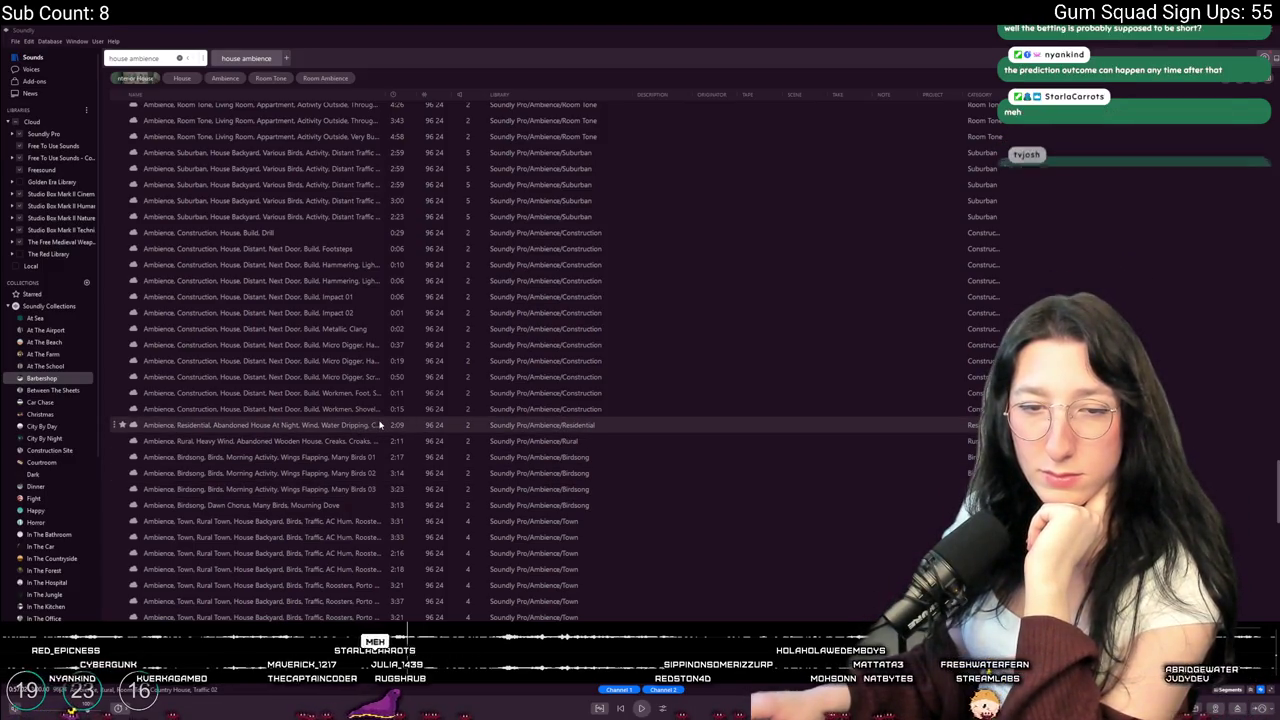
Preview the abandoned house wind, wooden house wind, Dawn Chorus, backyard and Room Tone House 01 clips
{"action": "left_click", "coordinate": [380, 425]}
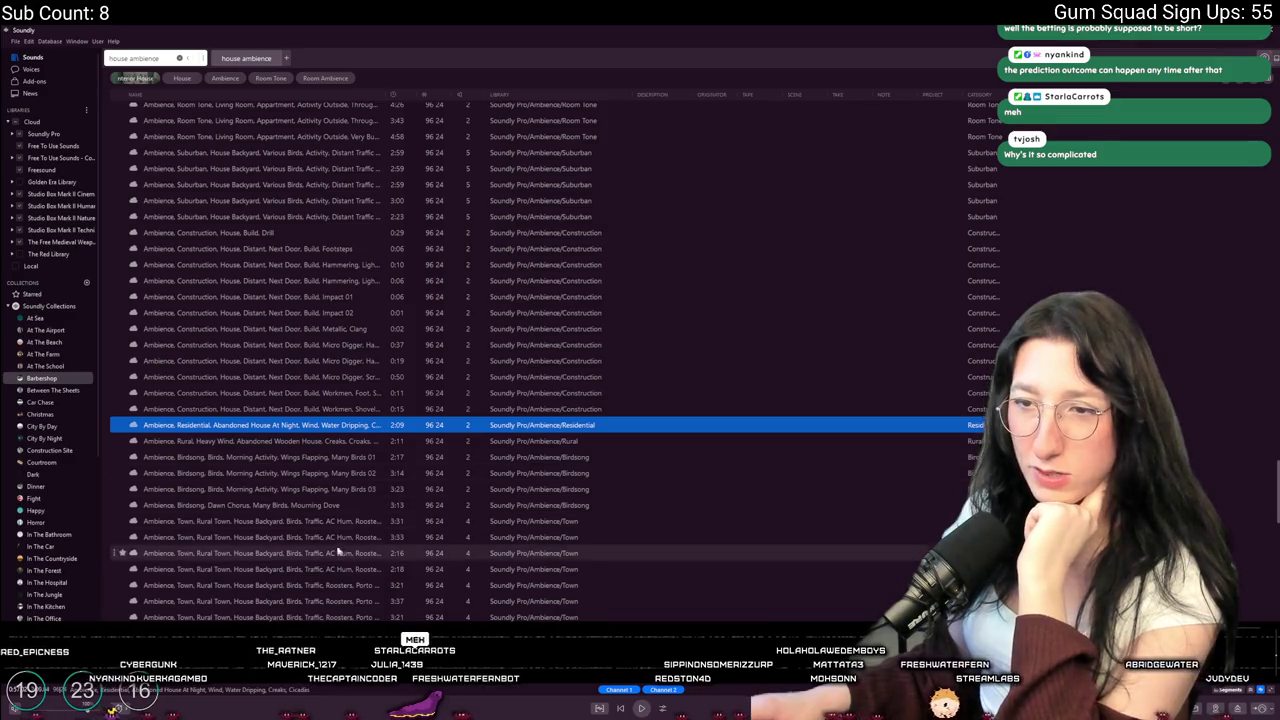
{"action": "key", "text": "Down"}
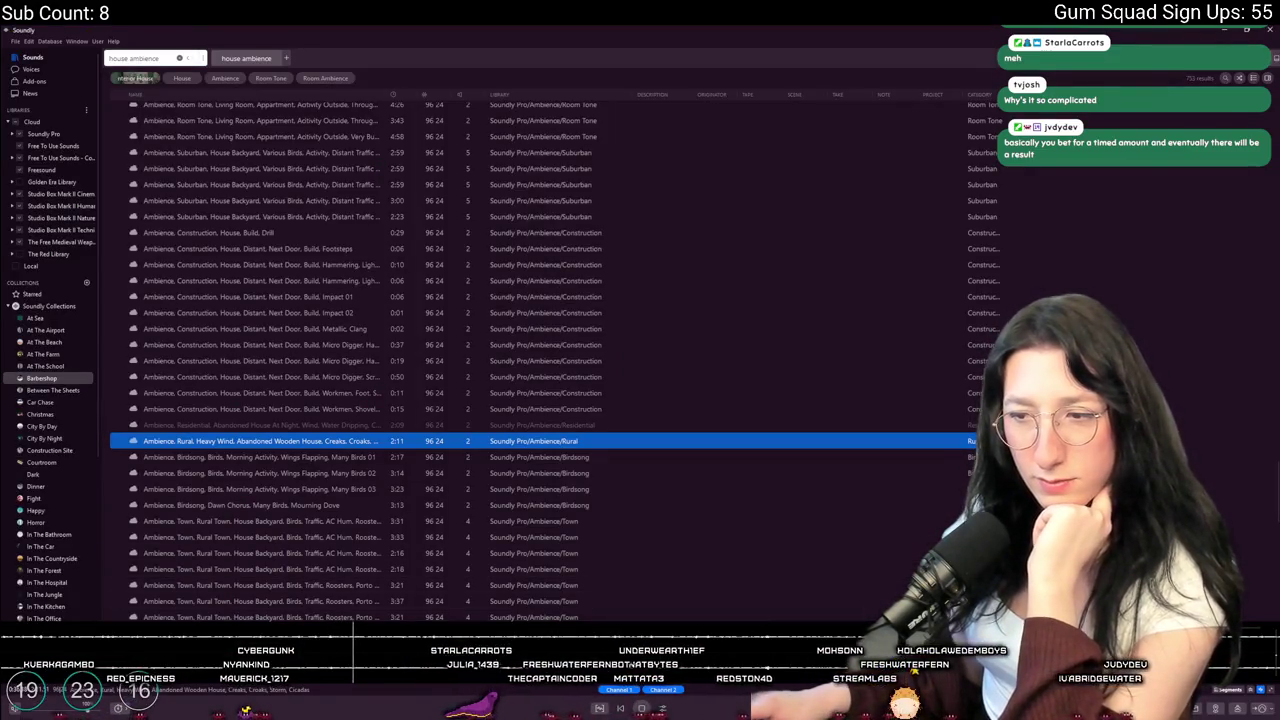
{"action": "left_click", "coordinate": [352, 506]}
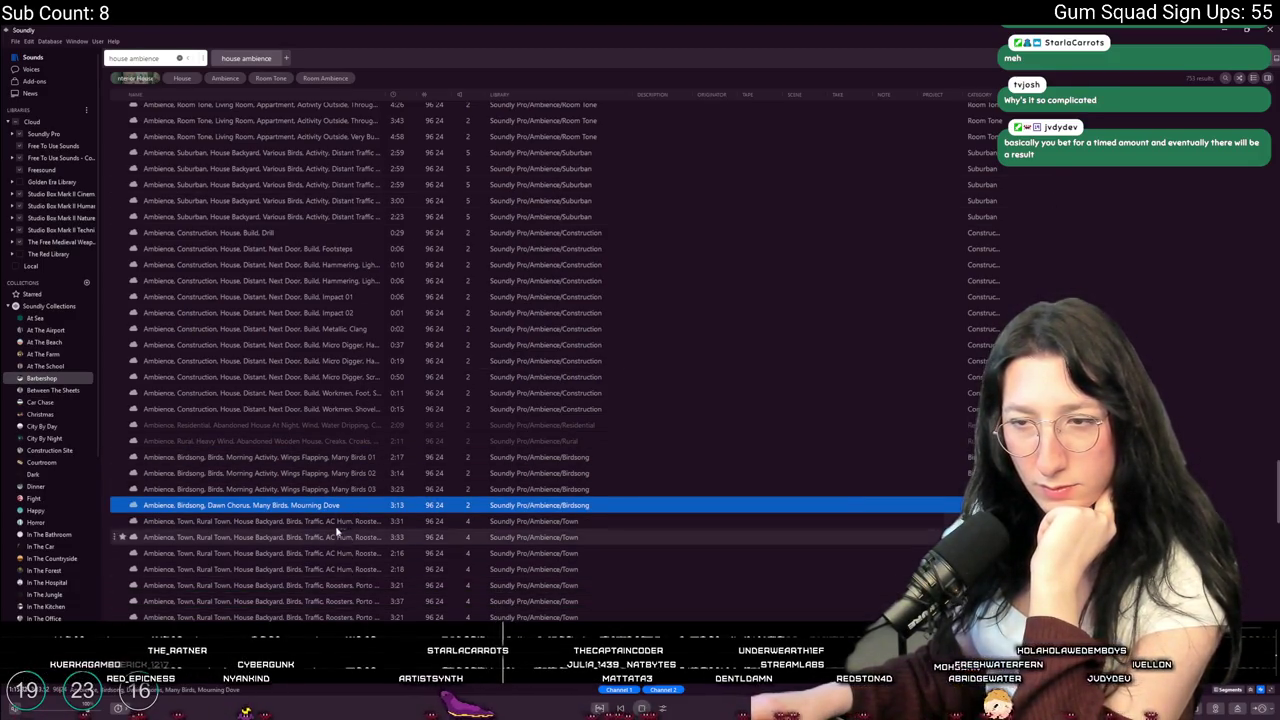
{"action": "left_click", "coordinate": [333, 521]}
{"action": "scroll", "coordinate": [329, 540], "scroll_direction": "down", "scroll_amount": 5}
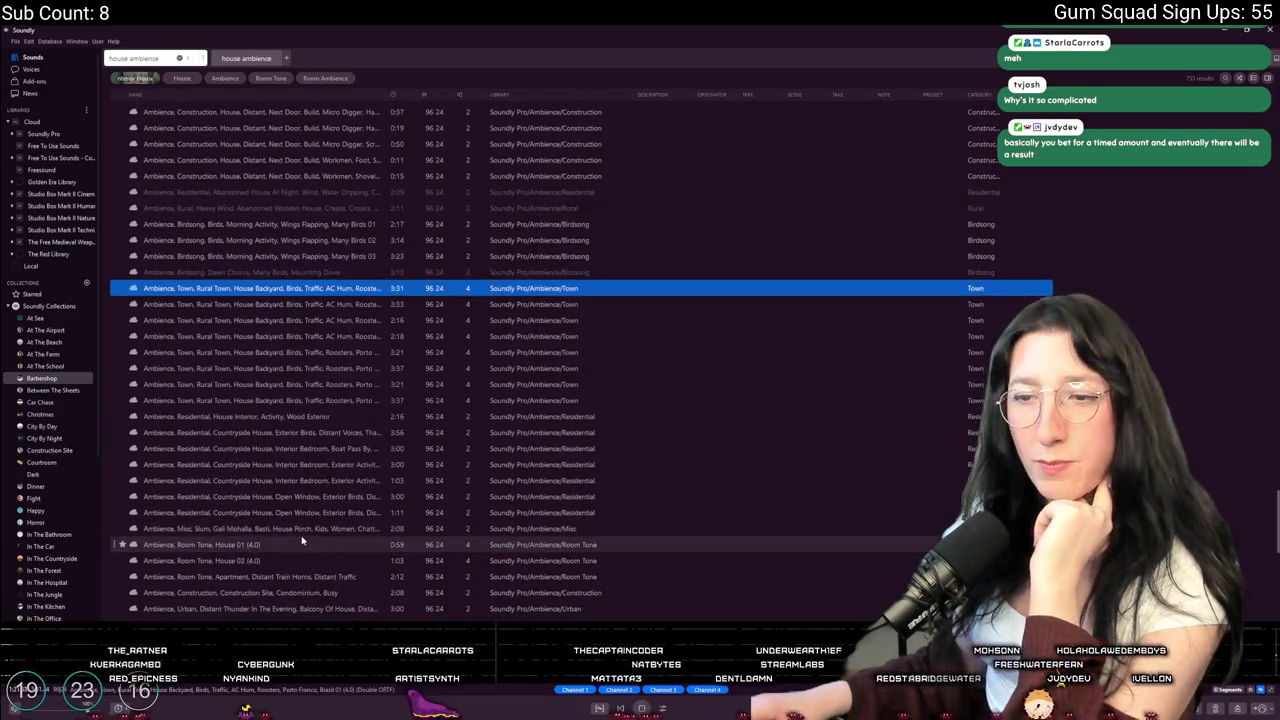
{"action": "left_click", "coordinate": [304, 545]}
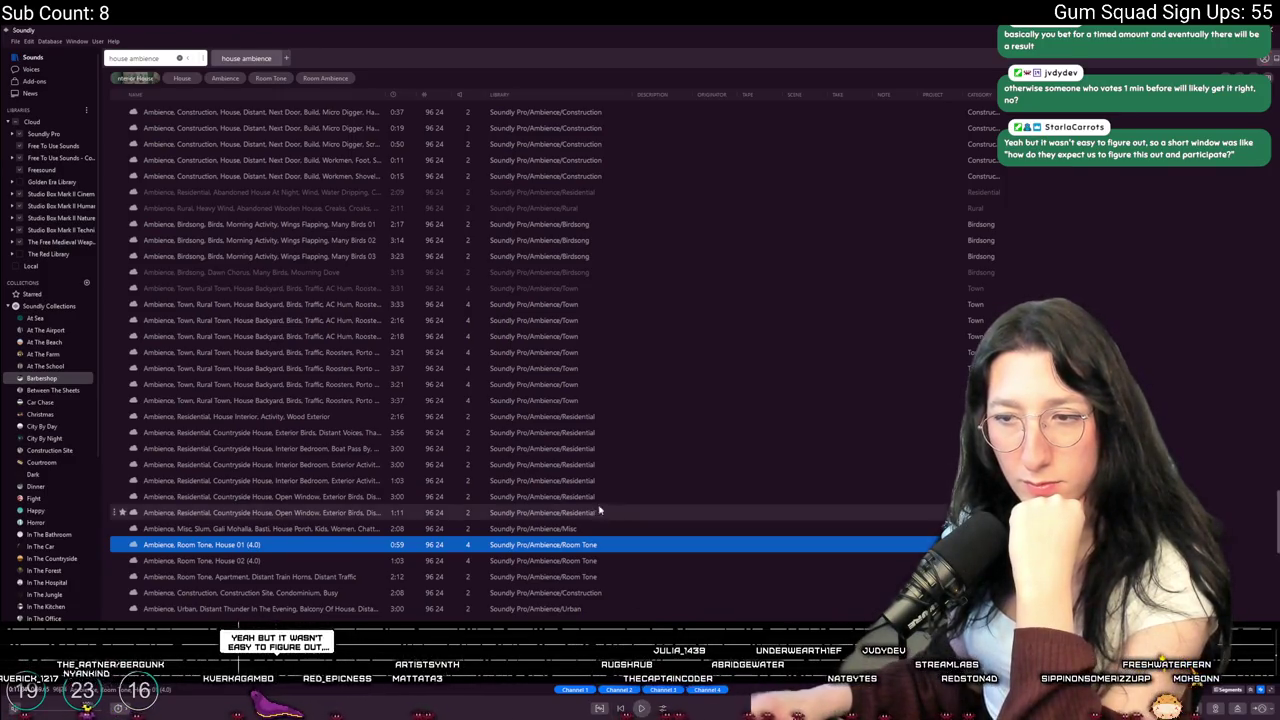
Preview the quiet downstairs, calm 4 people and village house light exterior activity ambiences
{"action": "scroll", "coordinate": [575, 510], "scroll_direction": "down", "scroll_amount": 5}
{"action": "scroll", "coordinate": [339, 563], "scroll_direction": "down", "scroll_amount": 15}
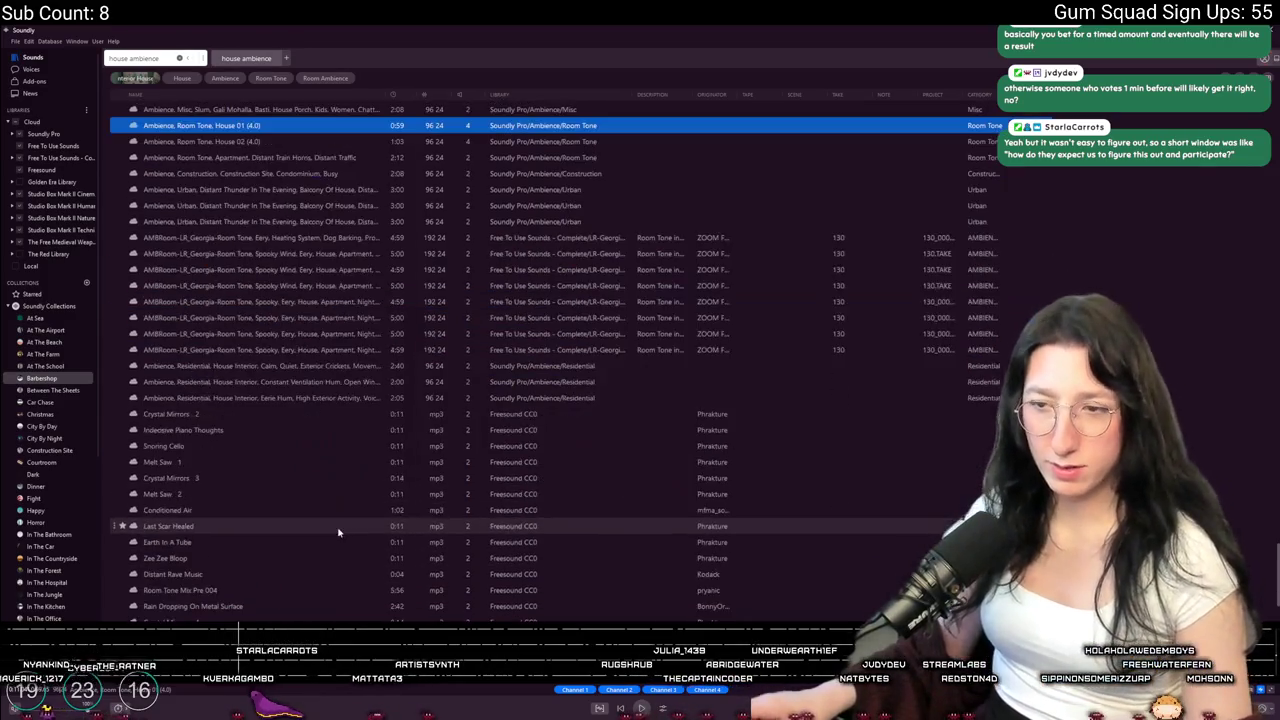
{"action": "scroll", "coordinate": [308, 366], "scroll_direction": "up", "scroll_amount": 5}
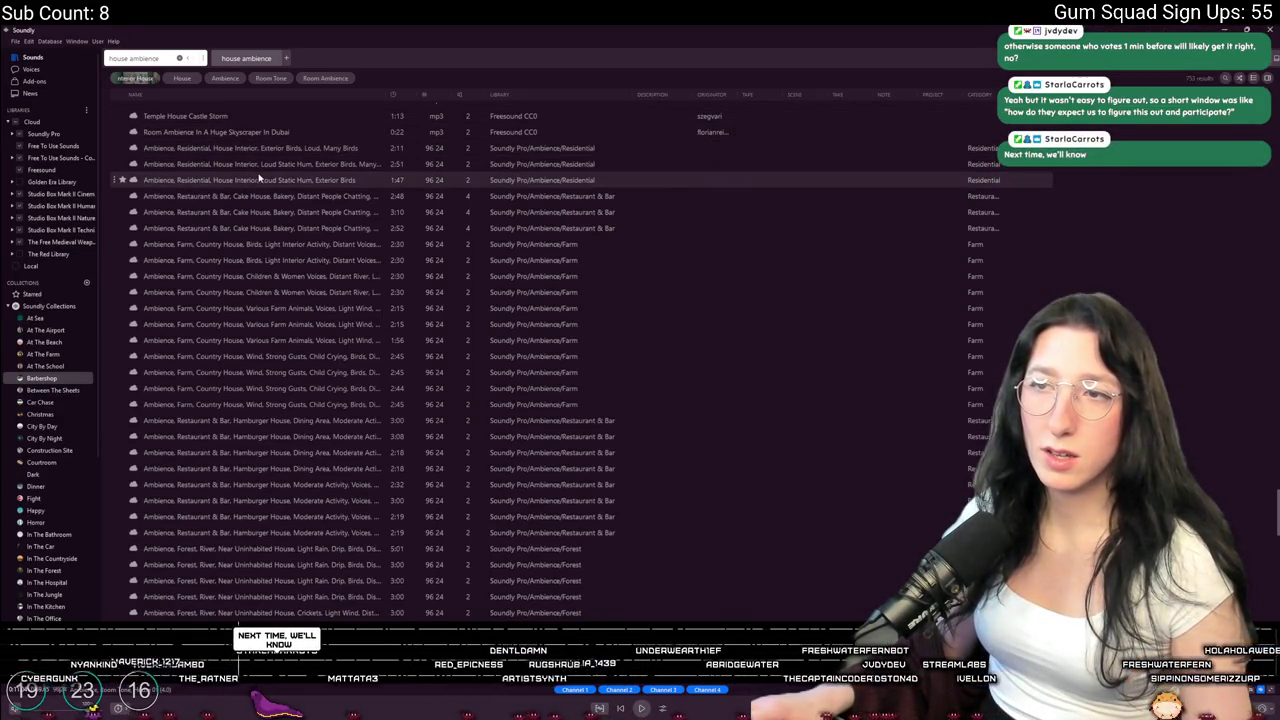
{"action": "scroll", "coordinate": [271, 420], "scroll_direction": "down", "scroll_amount": 10}
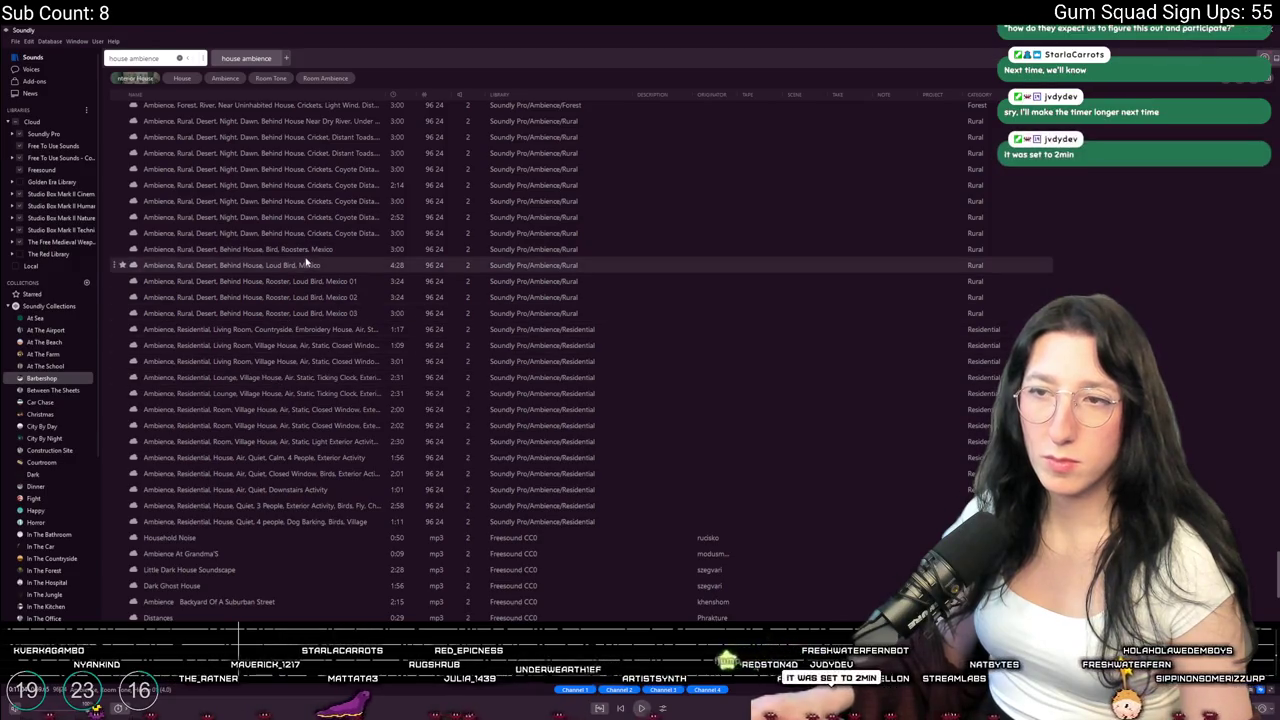
{"action": "left_click", "coordinate": [293, 490]}
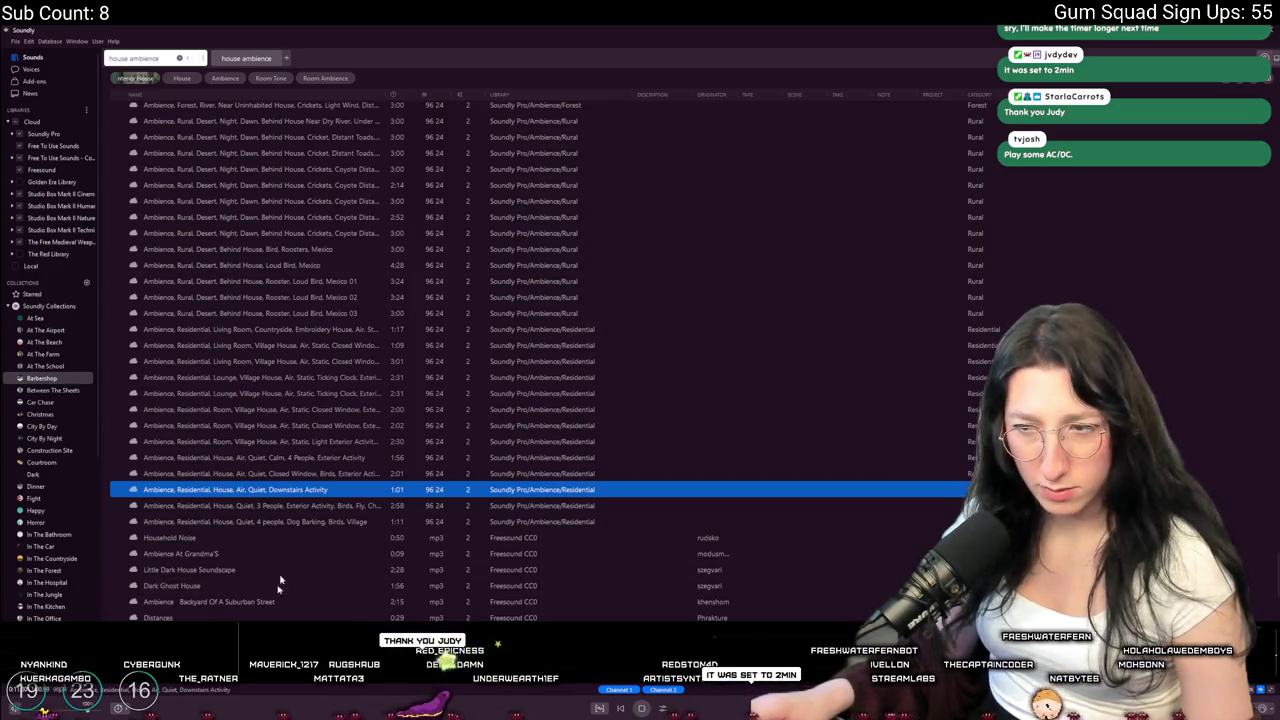
{"action": "left_click", "coordinate": [331, 458]}
{"action": "key", "text": "Up"}
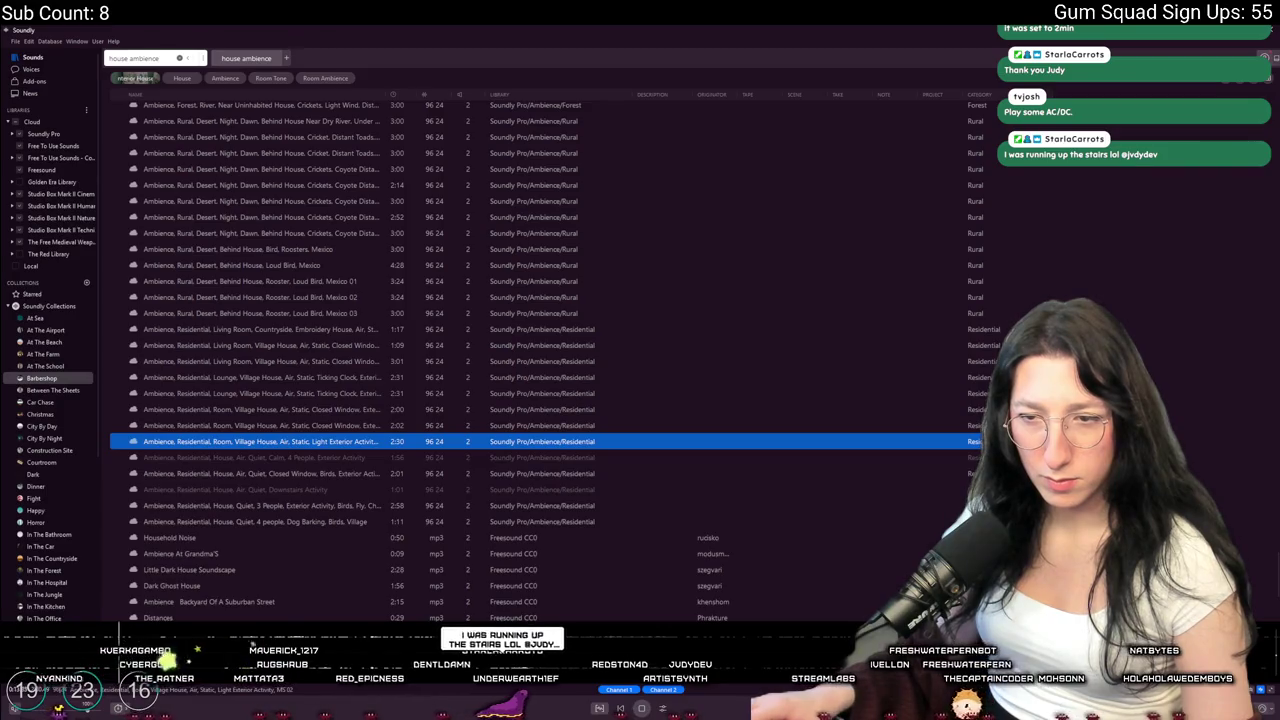
{"action": "scroll", "coordinate": [563, 511], "scroll_direction": "down", "scroll_amount": 5}
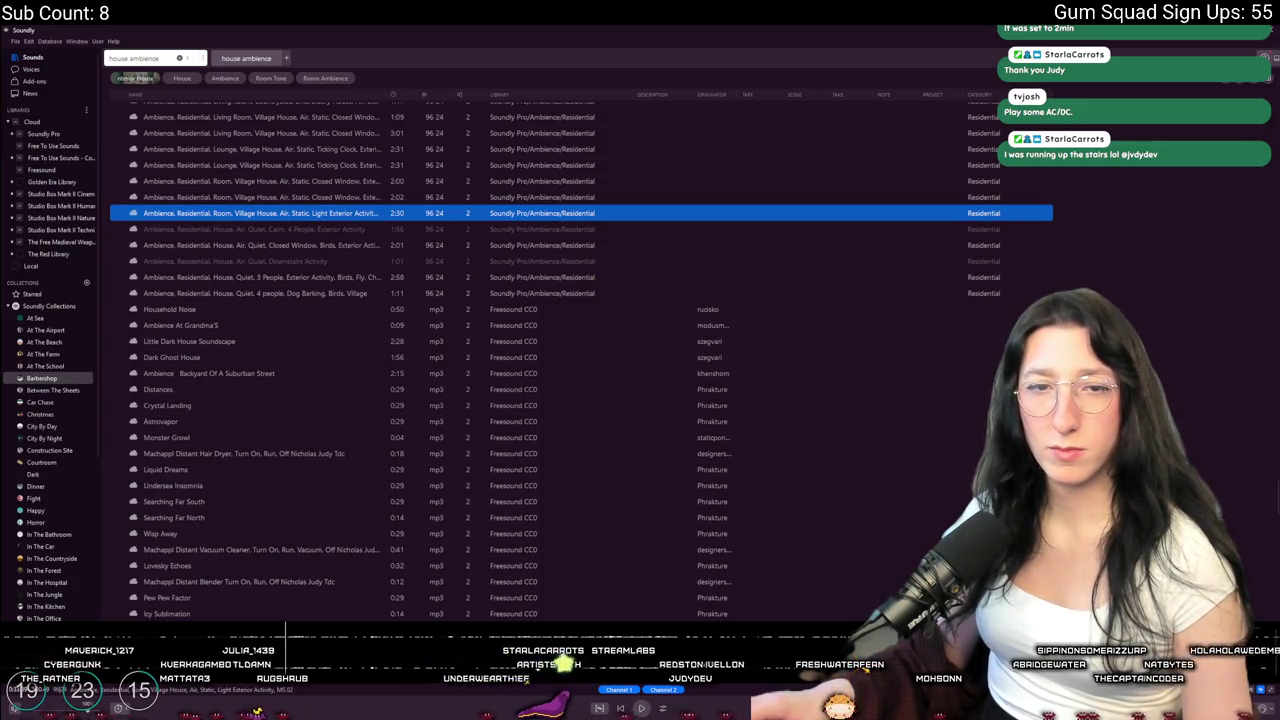
{"action": "scroll", "coordinate": [340, 430], "scroll_direction": "down", "scroll_amount": 10}
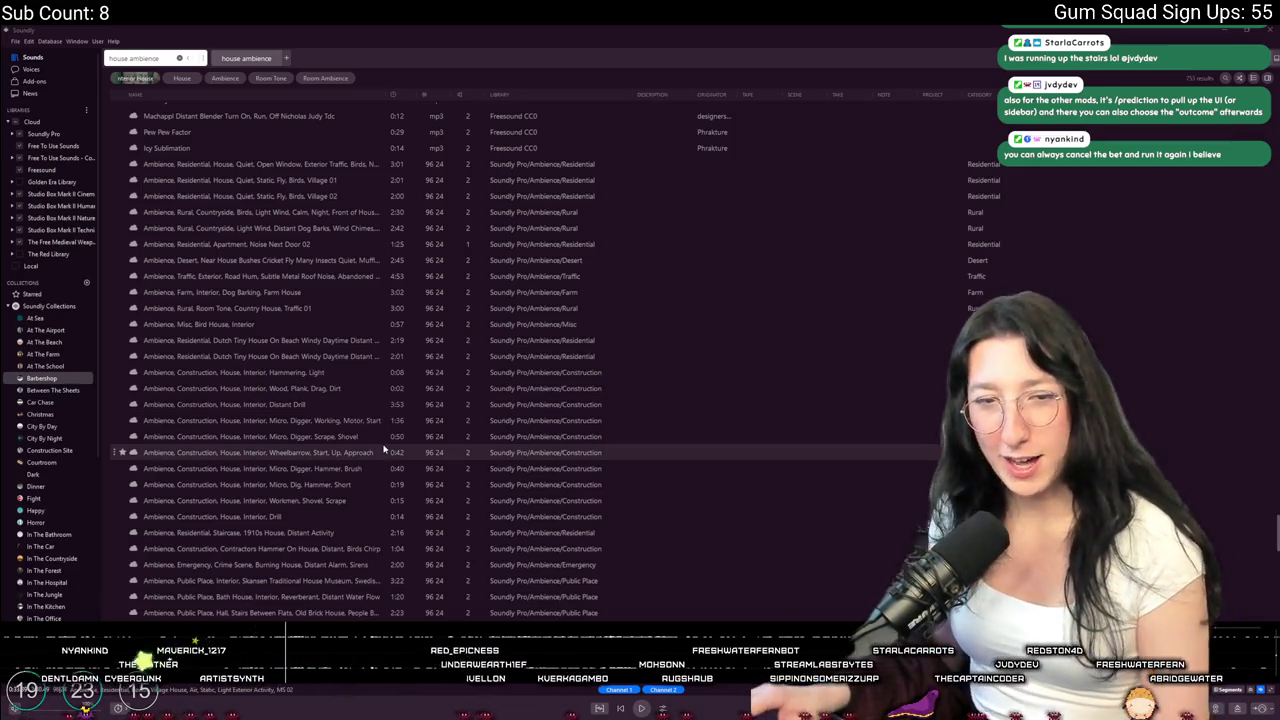
Preview the Distant Drill and Interior, Drill construction ambiences
{"action": "left_click", "coordinate": [300, 405]}
{"action": "key", "text": "Down"}
{"action": "key", "text": "Down"}
{"action": "key", "text": "Down"}
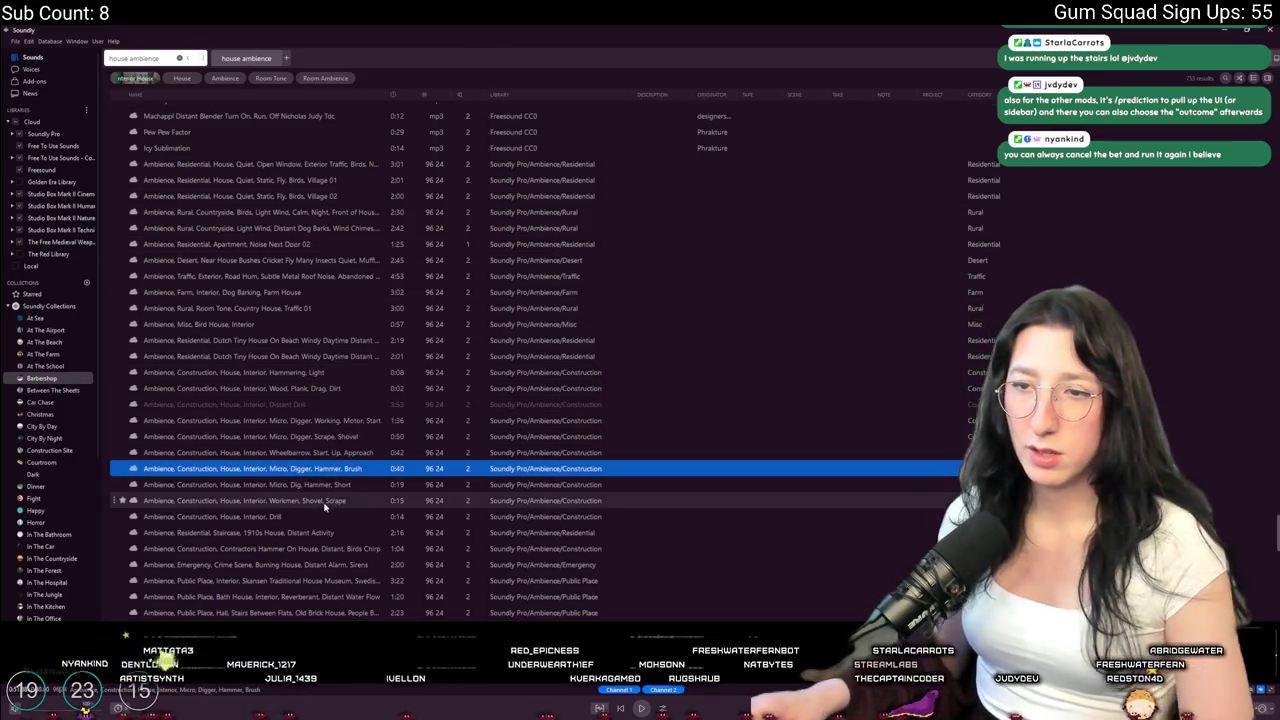
{"action": "left_click", "coordinate": [296, 516]}
{"action": "scroll", "coordinate": [290, 530], "scroll_direction": "down", "scroll_amount": 2}
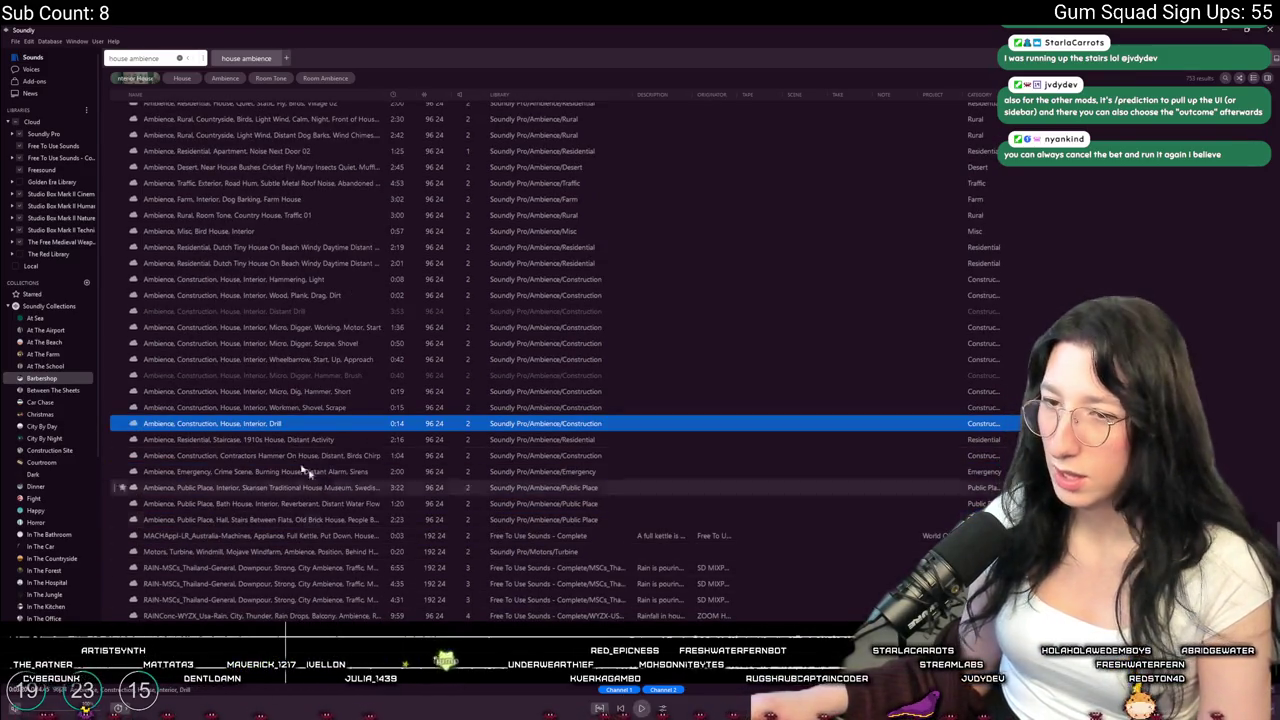
{"action": "scroll", "coordinate": [266, 446], "scroll_direction": "down", "scroll_amount": 4}
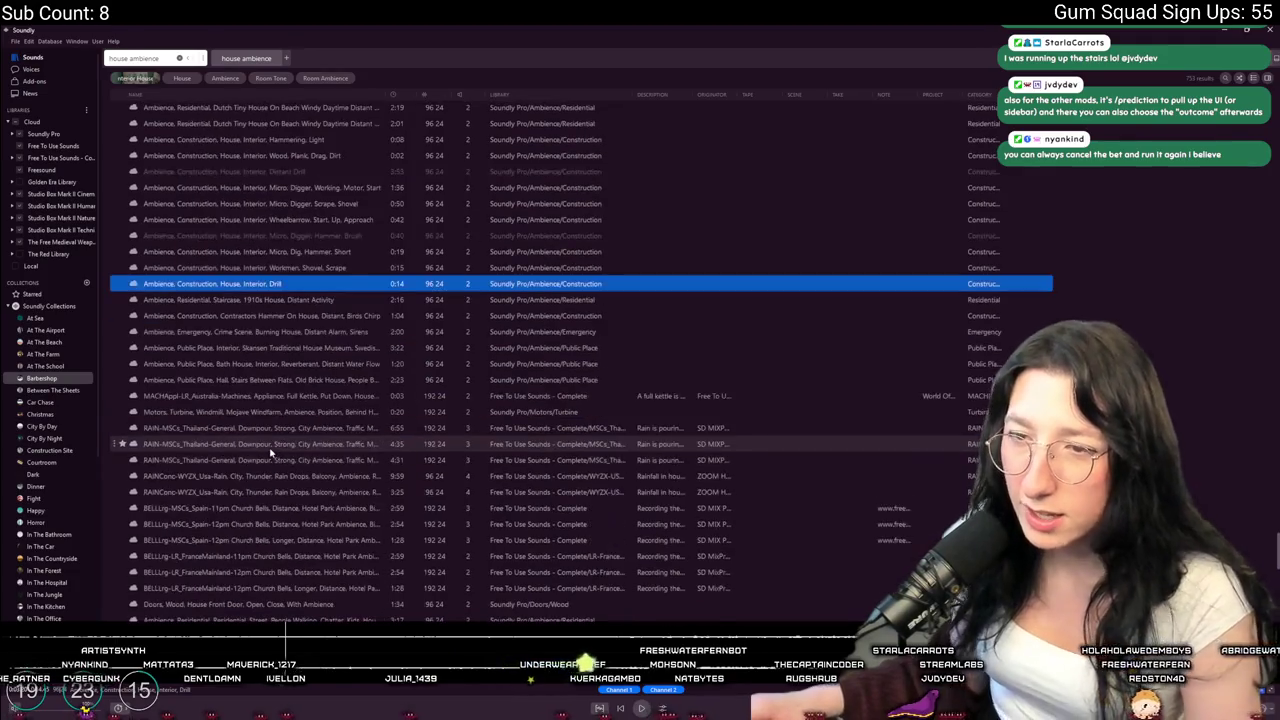
{"action": "scroll", "coordinate": [272, 440], "scroll_direction": "down", "scroll_amount": 8}
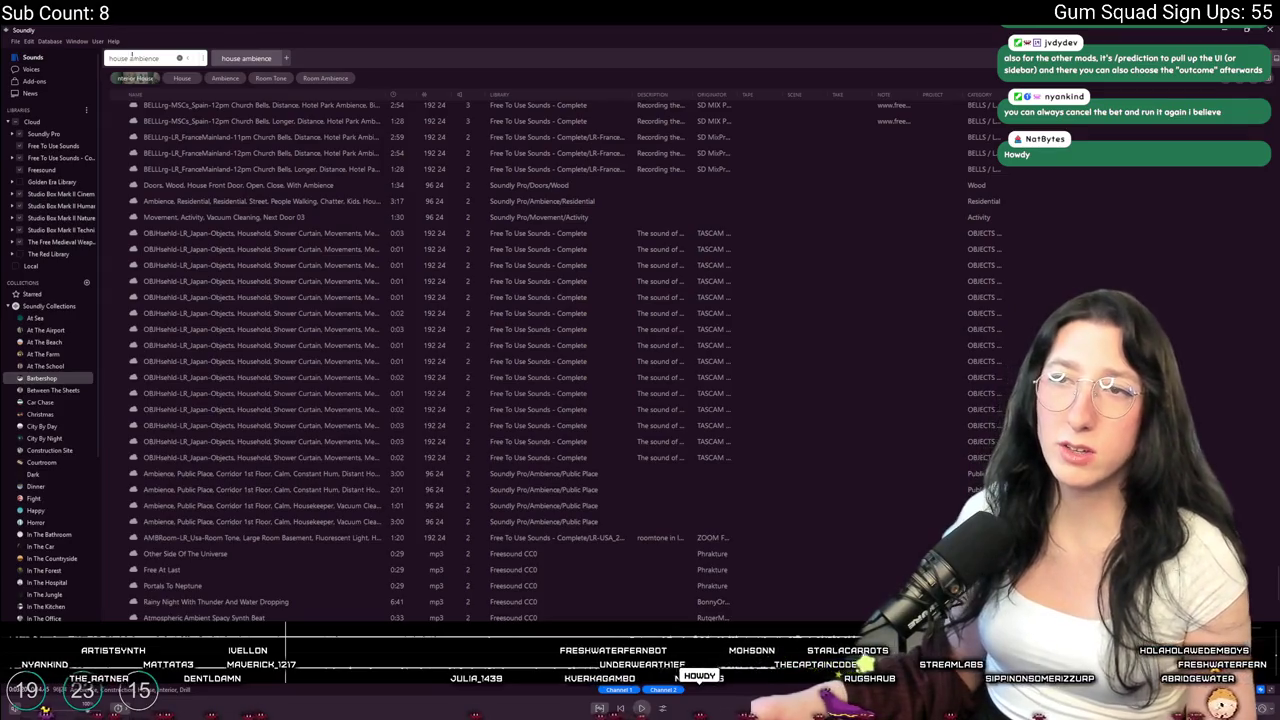
Search 'empty house ambience' and preview the empty kitchen and Very Quiet Indoor room tones
{"action": "type", "text": "empty"}
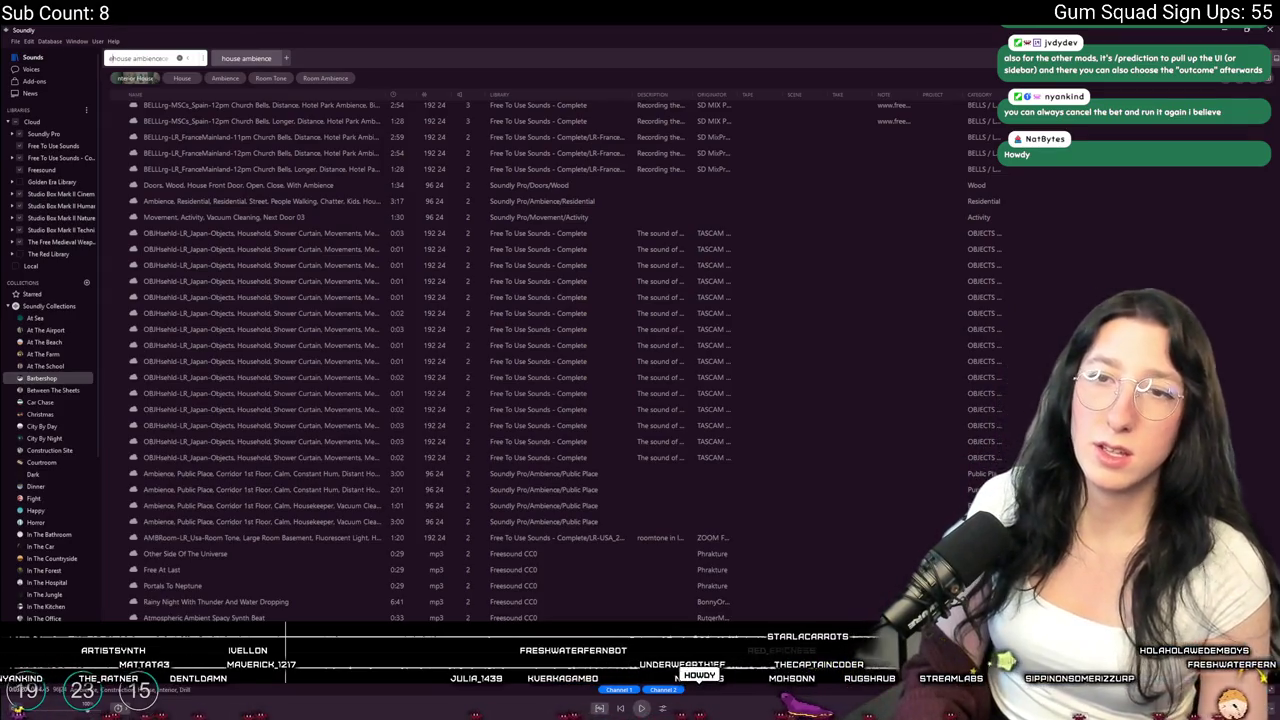
{"action": "key", "text": "Return"}
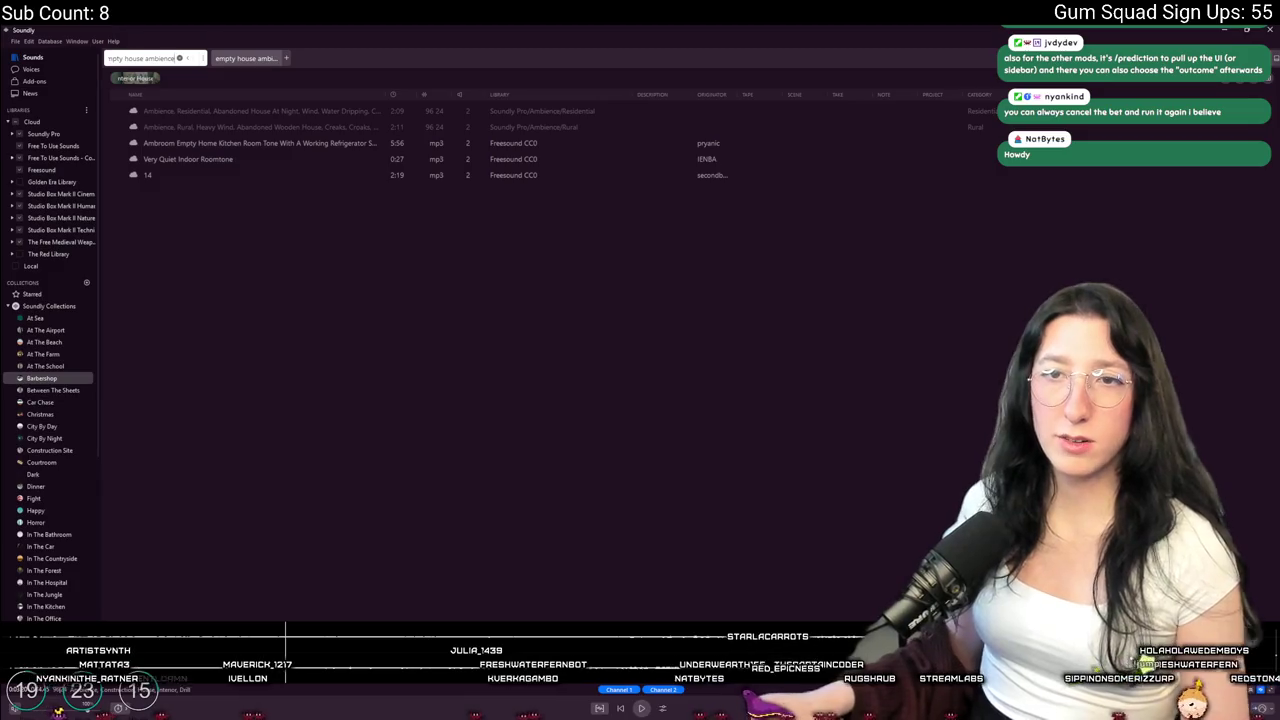
{"action": "left_click", "coordinate": [240, 143]}
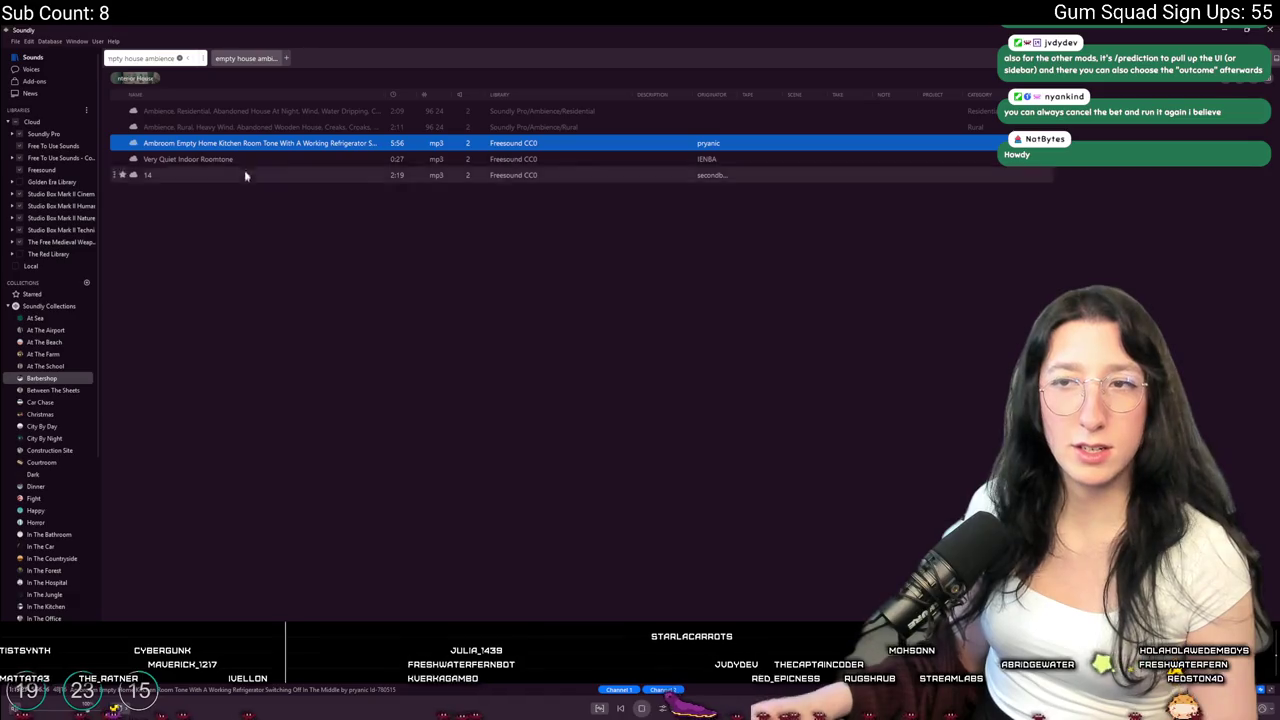
{"action": "left_click", "coordinate": [250, 159]}
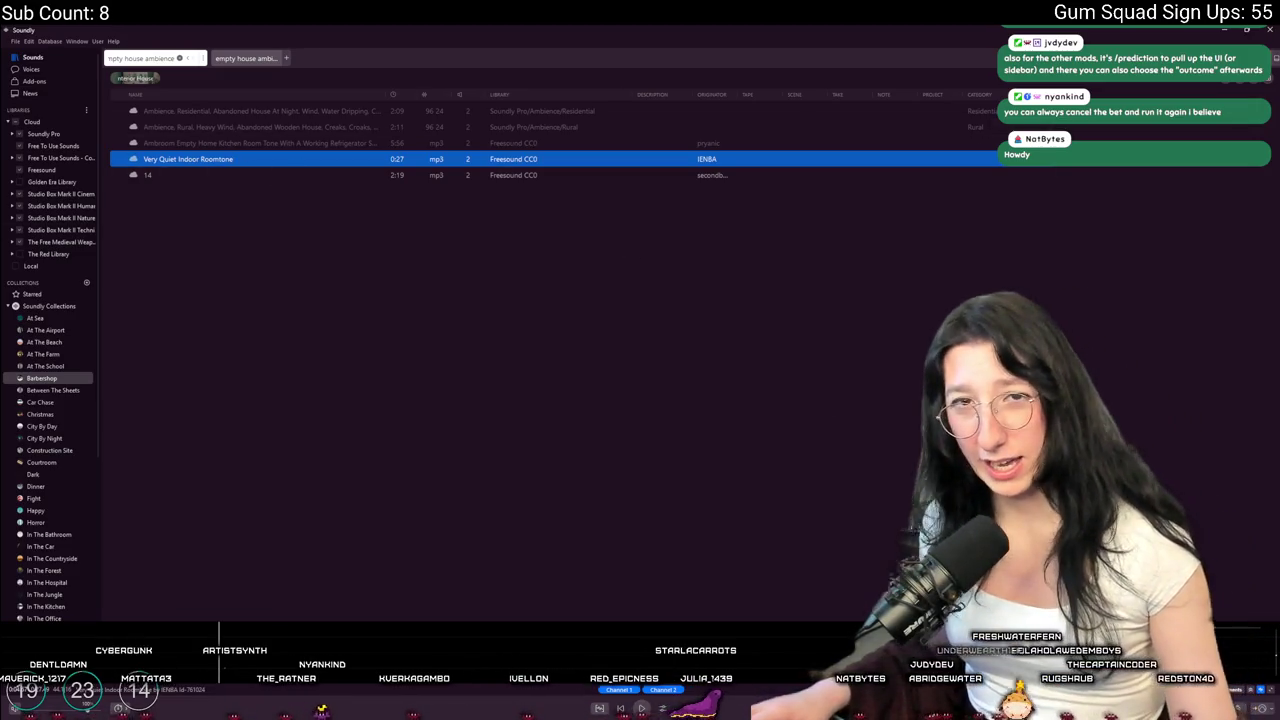
{"action": "double_click", "coordinate": [118, 58]}
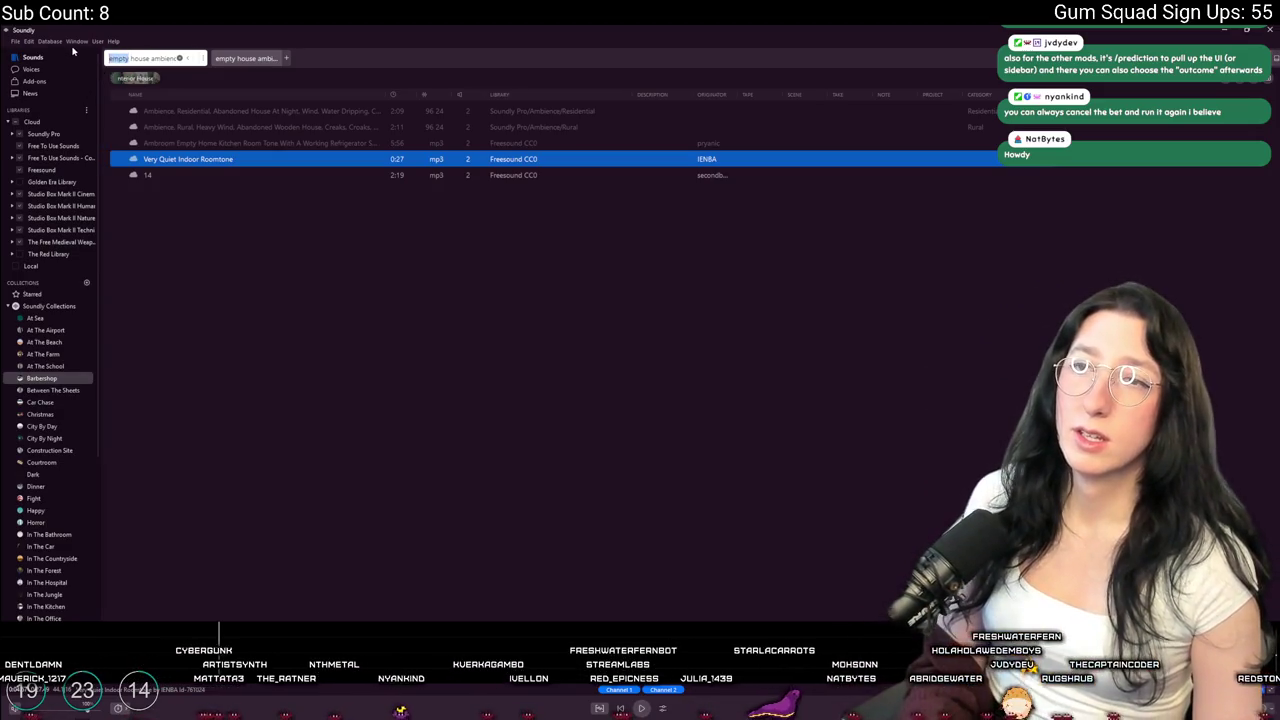
Search 'air house ambience', preview the 6:08 room tone, then search 'wind' instead
{"action": "type", "text": "air"}
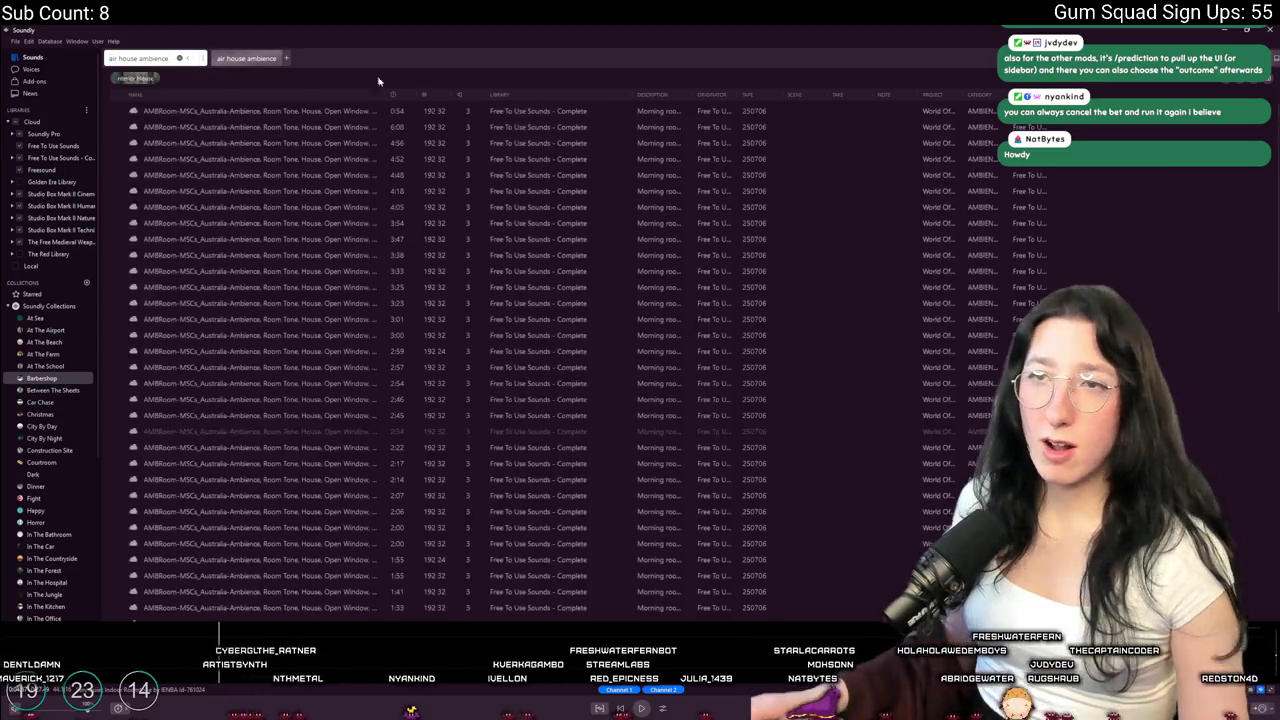
{"action": "left_click", "coordinate": [298, 127]}
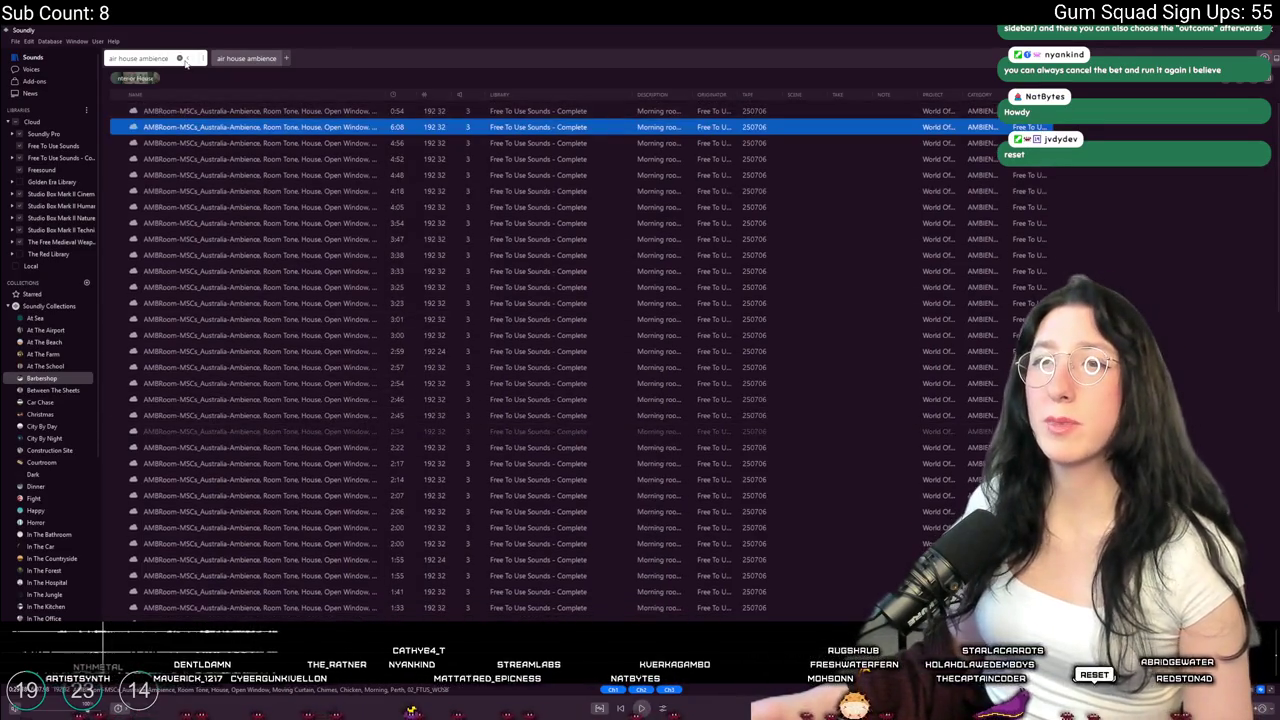
{"action": "left_click", "coordinate": [179, 58]}
{"action": "type", "text": "wind"}
{"action": "key", "text": "Return"}
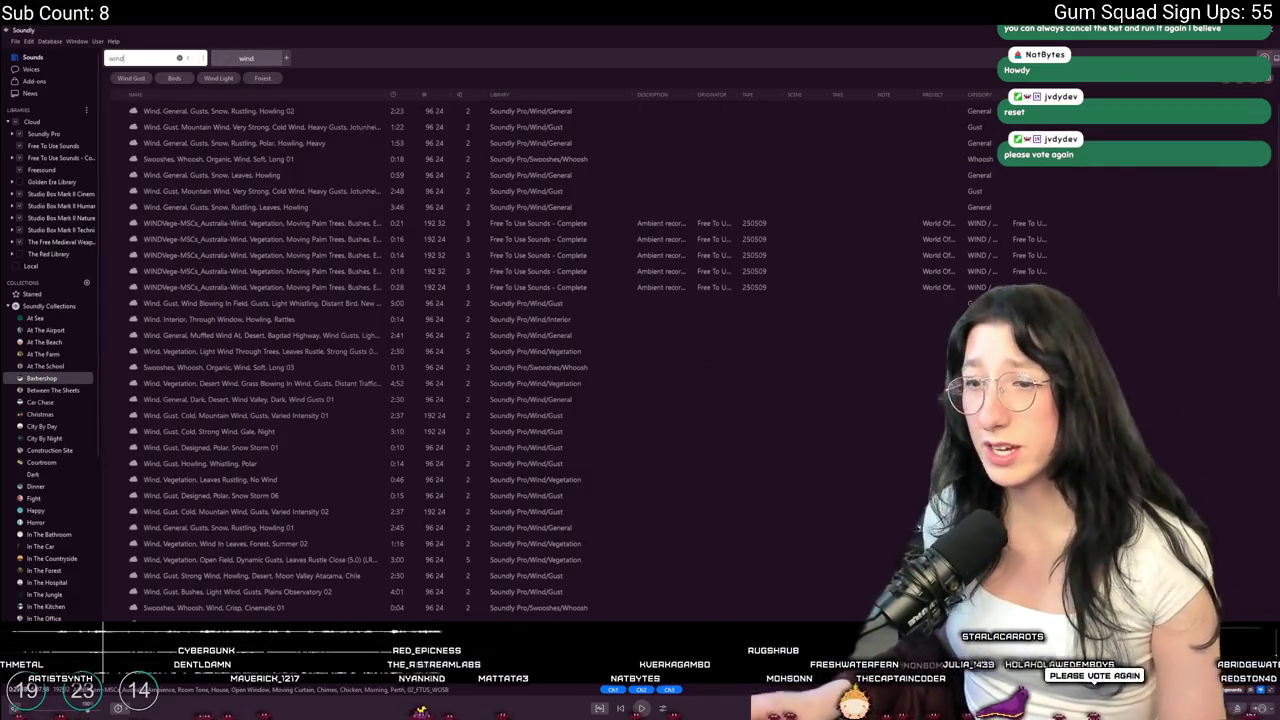
Launch FL Studio 2025 from the Windows Start search
{"action": "key", "text": "super"}
{"action": "type", "text": "f"}
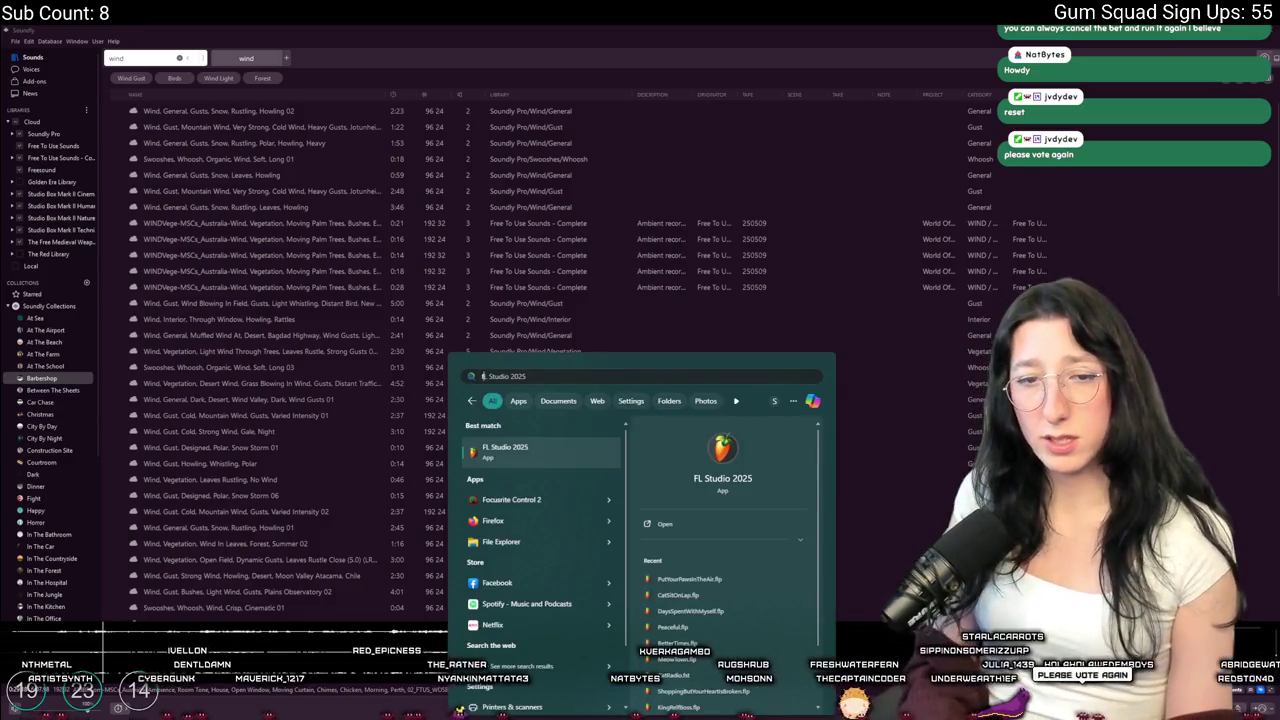
{"action": "type", "text": "l"}
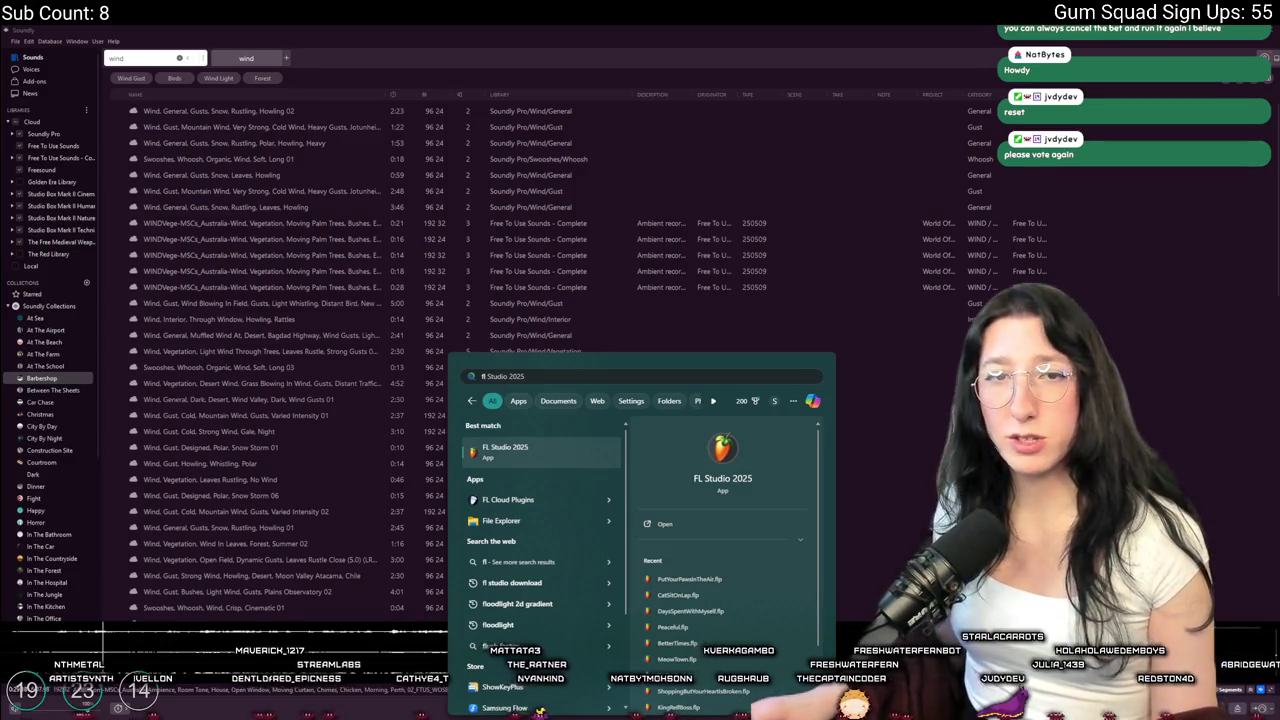
{"action": "key", "text": "Return"}
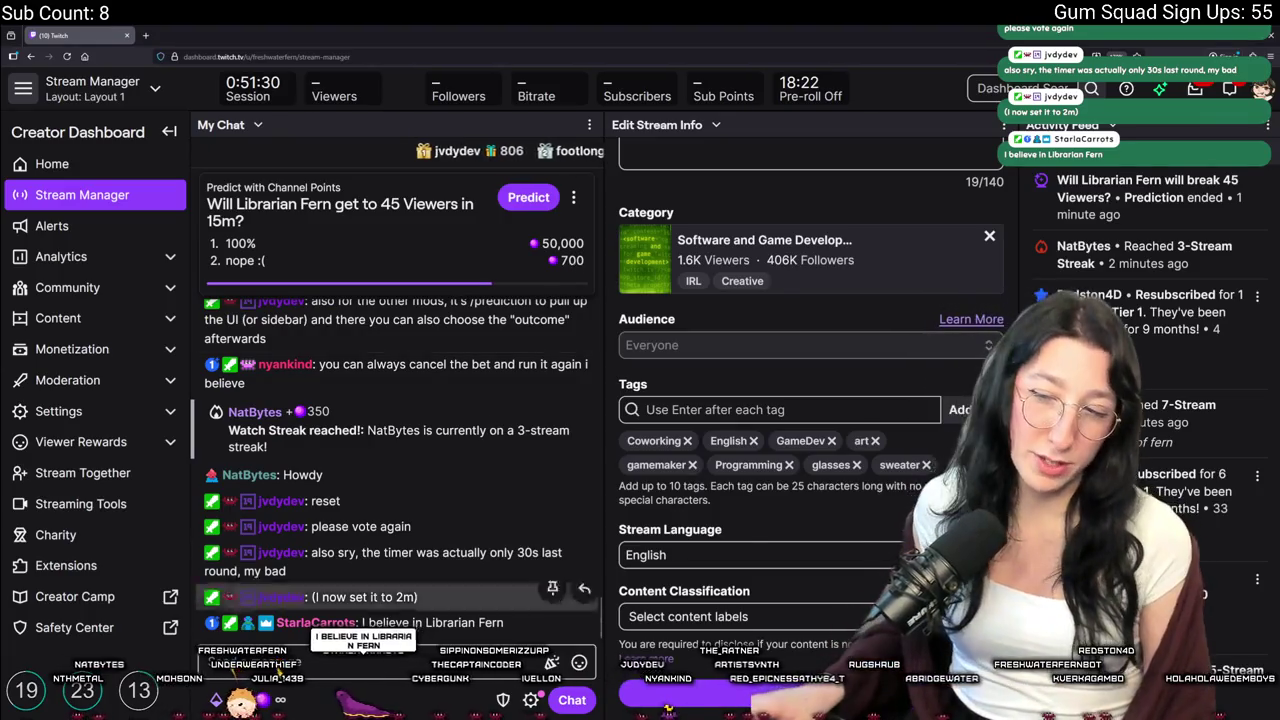
Check the Twitch channel power-ups and Earn Juice list, then minimize the dashboard
{"action": "left_click", "coordinate": [225, 699]}
{"action": "scroll", "coordinate": [316, 558], "scroll_direction": "down", "scroll_amount": 5}
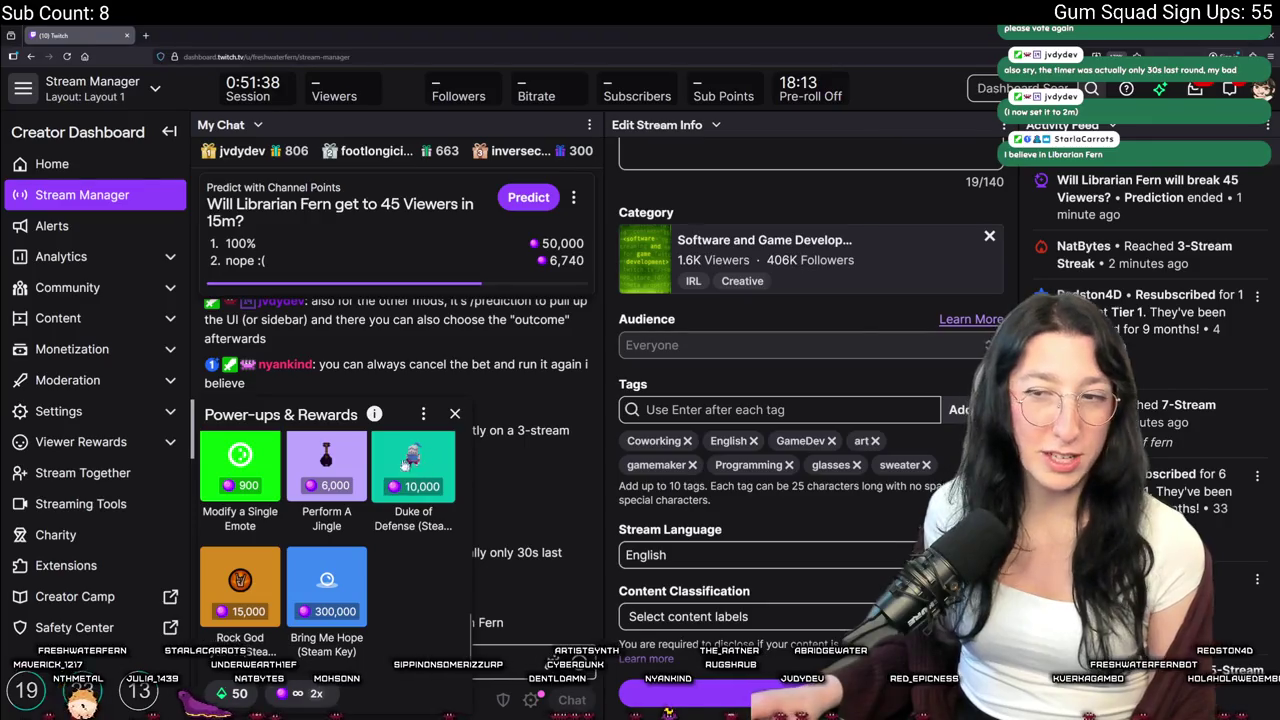
{"action": "left_click", "coordinate": [327, 700]}
{"action": "left_click", "coordinate": [450, 414]}
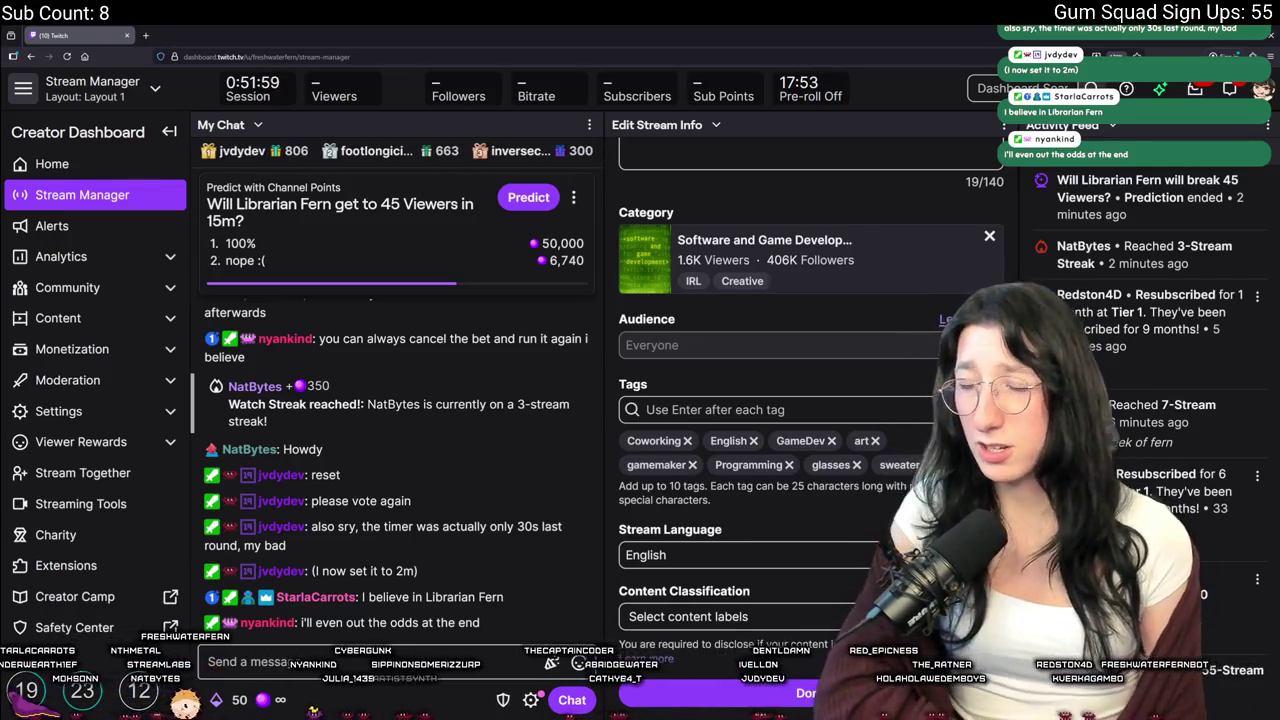
{"action": "key", "text": "super+Down"}
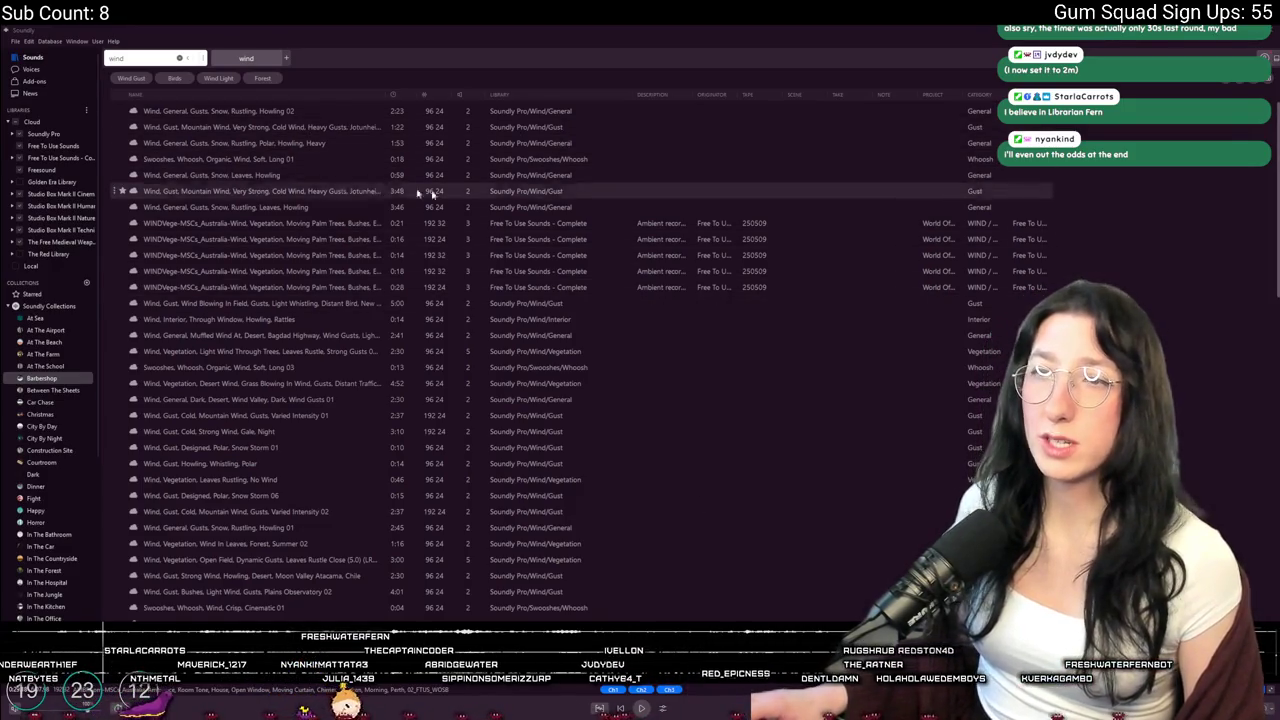
Preview several wind samples and drag 'Wind Blowing In Field' gust onto FL Studio's Track 1
{"action": "left_click", "coordinate": [345, 159]}
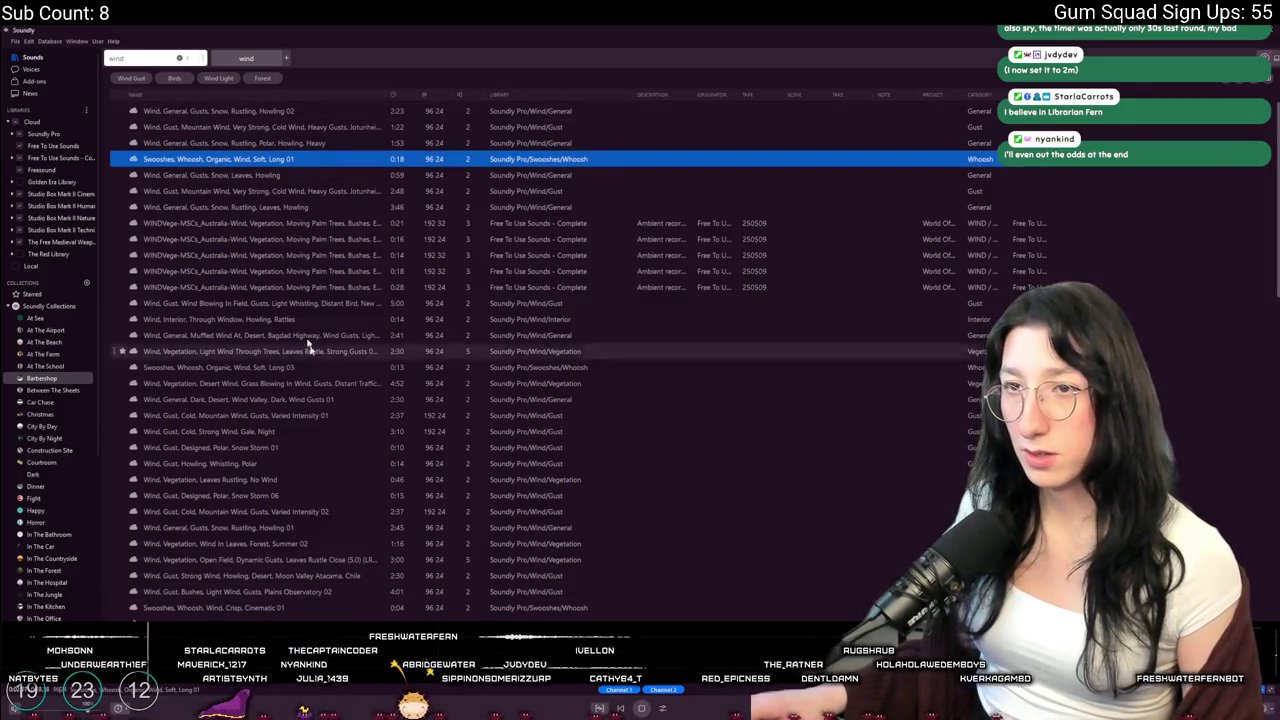
{"action": "left_click", "coordinate": [323, 191]}
{"action": "left_click", "coordinate": [323, 207]}
{"action": "left_click", "coordinate": [323, 255]}
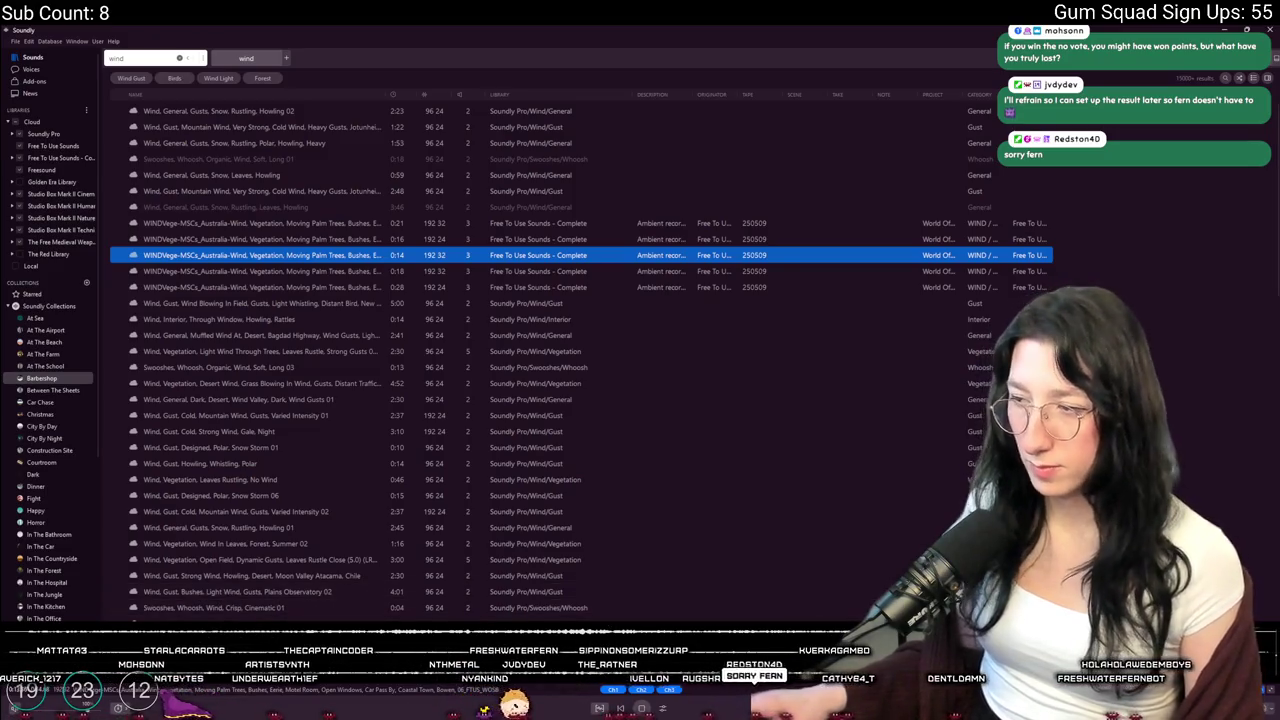
{"action": "left_click", "coordinate": [309, 303]}
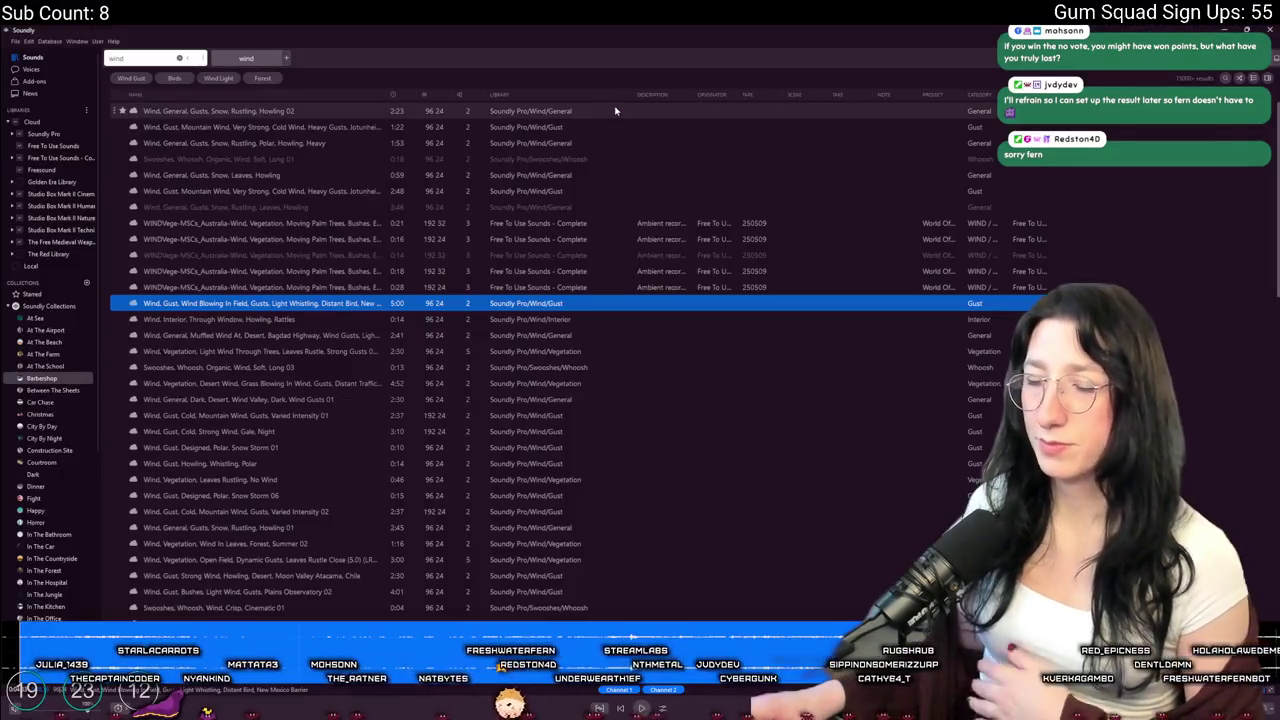
{"action": "left_click_drag", "start_coordinate": [615, 112], "coordinate": [609, 111]}
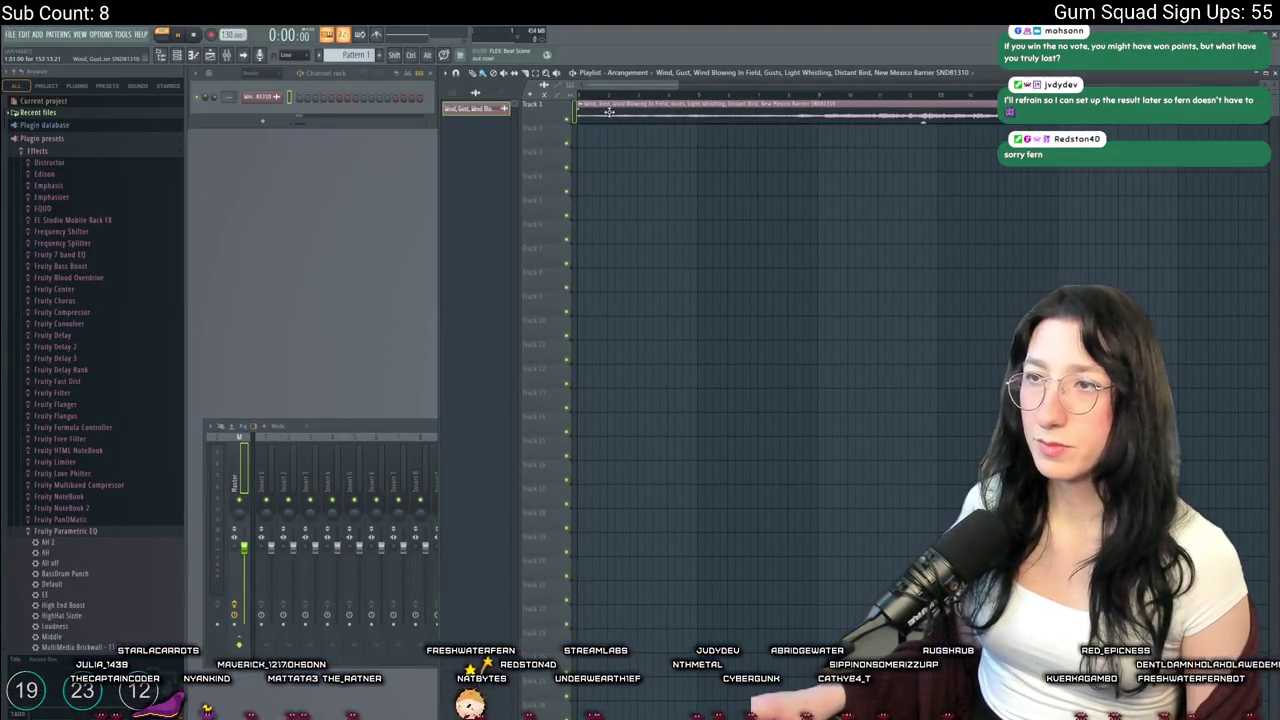
Play the whole song with the wind clip, then bring up the Master effect slot's plugin list
{"action": "left_click", "coordinate": [164, 44]}
{"action": "key", "text": "space"}
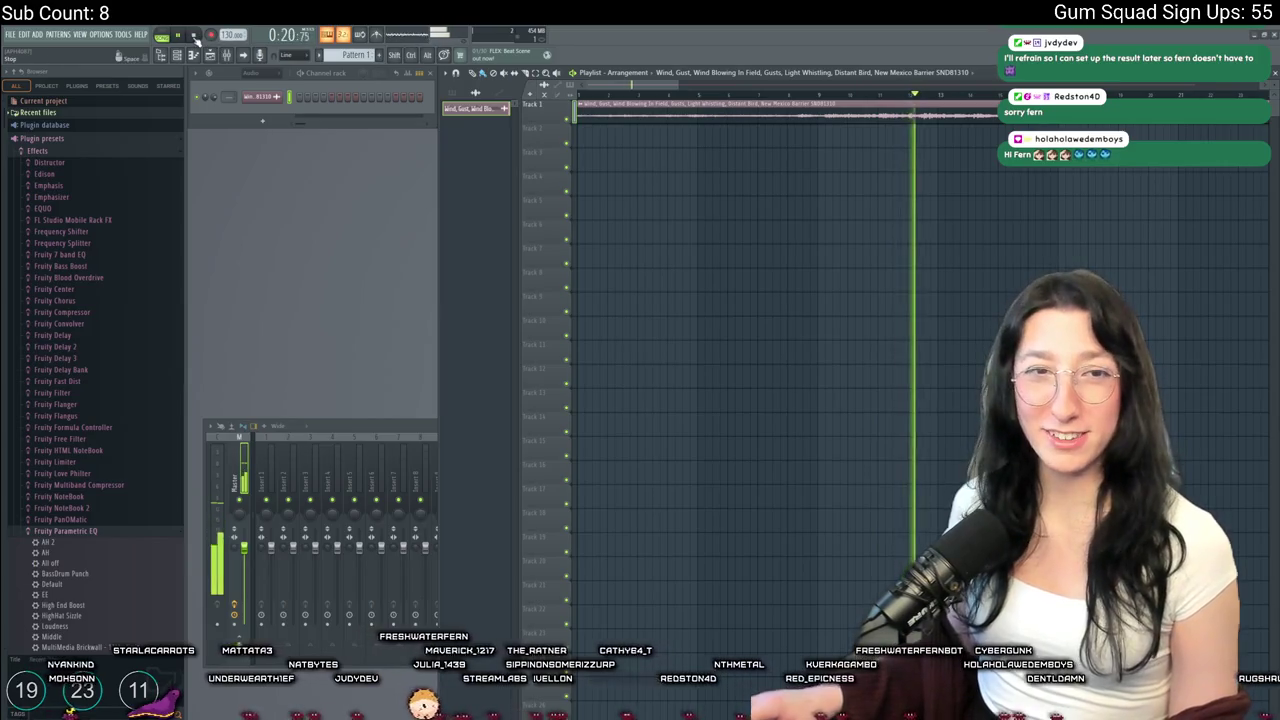
{"action": "key", "text": "space"}
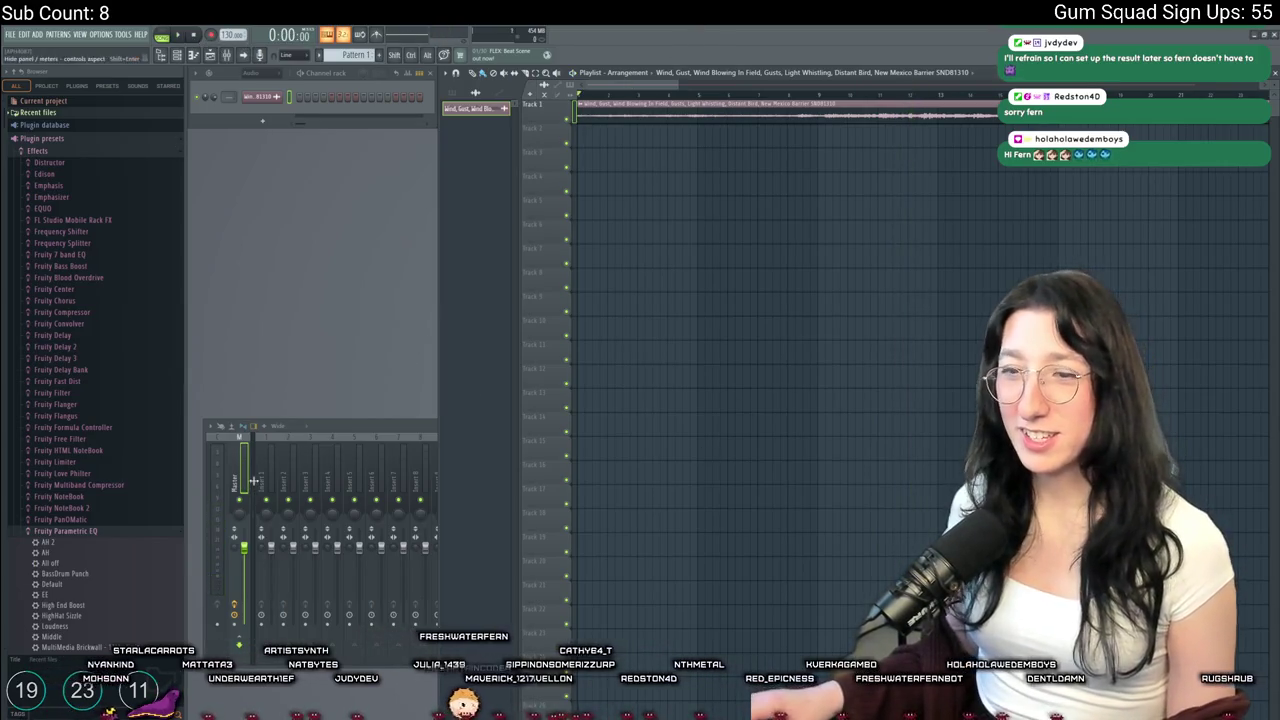
{"action": "double_click", "coordinate": [395, 440]}
{"action": "left_click", "coordinate": [1164, 448]}
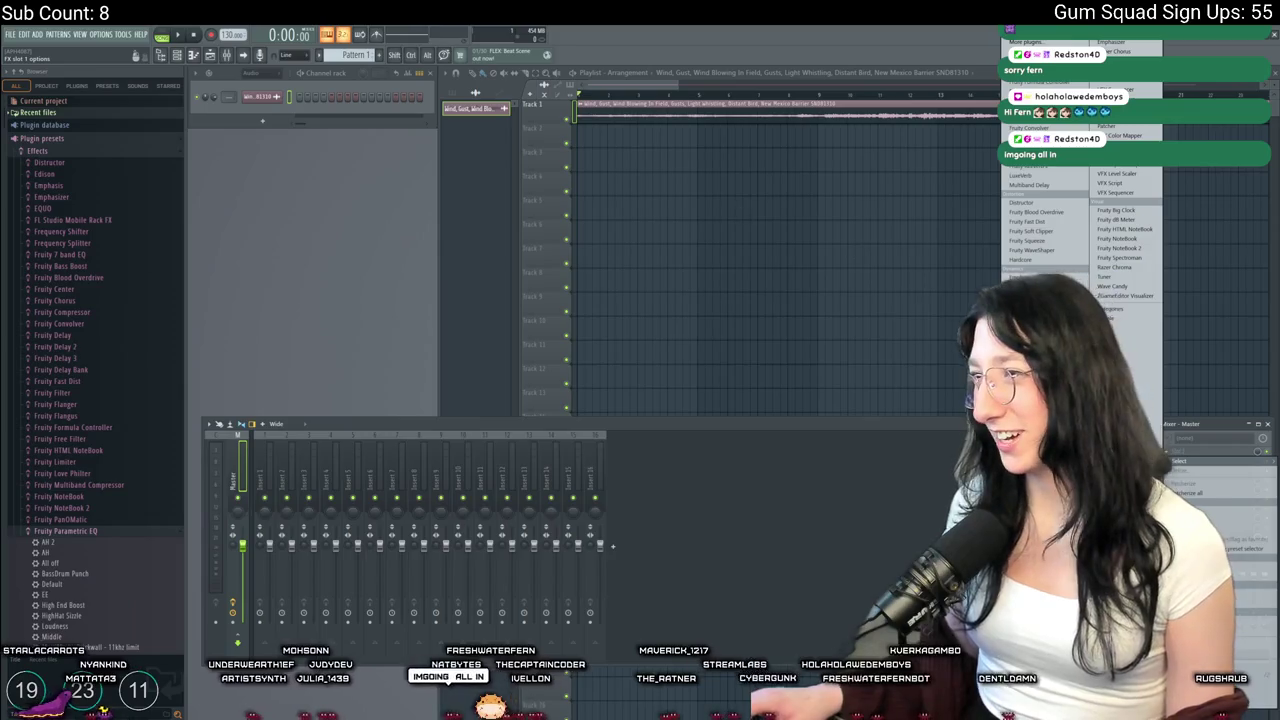
Replace the Master's first effect with Fruity Parametric EQ 2 while the wind plays
{"action": "key", "text": "space"}
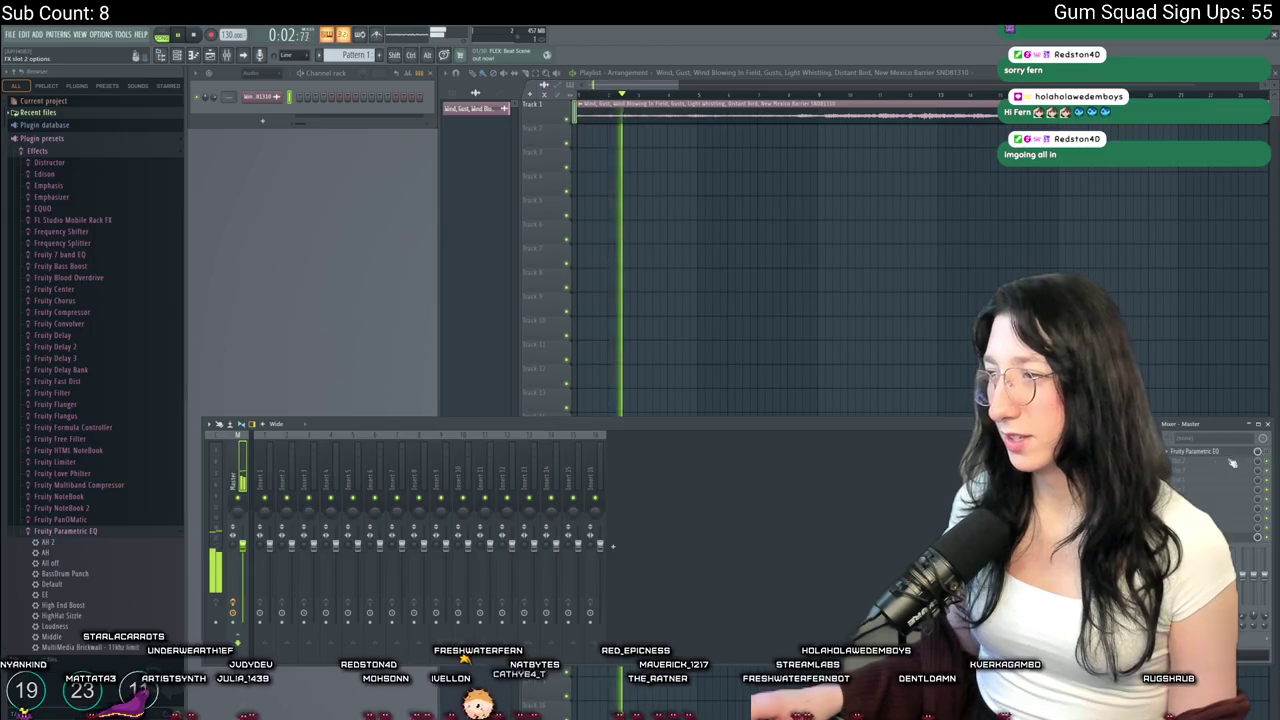
{"action": "left_click", "coordinate": [1167, 451]}
{"action": "mouse_move", "coordinate": [1182, 442]}
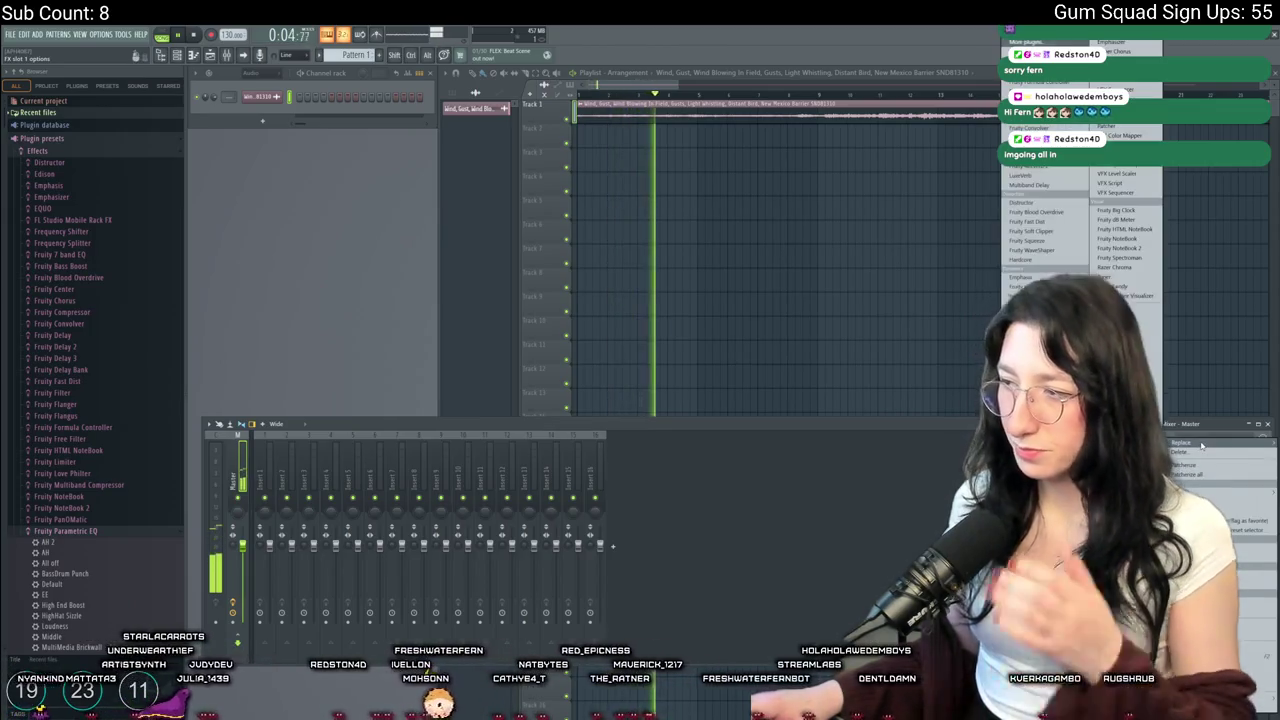
{"action": "left_click", "coordinate": [1120, 100]}
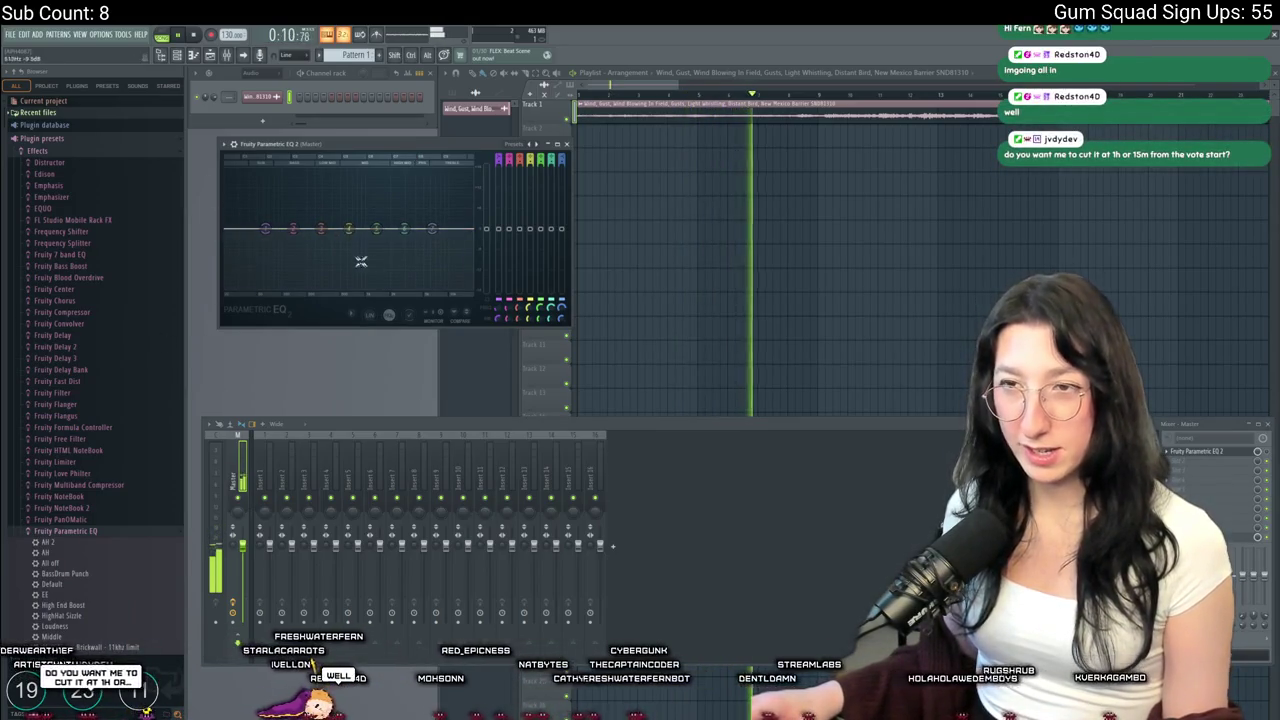
Roll off the highs with EQ band 7 and cut a deep dip near 2 kHz
{"action": "mouse_move", "coordinate": [436, 236]}
{"action": "left_mouse_down"}
{"action": "mouse_move", "coordinate": [417, 275]}
{"action": "mouse_move", "coordinate": [303, 249]}
{"action": "mouse_move", "coordinate": [268, 268]}
{"action": "mouse_move", "coordinate": [270, 283]}
{"action": "mouse_move", "coordinate": [288, 225]}
{"action": "left_mouse_up"}
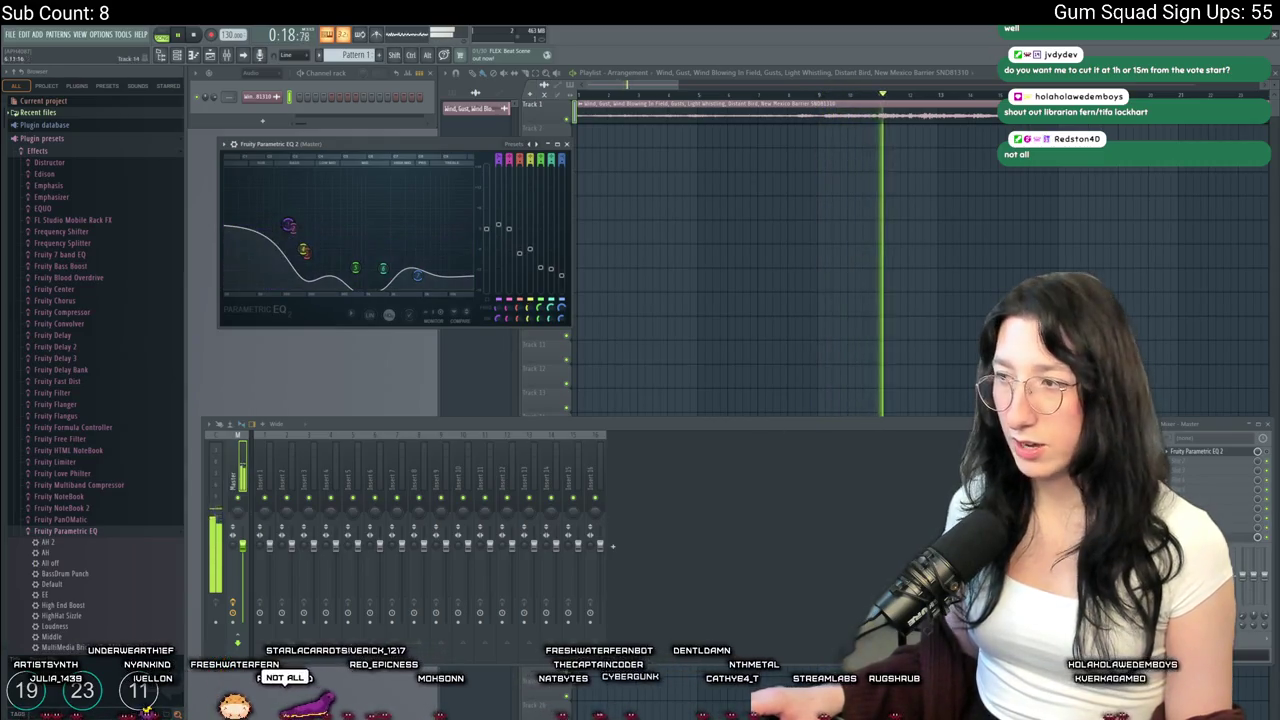
{"action": "key", "text": "space"}
{"action": "key", "text": "space"}
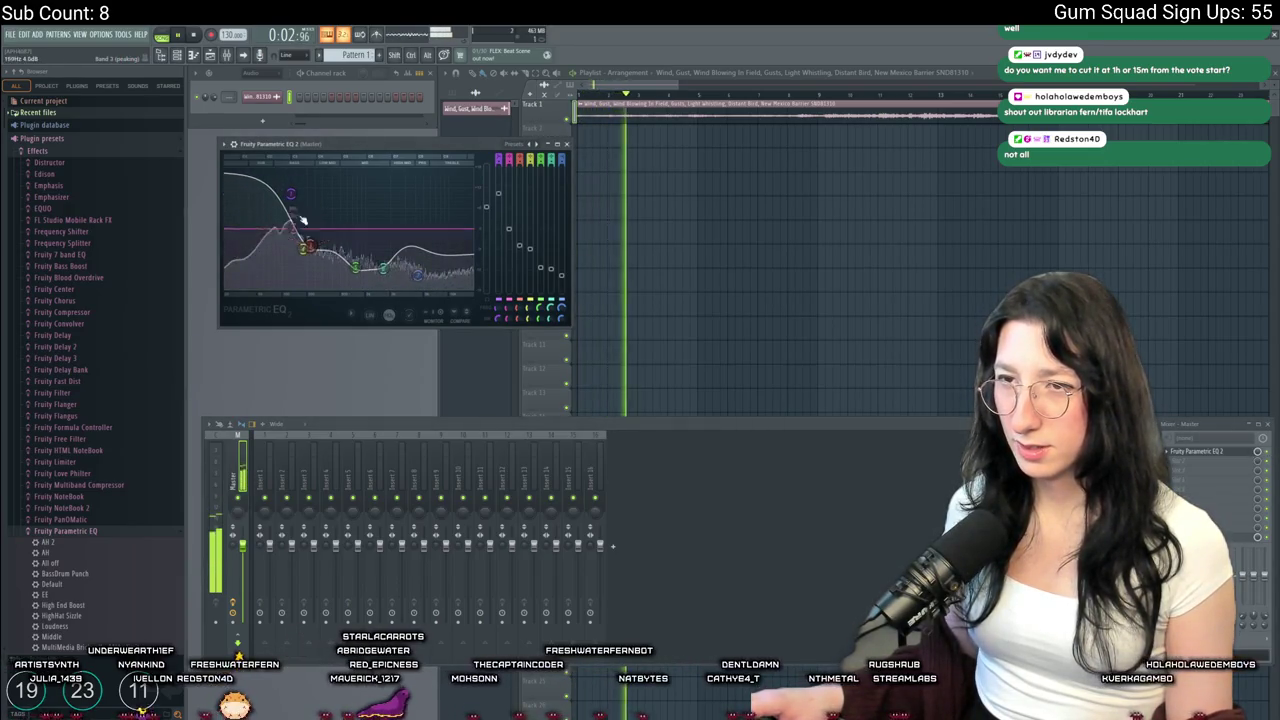
{"action": "left_click_drag", "start_coordinate": [470, 232], "coordinate": [430, 278]}
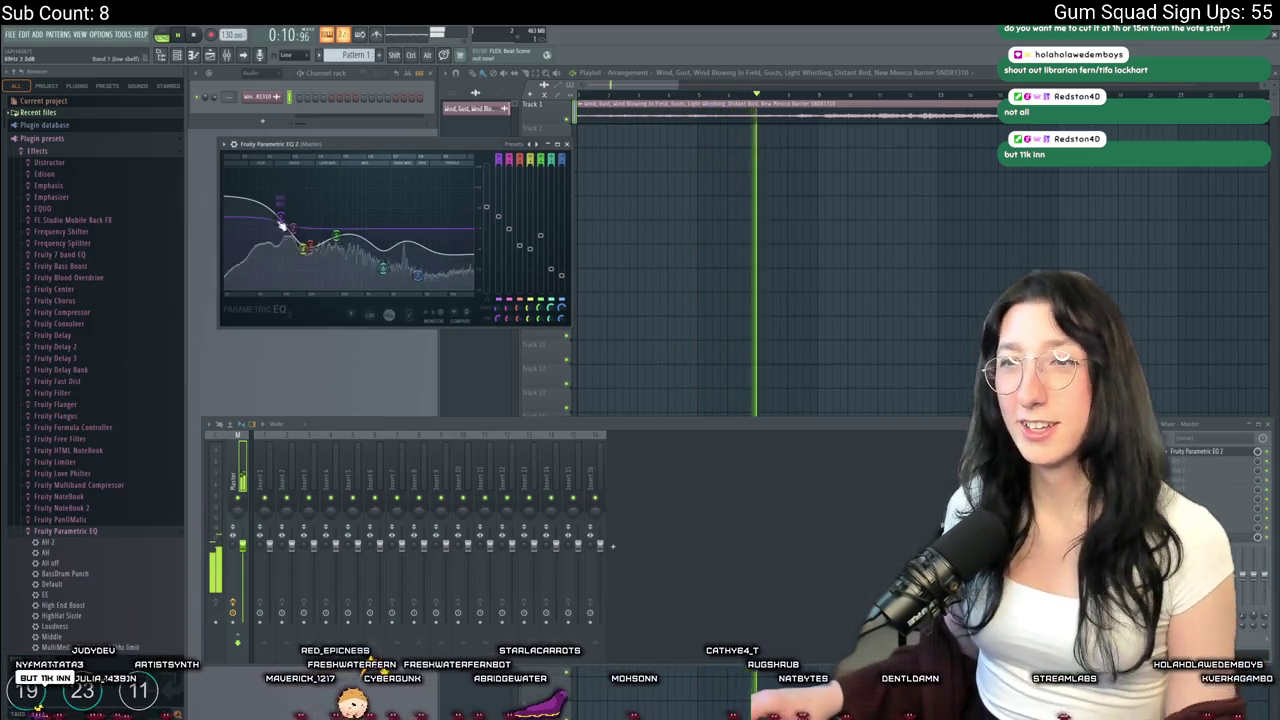
{"action": "mouse_move", "coordinate": [416, 276]}
{"action": "left_mouse_down"}
{"action": "mouse_move", "coordinate": [385, 280]}
{"action": "mouse_move", "coordinate": [433, 286]}
{"action": "left_mouse_up"}
Jump playback to later points in the playlist to audition the EQ'd wind clip
{"action": "left_click", "coordinate": [758, 94]}
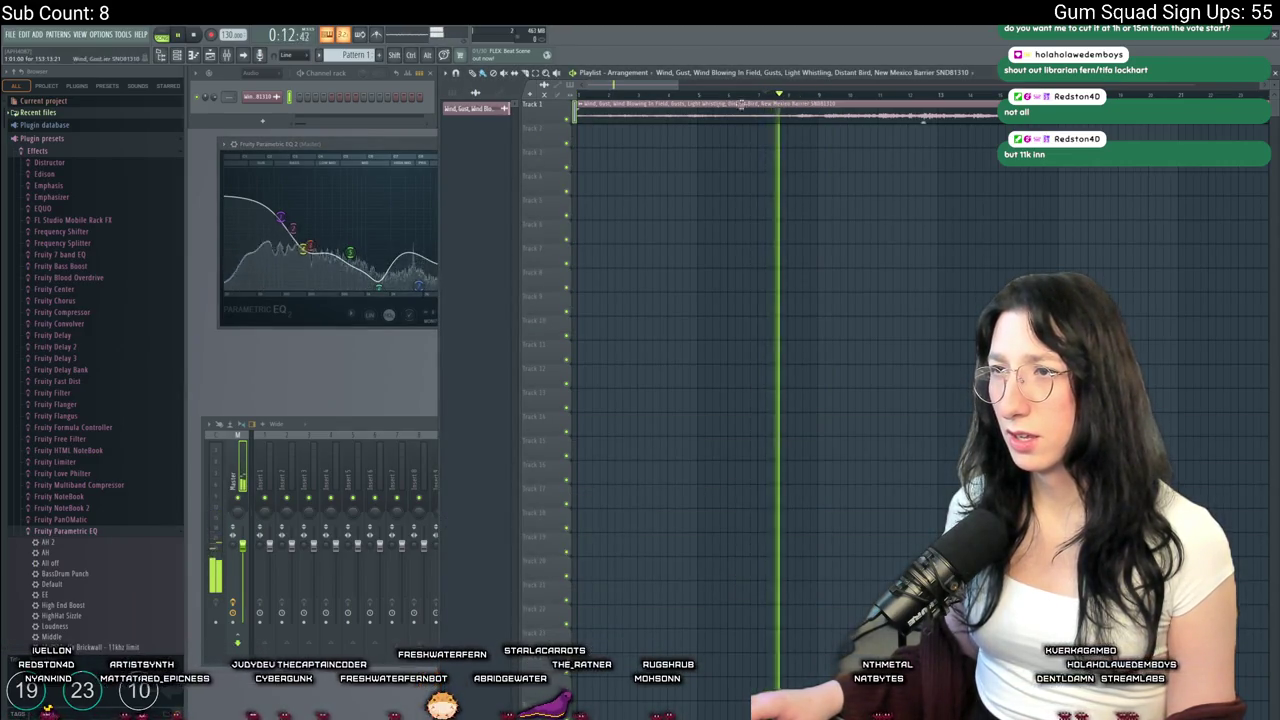
{"action": "left_click", "coordinate": [394, 146]}
{"action": "left_click", "coordinate": [858, 94]}
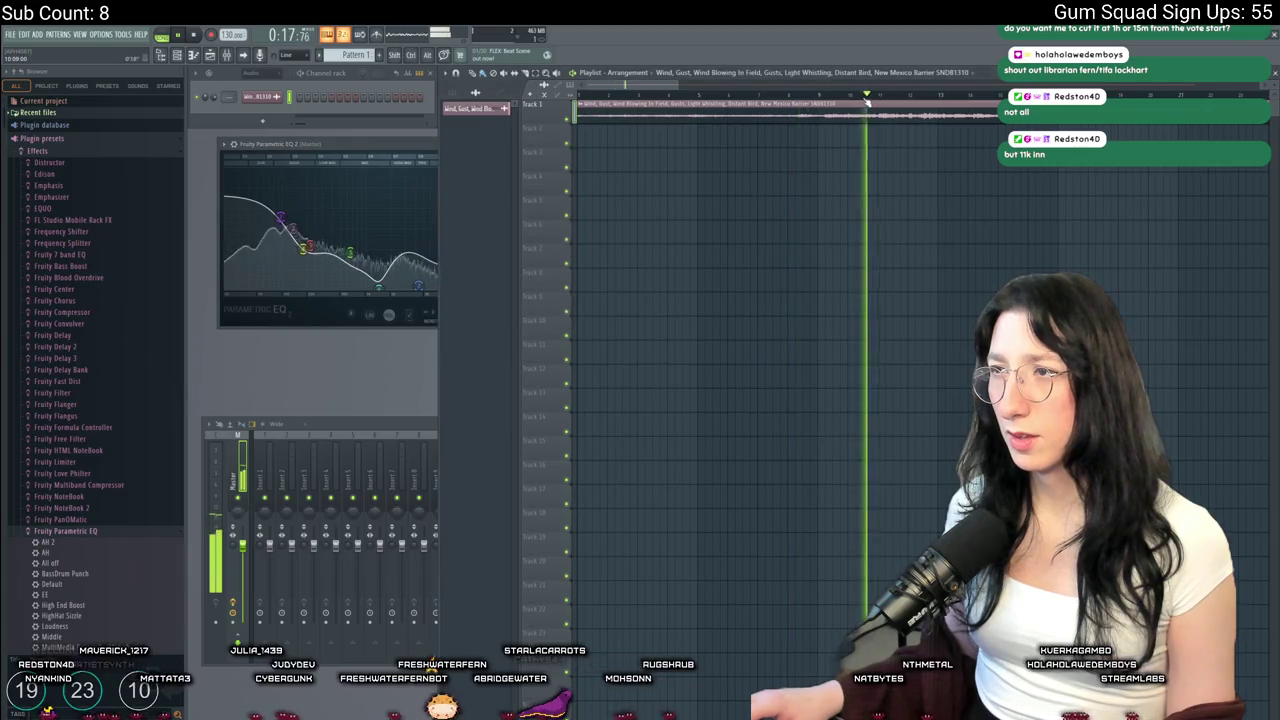
{"action": "left_click", "coordinate": [1005, 94]}
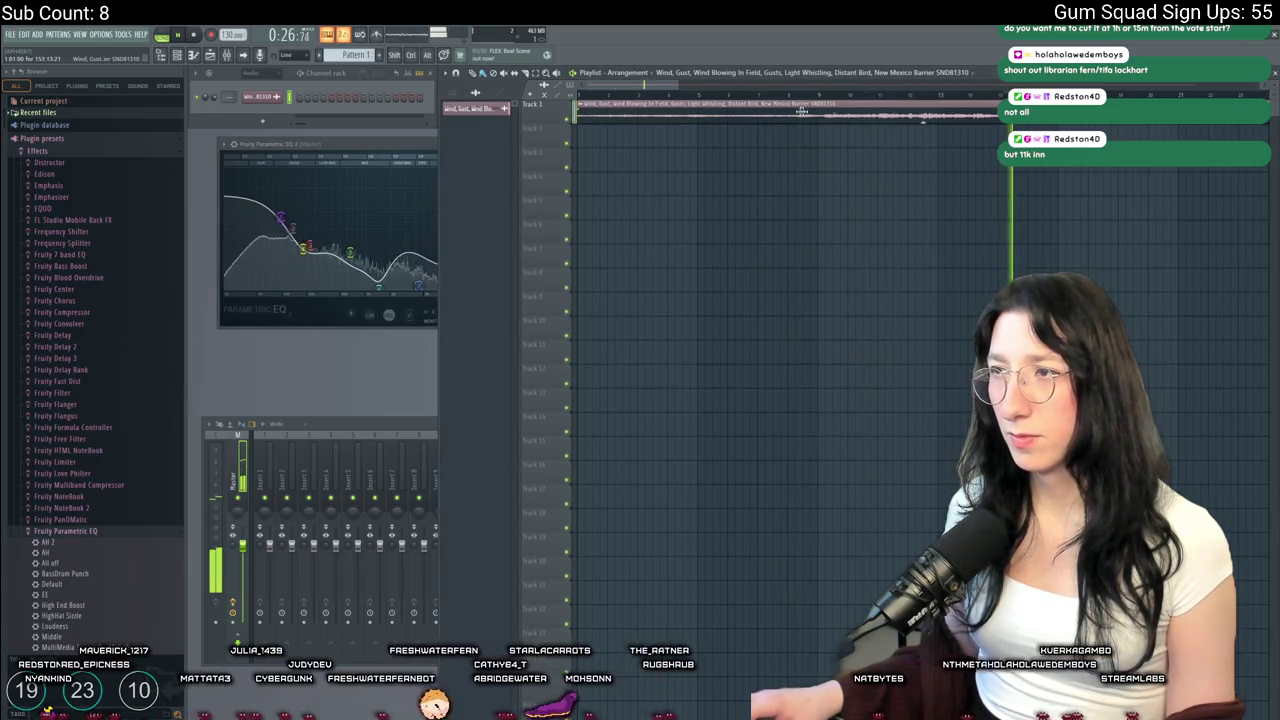
{"action": "left_click", "coordinate": [375, 150]}
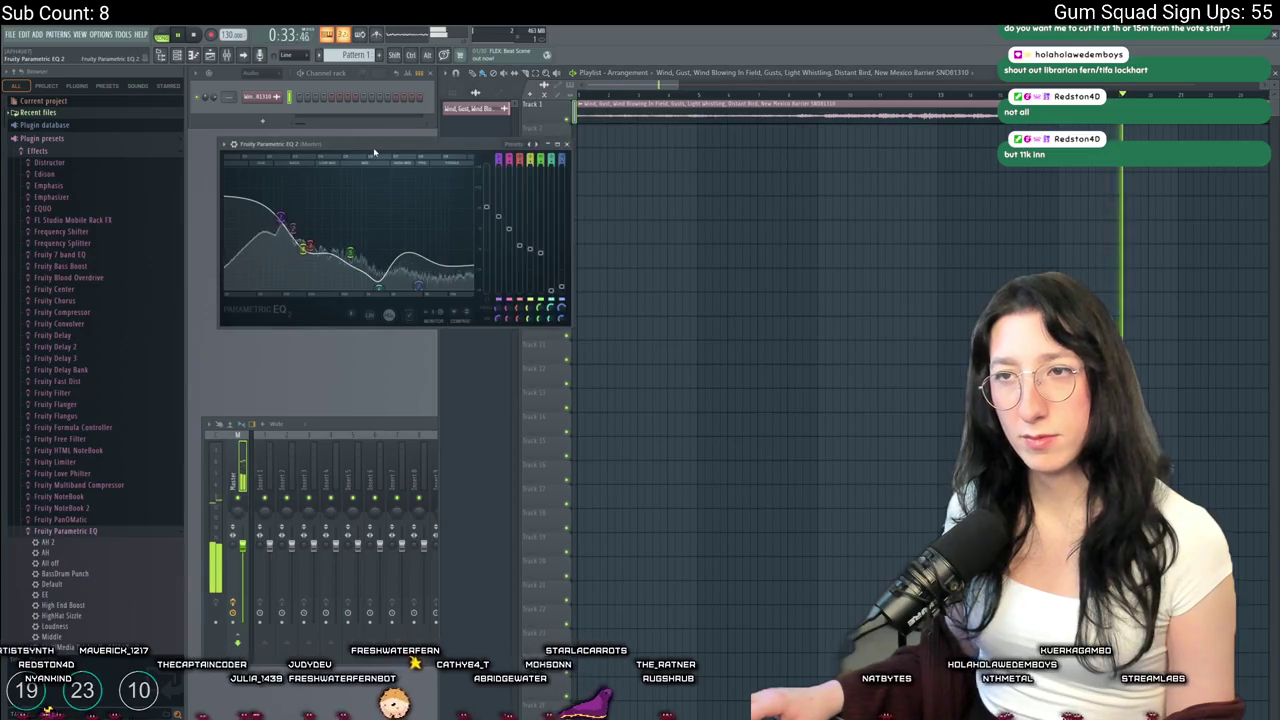
{"action": "left_click", "coordinate": [1112, 130]}
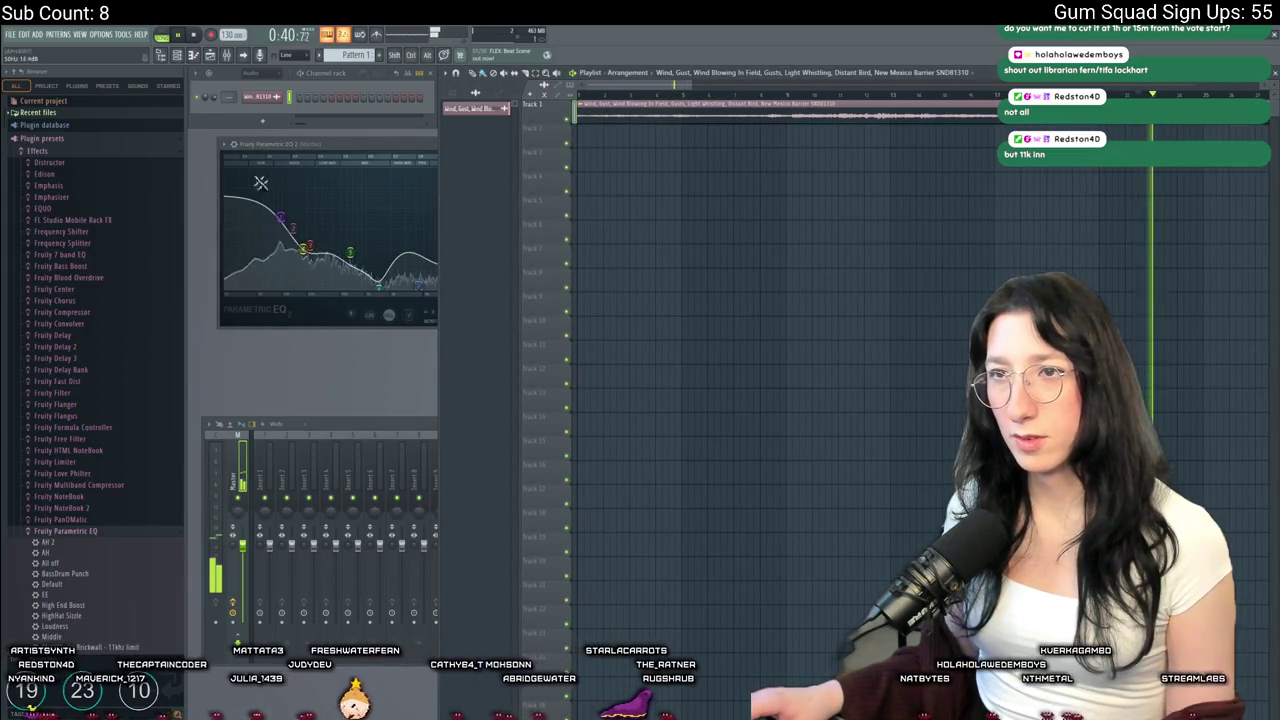
Load Fruity Convolver into a free Master mixer slot via the 'con' plugin search
{"action": "left_click", "coordinate": [358, 424]}
{"action": "left_click", "coordinate": [1176, 468]}
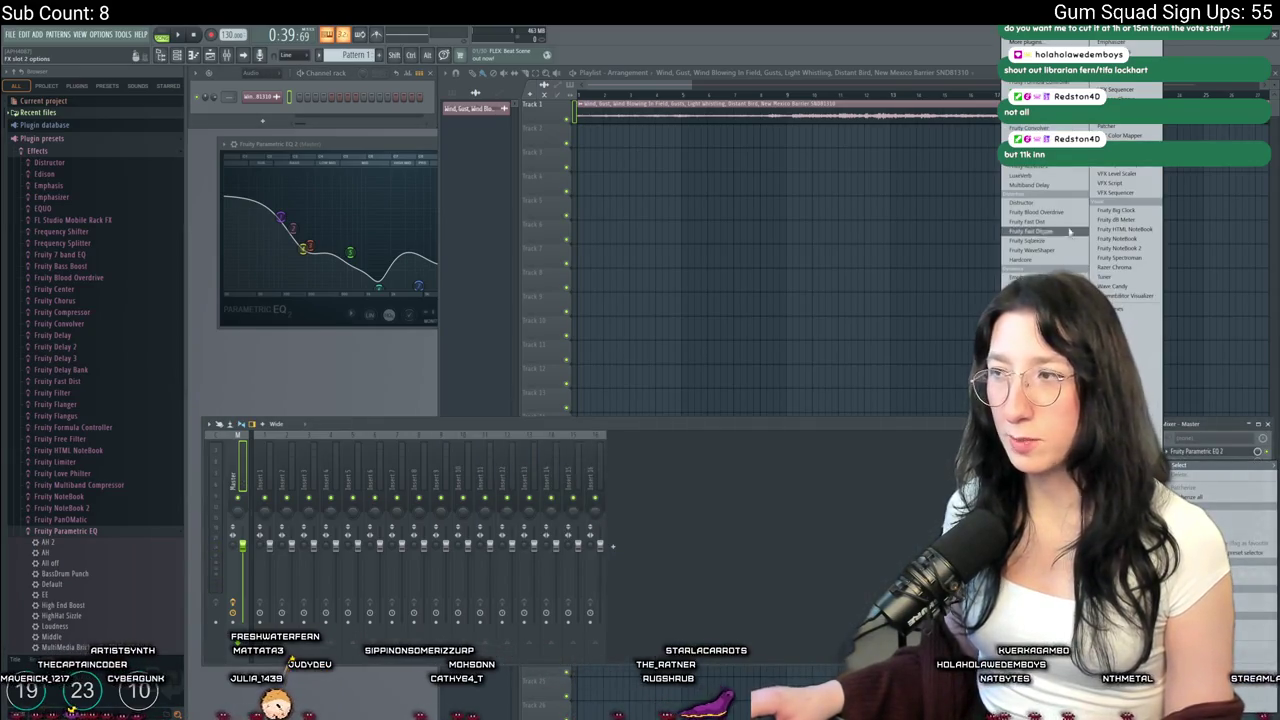
{"action": "left_click", "coordinate": [1110, 308]}
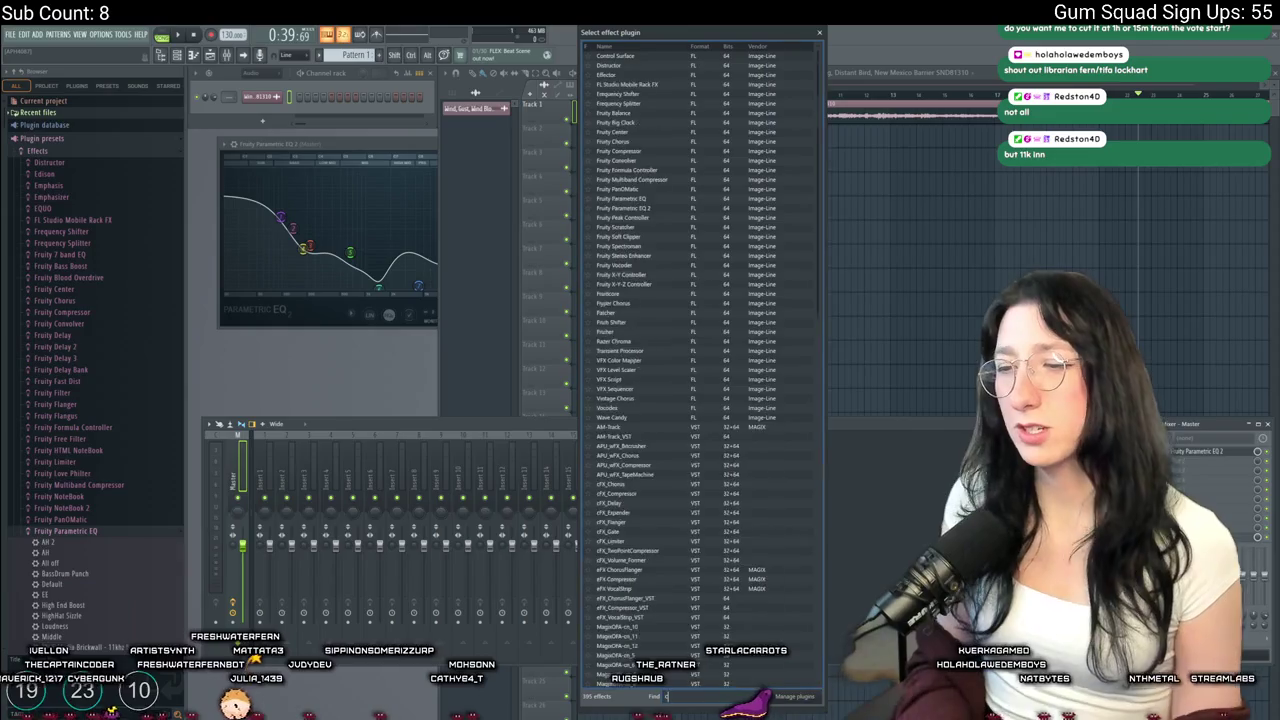
{"action": "type", "text": "con"}
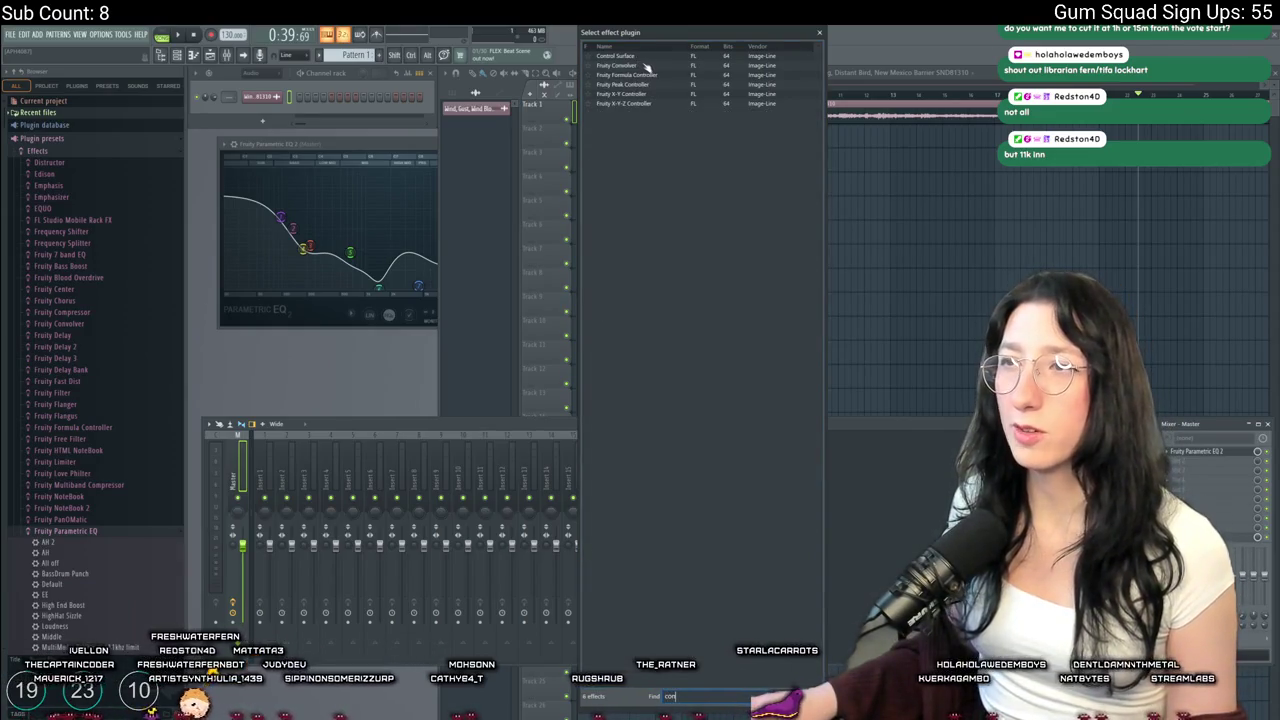
{"action": "double_click", "coordinate": [645, 65]}
Load the Small Rooms > Bedroom impulse preset in Fruity Convolver
{"action": "left_click", "coordinate": [236, 157]}
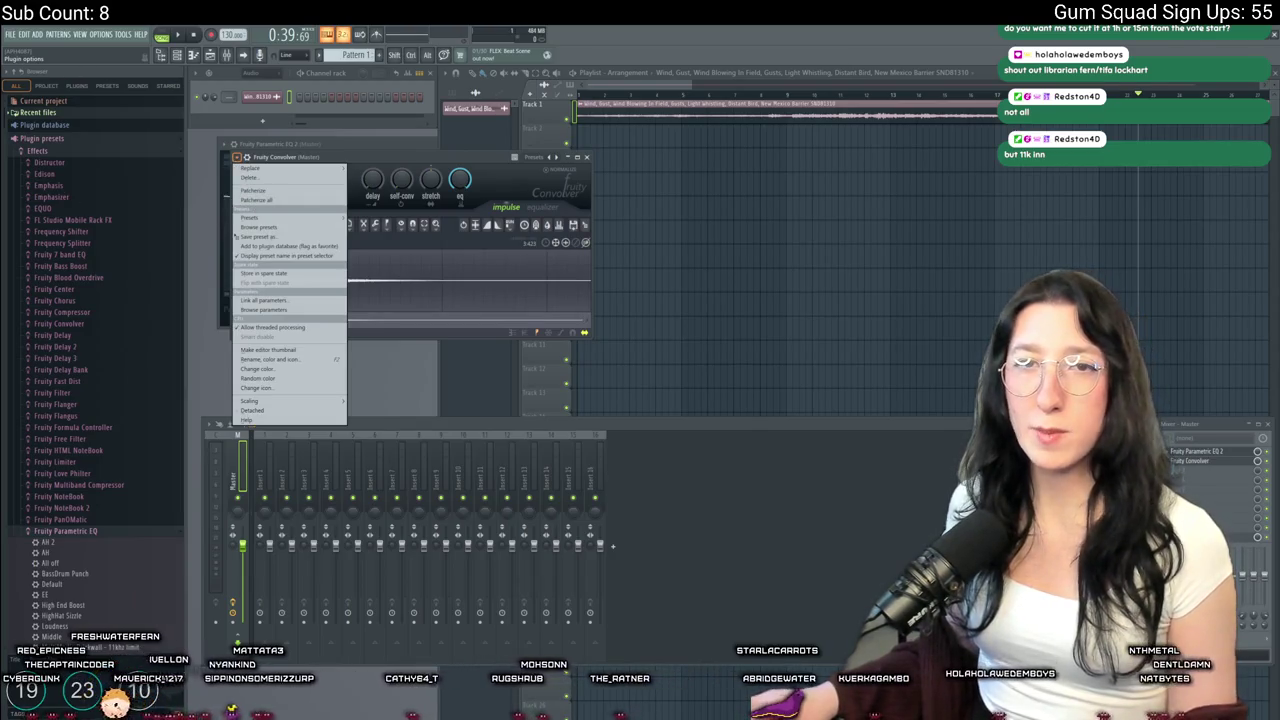
{"action": "mouse_move", "coordinate": [252, 217]}
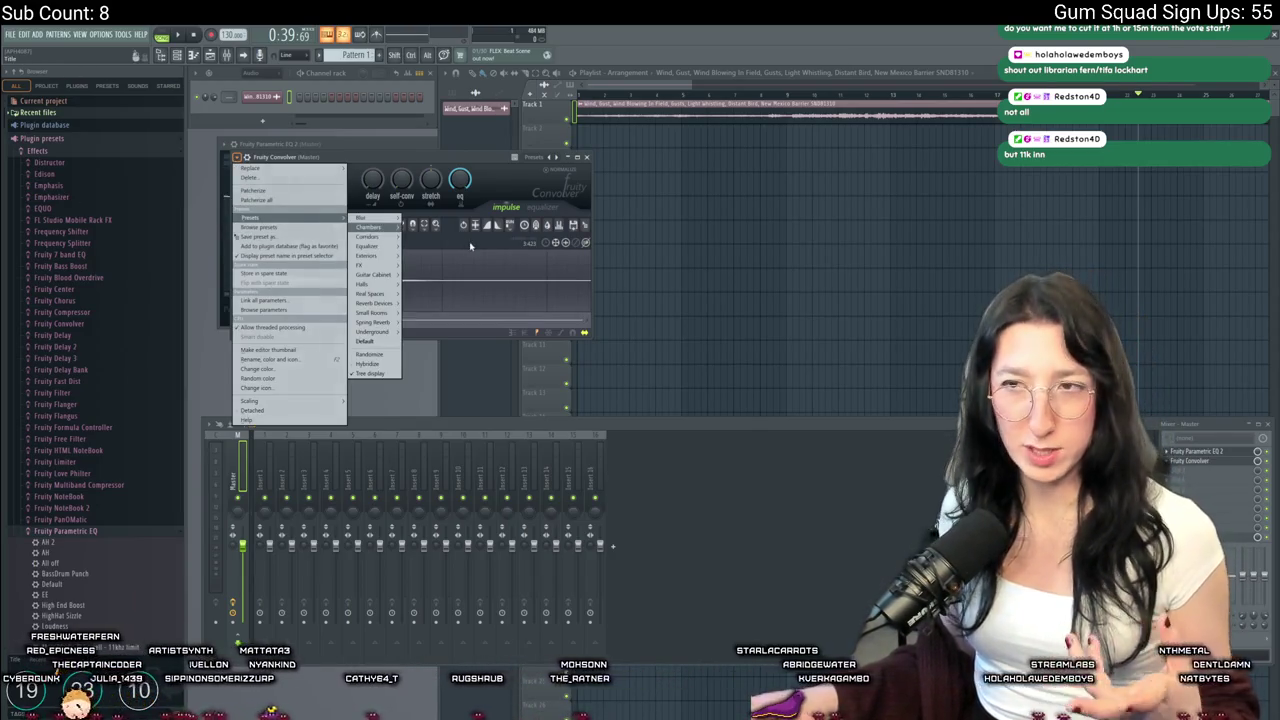
{"action": "mouse_move", "coordinate": [368, 227]}
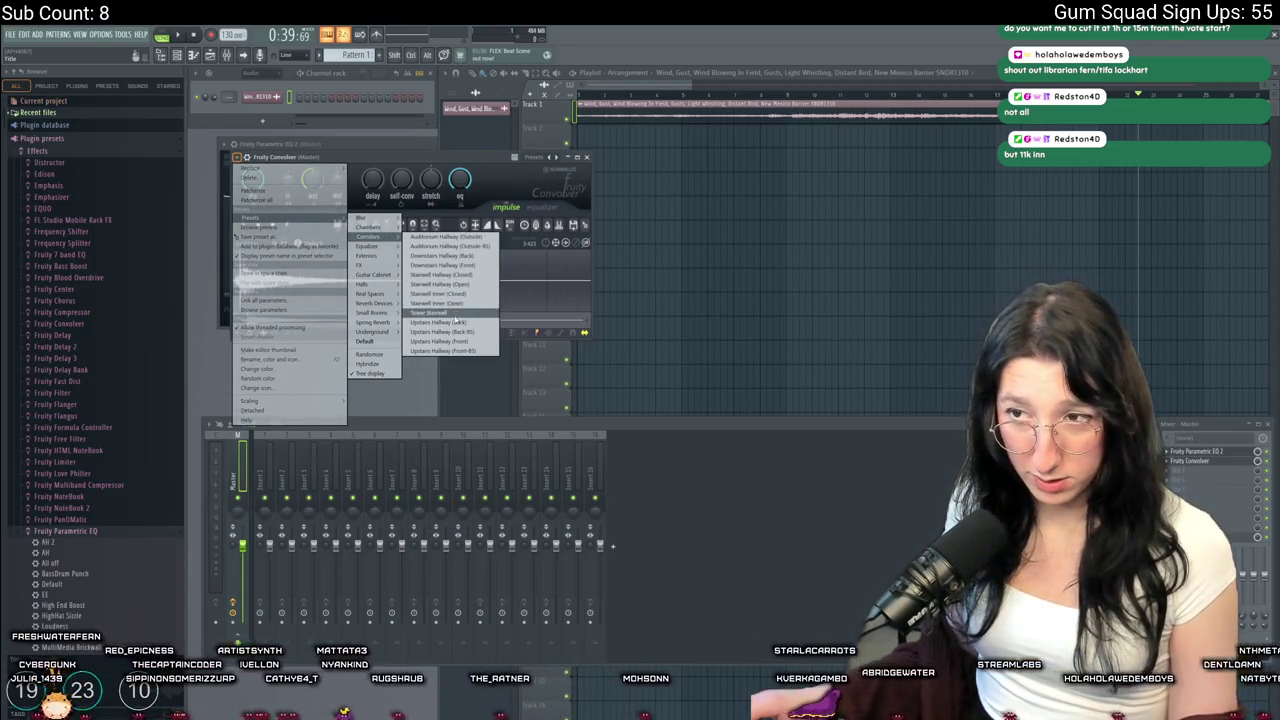
{"action": "mouse_move", "coordinate": [372, 293]}
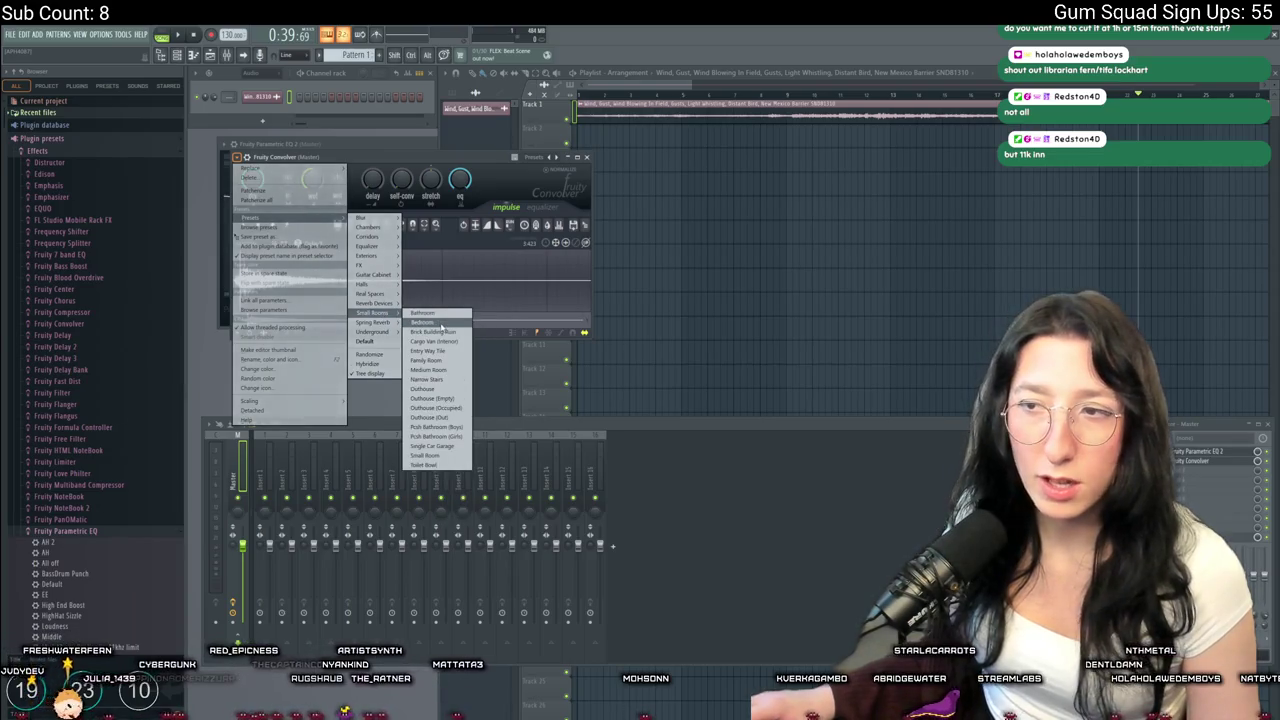
{"action": "left_click", "coordinate": [441, 324]}
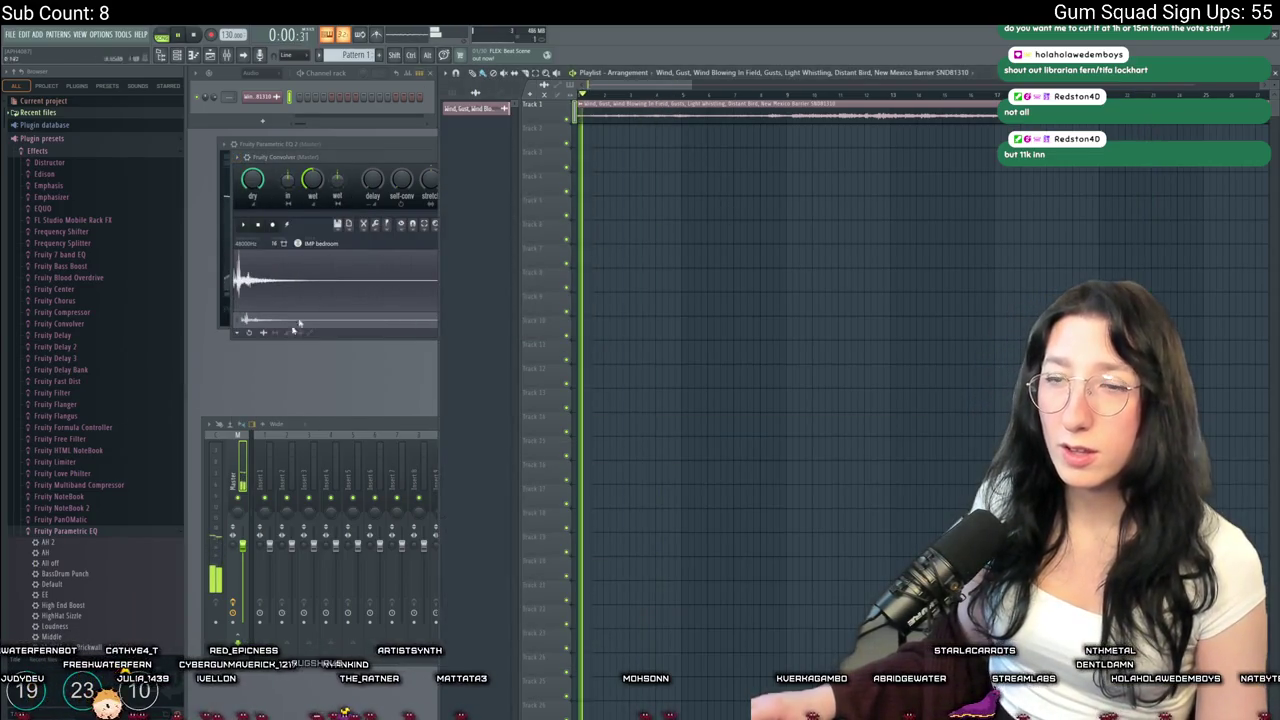
Return from the mixer and stream manager to the FL Studio playlist
{"action": "left_click", "coordinate": [332, 428]}
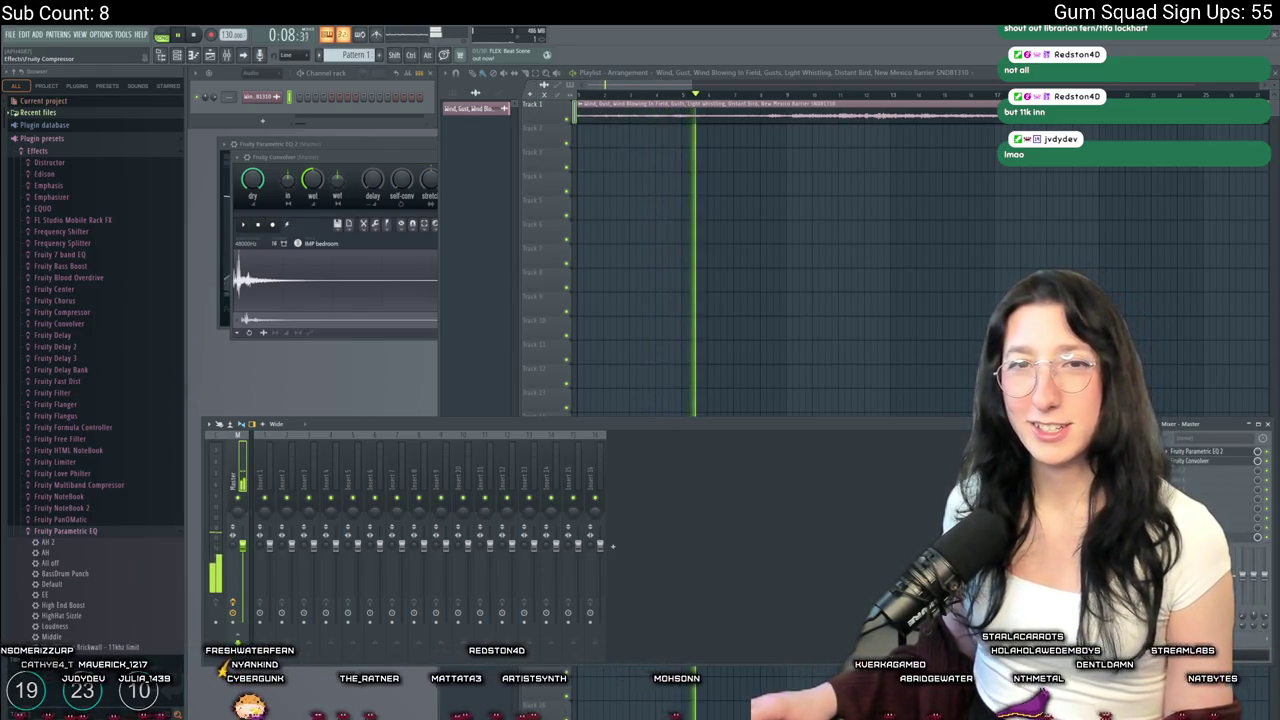
{"action": "key", "text": "alt+Tab"}
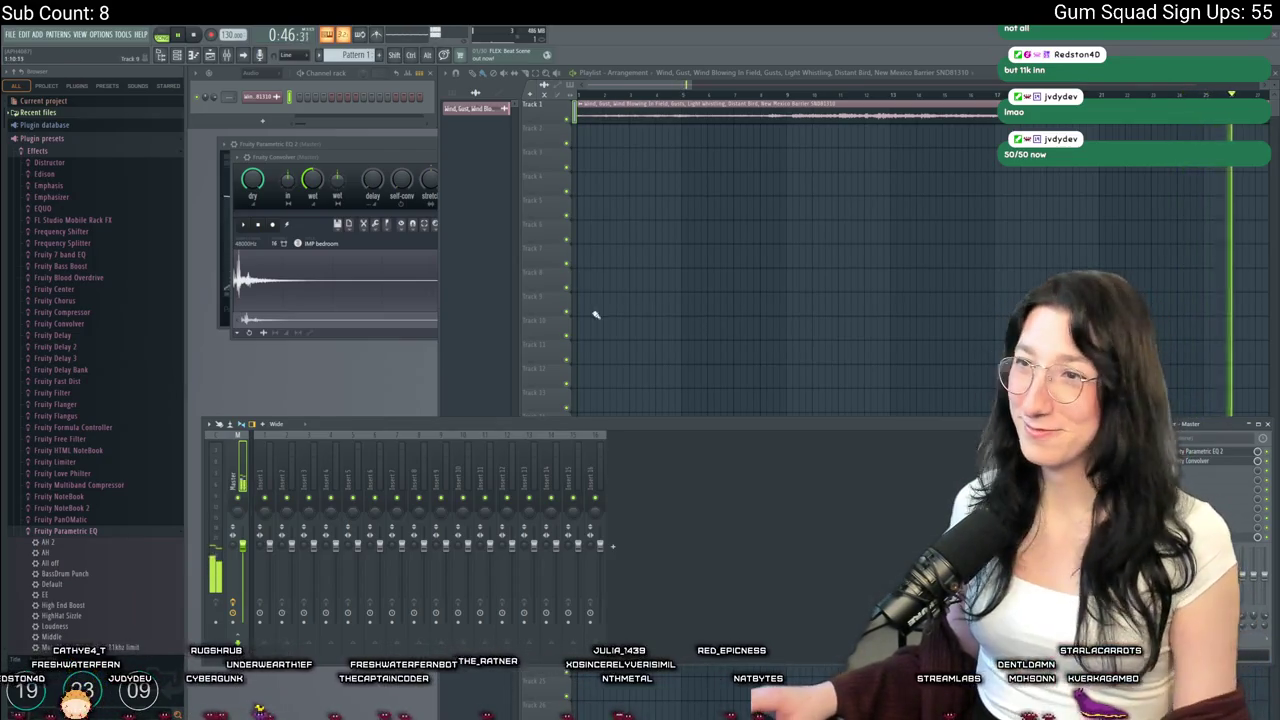
{"action": "left_click", "coordinate": [808, 243]}
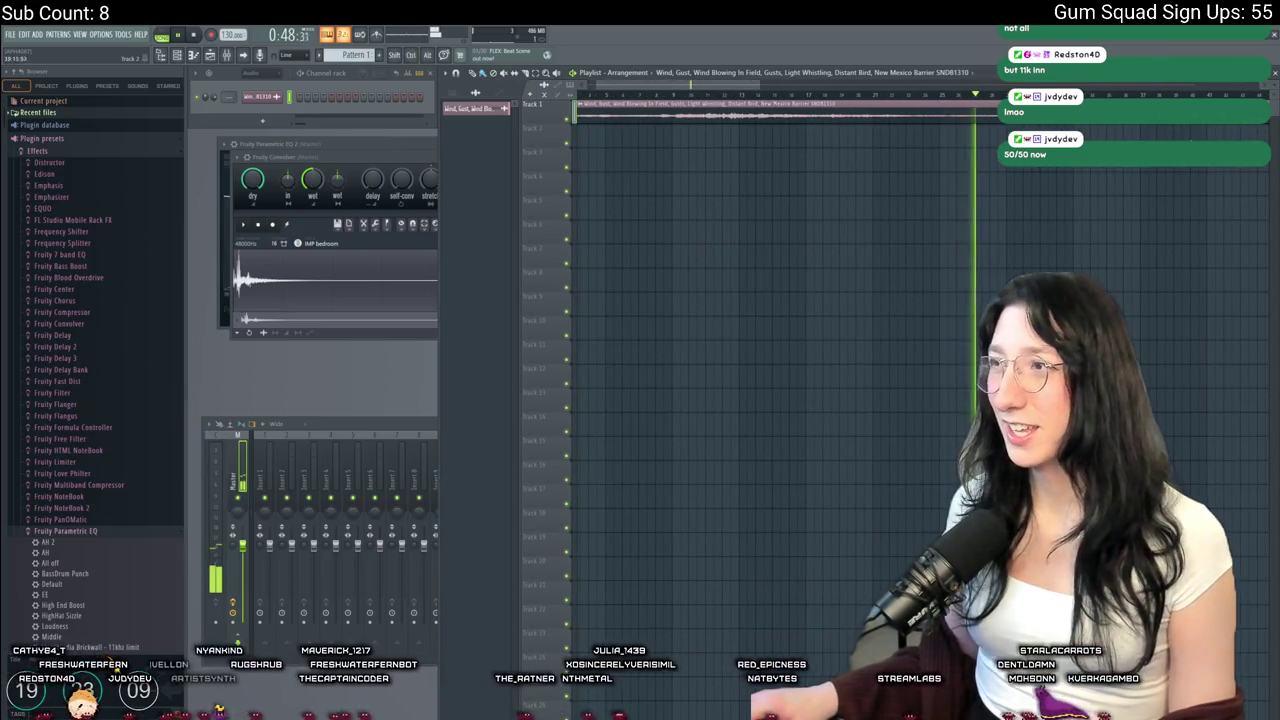
Audition the wind clip with bedroom reverb, jumping playback ahead several times, then stop
{"action": "left_click", "coordinate": [1155, 95]}
{"action": "left_click", "coordinate": [1110, 95]}
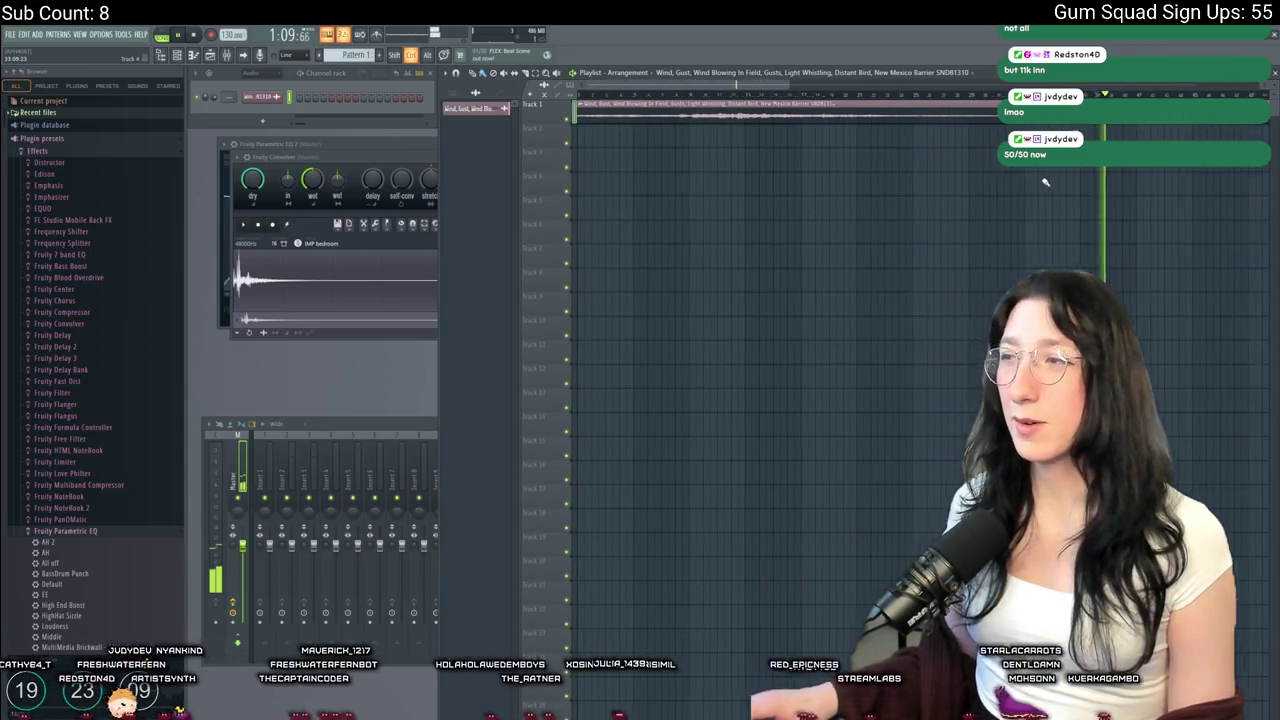
{"action": "scroll", "coordinate": [990, 185], "scroll_direction": "right", "scroll_amount": 2}
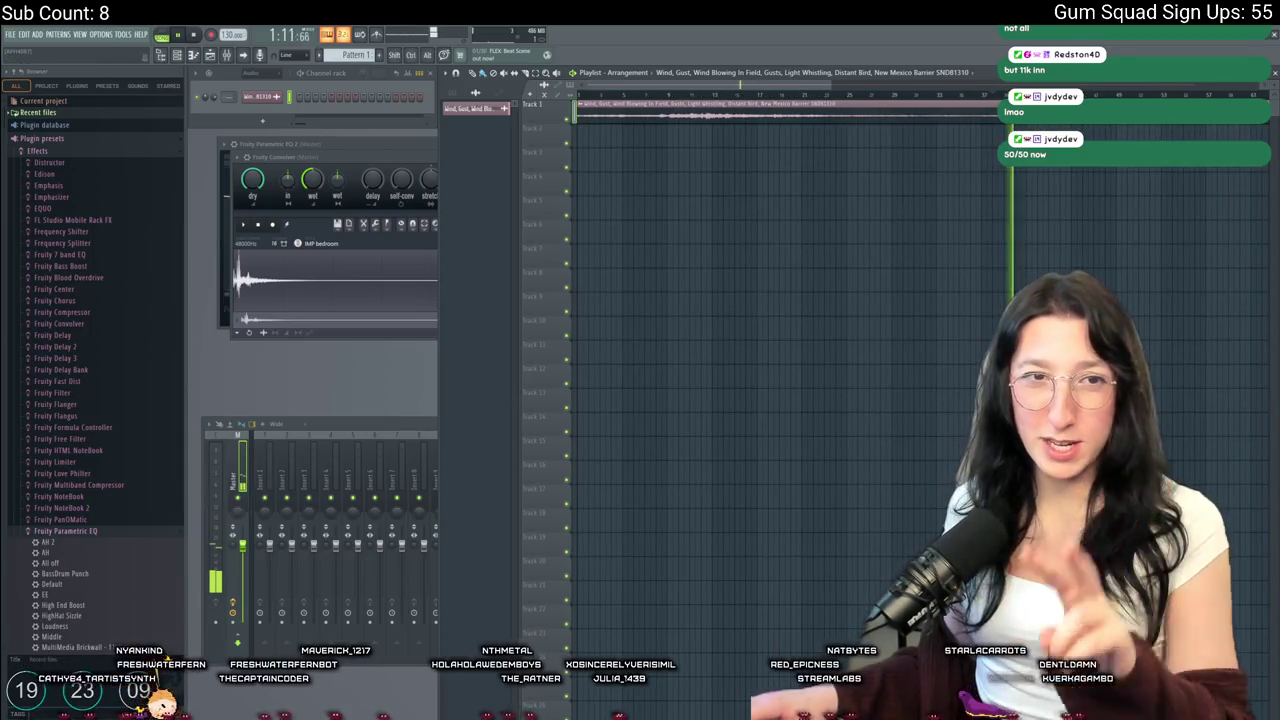
{"action": "left_click", "coordinate": [886, 95]}
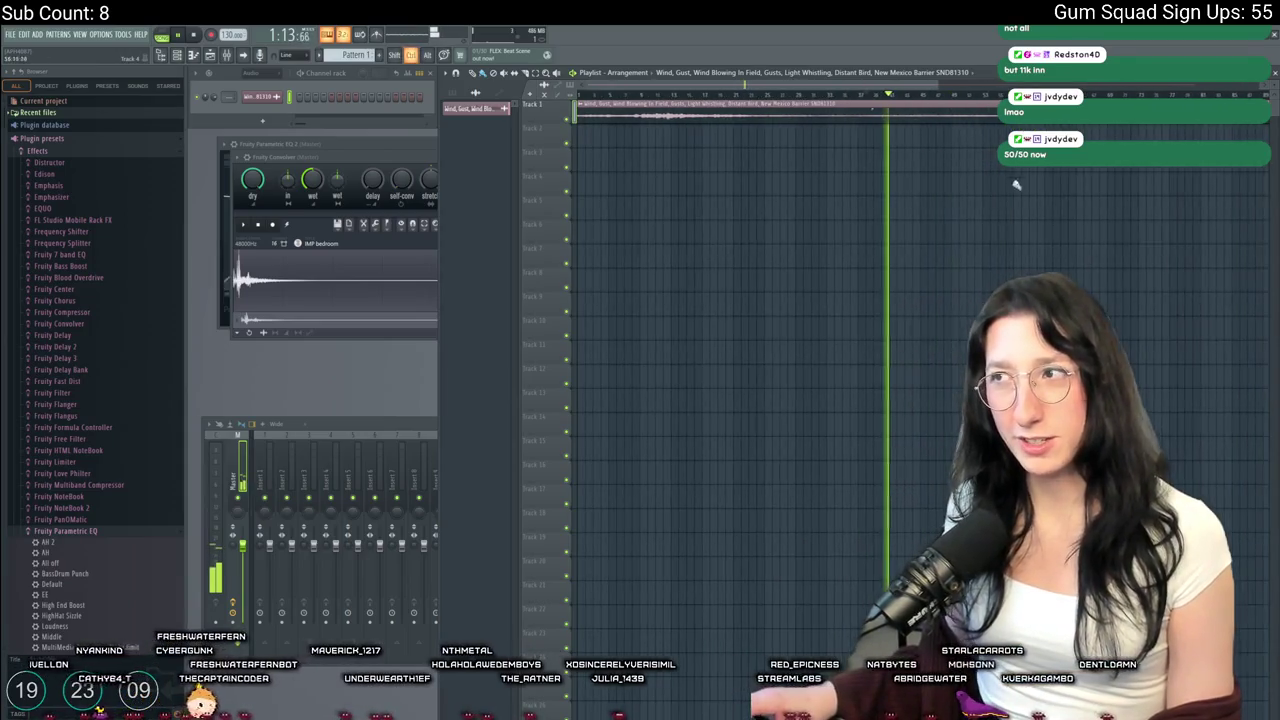
{"action": "left_click", "coordinate": [1108, 95]}
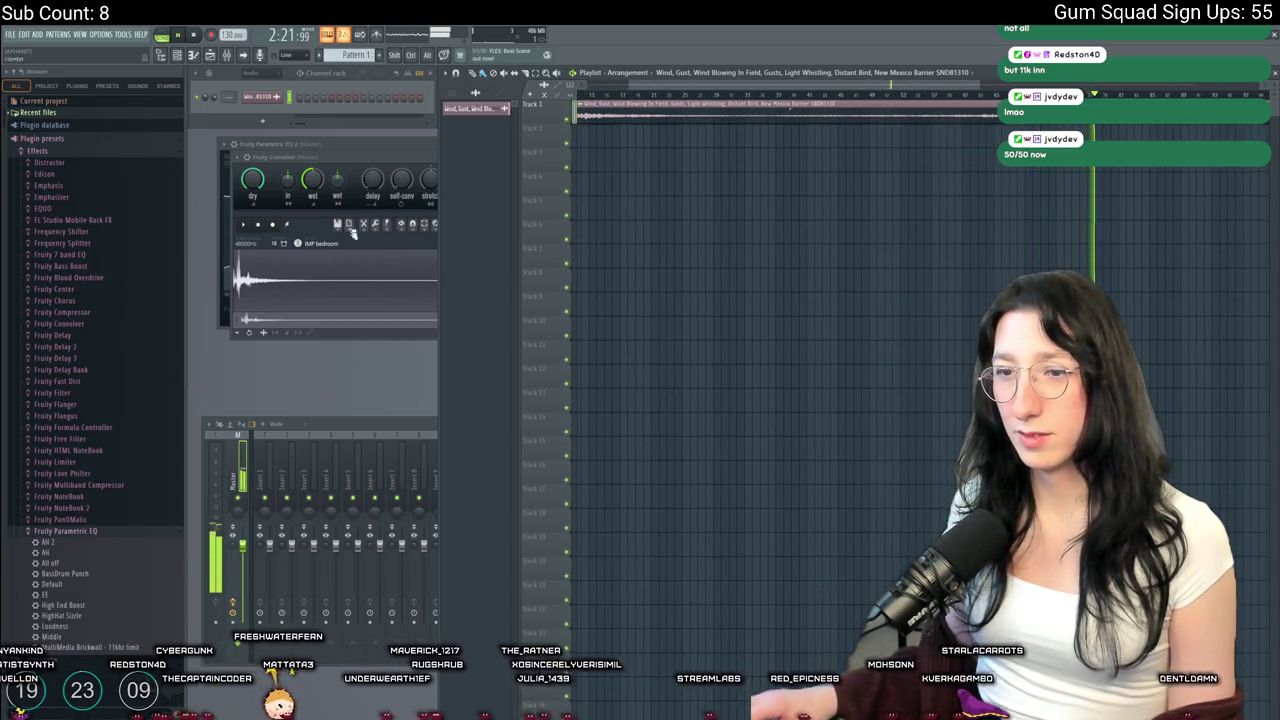
{"action": "key", "text": "space"}
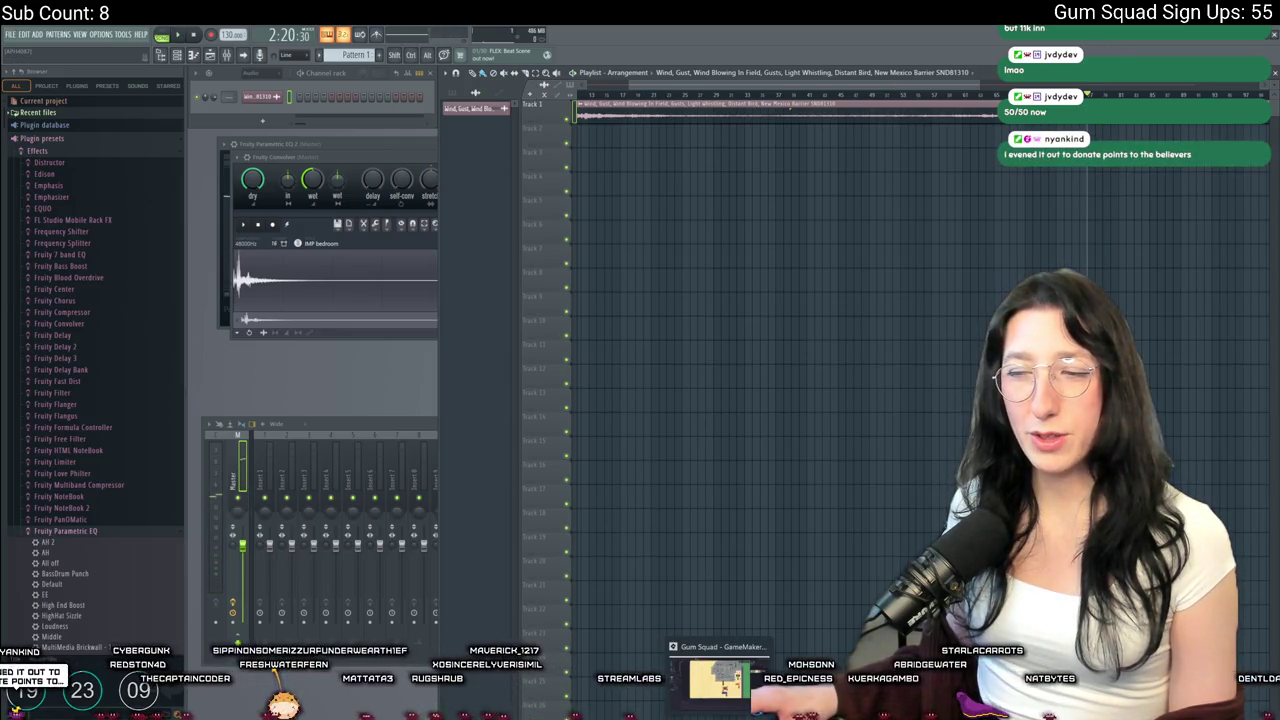
Launch Soundly from Windows search, answer the restore-tabs prompt, then close its window
{"action": "key", "text": "super"}
{"action": "type", "text": "soundly"}
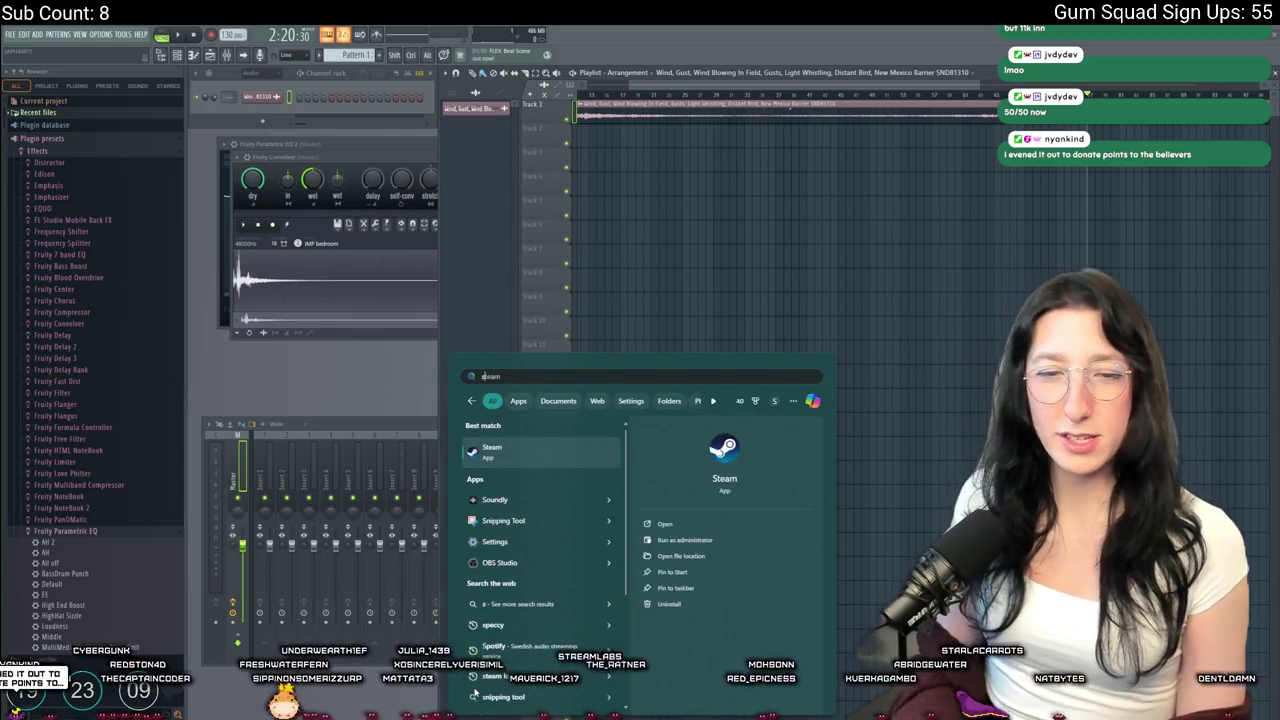
{"action": "key", "text": "Return"}
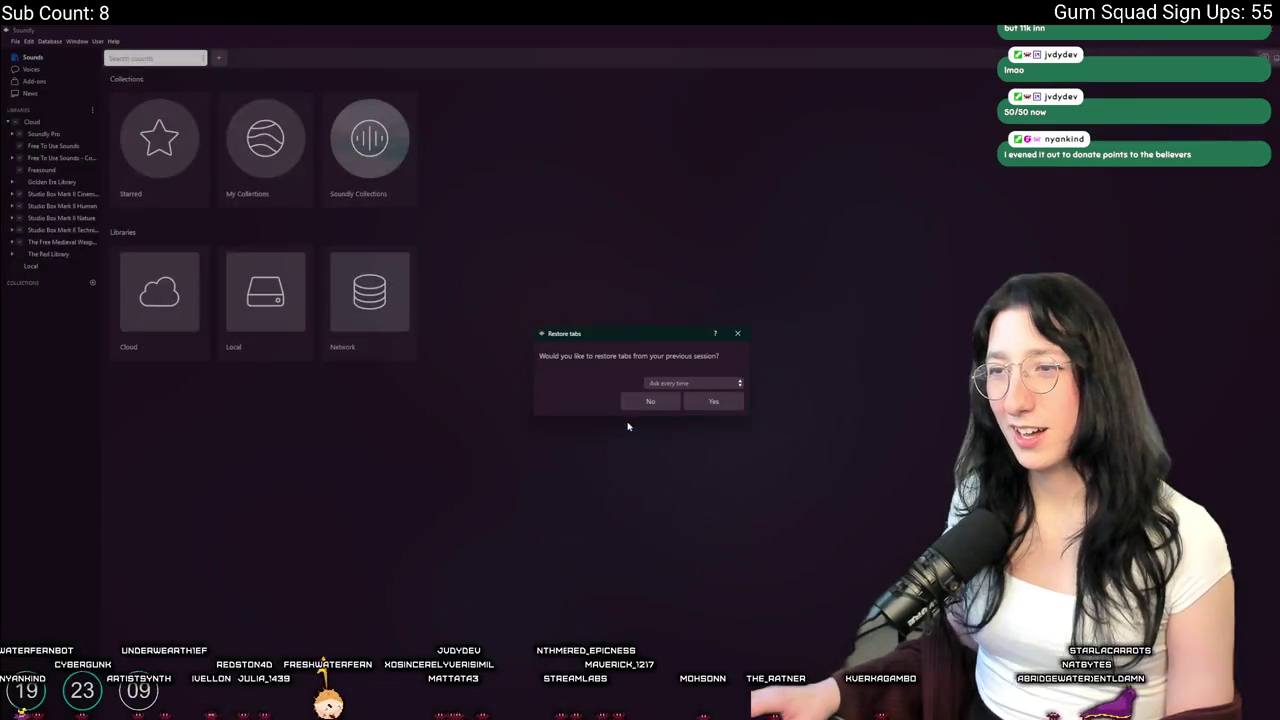
{"action": "left_click", "coordinate": [658, 402]}
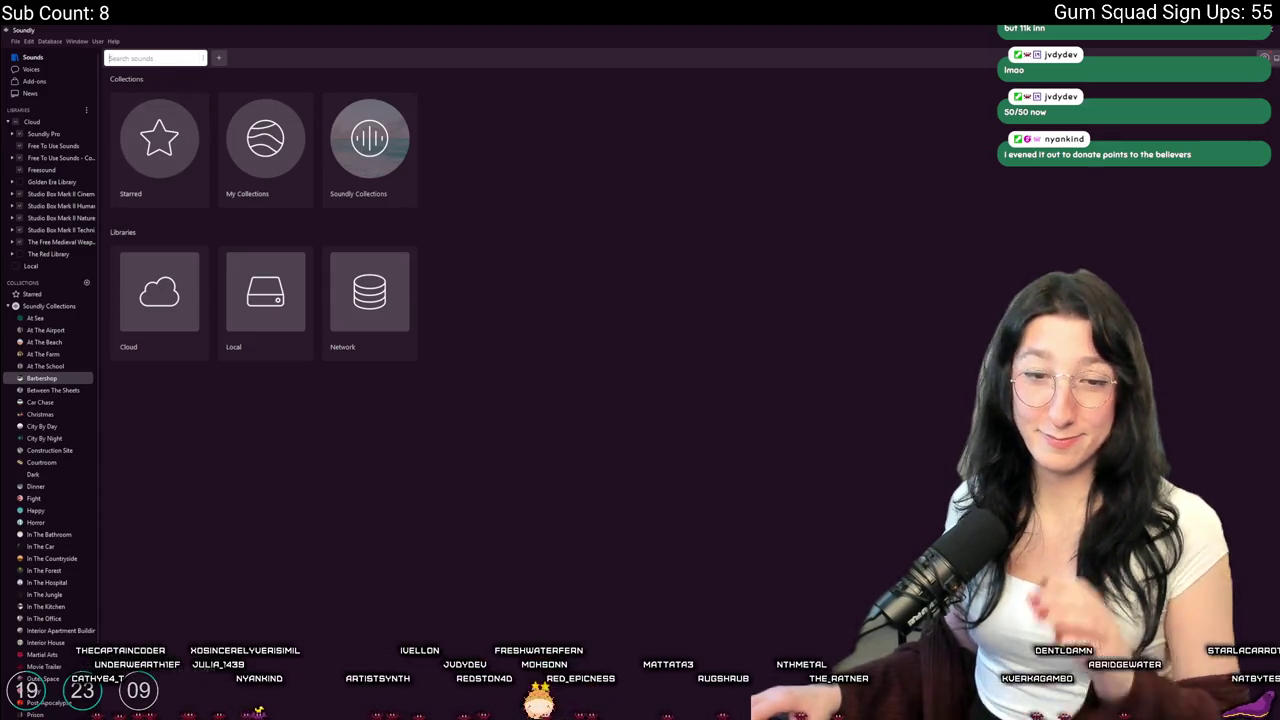
{"action": "left_click", "coordinate": [150, 58]}
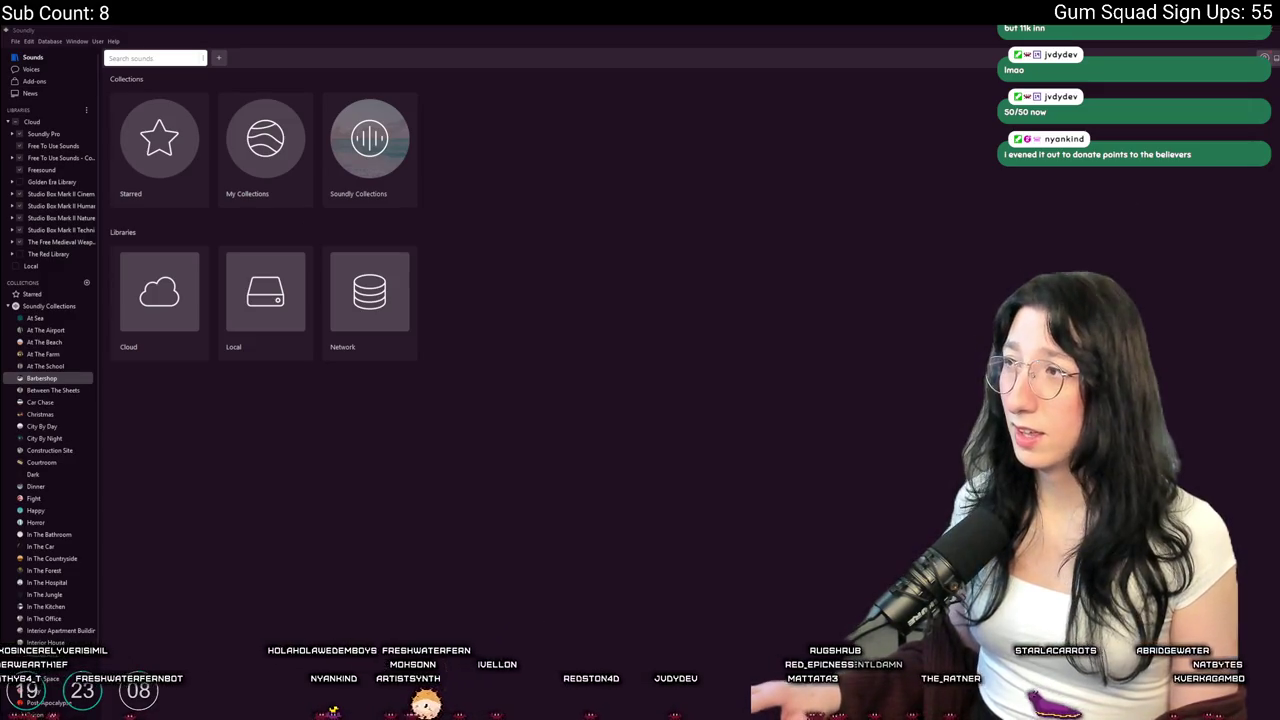
{"action": "left_click", "coordinate": [1274, 29]}
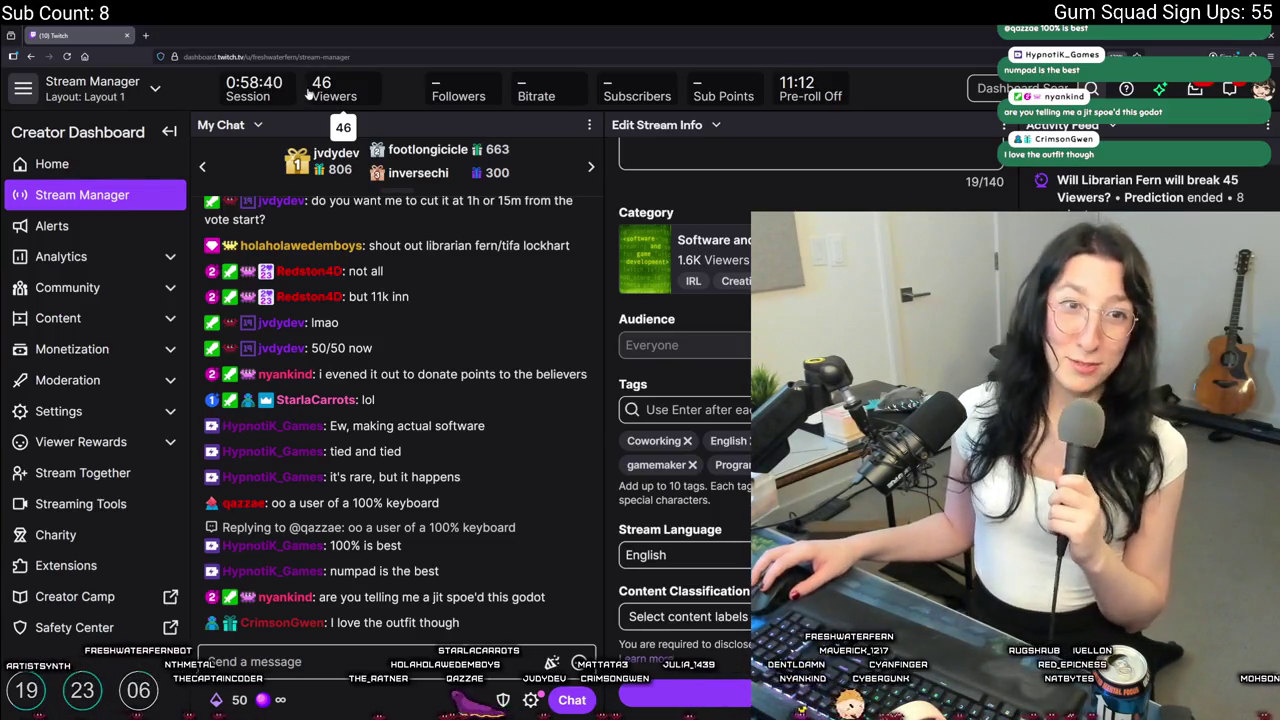
Move the stream dashboard window aside and cycle windows through Soundly to YouTube
{"action": "key", "text": "alt+Tab"}
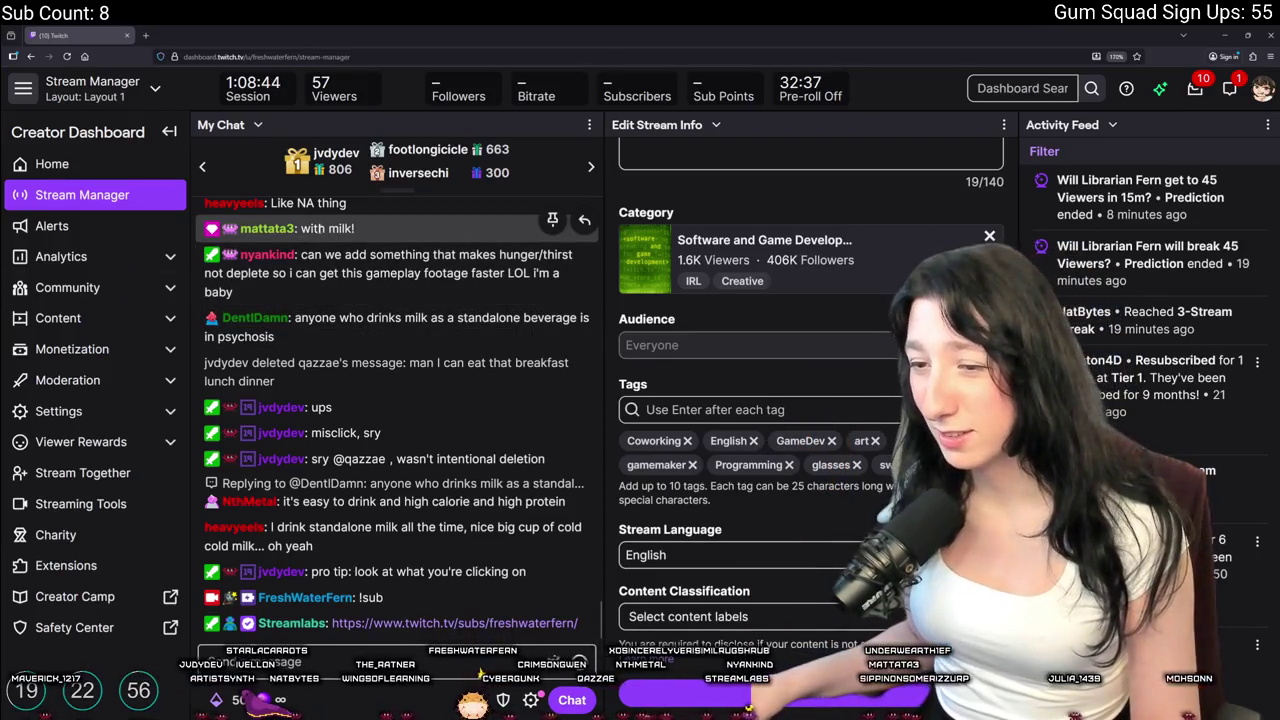
{"action": "left_click_drag", "start_coordinate": [300, 41], "coordinate": [628, 37]}
{"action": "key", "text": "alt+Tab"}
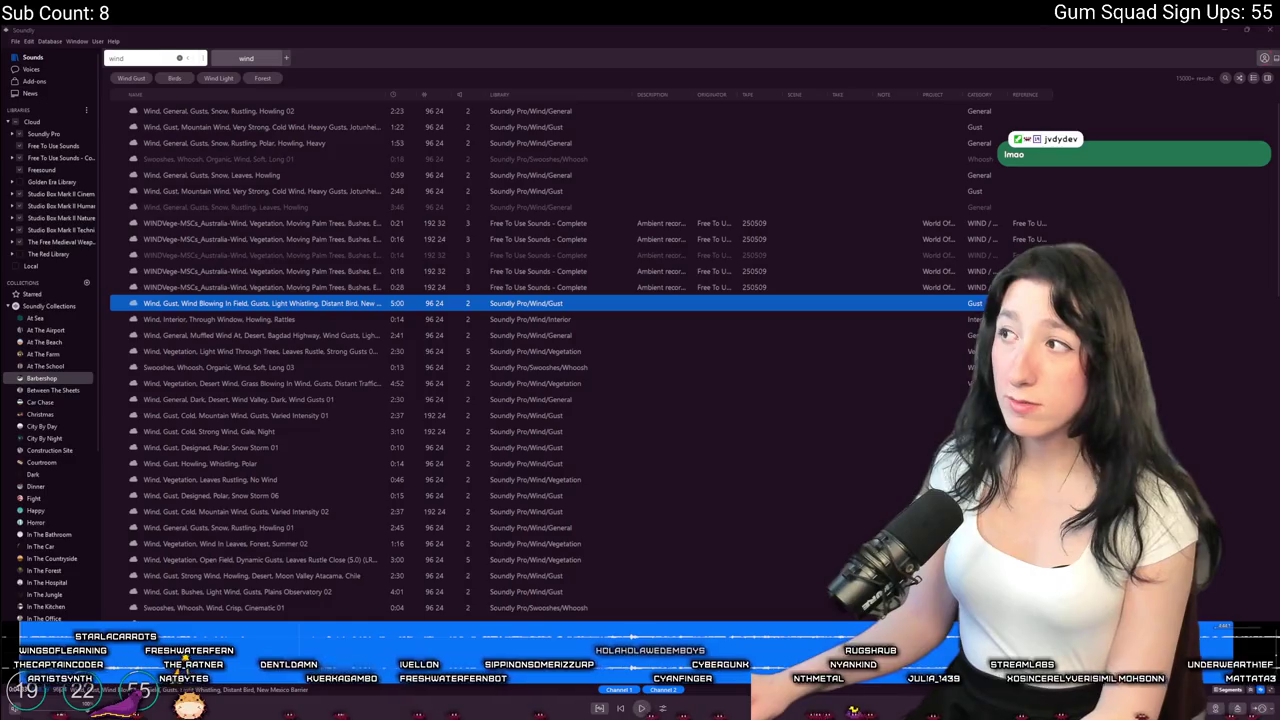
{"action": "key", "text": "alt+Tab"}
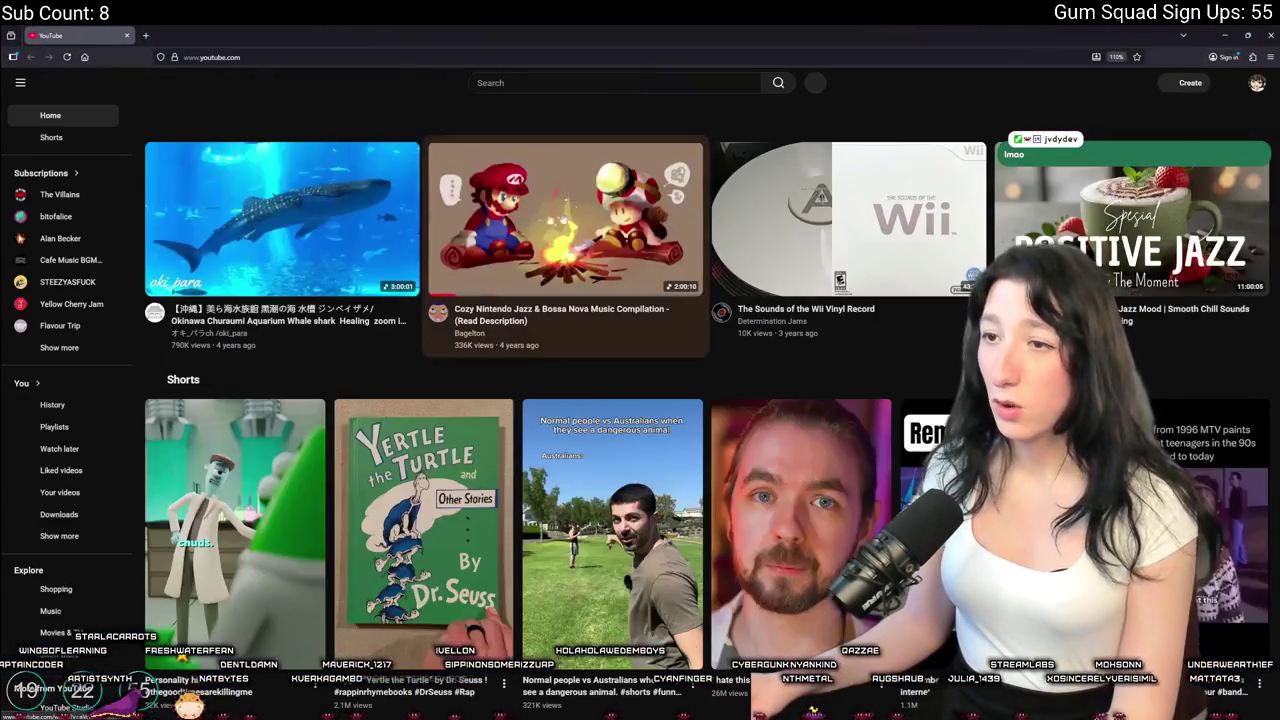
Play the whale shark aquarium video, check its playback speed, and go full screen
{"action": "mouse_move", "coordinate": [197, 242]}
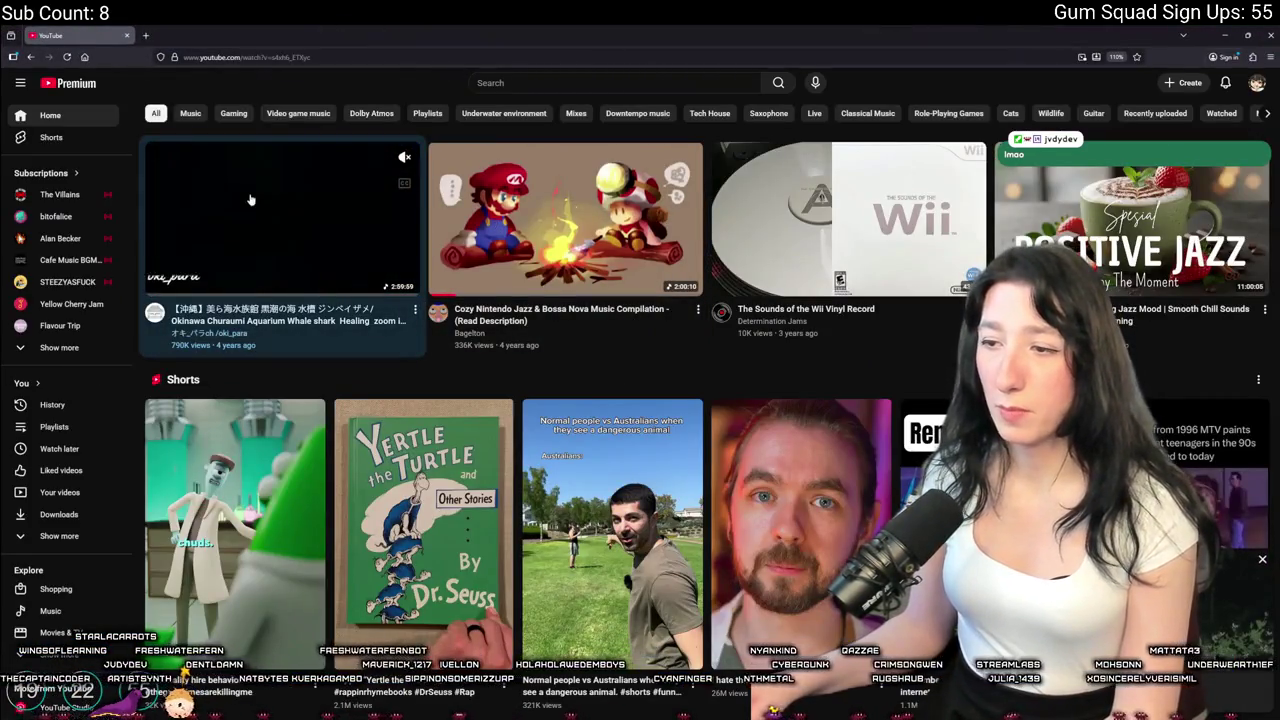
{"action": "left_click", "coordinate": [251, 200]}
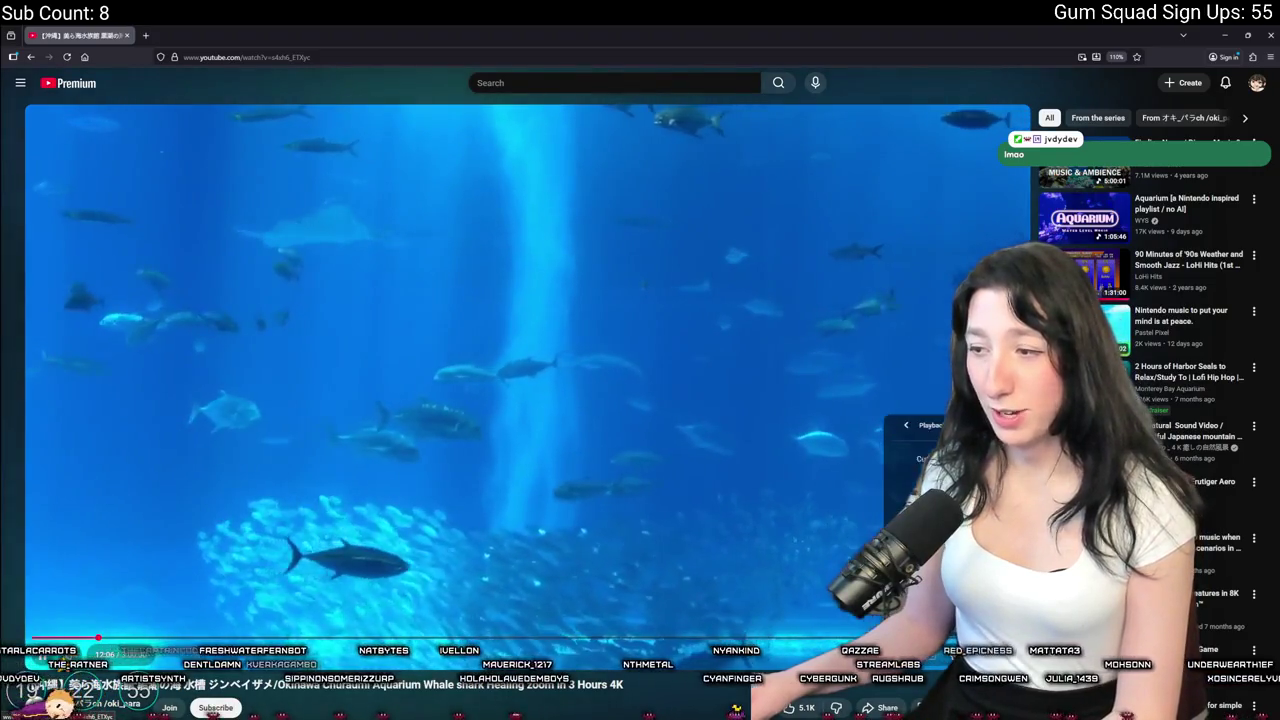
{"action": "left_click", "coordinate": [870, 590]}
{"action": "left_click", "coordinate": [915, 460]}
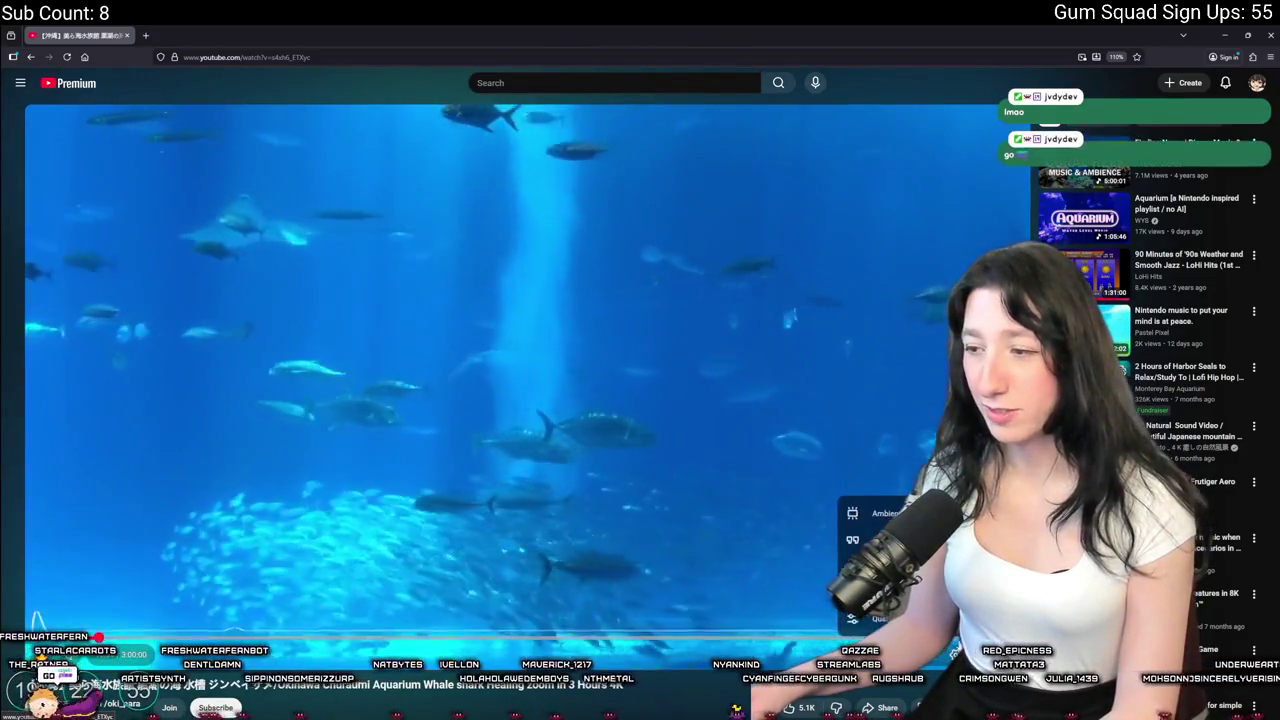
{"action": "key", "text": "f"}
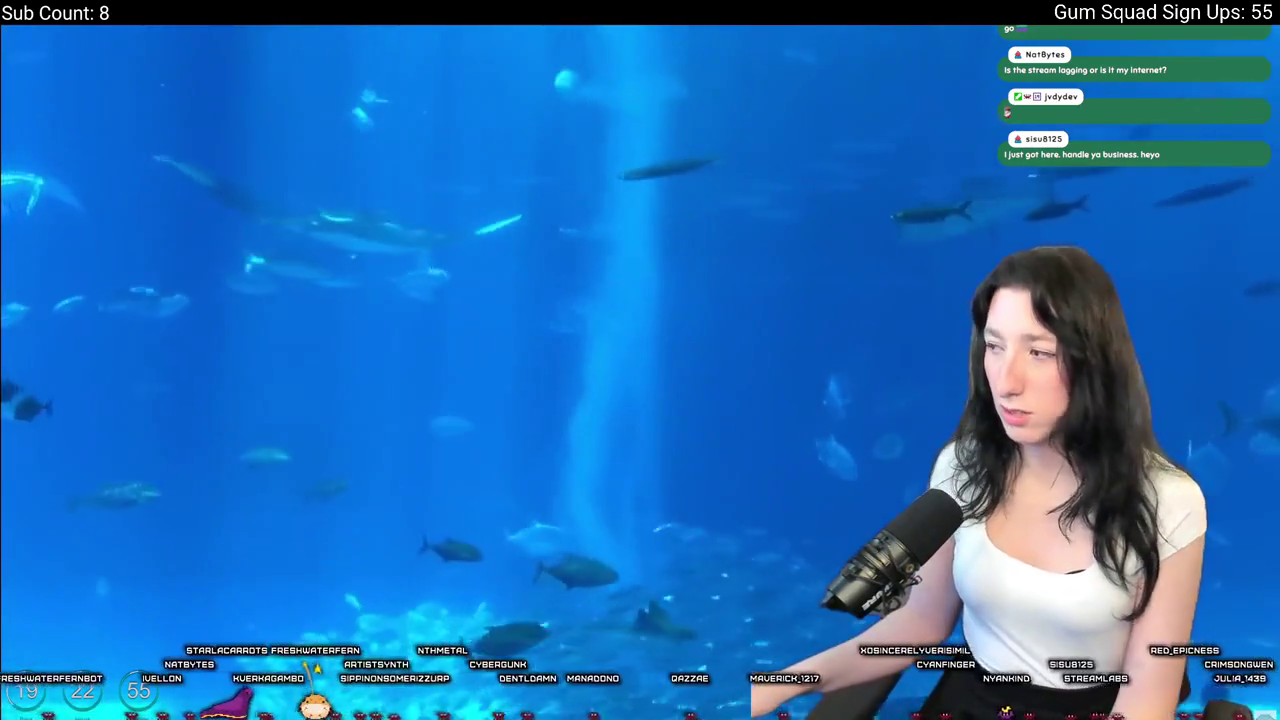
{"action": "key", "text": "alt+Tab"}
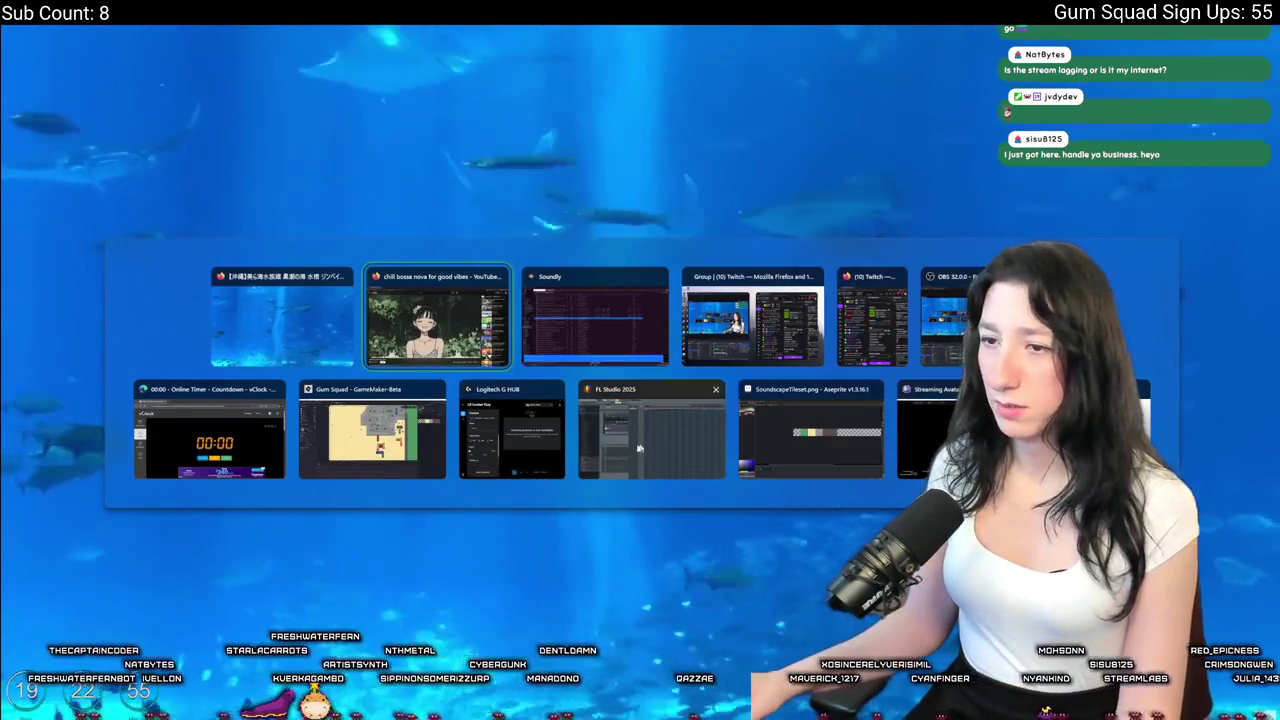
Switch to the vClock online timer and move its window up the screen
{"action": "left_click", "coordinate": [244, 457]}
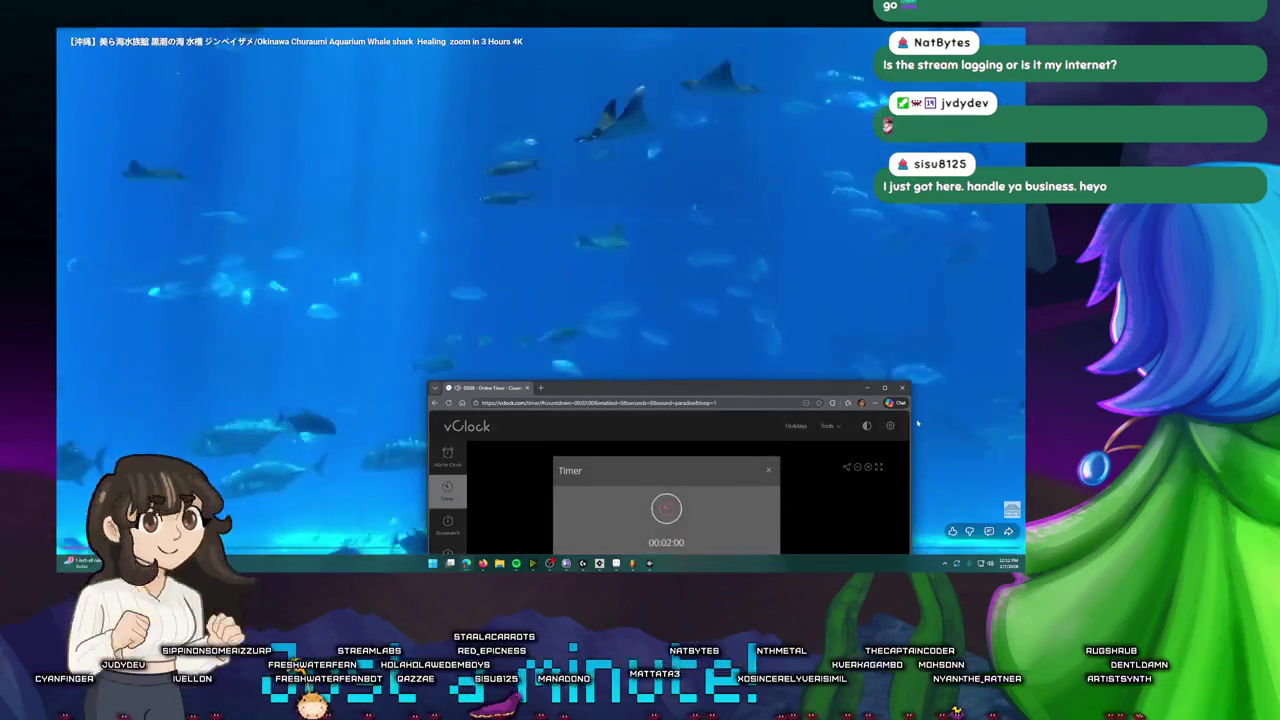
{"action": "left_click_drag", "start_coordinate": [700, 388], "coordinate": [686, 105]}
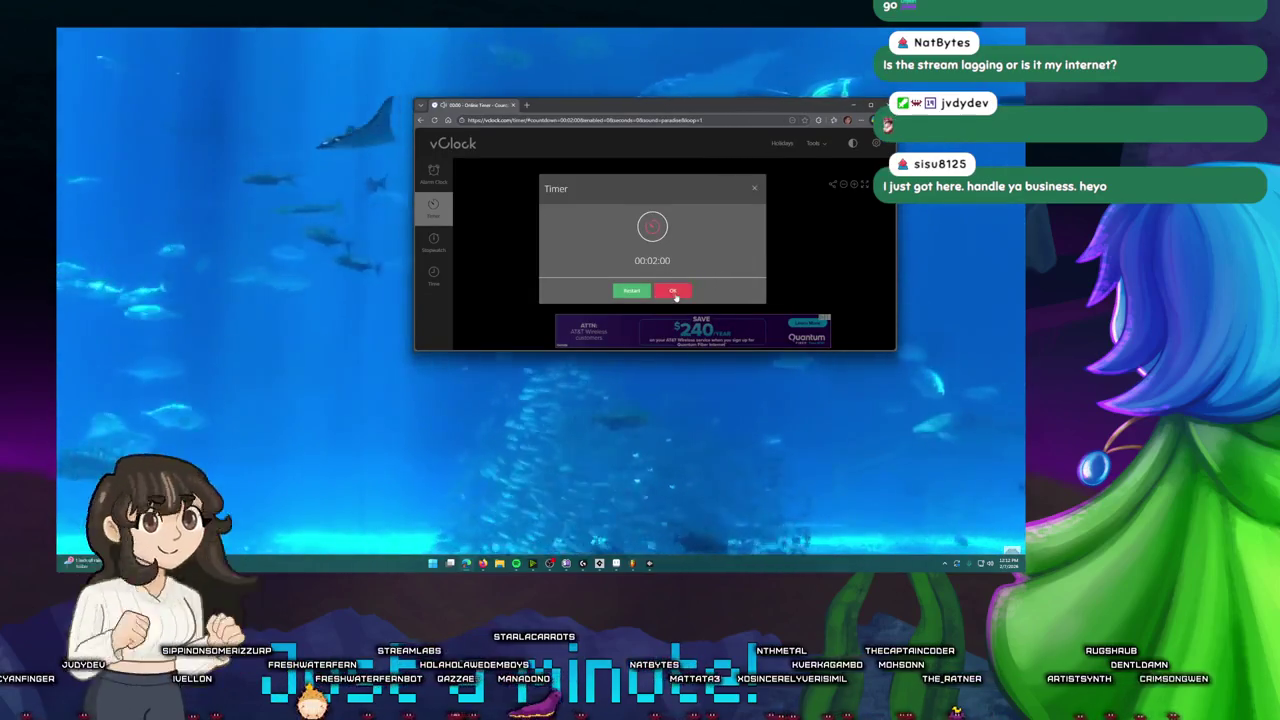
Click OK on the 00:02:00 timer alert, pause the aquarium video, and press Esc
{"action": "left_click", "coordinate": [672, 290]}
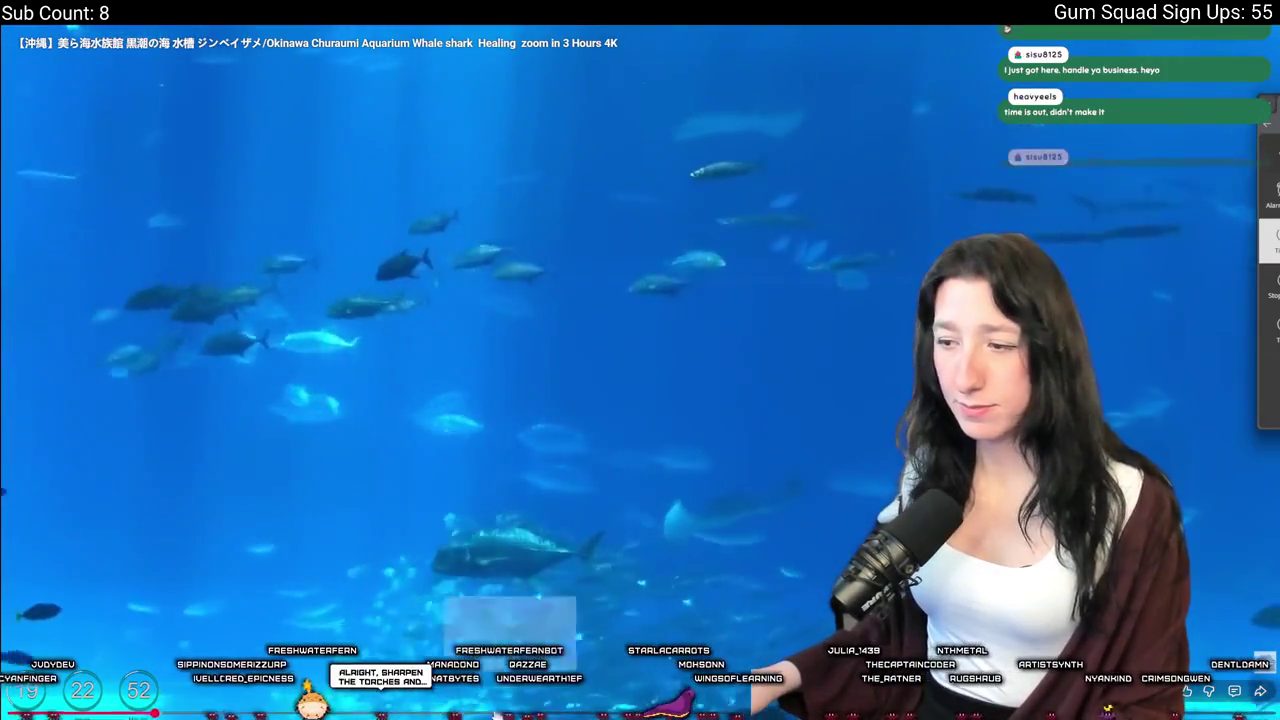
{"action": "left_click", "coordinate": [496, 498]}
{"action": "key", "text": "Escape"}
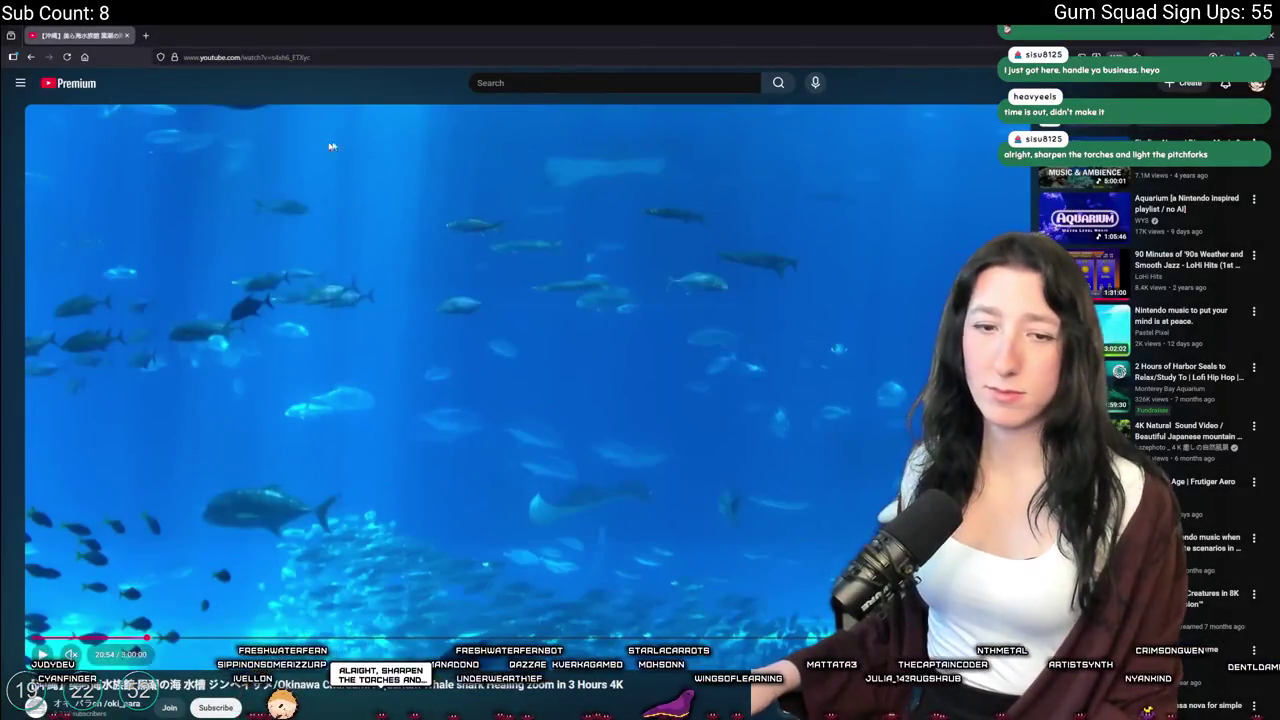
Glance at the FL Studio playlist, then select the Leaves Rustling, No Wind sample in Soundly
{"action": "key", "text": "alt+Tab"}
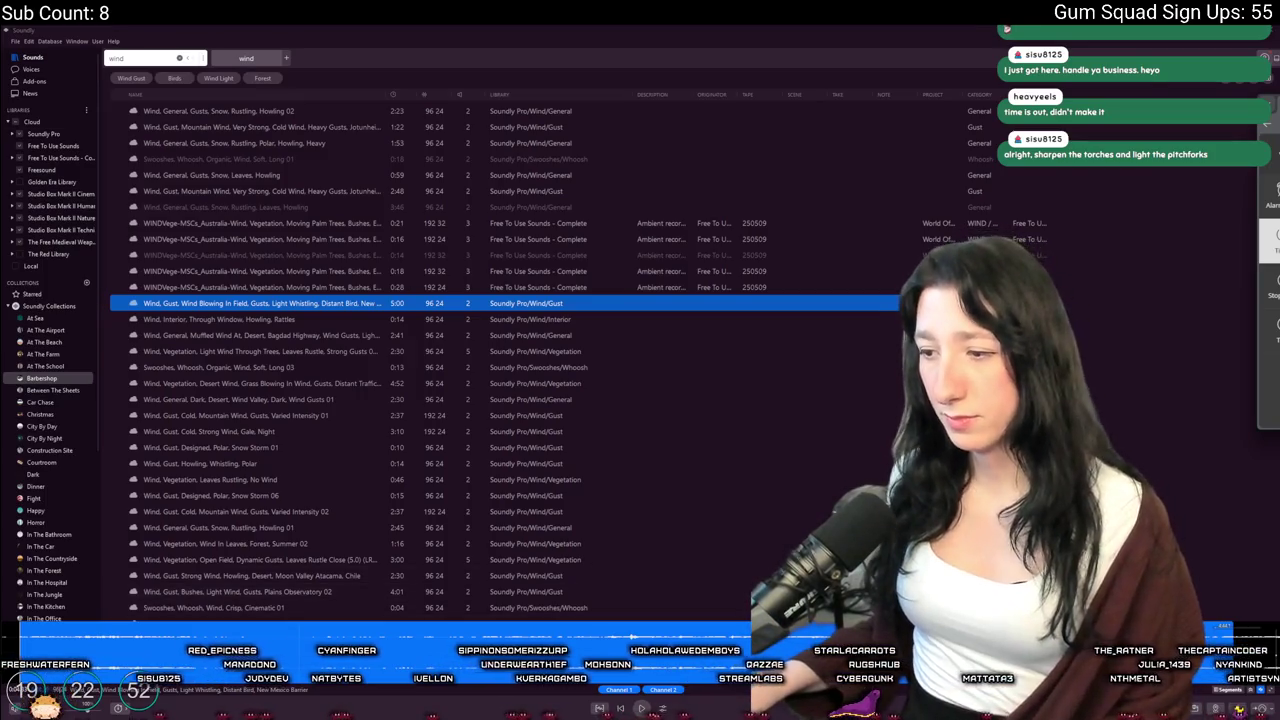
{"action": "key", "text": "alt+Tab"}
{"action": "key", "text": "alt+Tab"}
{"action": "key", "text": "alt+Tab"}
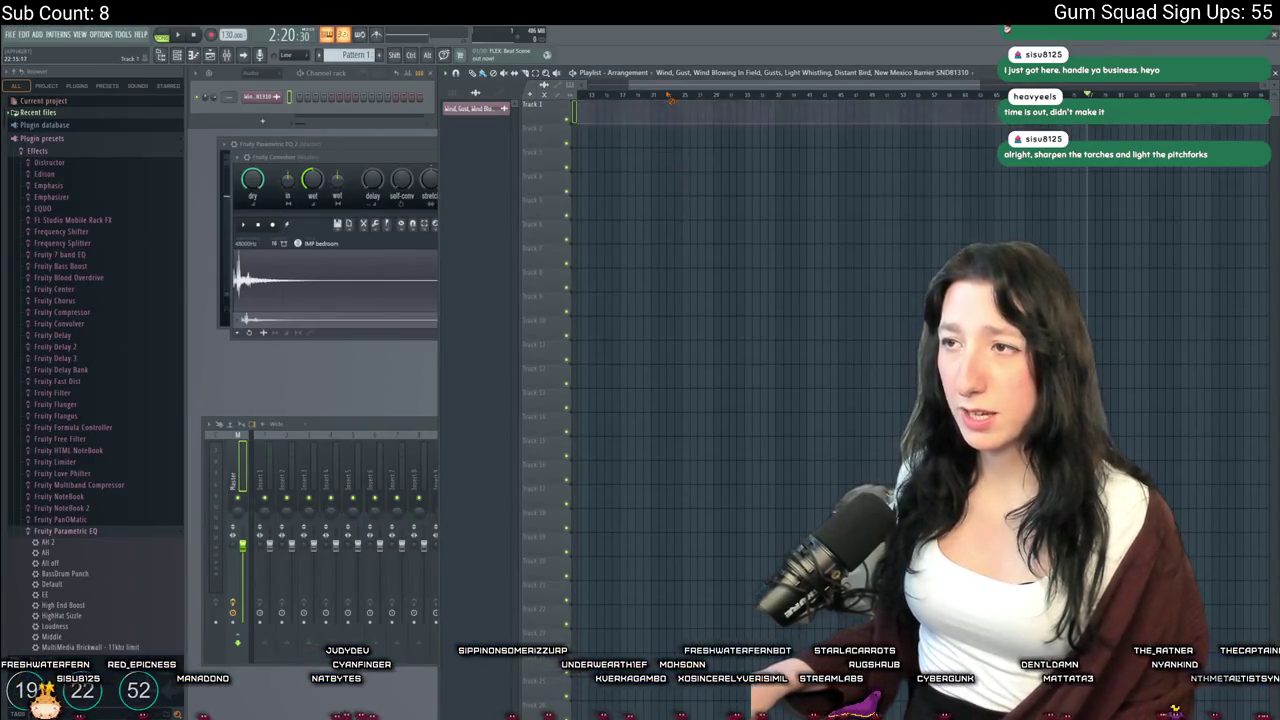
{"action": "key", "text": "alt+Tab"}
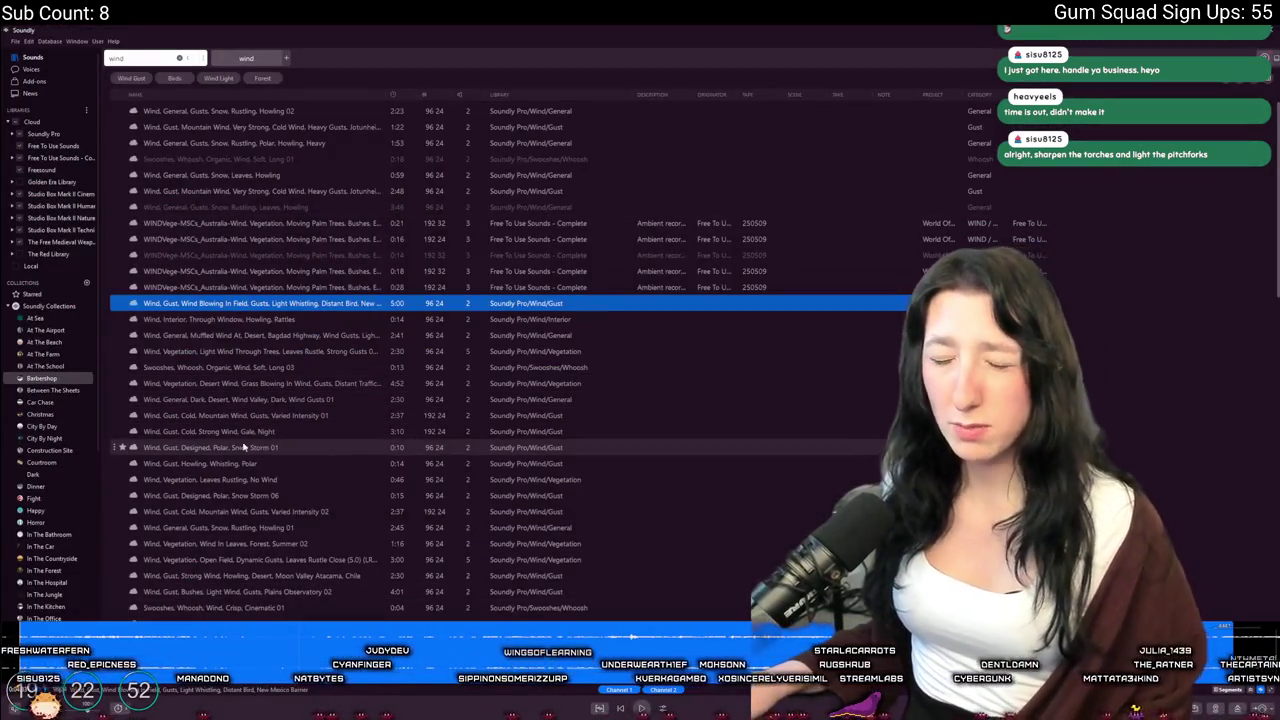
{"action": "left_click", "coordinate": [266, 480]}
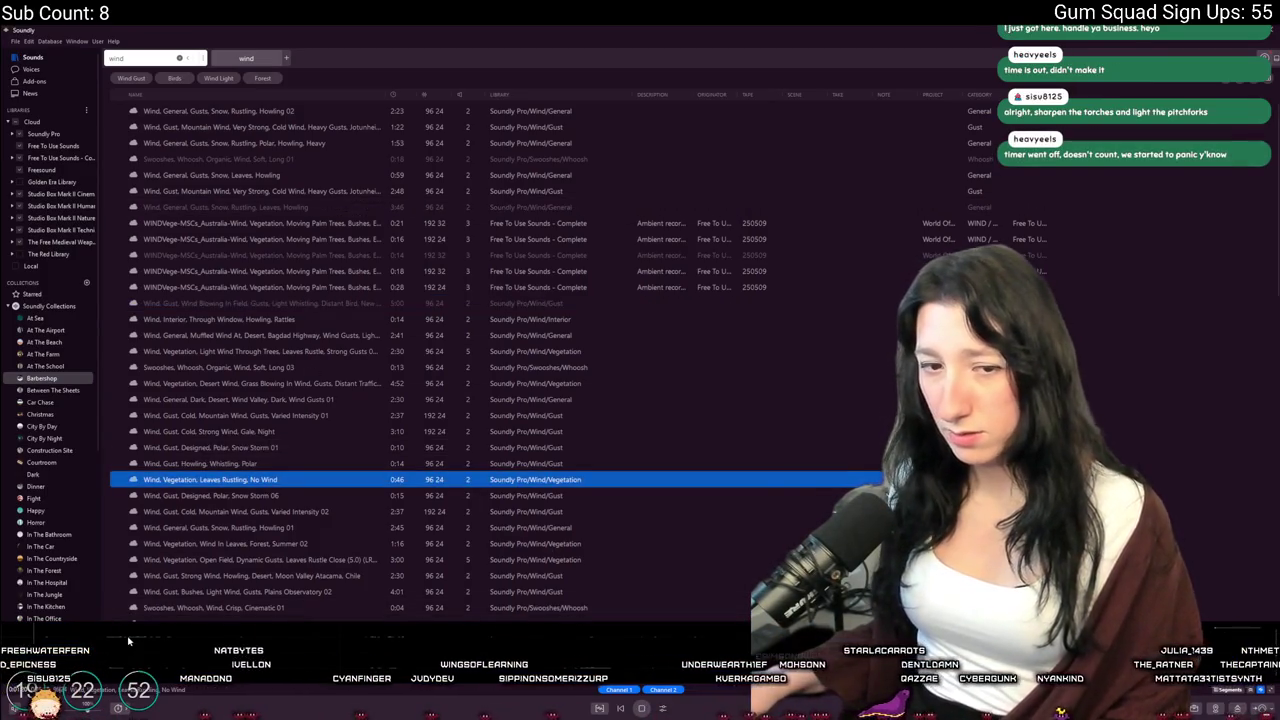
Audition wind results: Gusts Howling 01, Wind In Leaves Summer 02, Plains Observatory 02, Crisp Cinematic swoosh
{"action": "left_click", "coordinate": [191, 527]}
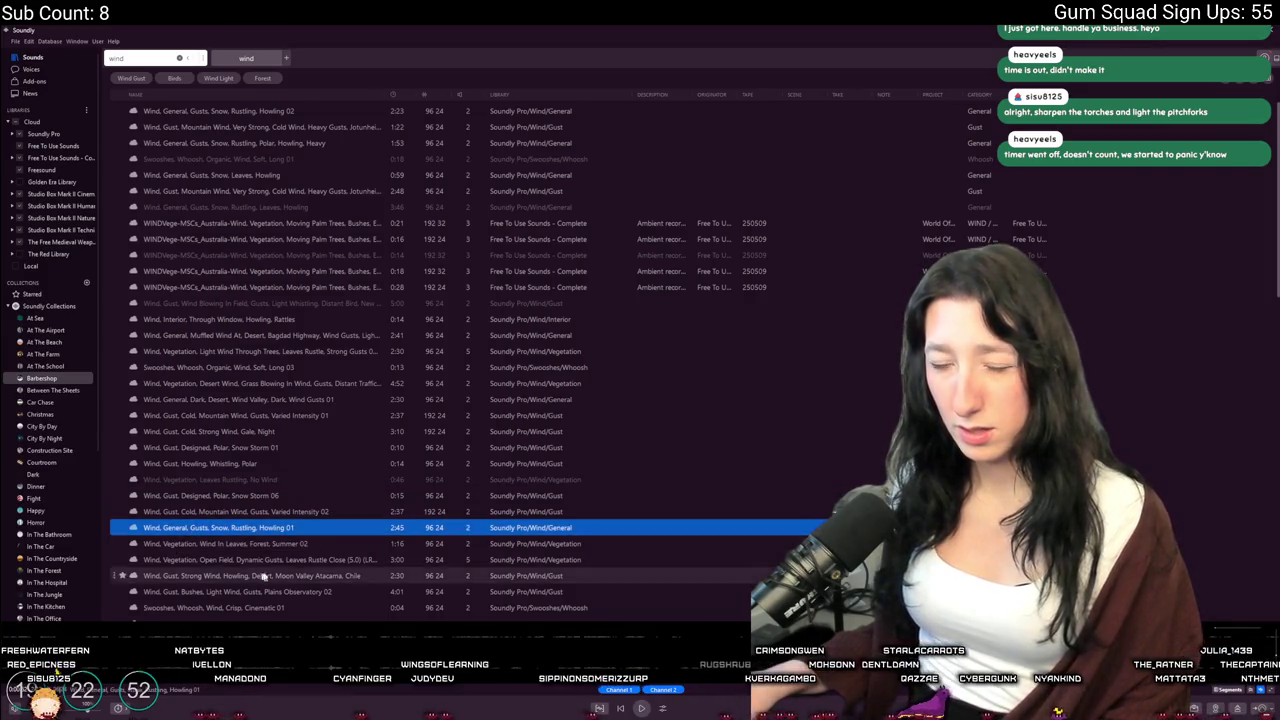
{"action": "left_click", "coordinate": [264, 549]}
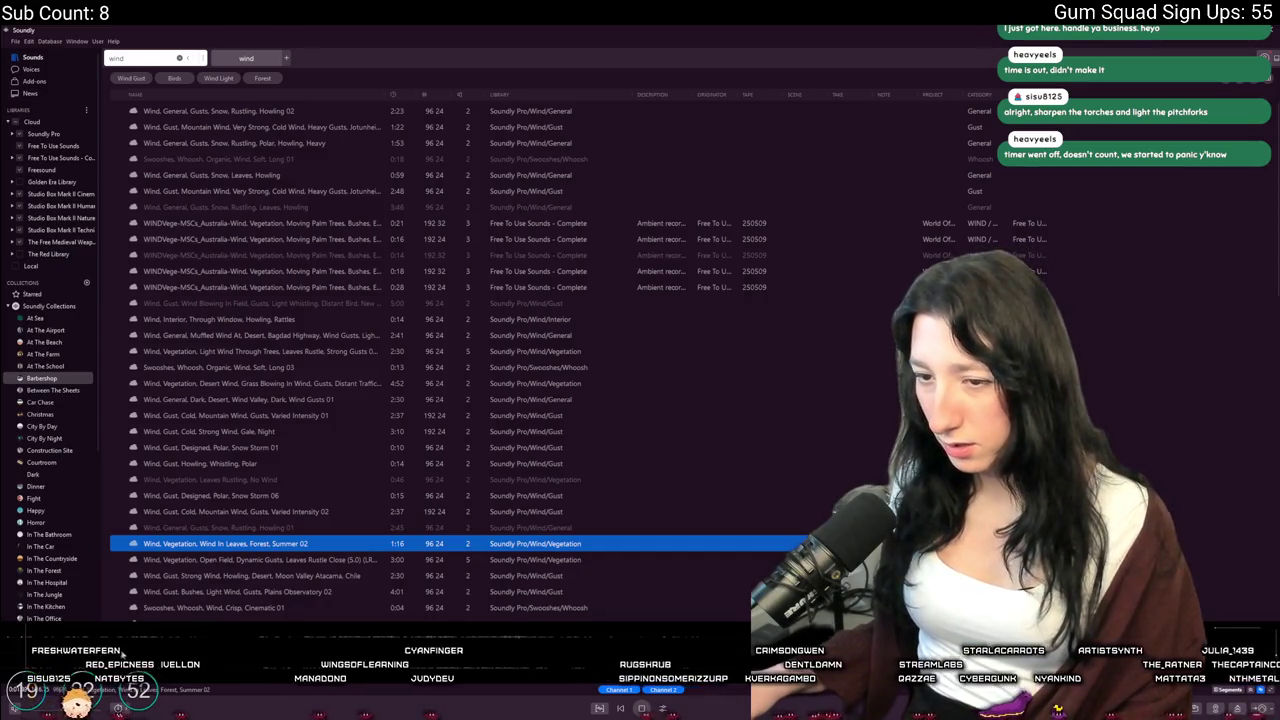
{"action": "key", "text": "Down"}
{"action": "key", "text": "Down"}
{"action": "key", "text": "Down"}
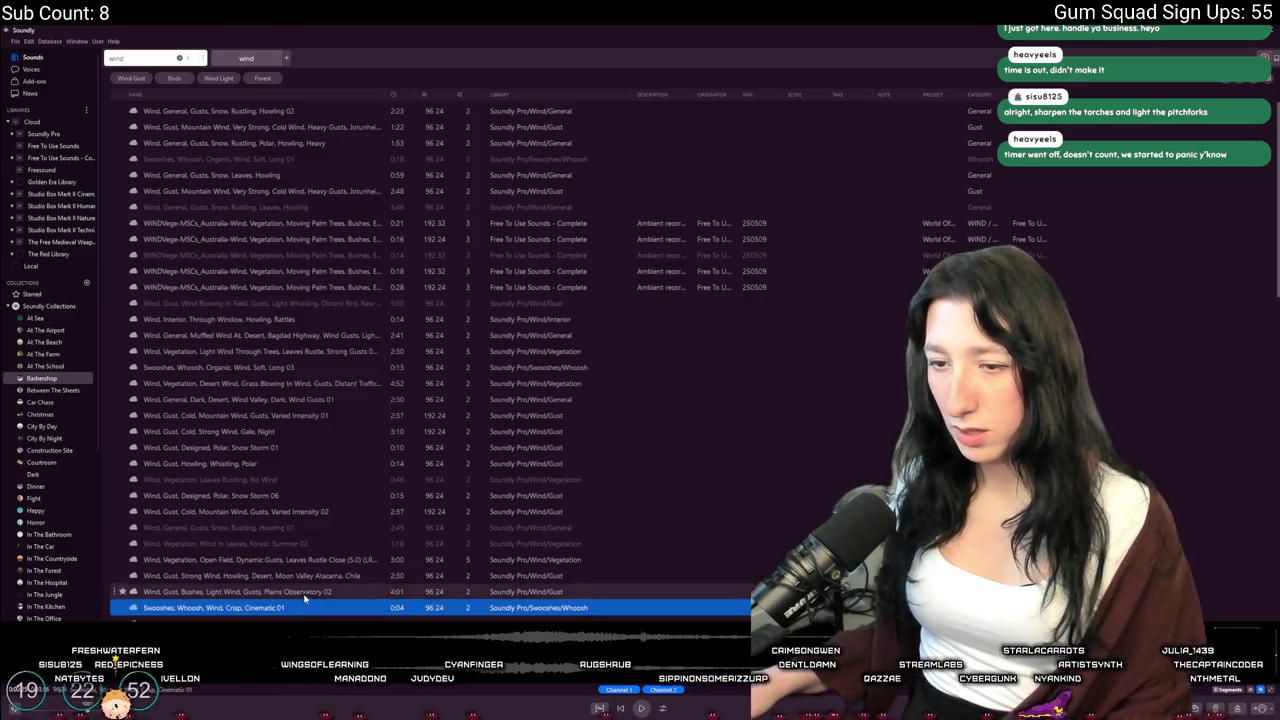
{"action": "scroll", "coordinate": [295, 580], "scroll_direction": "down", "scroll_amount": 1}
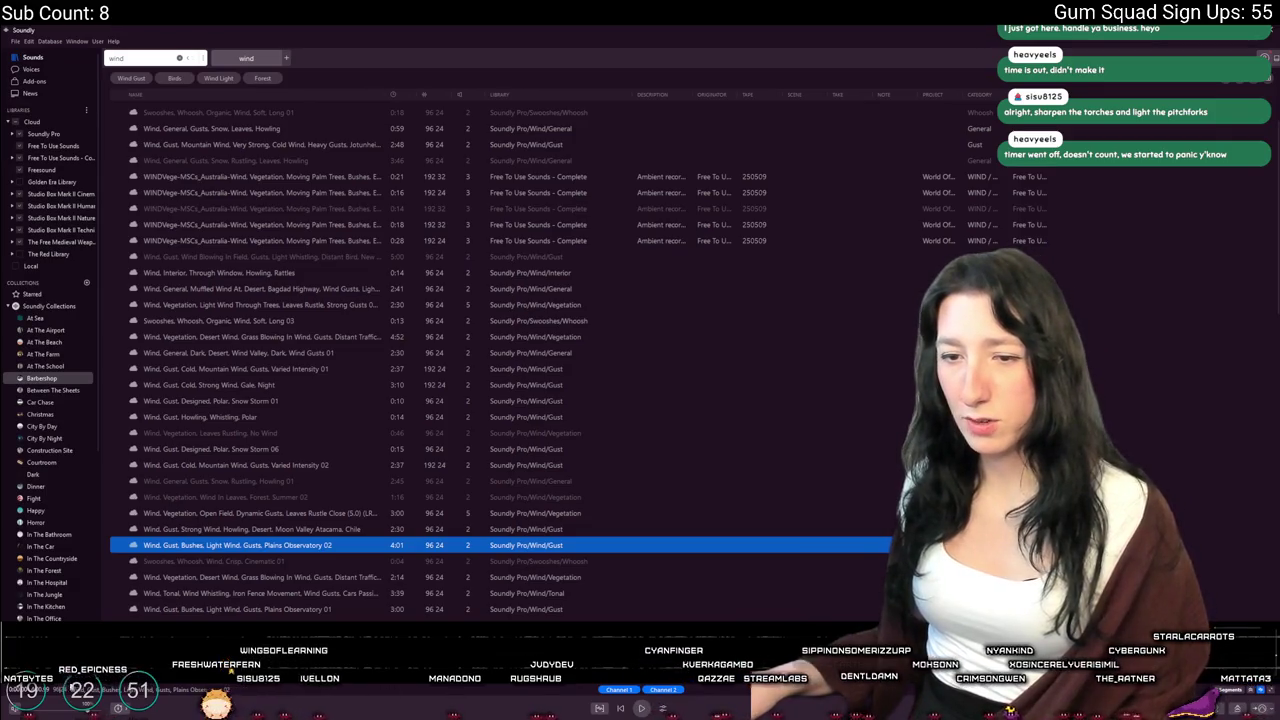
{"action": "right_click", "coordinate": [353, 630]}
{"action": "key", "text": "Escape"}
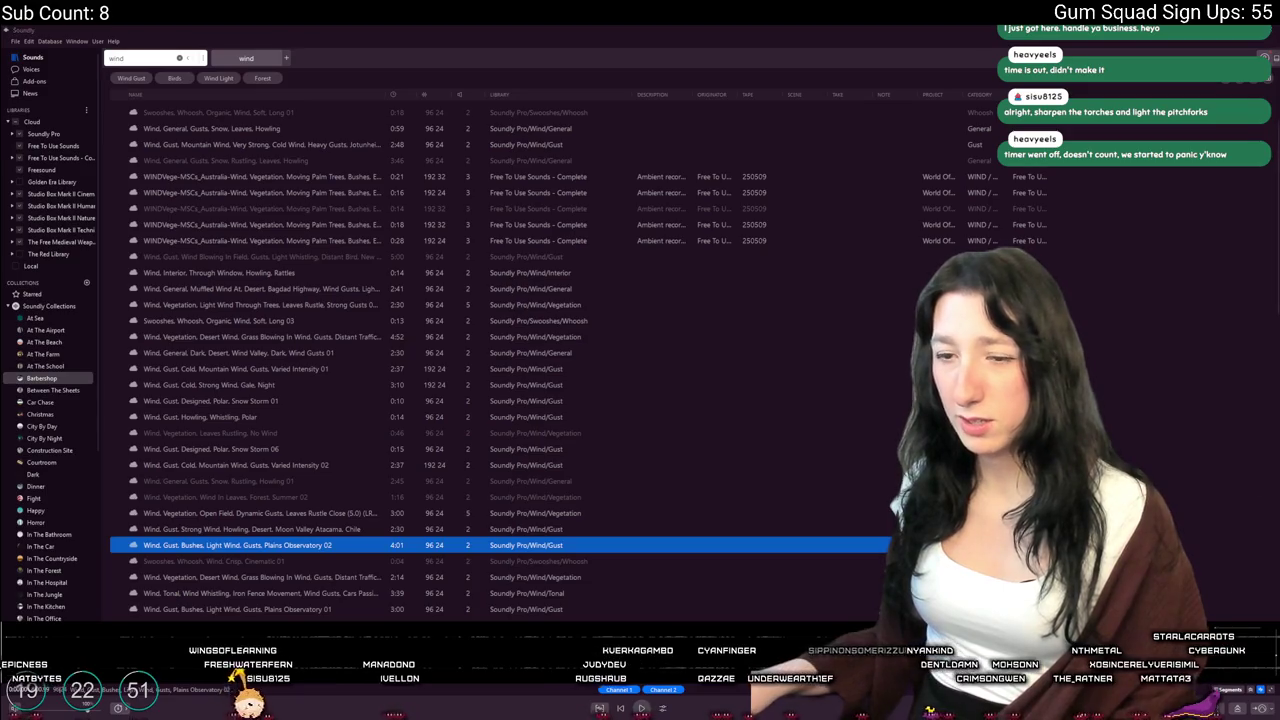
{"action": "left_click", "coordinate": [365, 562]}
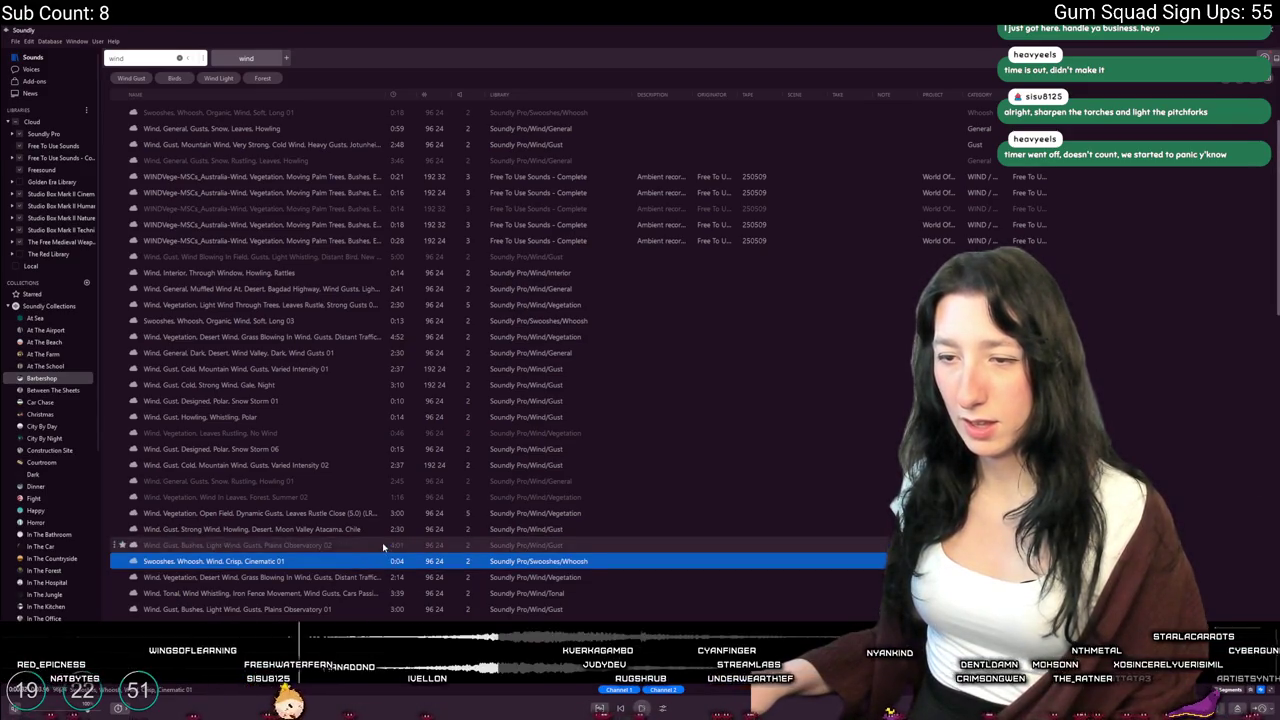
{"action": "left_click", "coordinate": [382, 543]}
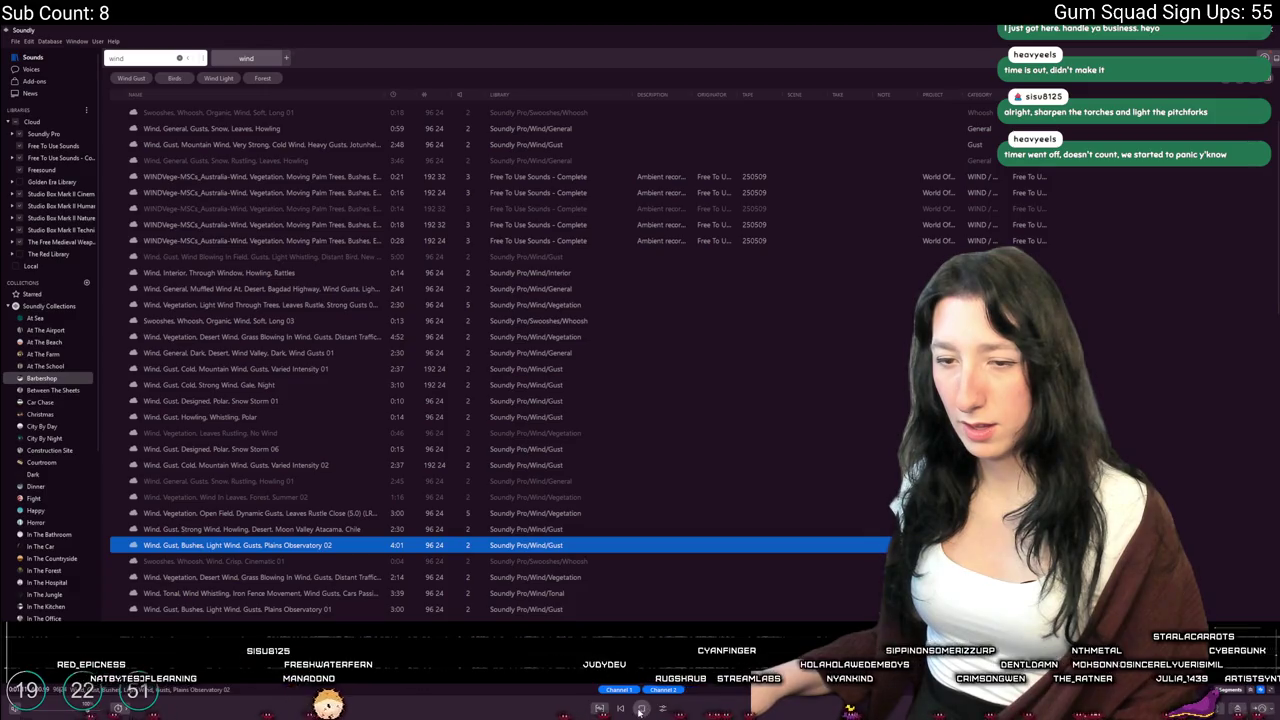
Scroll further down the wind list and load Plains Observatory 01 in the player
{"action": "right_click", "coordinate": [625, 648]}
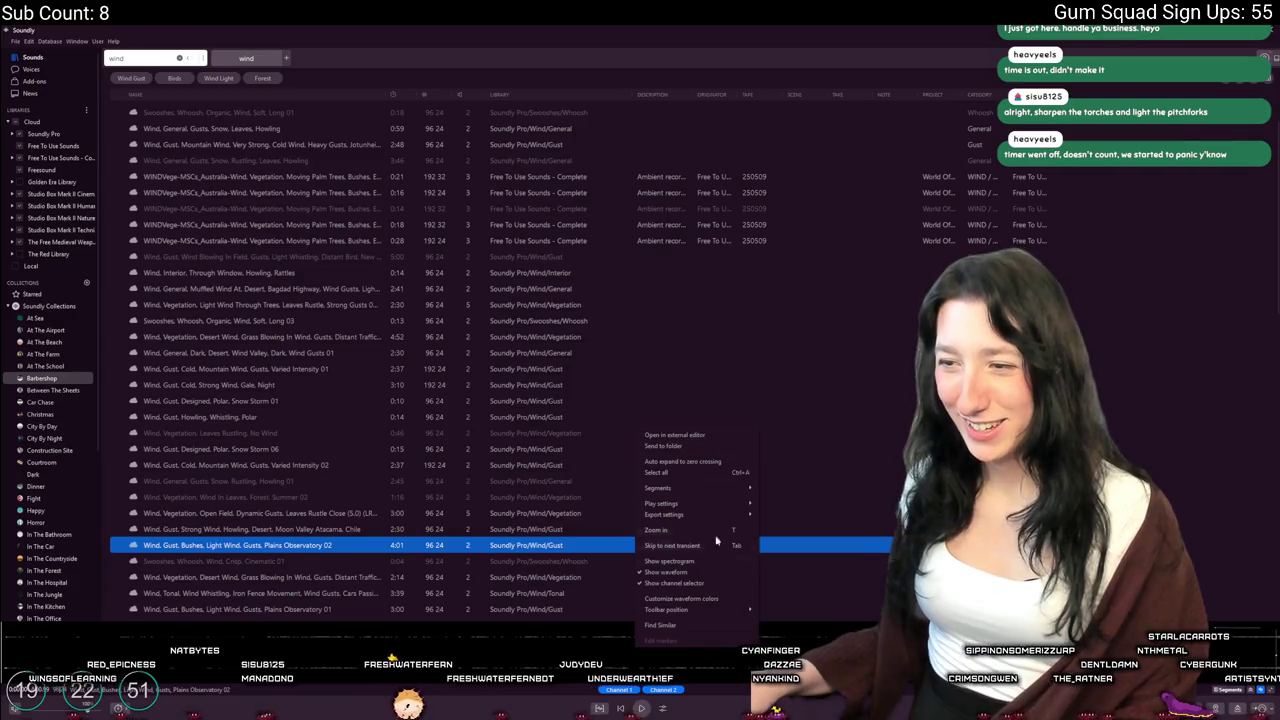
{"action": "left_click", "coordinate": [488, 638]}
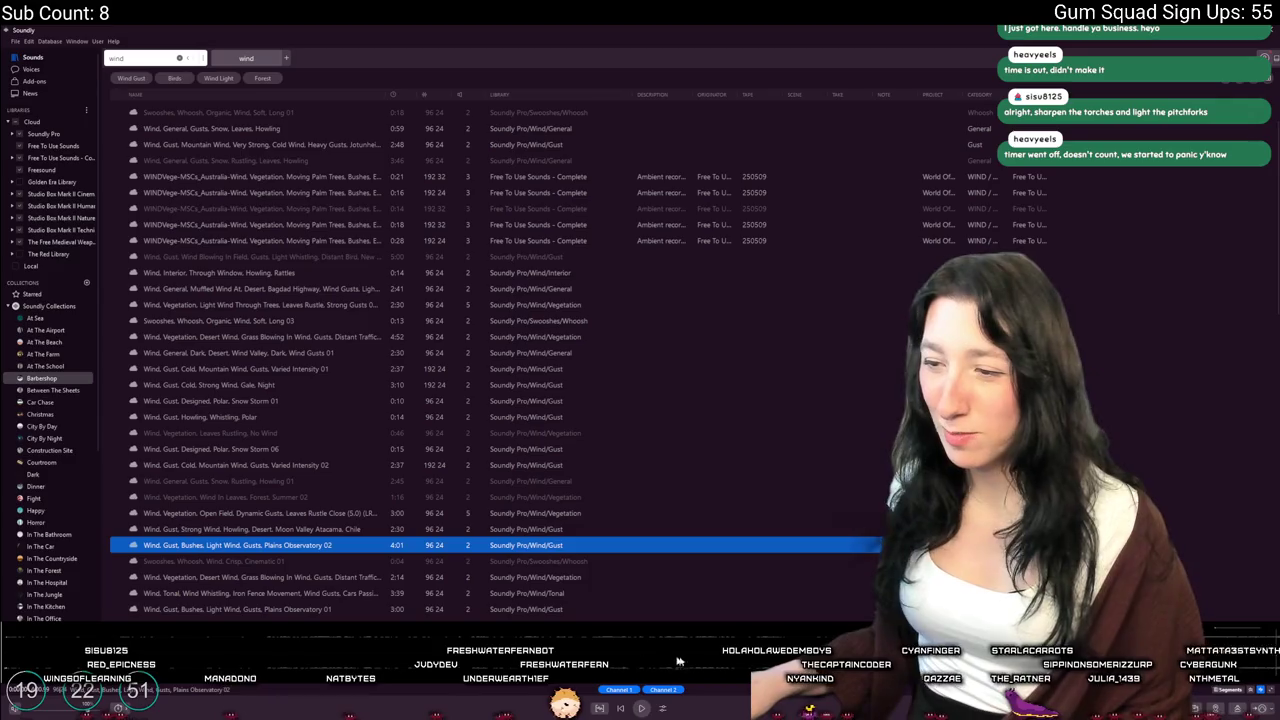
{"action": "scroll", "coordinate": [305, 615], "scroll_direction": "down", "scroll_amount": 4}
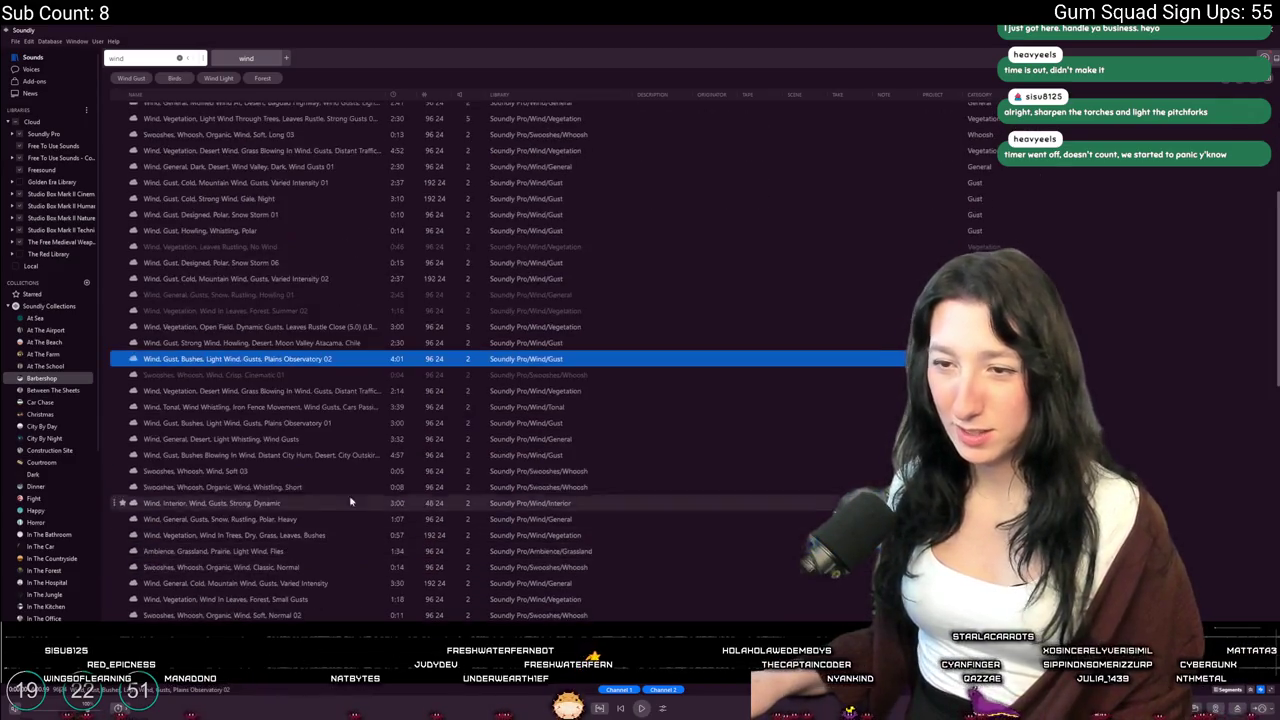
{"action": "left_click", "coordinate": [329, 422]}
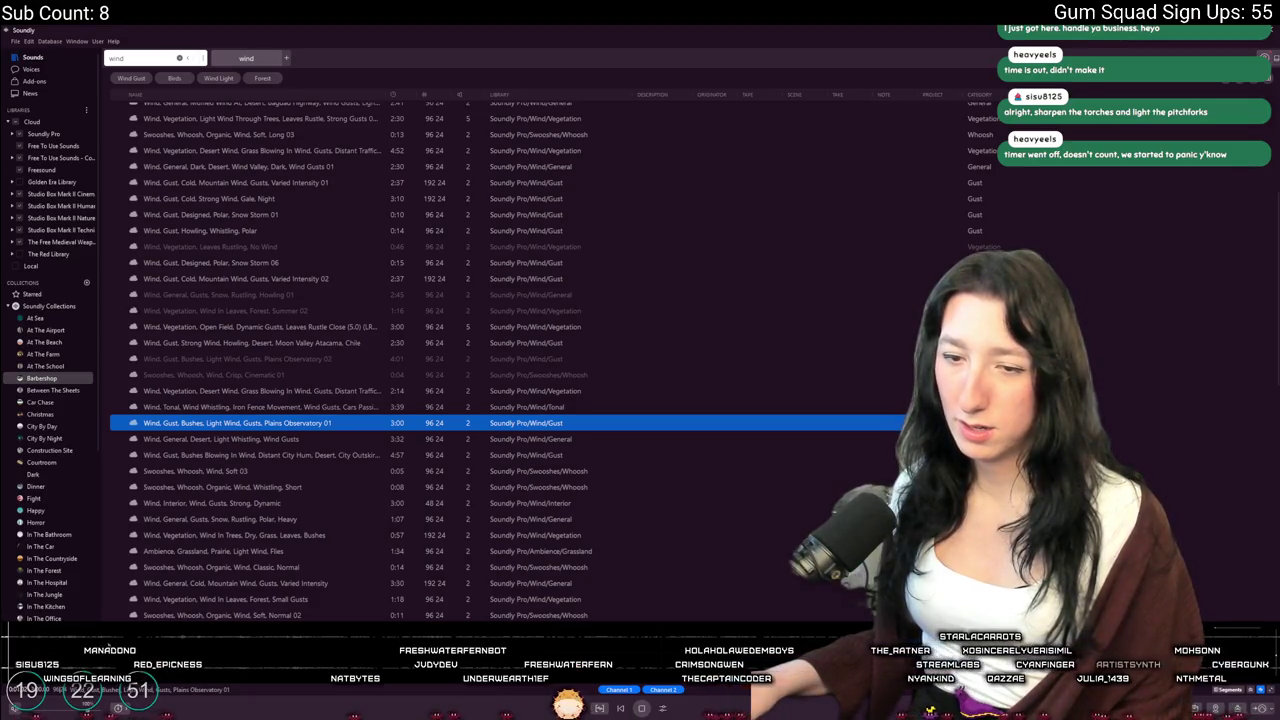
Send Plains Observatory 01 to the Desktop 'Foot' folder, then dismiss the logged-out notice
{"action": "right_click", "coordinate": [112, 424]}
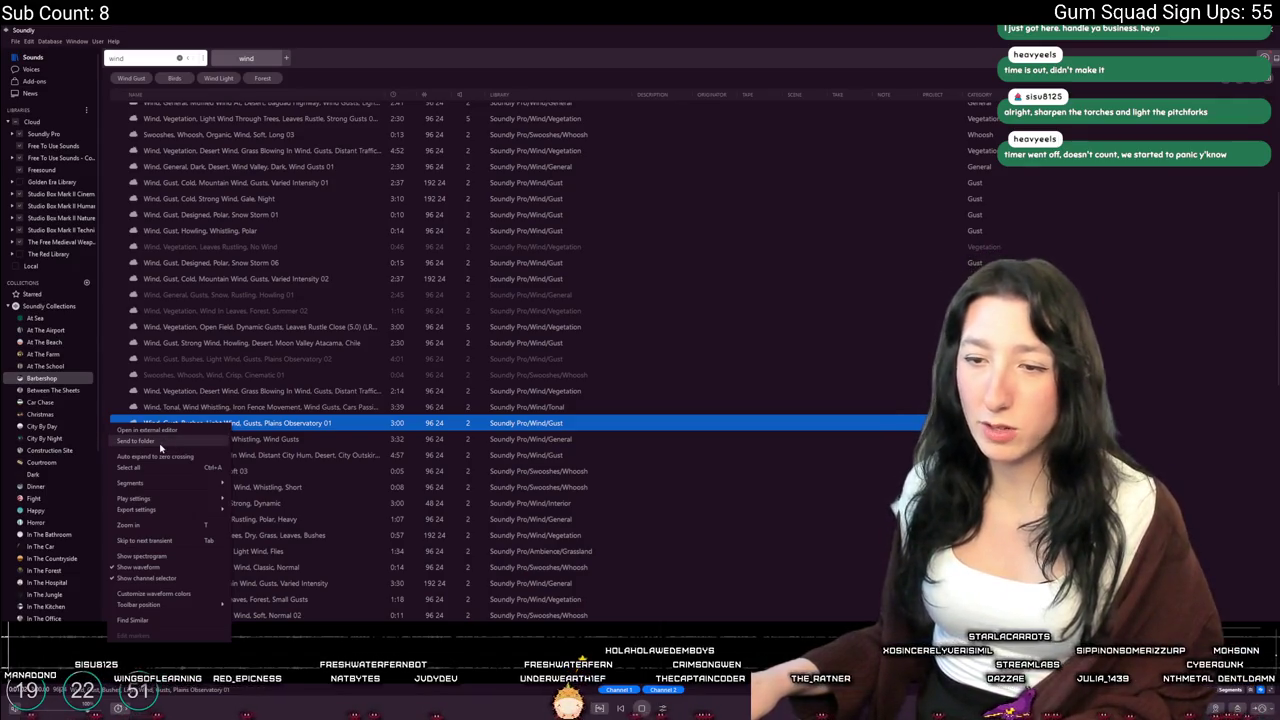
{"action": "left_click", "coordinate": [171, 442]}
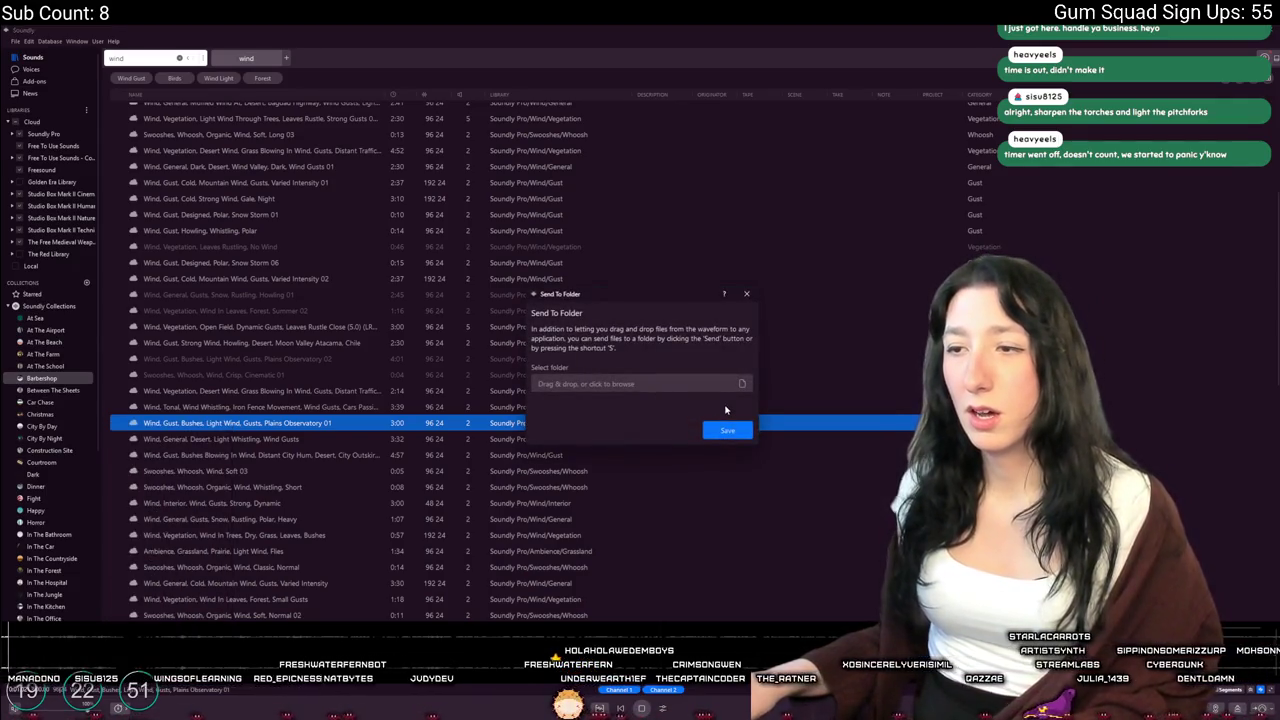
{"action": "left_click", "coordinate": [640, 384]}
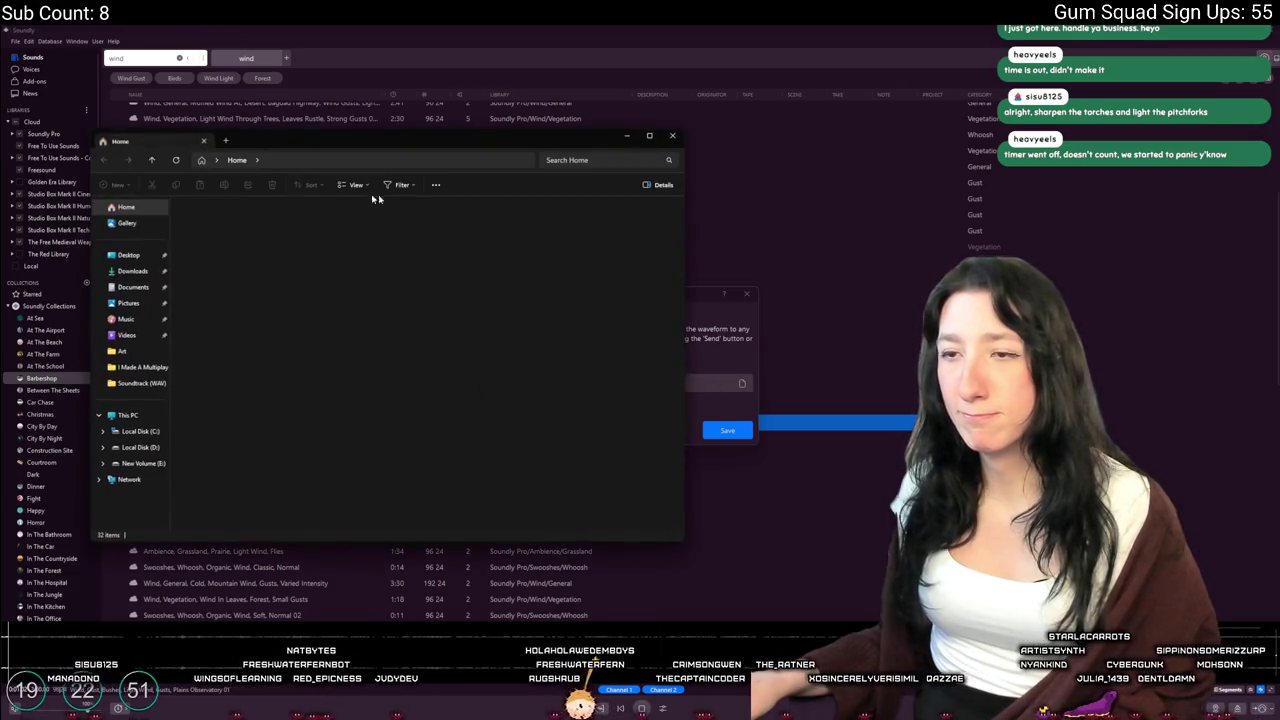
{"action": "left_click_drag", "start_coordinate": [282, 148], "coordinate": [772, 146]}
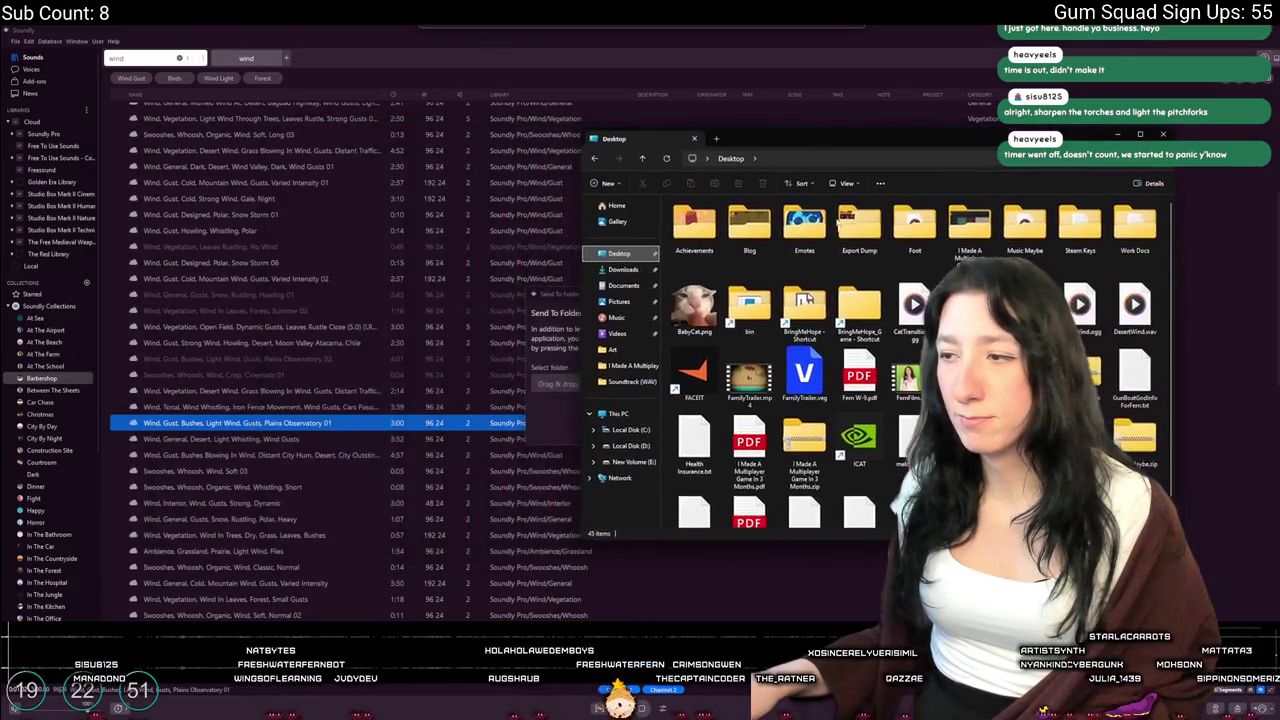
{"action": "scroll", "coordinate": [900, 360], "scroll_direction": "up", "scroll_amount": 1}
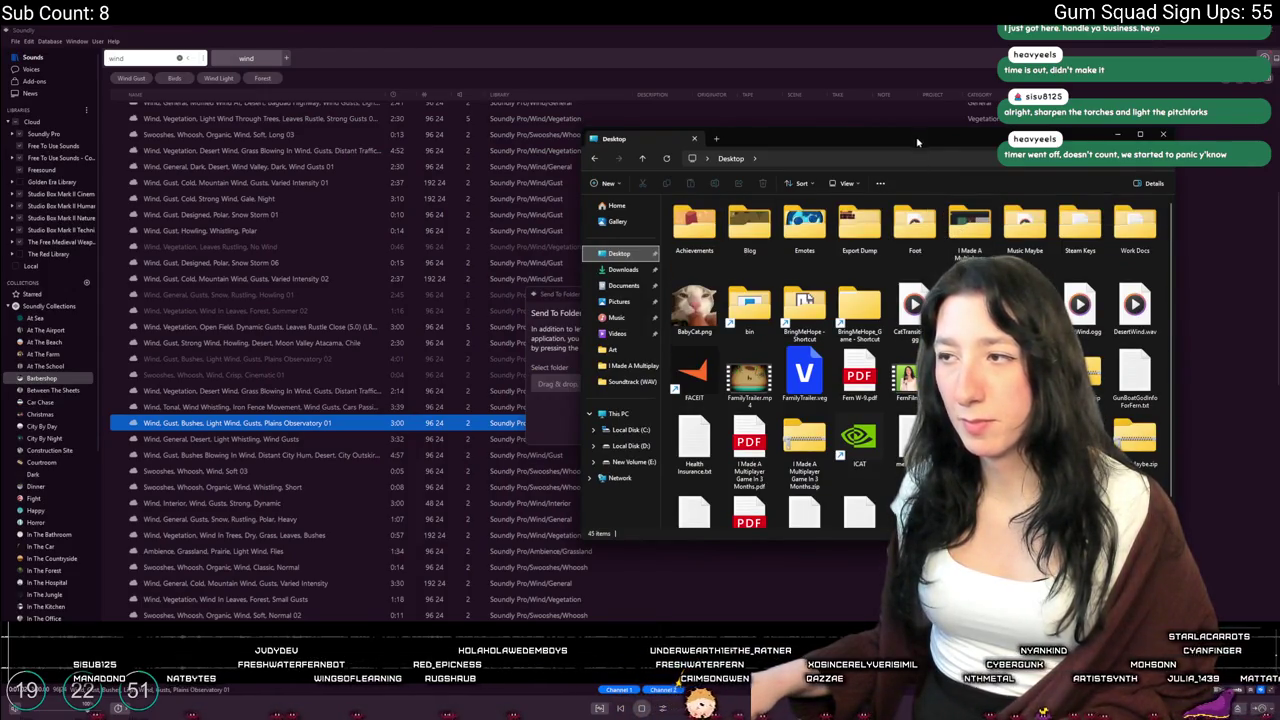
{"action": "left_click_drag", "start_coordinate": [1006, 144], "coordinate": [1091, 128]}
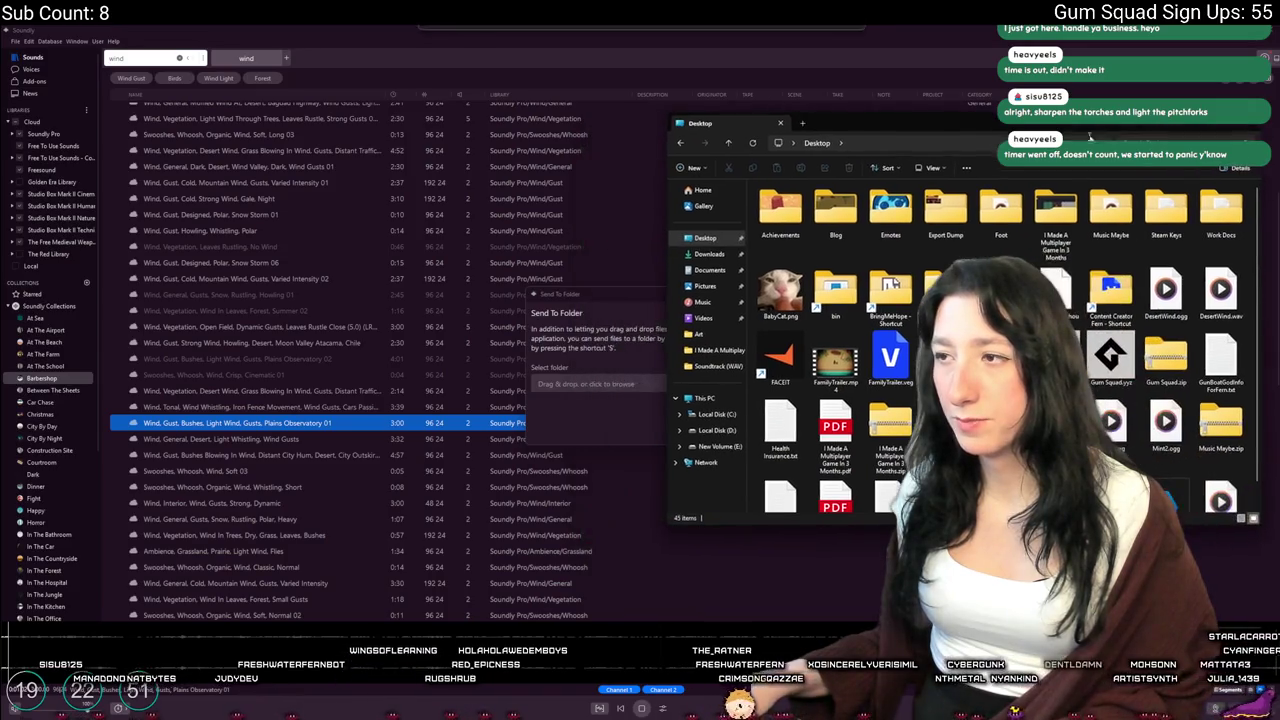
{"action": "mouse_move", "coordinate": [1001, 206]}
{"action": "left_mouse_down"}
{"action": "mouse_move", "coordinate": [541, 396]}
{"action": "mouse_move", "coordinate": [586, 381]}
{"action": "mouse_move", "coordinate": [572, 384]}
{"action": "left_mouse_up"}
{"action": "left_click", "coordinate": [571, 384]}
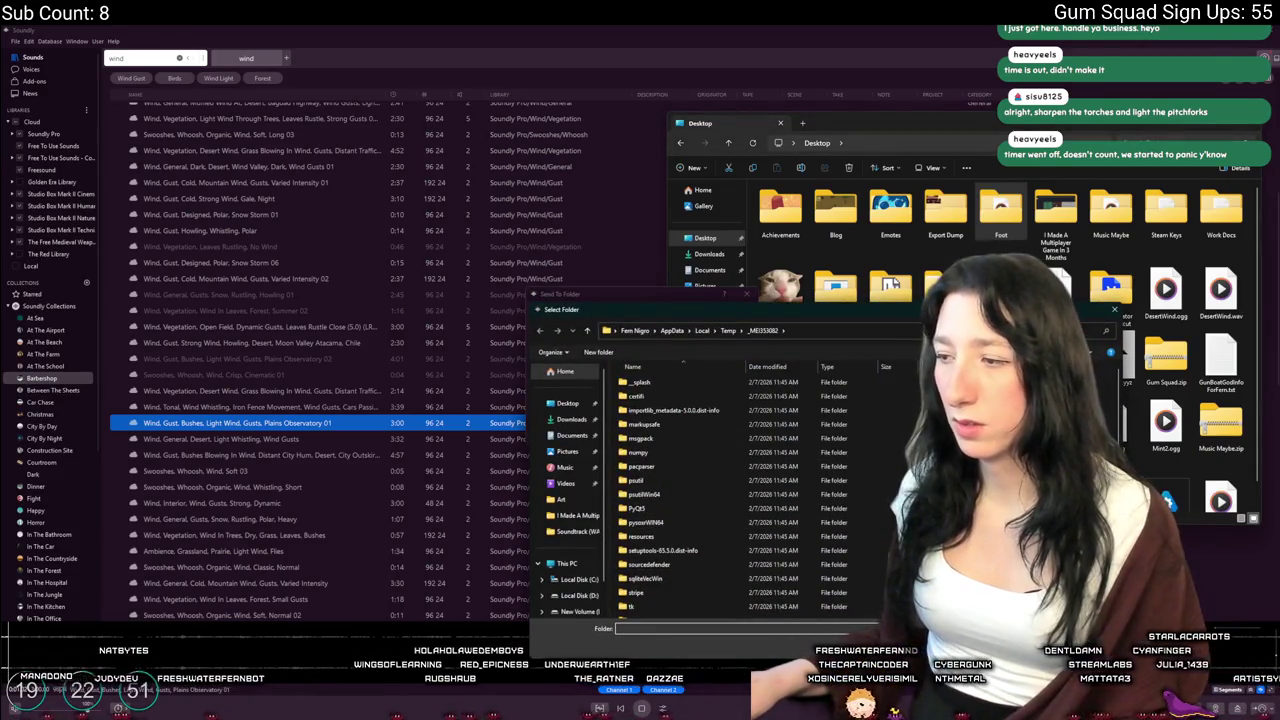
{"action": "key", "text": "Escape"}
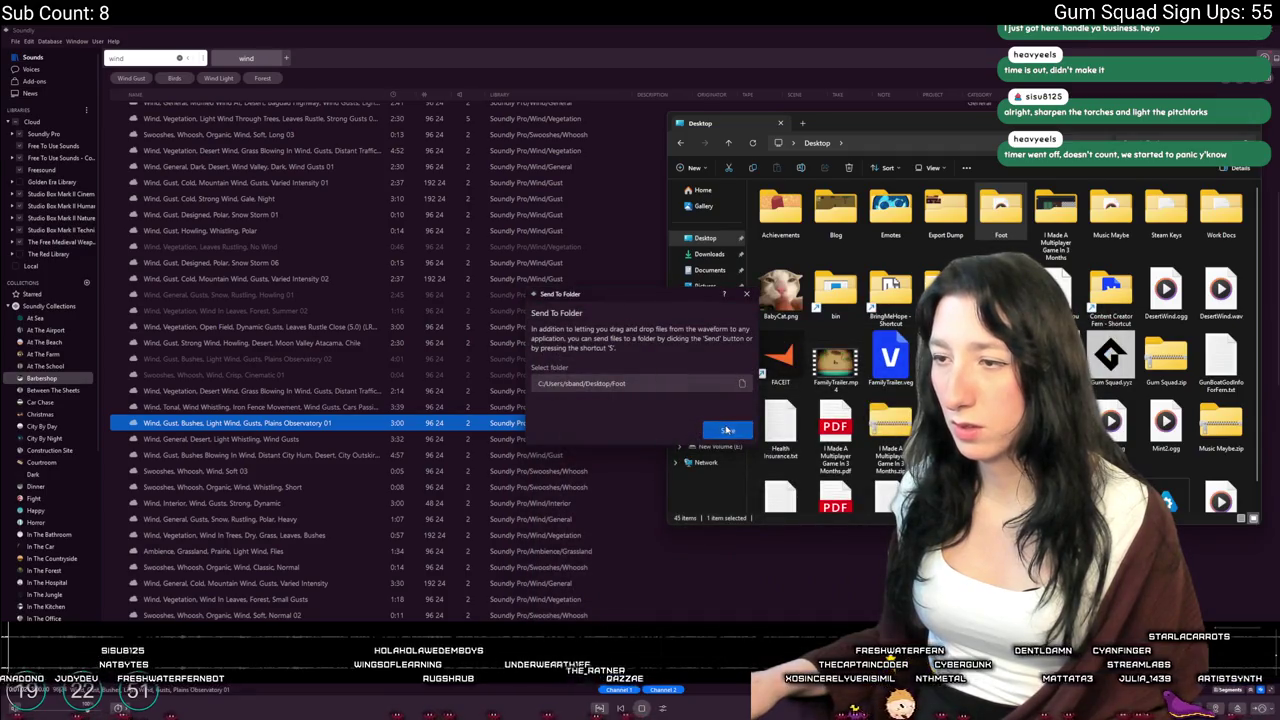
{"action": "left_click", "coordinate": [727, 429]}
{"action": "left_click", "coordinate": [703, 383]}
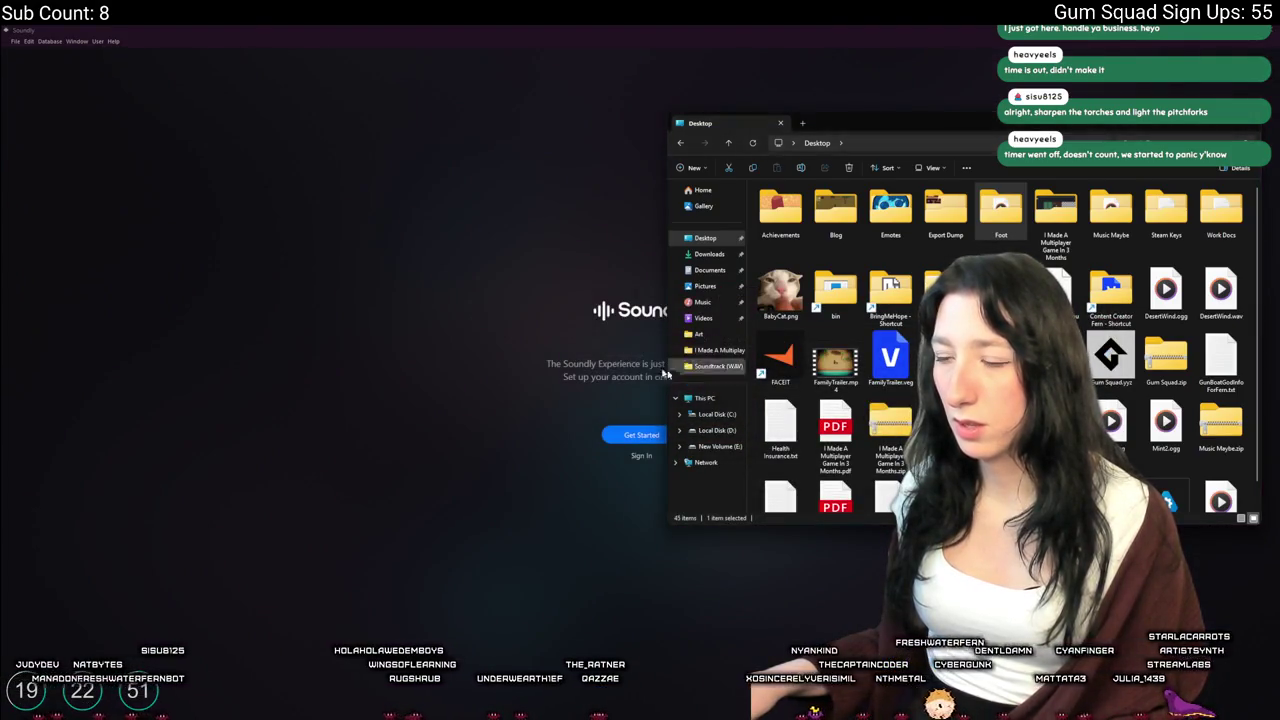
Sign back in to Soundly with the saved account and restore the previous session's wind search tabs
{"action": "left_click", "coordinate": [641, 456]}
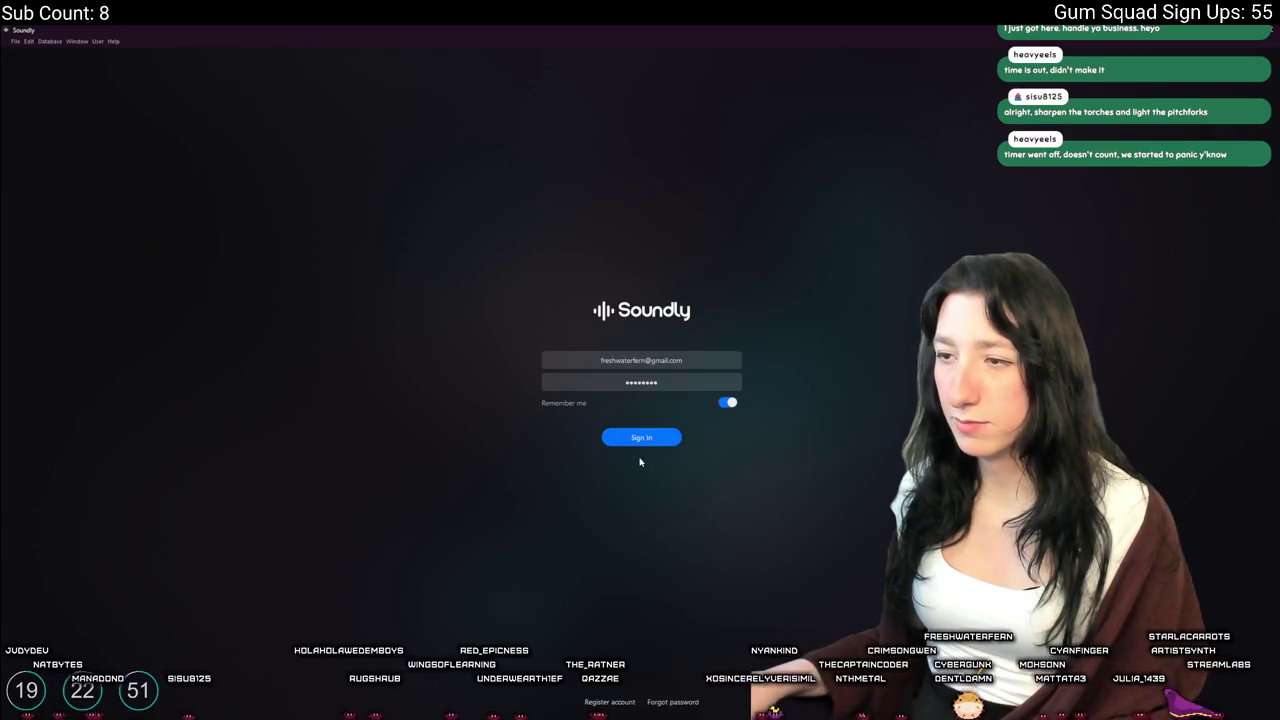
{"action": "left_click", "coordinate": [645, 437]}
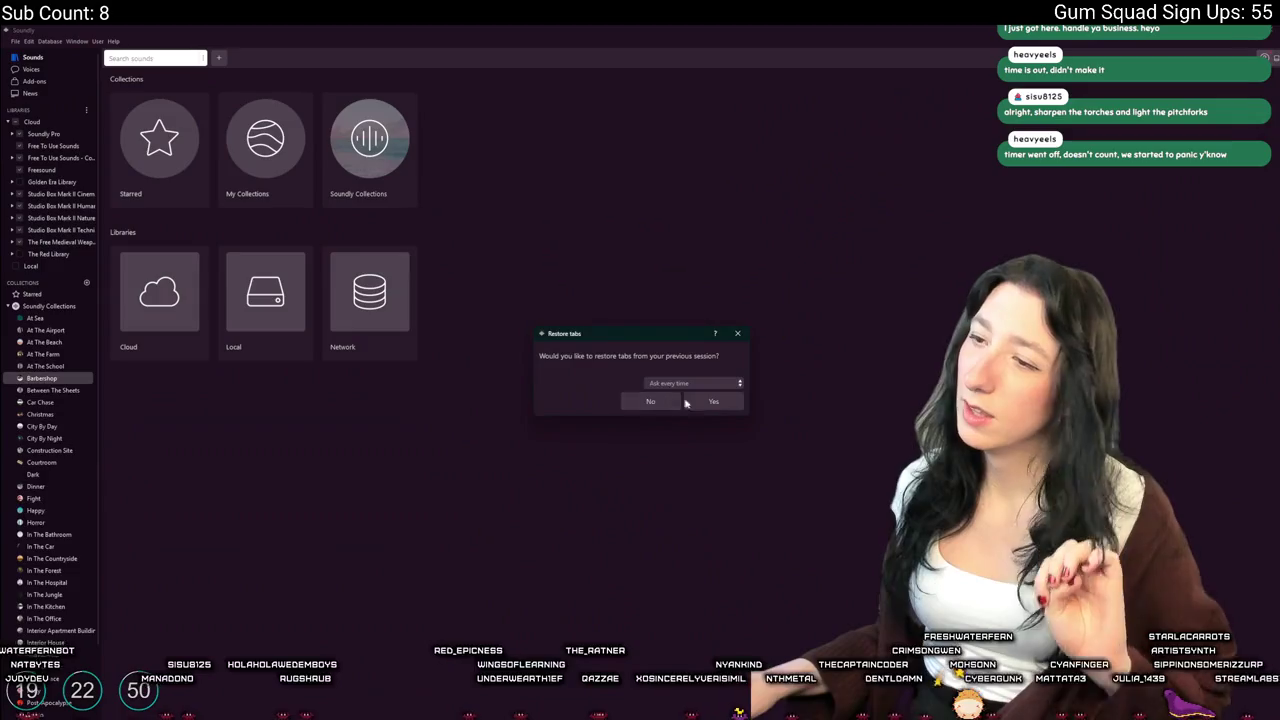
{"action": "left_click", "coordinate": [713, 401]}
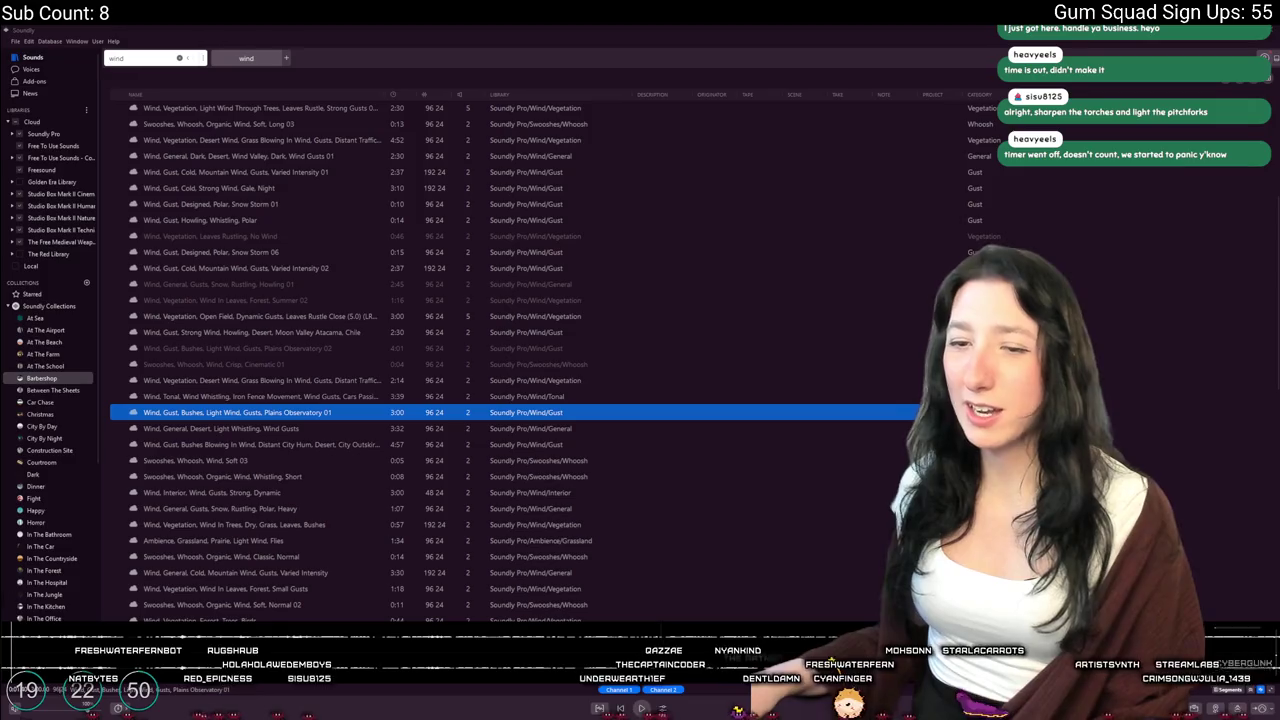
Drag the Plains Observatory 01 waveform onto Track 1 of the FL Studio playlist, then play from the start
{"action": "left_click_drag", "start_coordinate": [10, 648], "coordinate": [600, 693]}
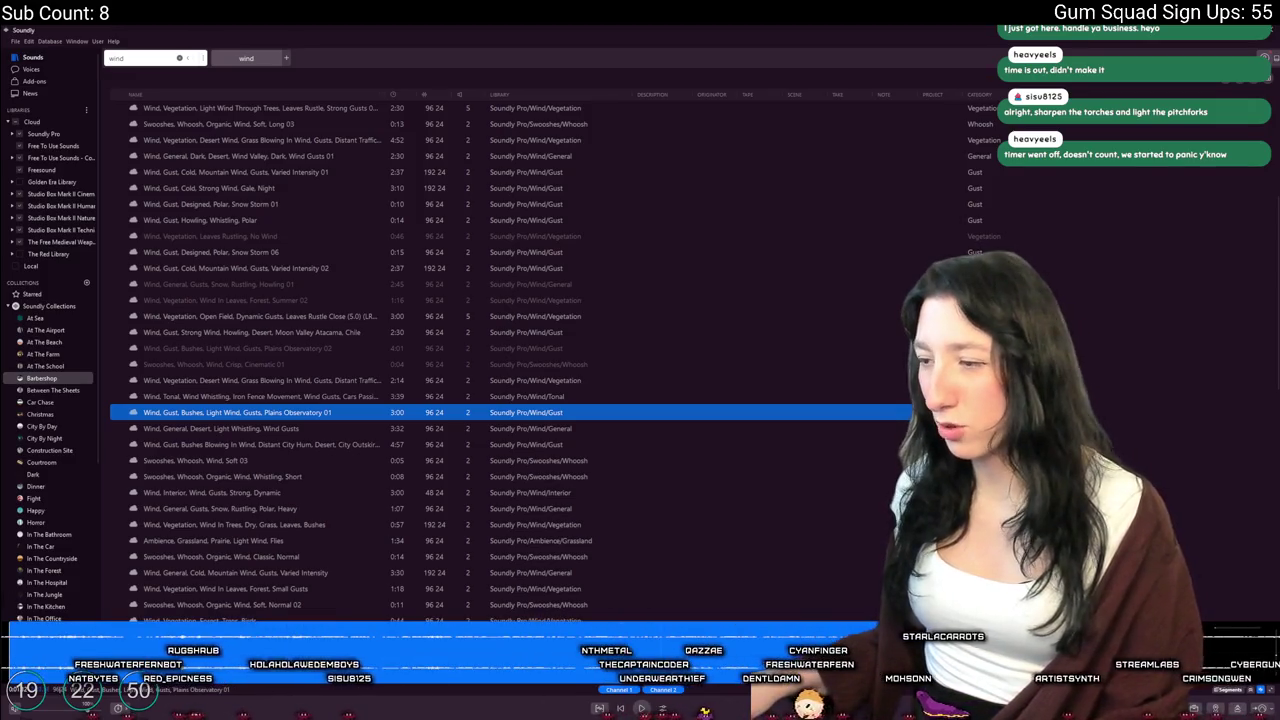
{"action": "mouse_move", "coordinate": [664, 706]}
{"action": "left_mouse_down"}
{"action": "mouse_move", "coordinate": [880, 237]}
{"action": "mouse_move", "coordinate": [935, 222]}
{"action": "mouse_move", "coordinate": [640, 108]}
{"action": "left_mouse_up"}
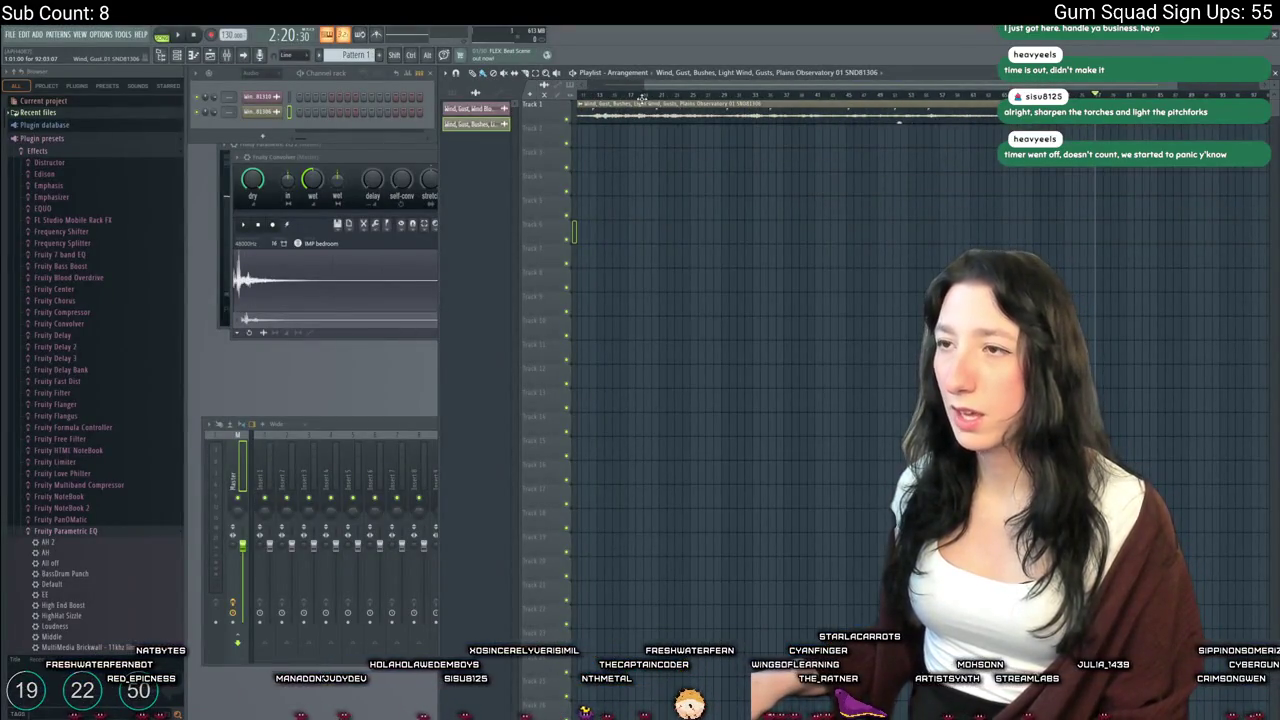
{"action": "scroll", "coordinate": [643, 96], "scroll_direction": "down", "scroll_amount": 1}
{"action": "scroll", "coordinate": [870, 121], "scroll_direction": "down", "scroll_amount": 2}
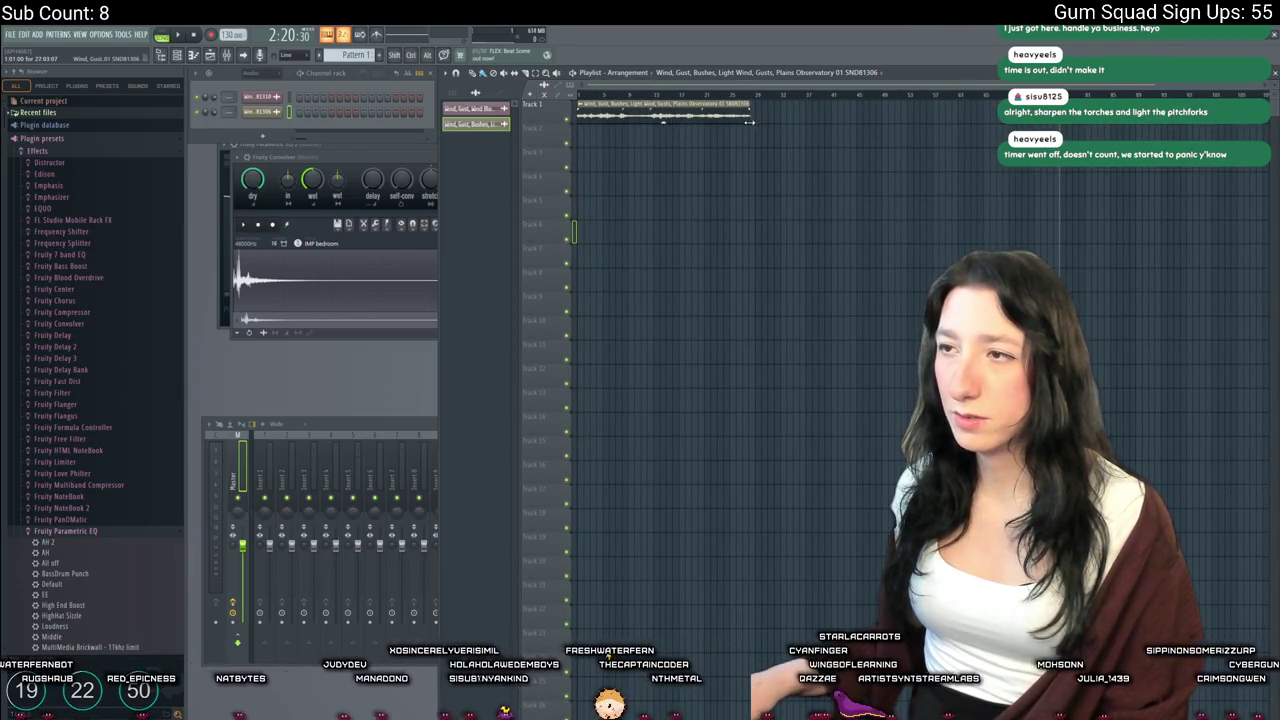
{"action": "left_click", "coordinate": [738, 95]}
{"action": "left_click_drag", "start_coordinate": [738, 95], "coordinate": [578, 95]}
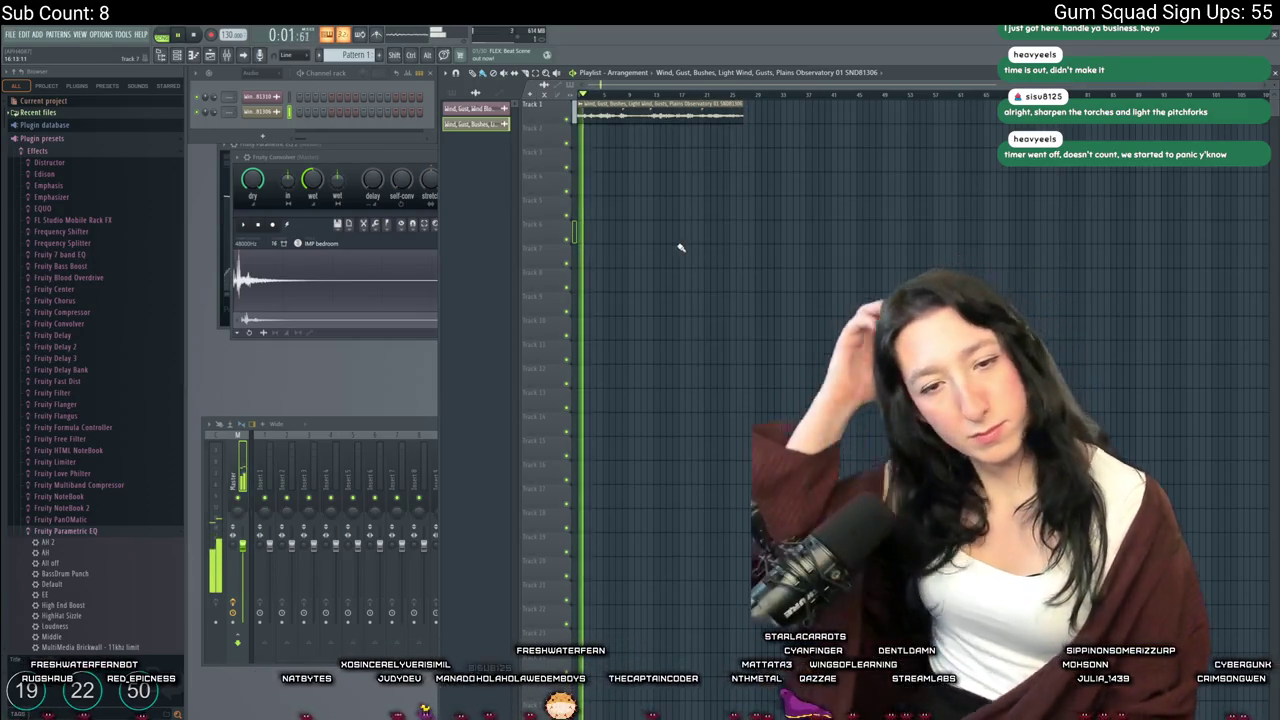
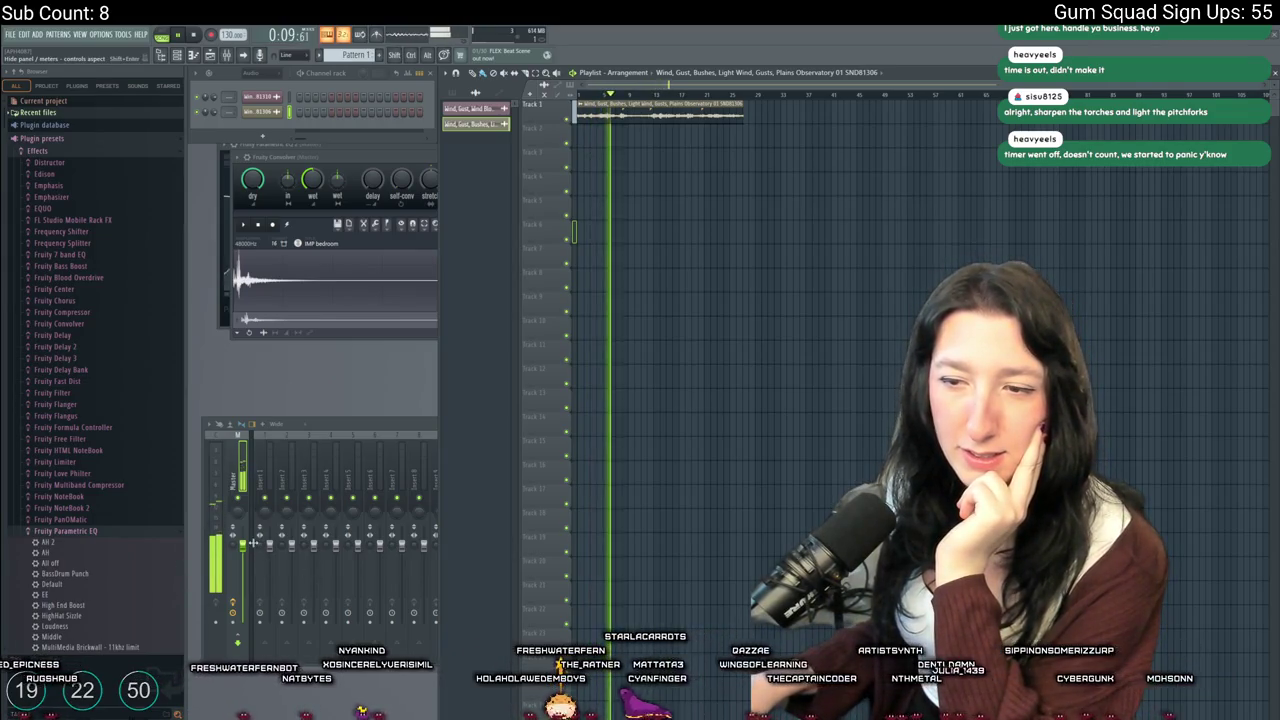
Play the wind ambience, skipping ahead through the playlist to around 0:41, then stop
{"action": "left_click", "coordinate": [333, 450]}
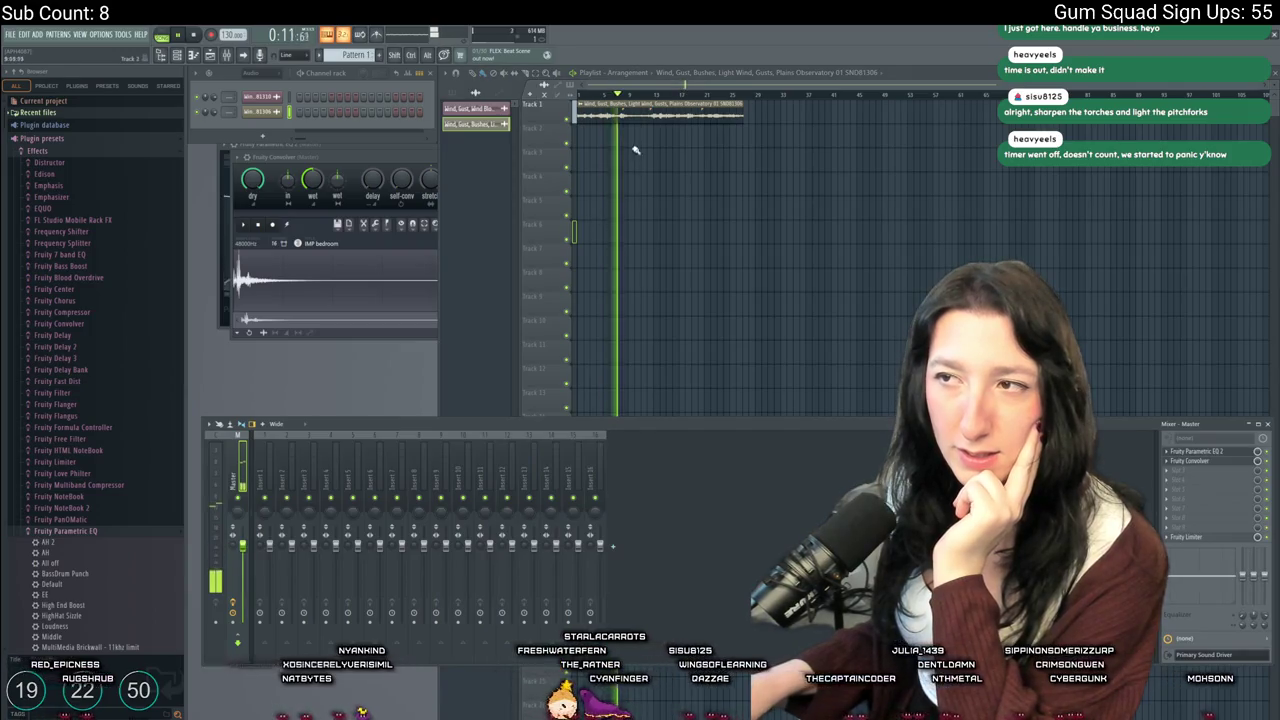
{"action": "left_click", "coordinate": [588, 106]}
{"action": "left_click", "coordinate": [654, 96]}
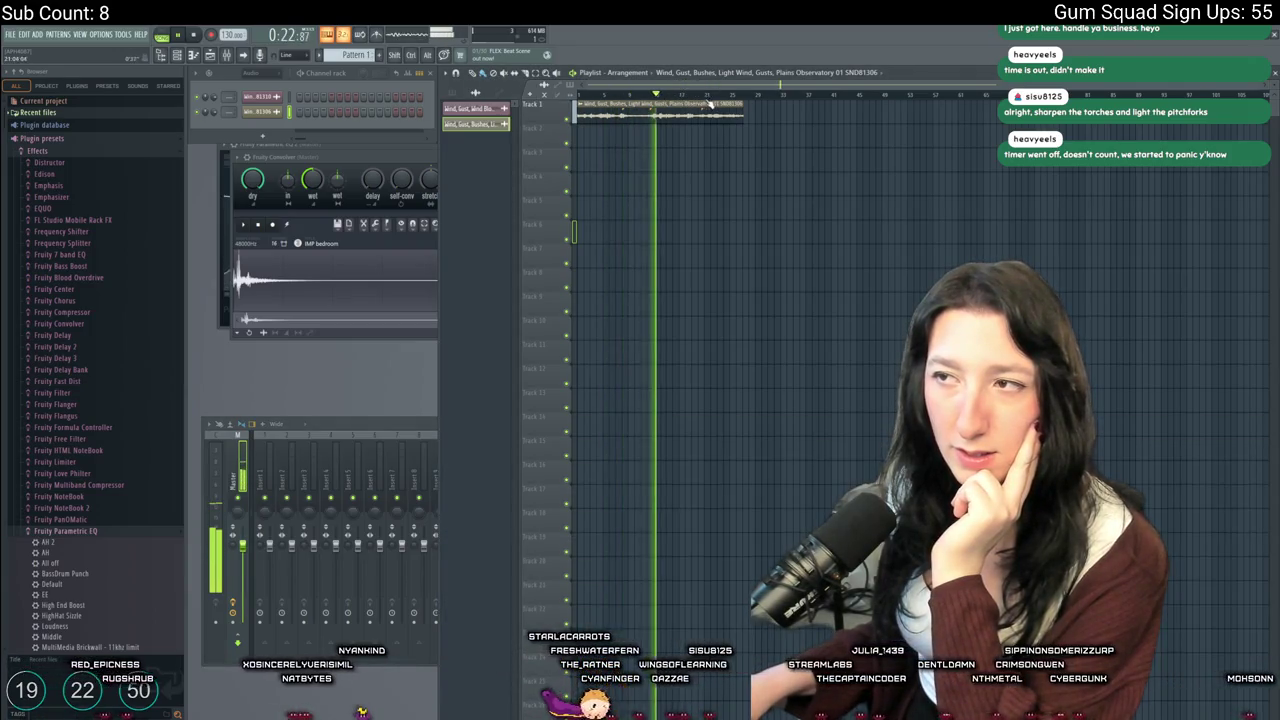
{"action": "left_click", "coordinate": [716, 96]}
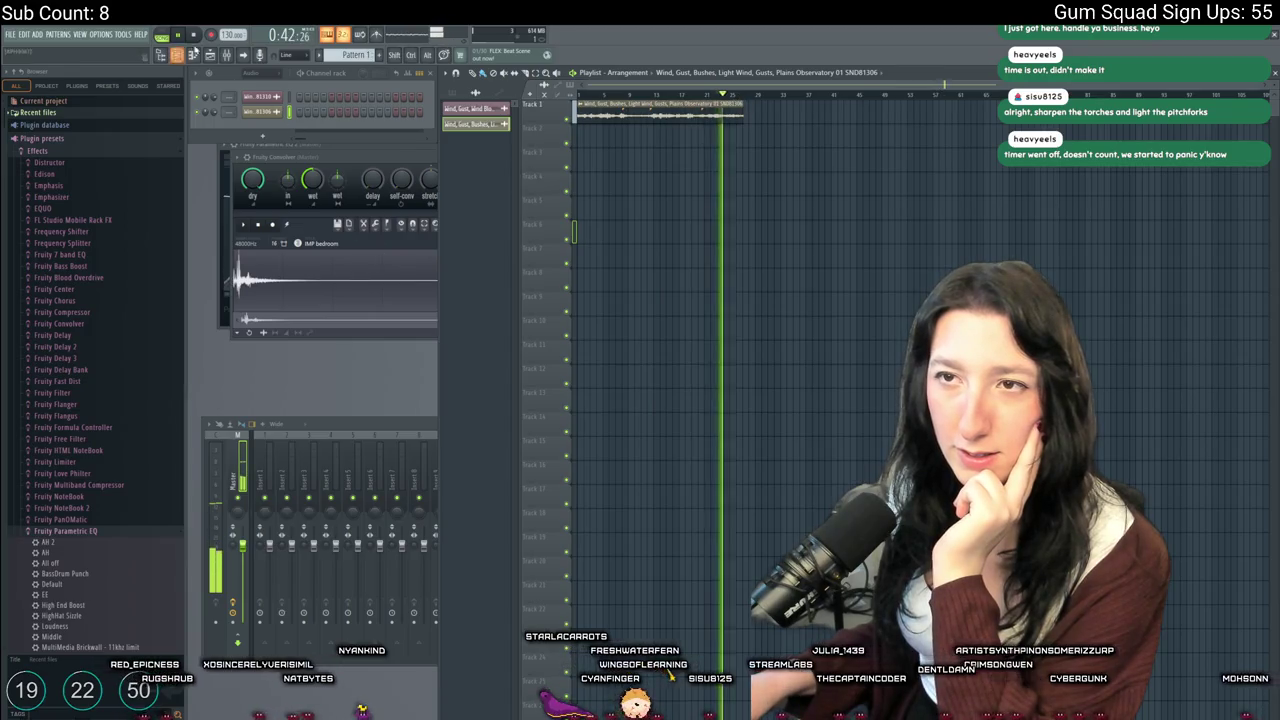
{"action": "key", "text": "space"}
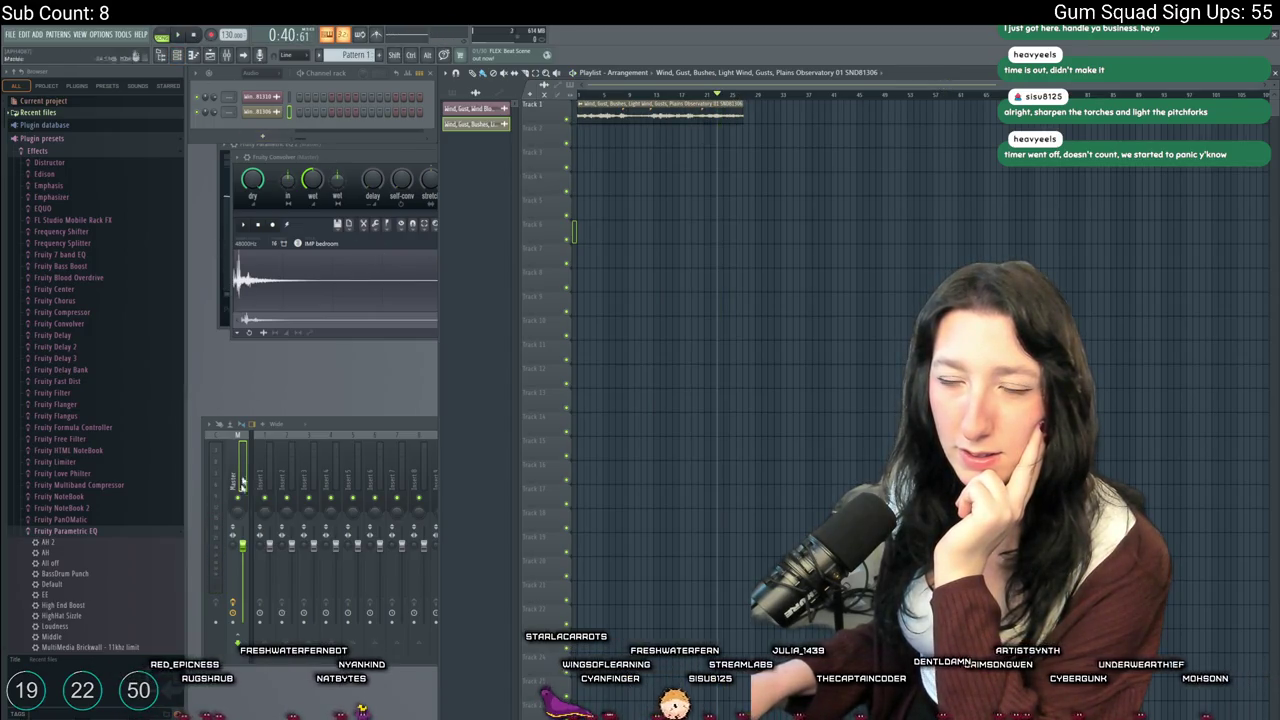
Lower the Master fader to 88%, replay from around 0:14, and show the master's effect chain
{"action": "left_click_drag", "start_coordinate": [243, 545], "coordinate": [243, 553]}
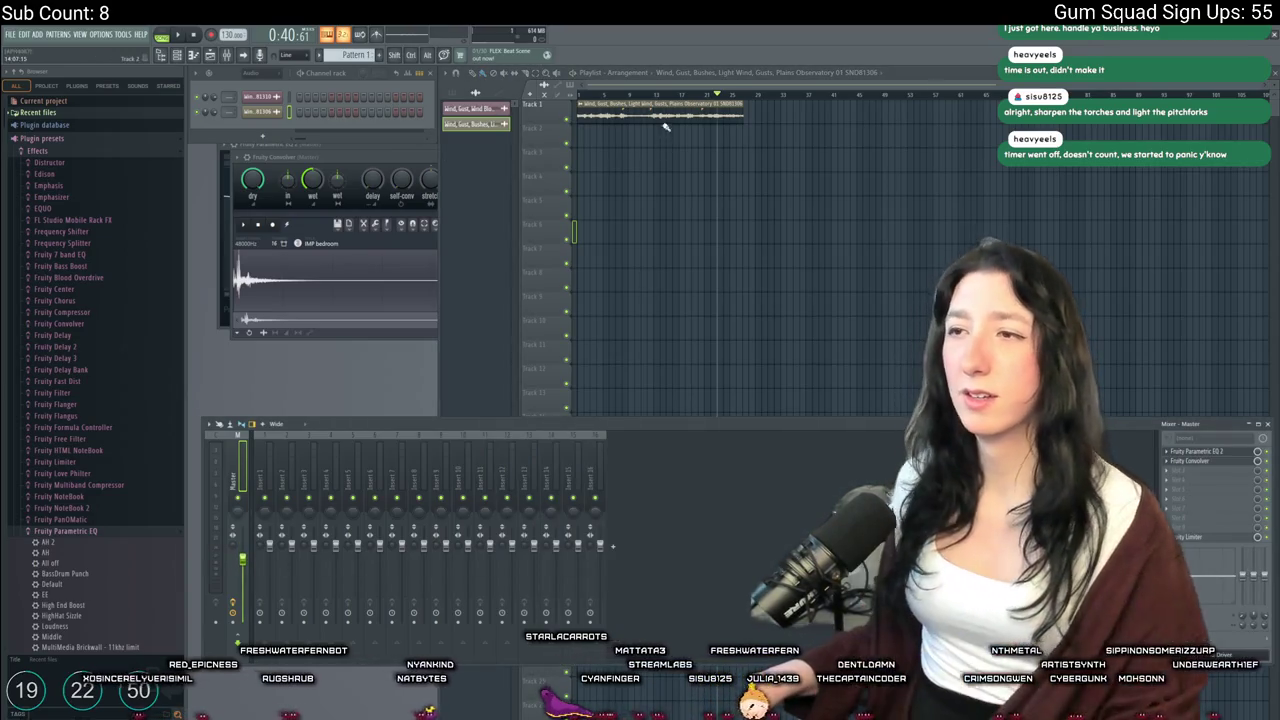
{"action": "key", "text": "space"}
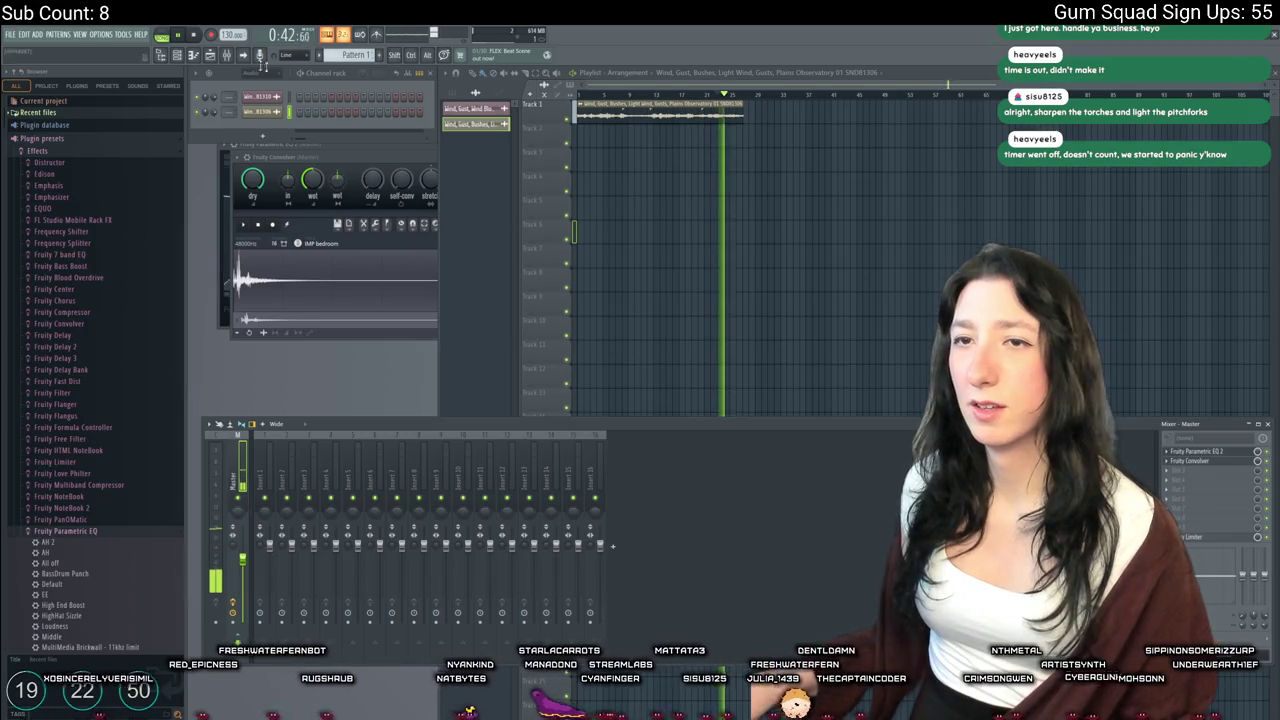
{"action": "left_click", "coordinate": [678, 96]}
{"action": "left_click", "coordinate": [630, 96]}
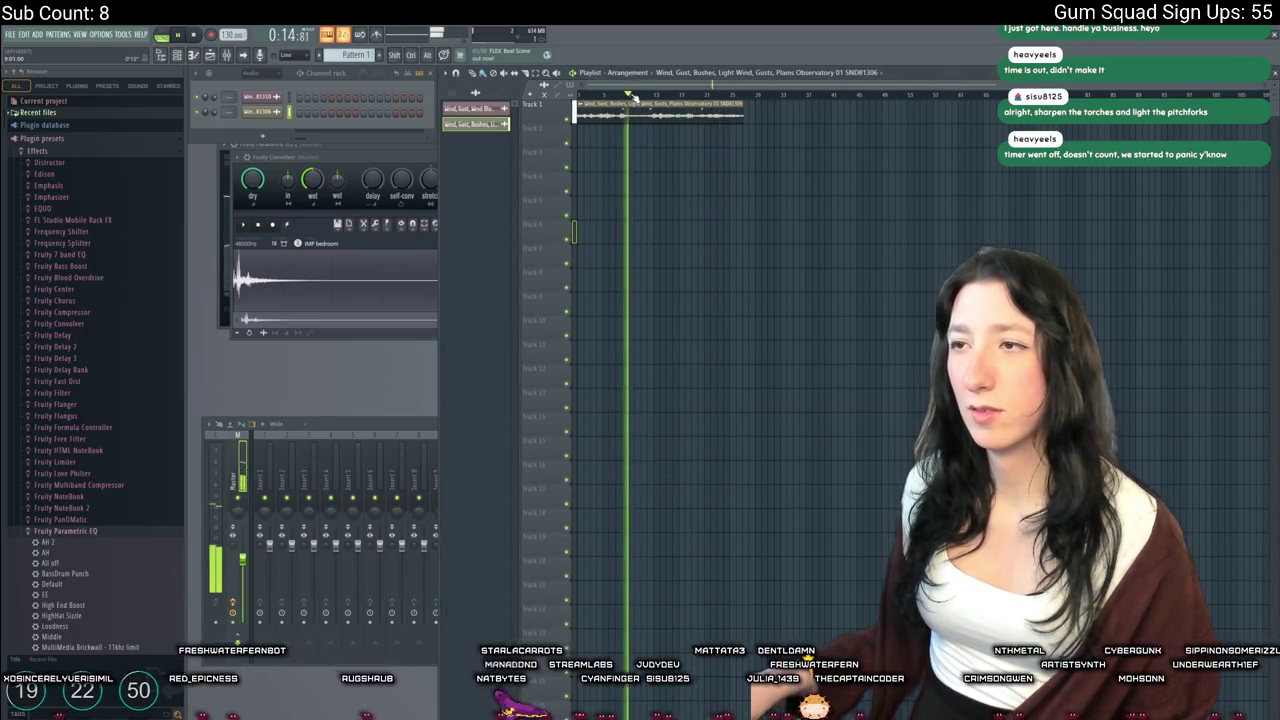
{"action": "key", "text": "space"}
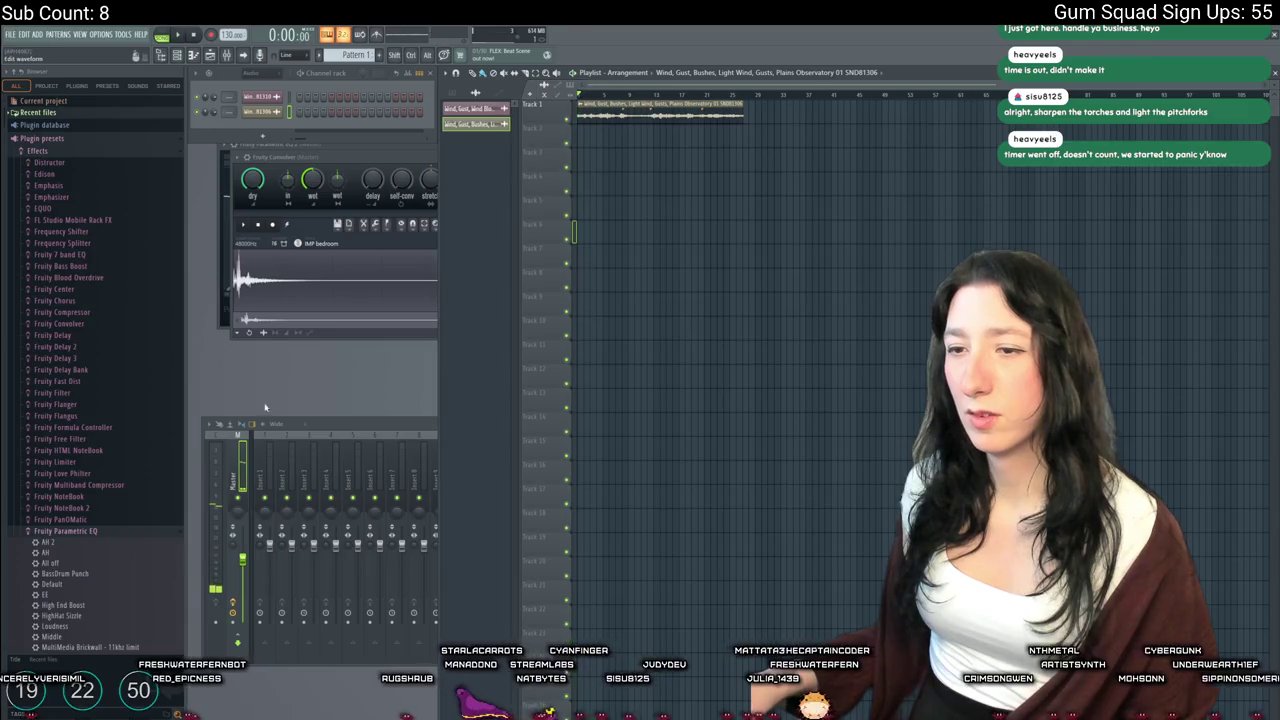
{"action": "left_click", "coordinate": [367, 434]}
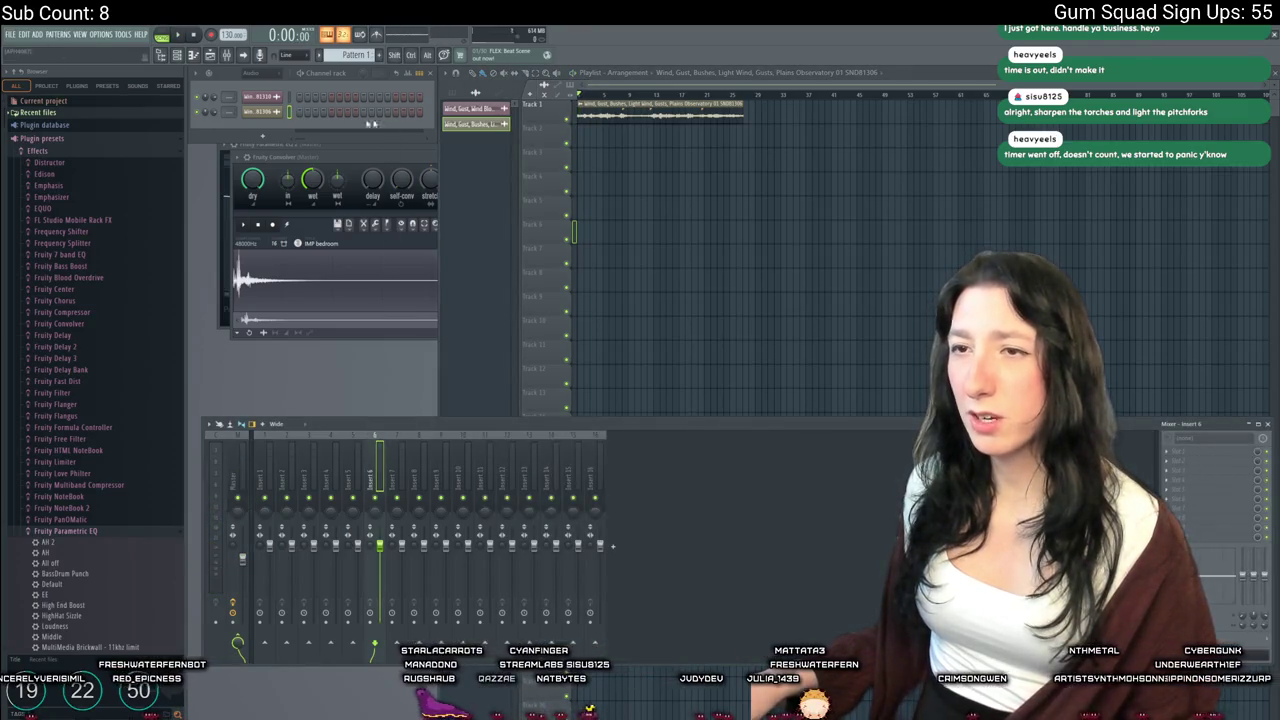
{"action": "left_click", "coordinate": [240, 494]}
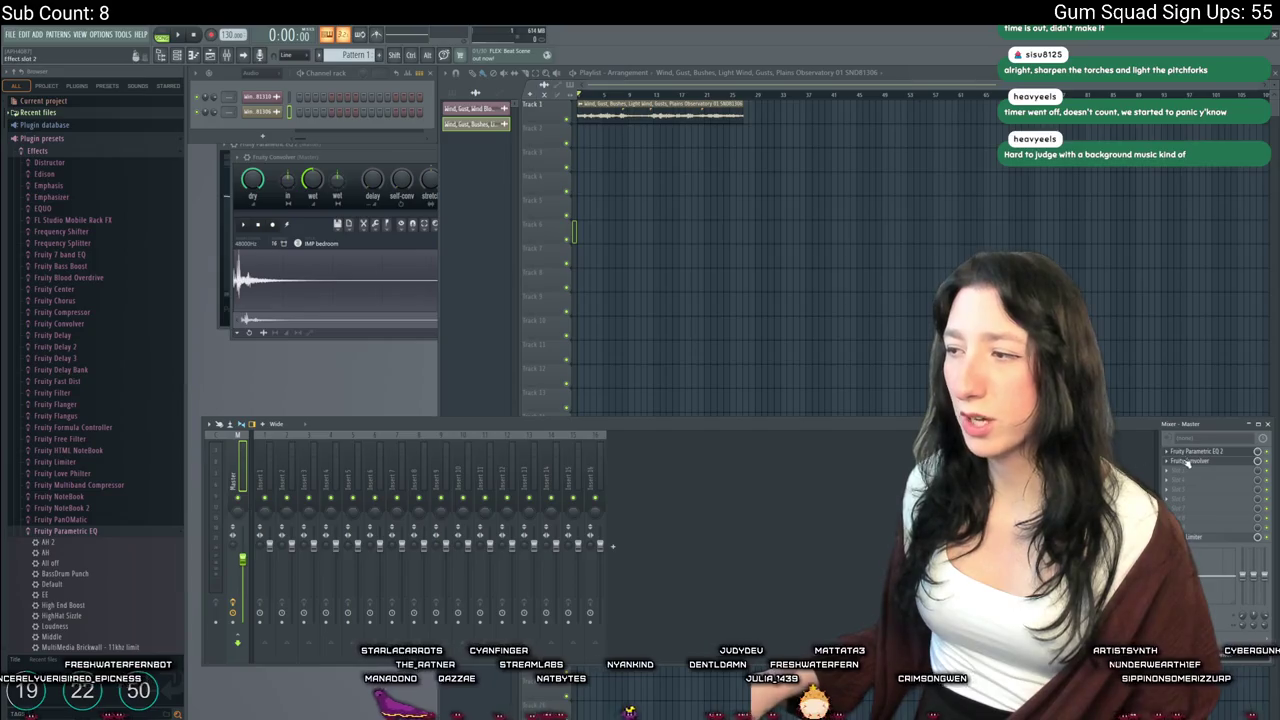
Load the Reverb Devices 'Lex - Tiled Room' impulse into the master's Convolver and play it back
{"action": "left_click", "coordinate": [1192, 455]}
{"action": "left_click", "coordinate": [1191, 461]}
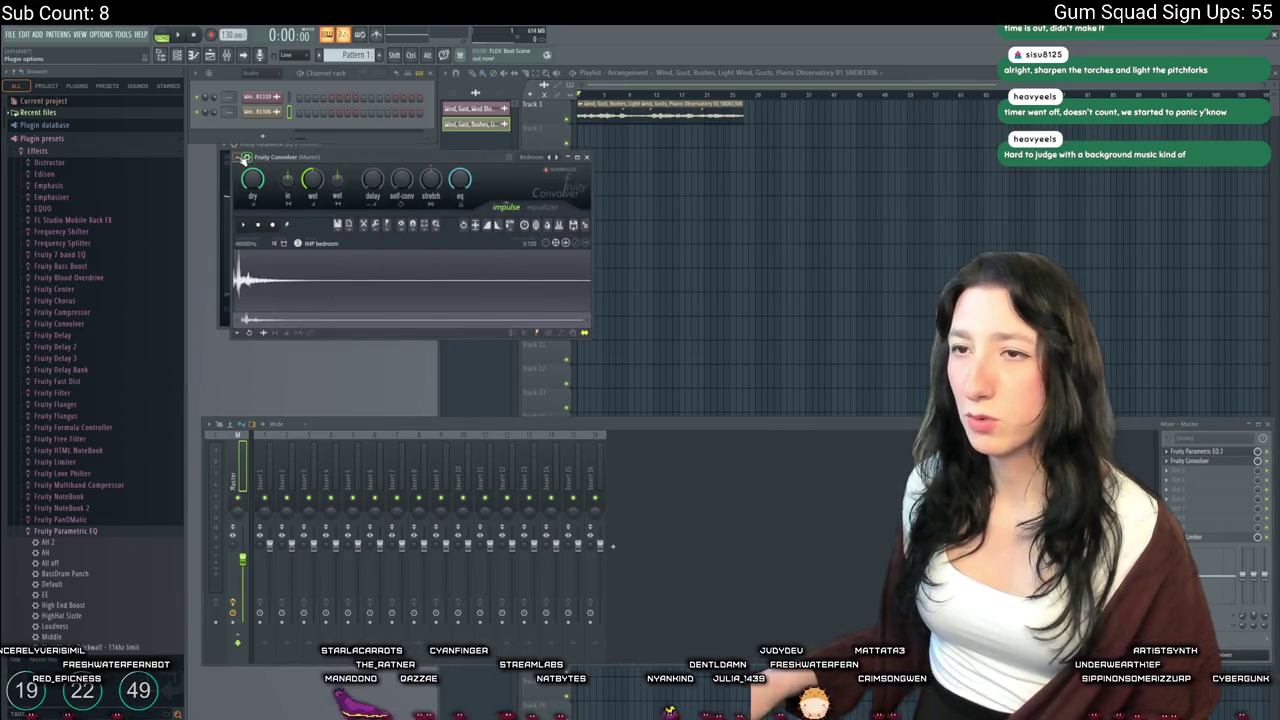
{"action": "left_click", "coordinate": [245, 158]}
{"action": "mouse_move", "coordinate": [290, 217]}
{"action": "mouse_move", "coordinate": [382, 259]}
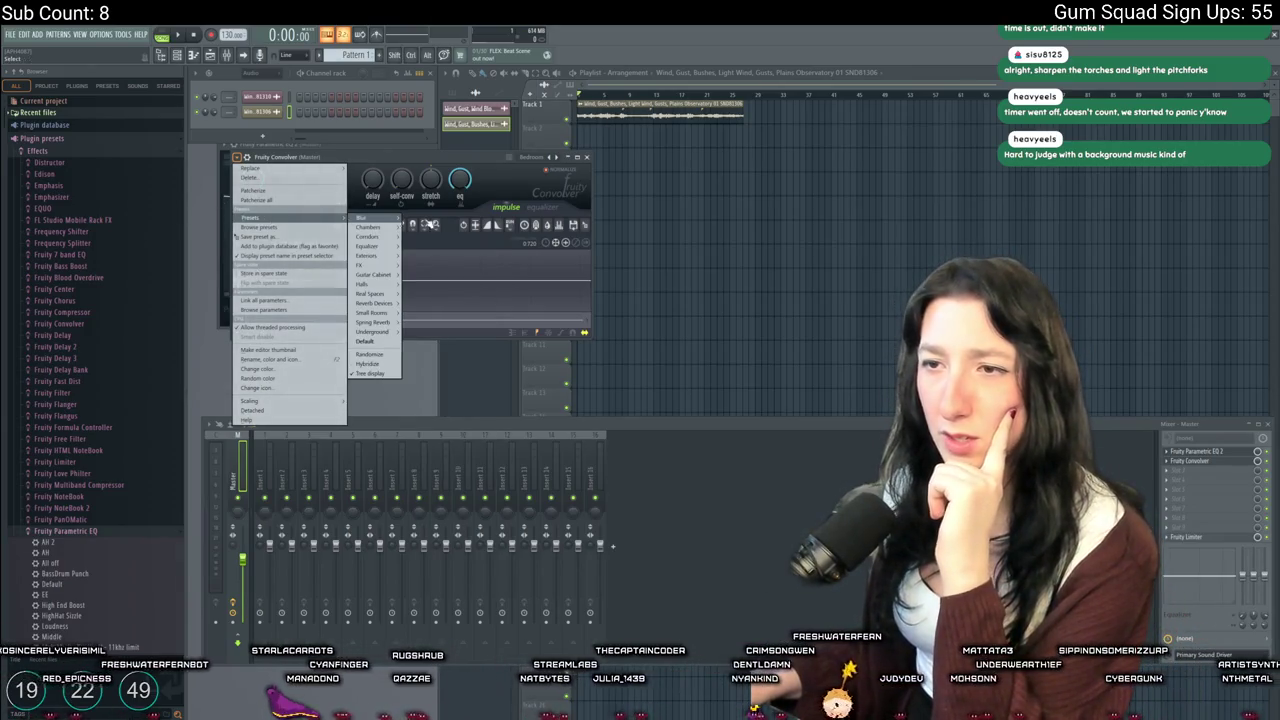
{"action": "mouse_move", "coordinate": [366, 285]}
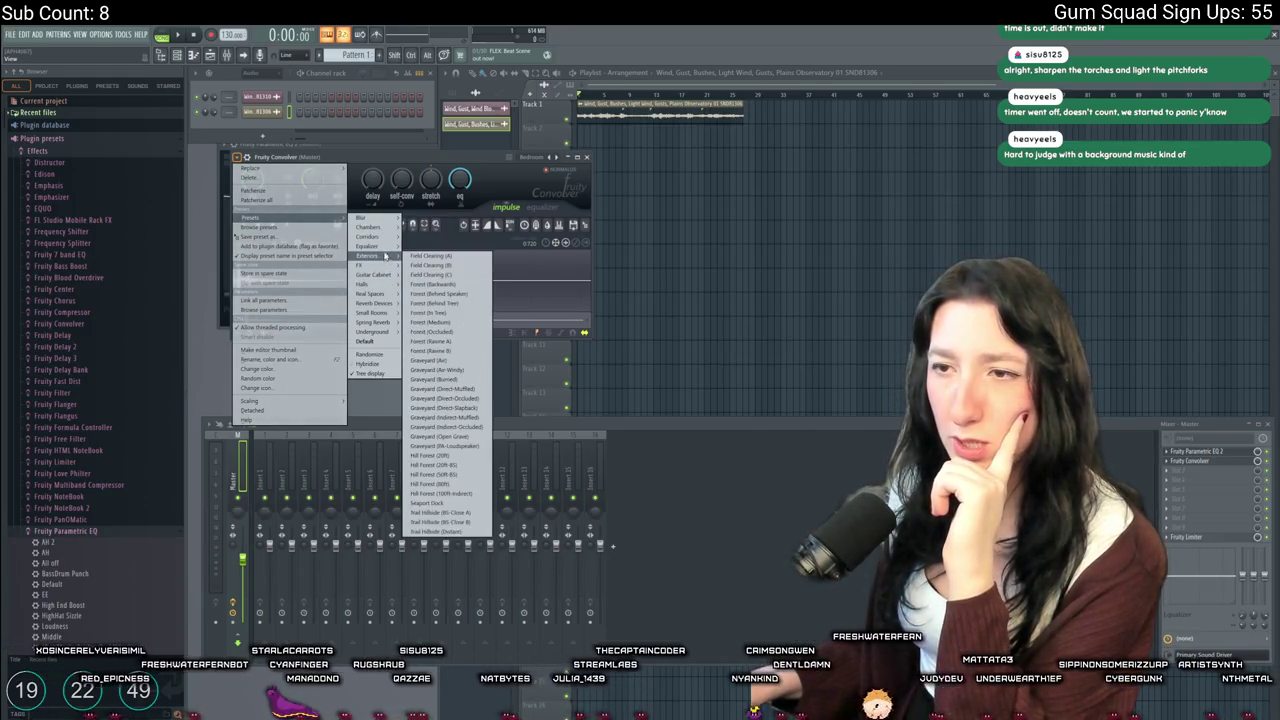
{"action": "mouse_move", "coordinate": [390, 314]}
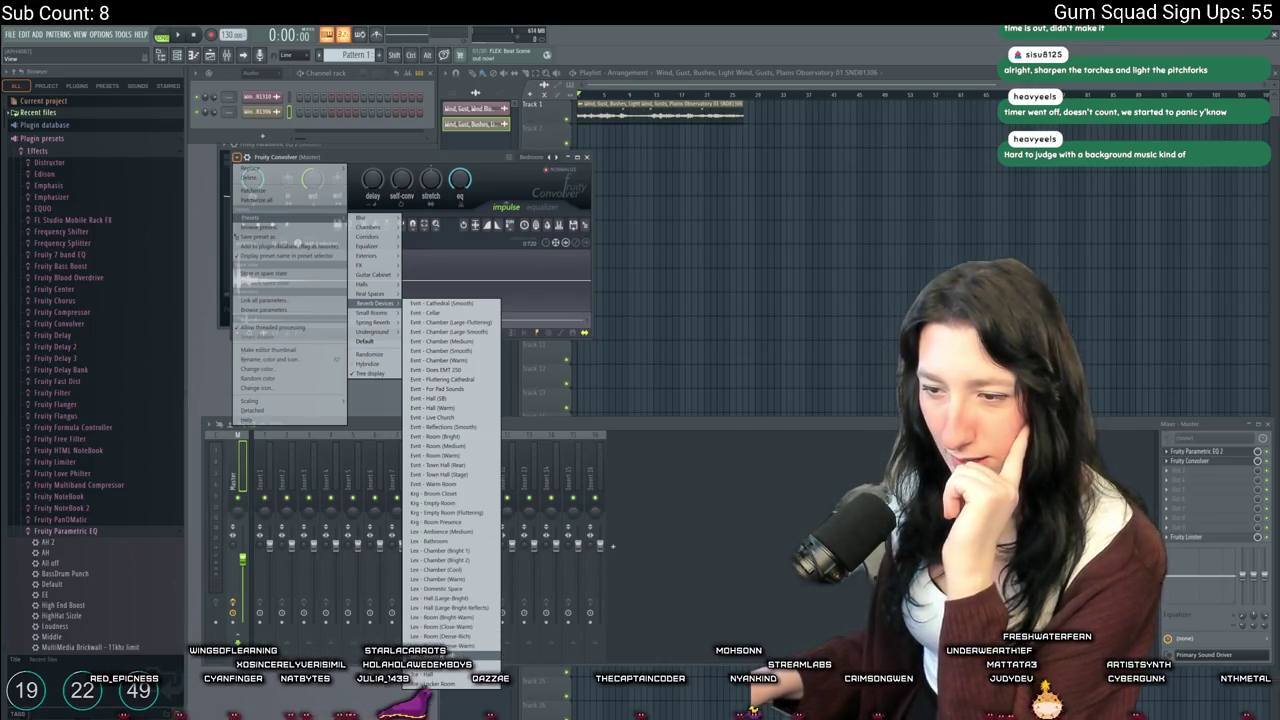
{"action": "left_click", "coordinate": [440, 650]}
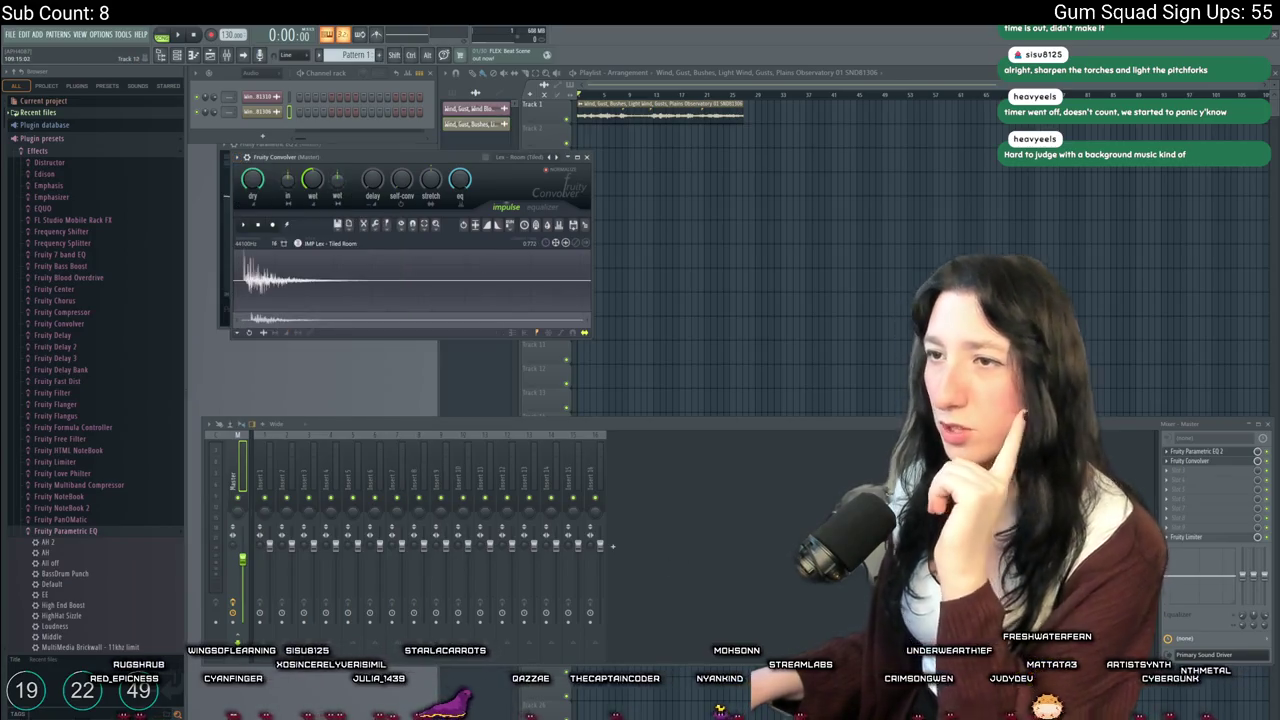
{"action": "left_click", "coordinate": [771, 217]}
{"action": "key", "text": "space"}
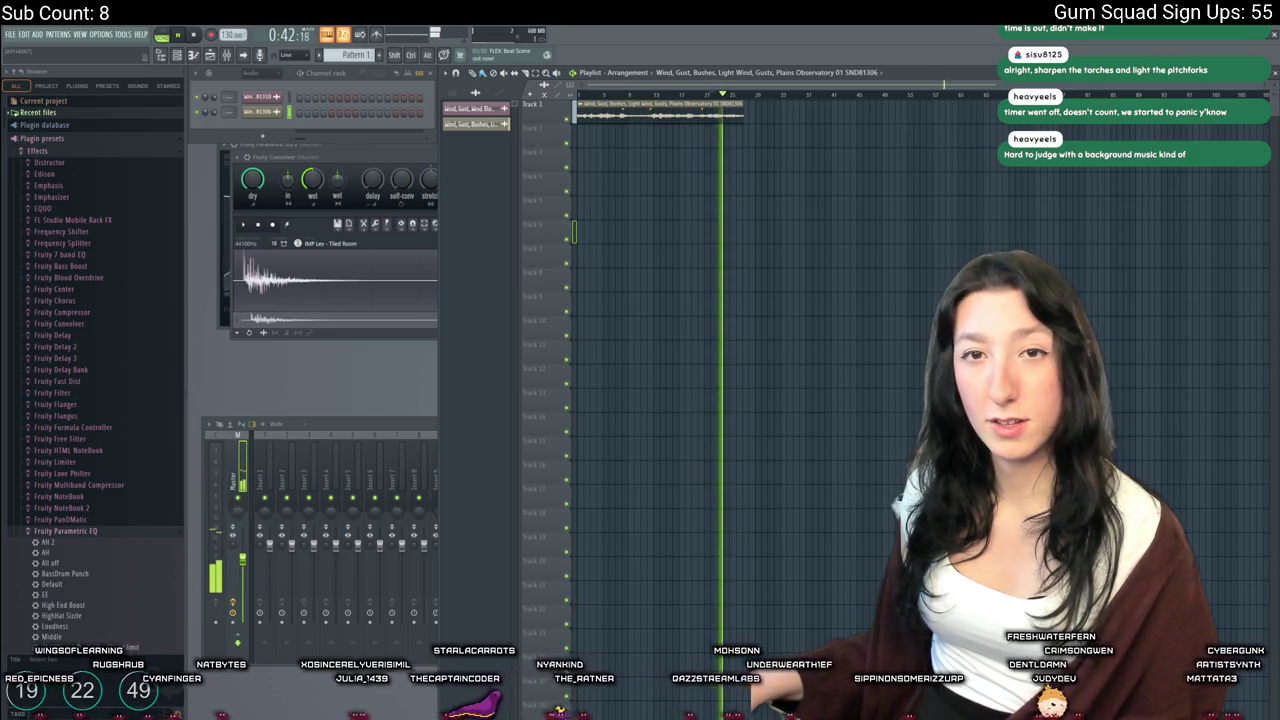
Stop playback of the tiled-room ambience and bring up the File menu
{"action": "key", "text": "space"}
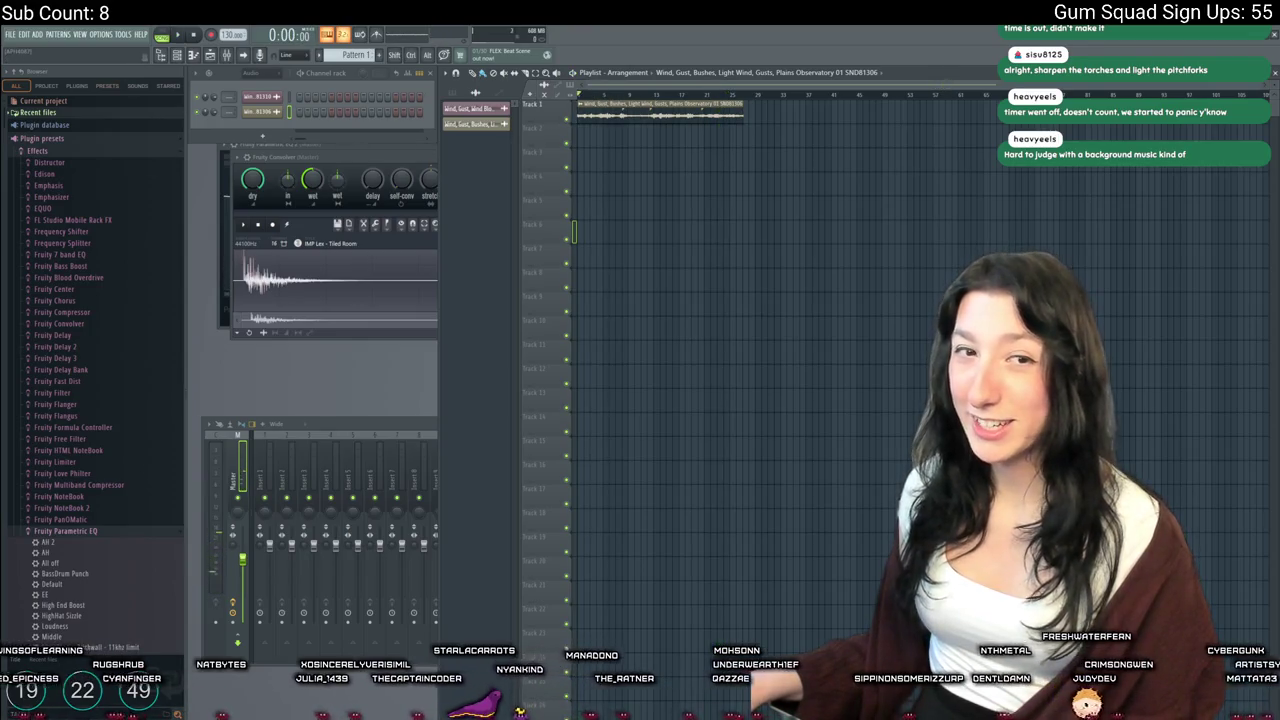
{"action": "left_click", "coordinate": [13, 35]}
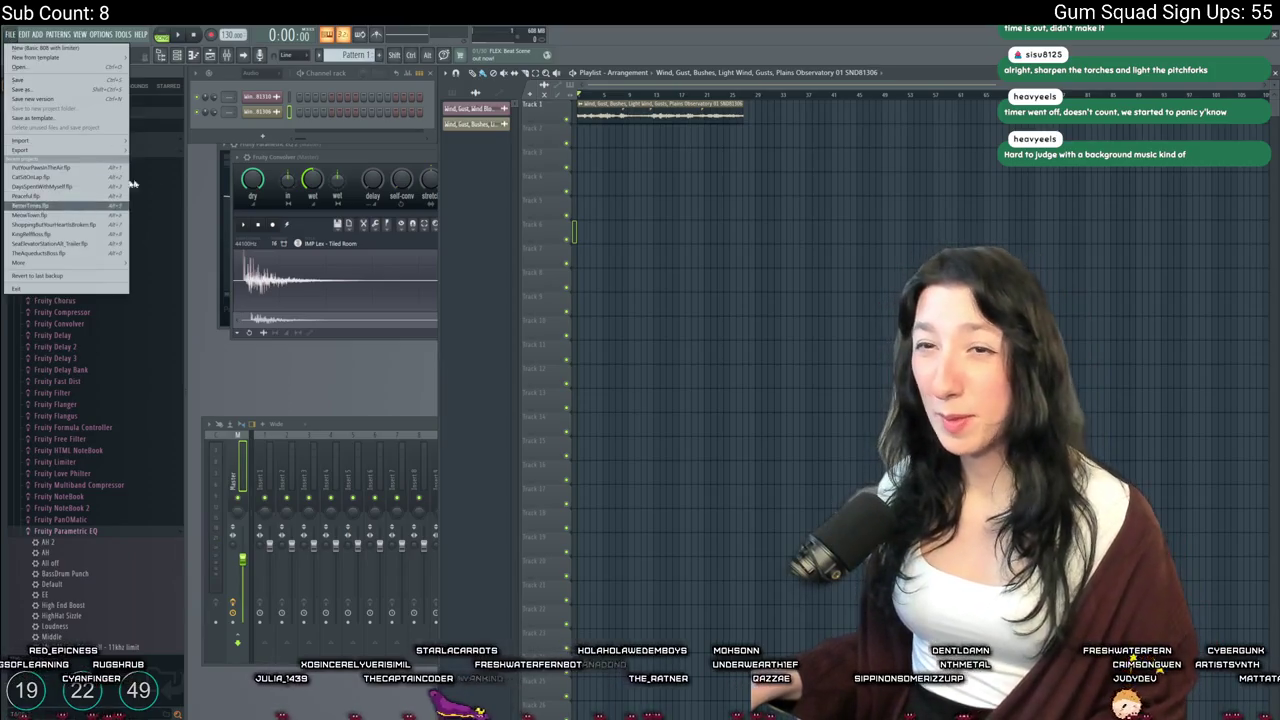
Export the song as a wave file named Tiled.wav to the Desktop
{"action": "mouse_move", "coordinate": [60, 150]}
{"action": "left_click", "coordinate": [174, 157]}
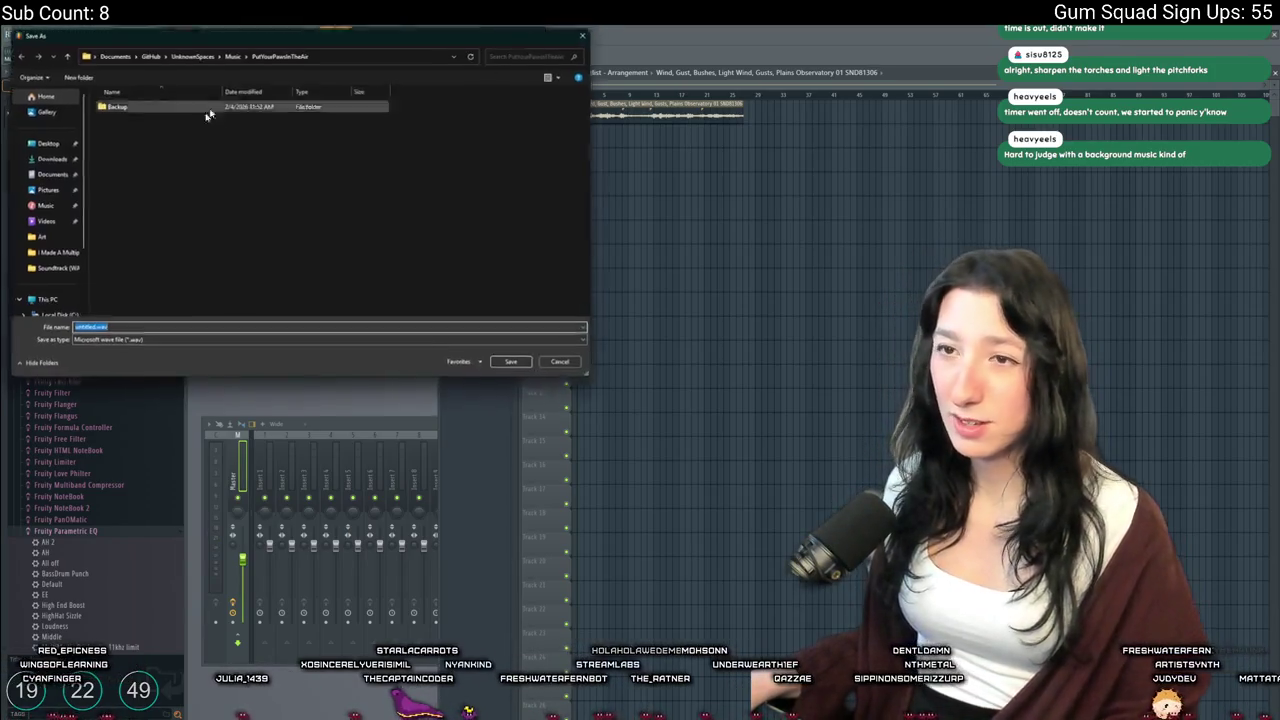
{"action": "left_click", "coordinate": [43, 142]}
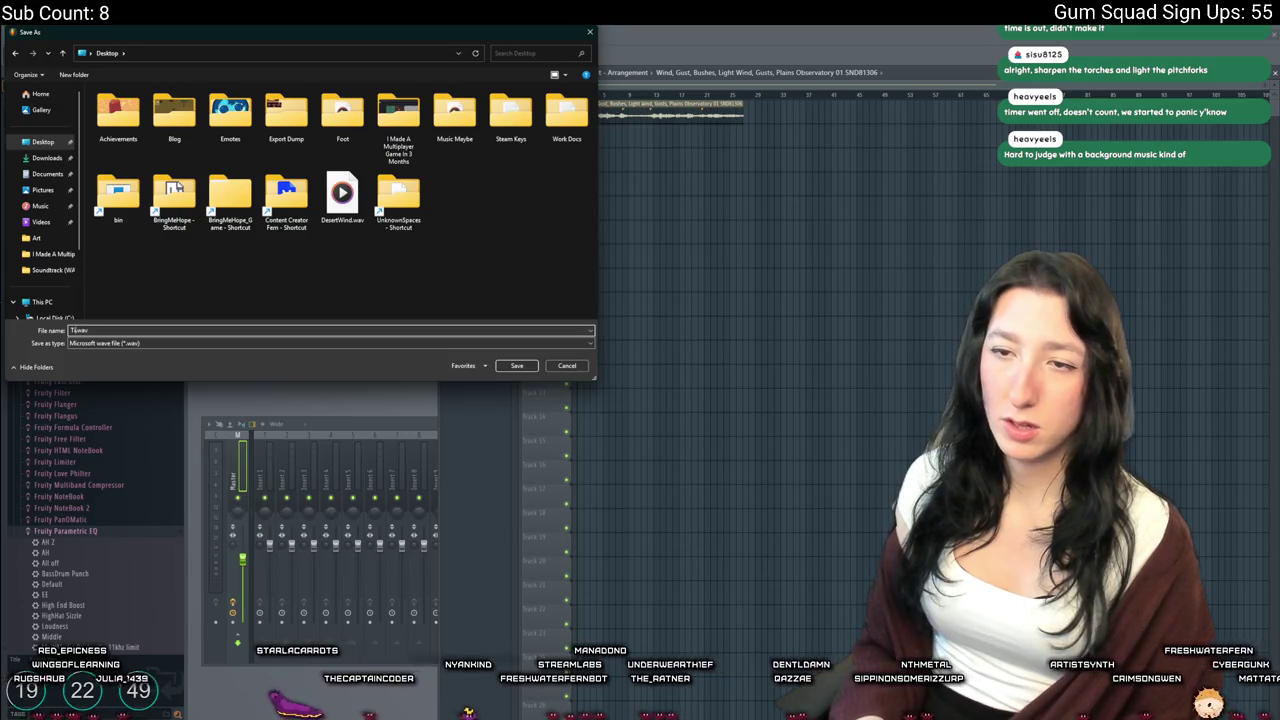
{"action": "key", "text": "Return"}
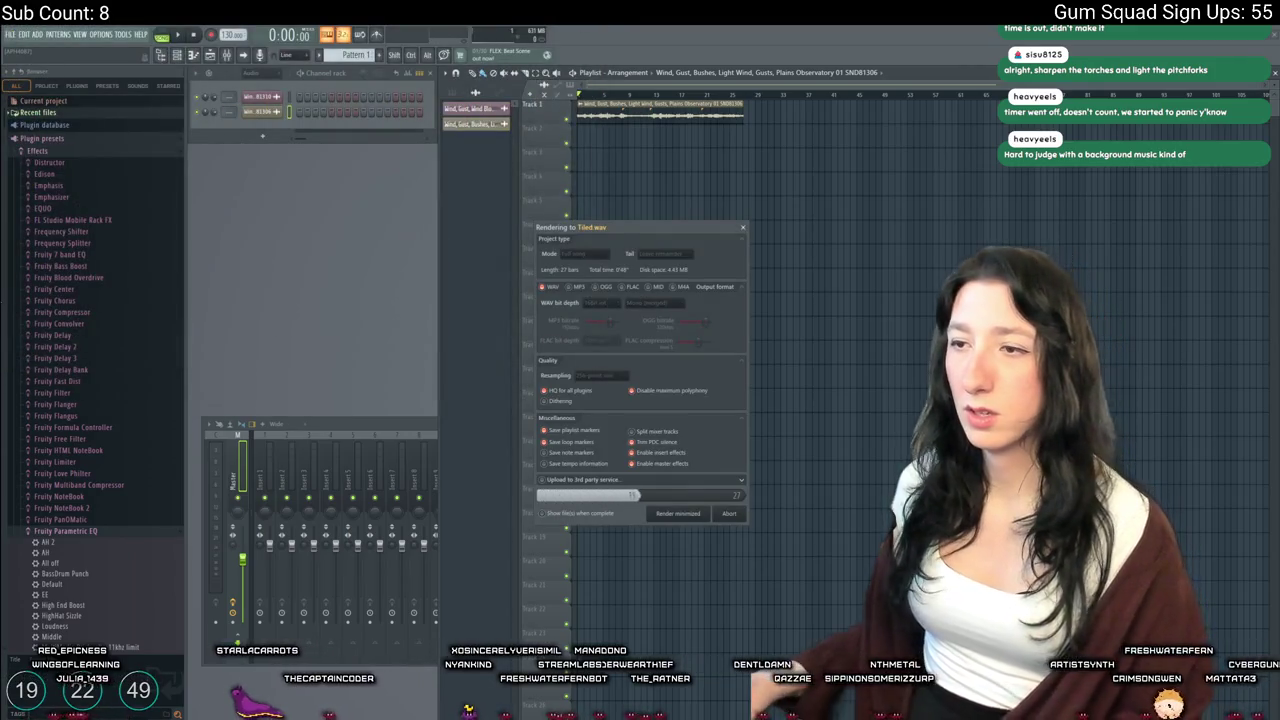
Re-export as a wave file over the existing Desktop Tiled.wav, confirming replacement, and render it
{"action": "left_click", "coordinate": [11, 34]}
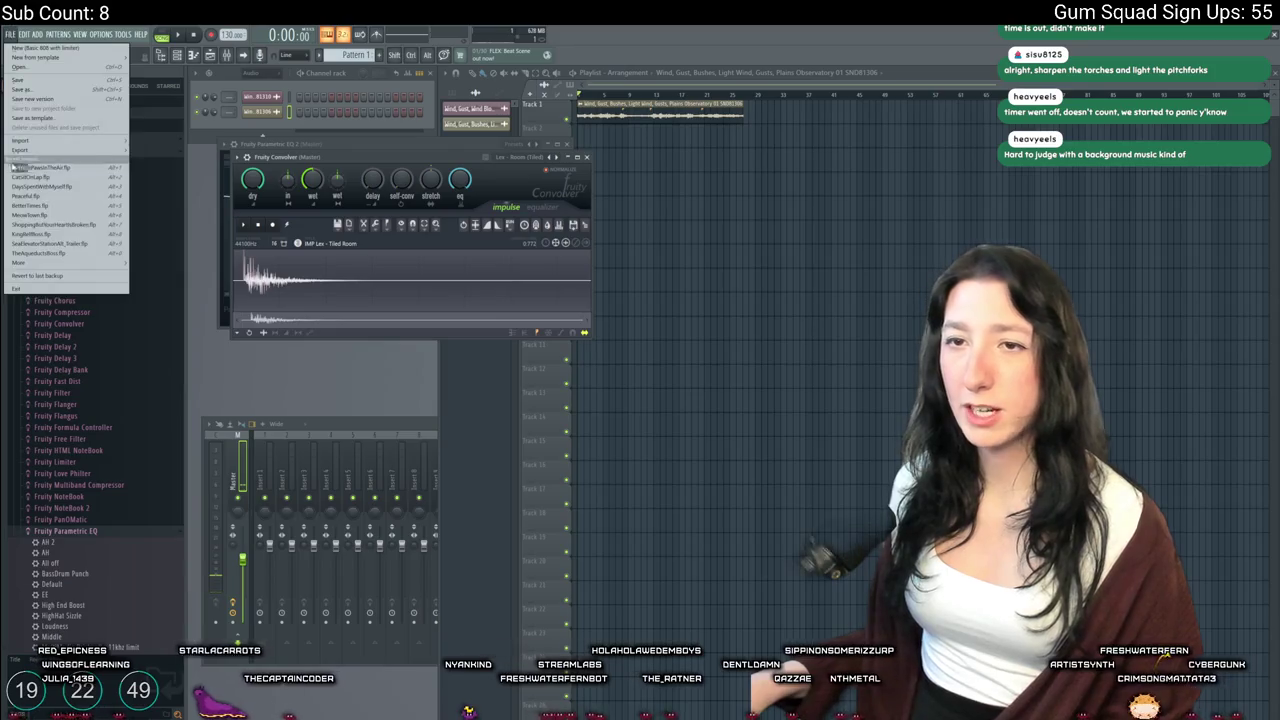
{"action": "mouse_move", "coordinate": [60, 152]}
{"action": "left_click", "coordinate": [170, 152]}
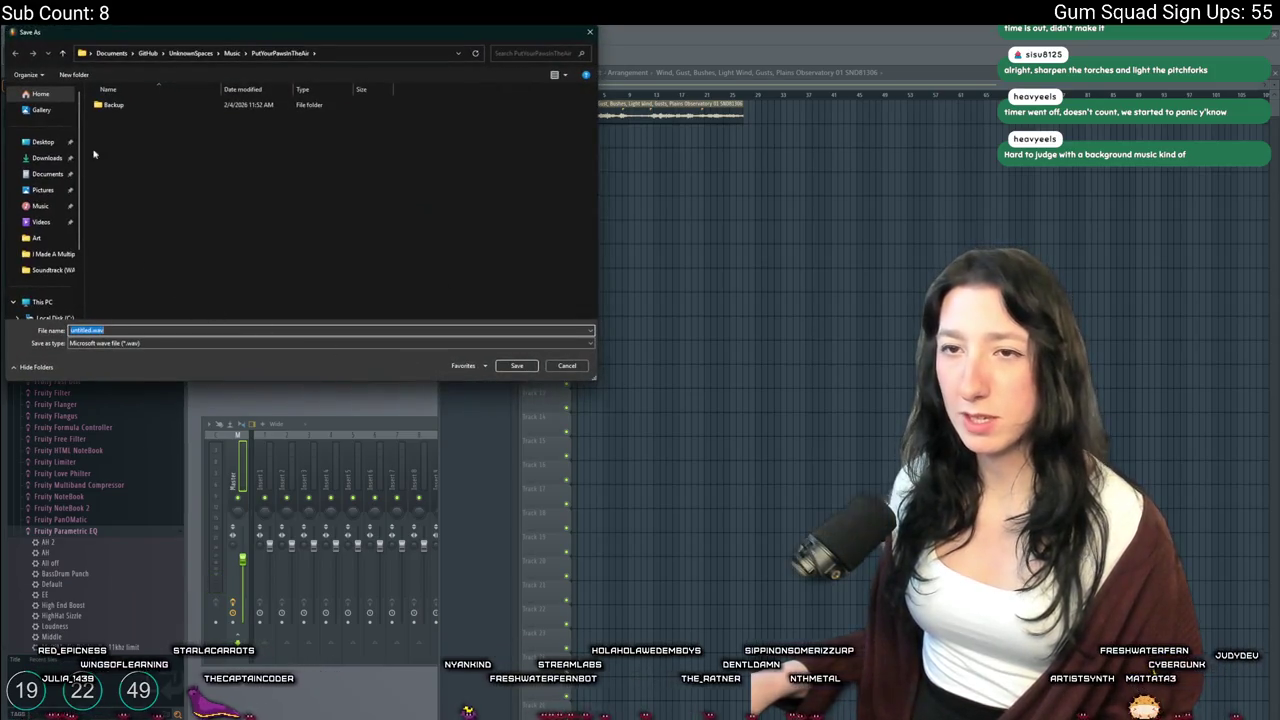
{"action": "left_click", "coordinate": [43, 142]}
{"action": "double_click", "coordinate": [398, 195]}
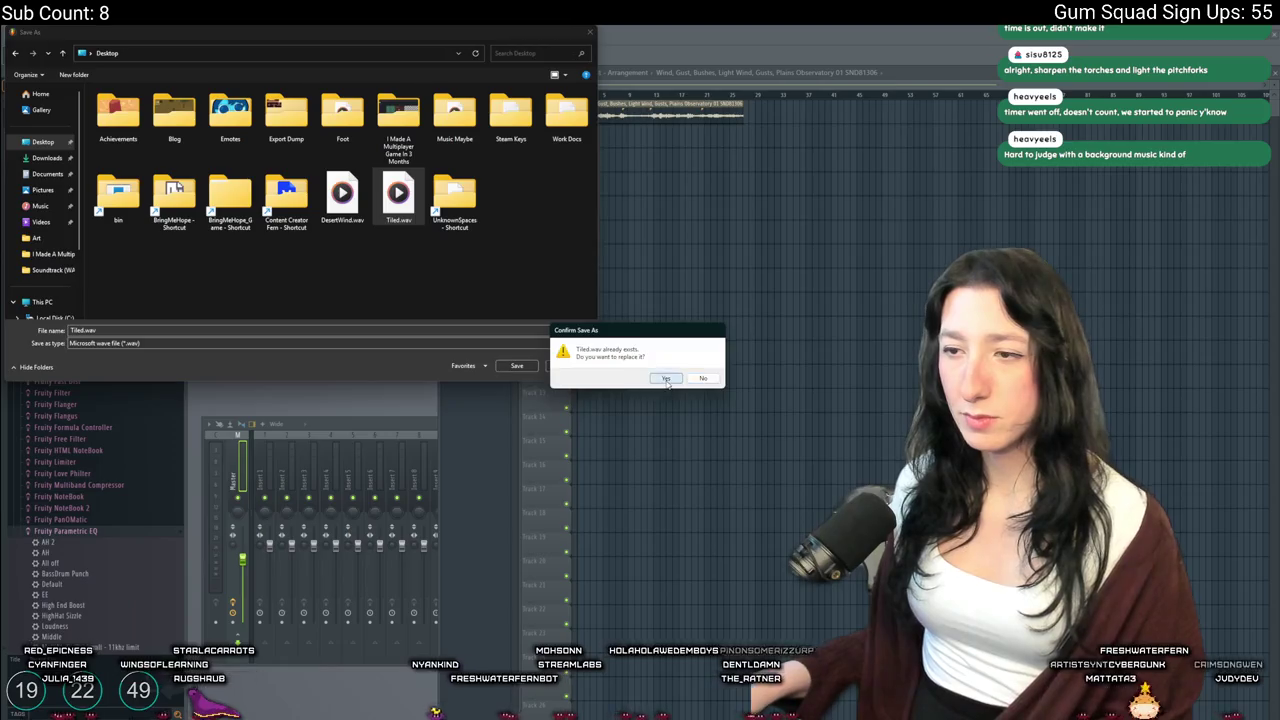
{"action": "left_click", "coordinate": [667, 380]}
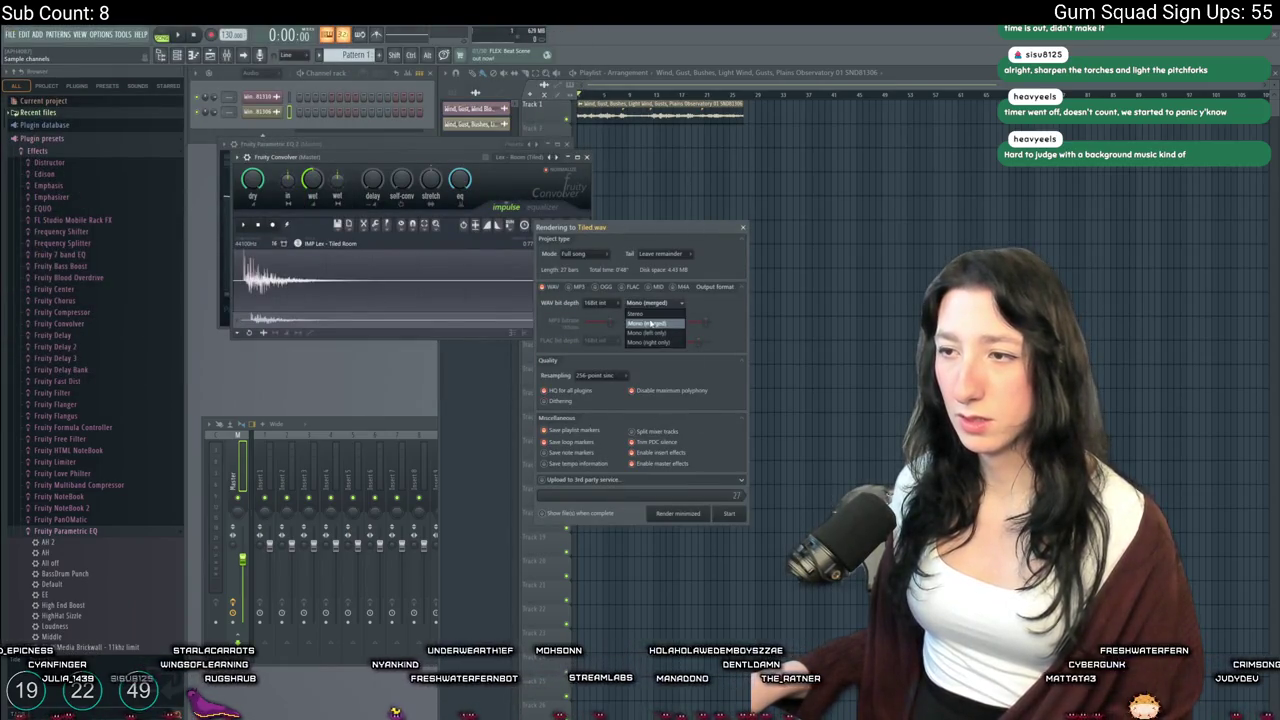
{"action": "left_click", "coordinate": [729, 513]}
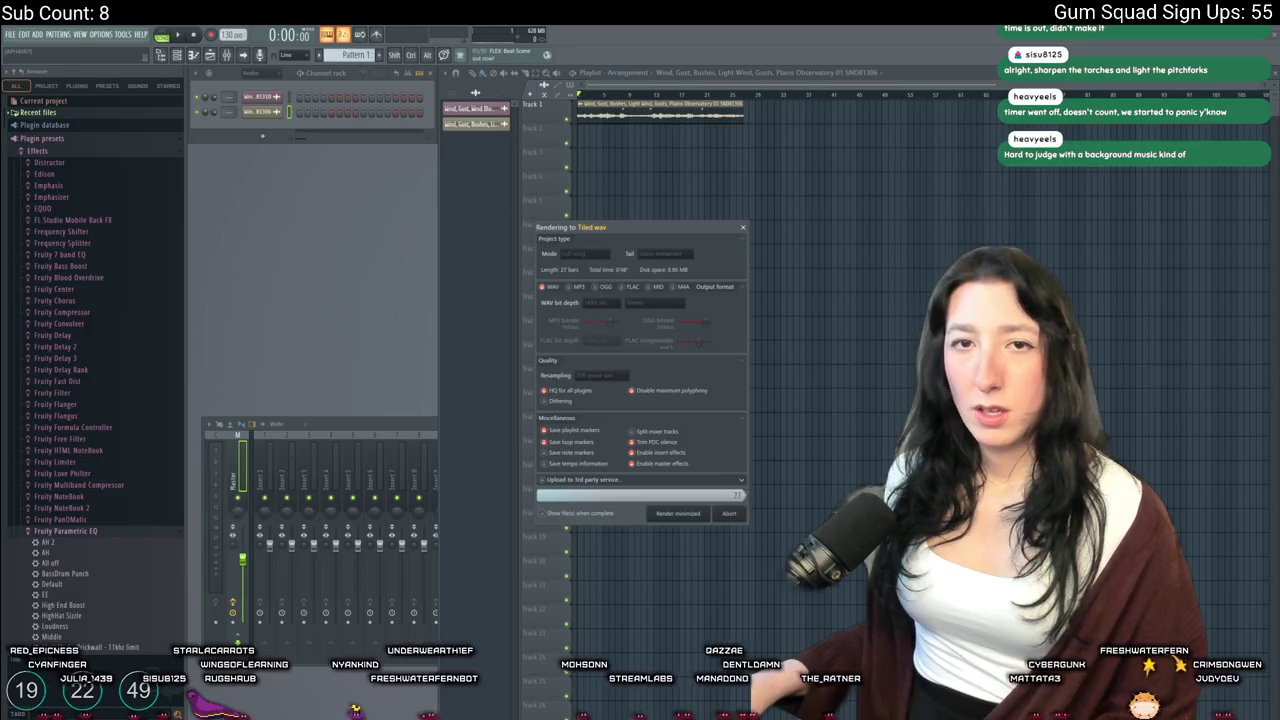
{"action": "left_click", "coordinate": [651, 179]}
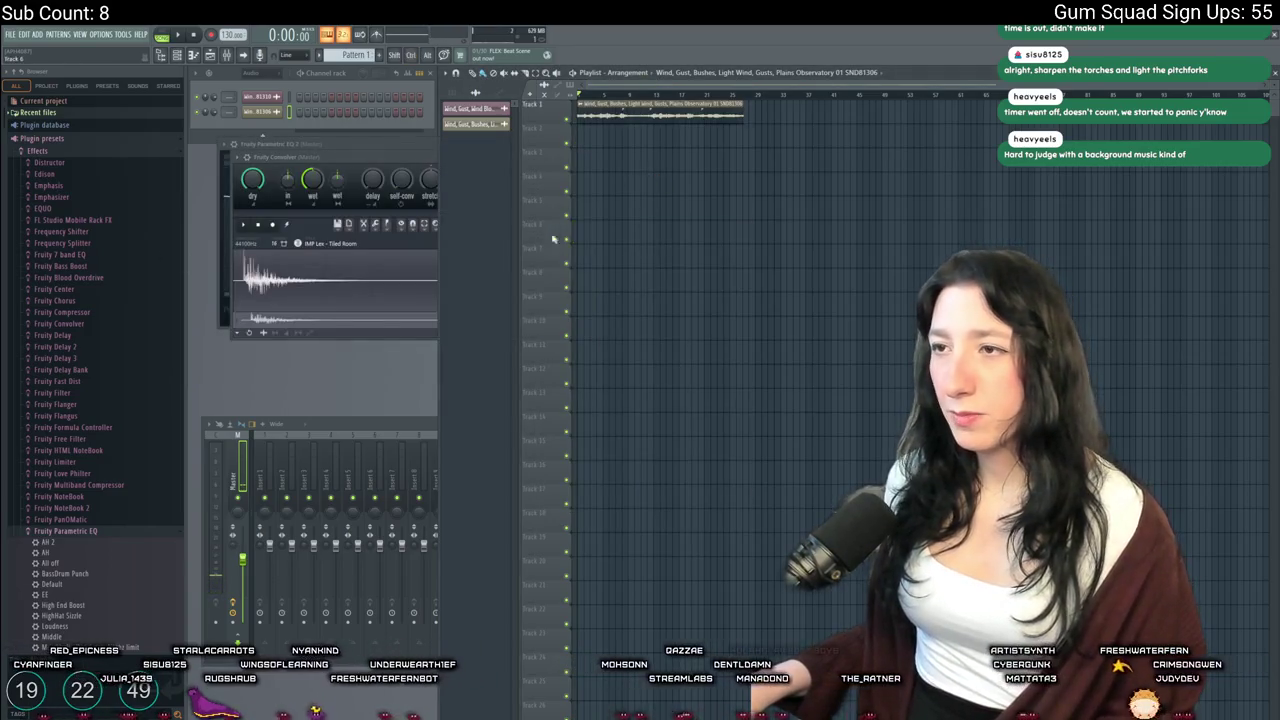
{"action": "left_click", "coordinate": [339, 158]}
Switch the master Convolver's impulse to the Warehouse (Hall A-Dark) preset
{"action": "left_click", "coordinate": [238, 158]}
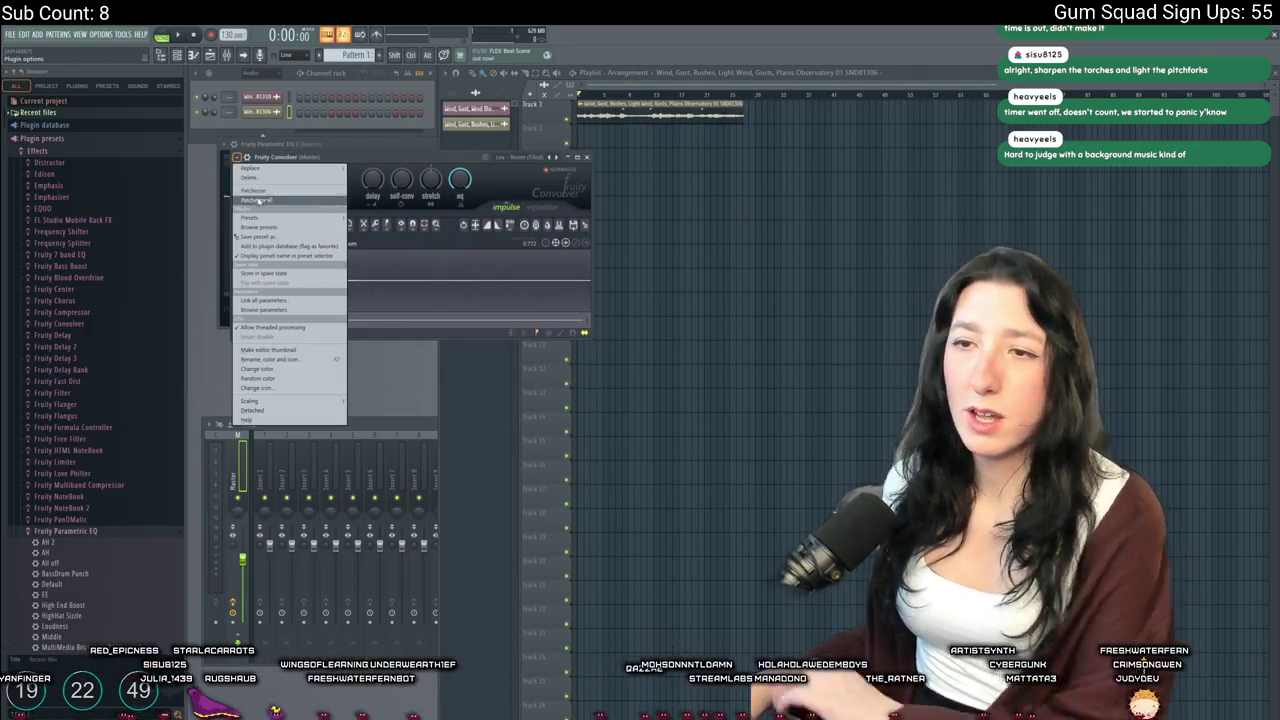
{"action": "mouse_move", "coordinate": [252, 217]}
{"action": "mouse_move", "coordinate": [390, 256]}
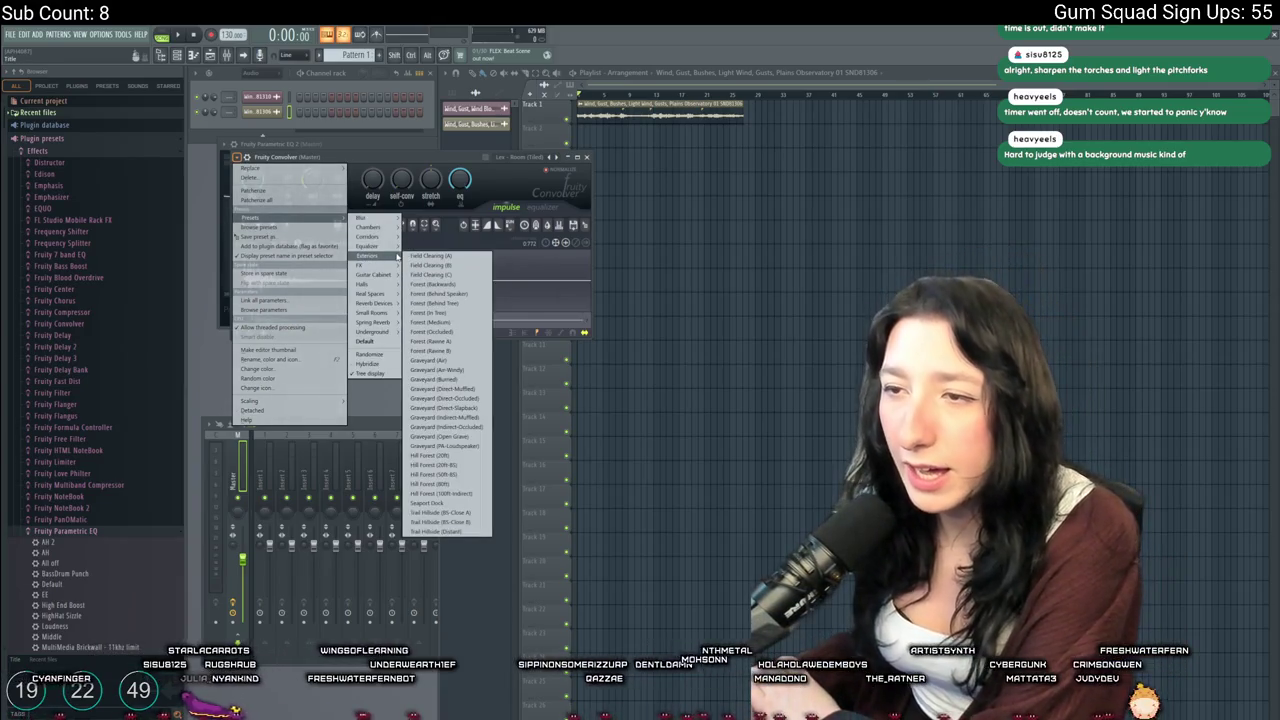
{"action": "mouse_move", "coordinate": [375, 332]}
{"action": "mouse_move", "coordinate": [376, 300]}
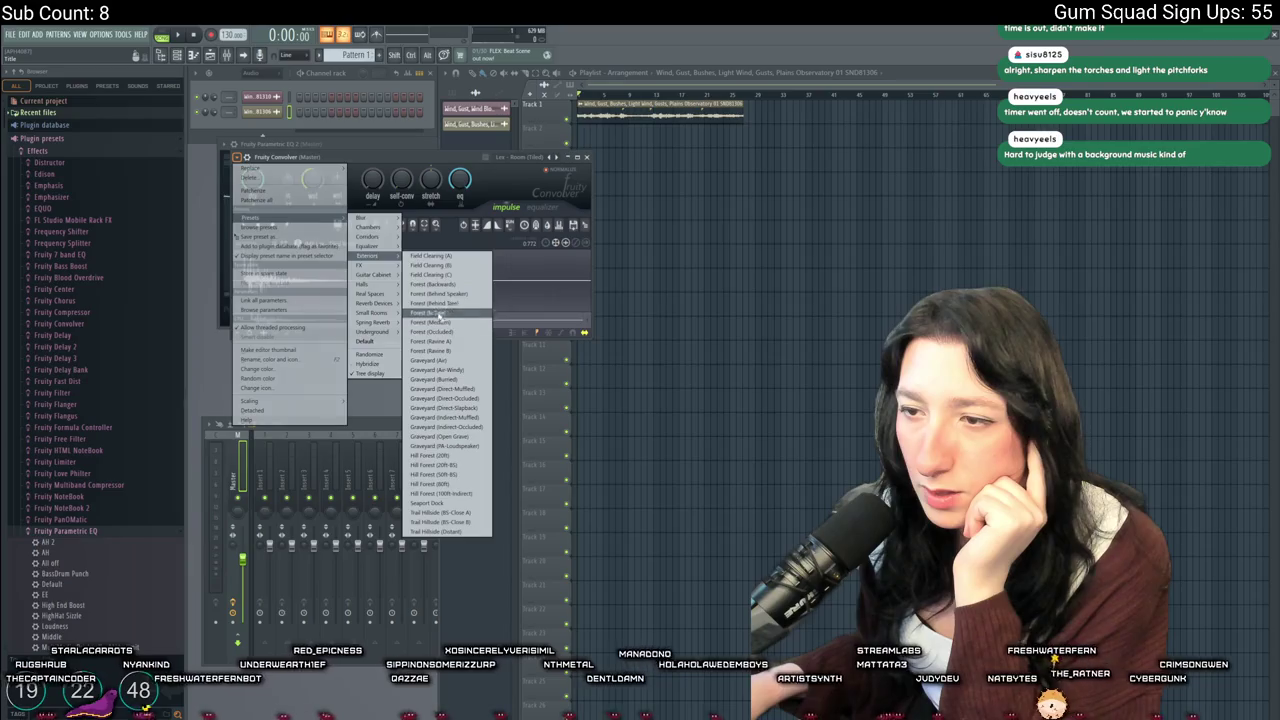
{"action": "mouse_move", "coordinate": [370, 236]}
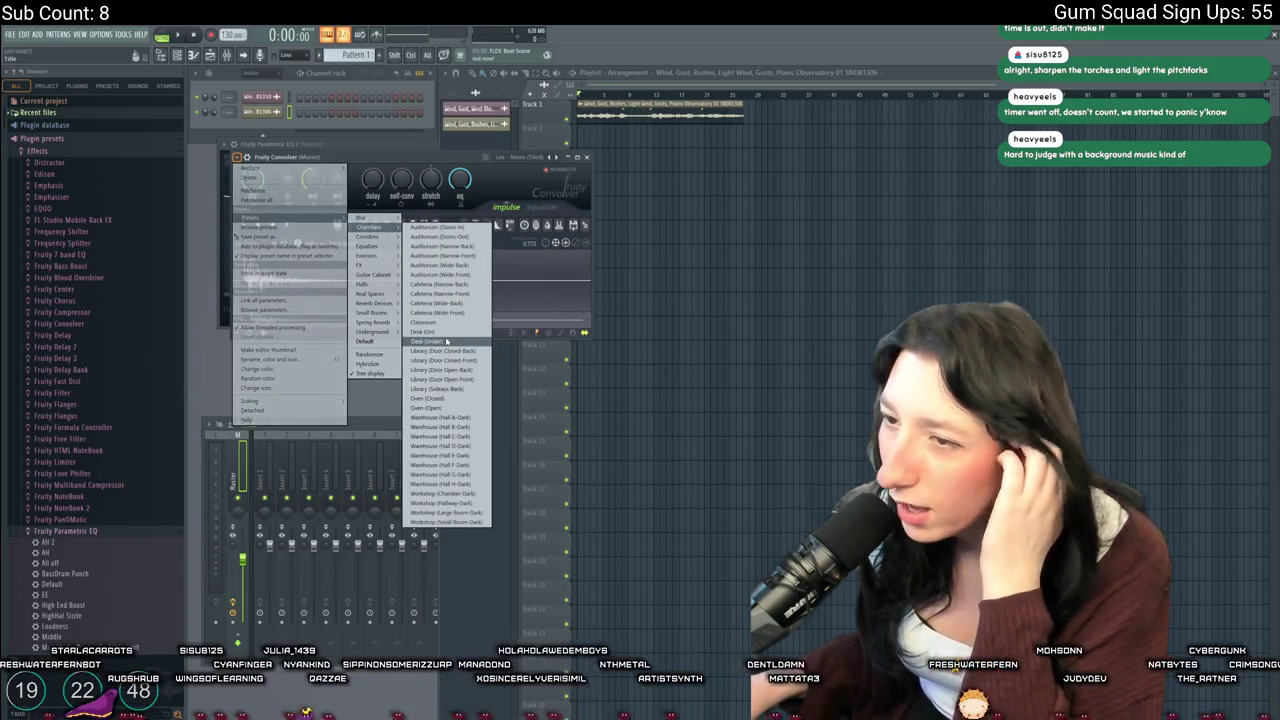
{"action": "left_click", "coordinate": [457, 423]}
Play the arrangement with the Warehouse reverb, stop it, and open the Windows app search
{"action": "key", "text": "space"}
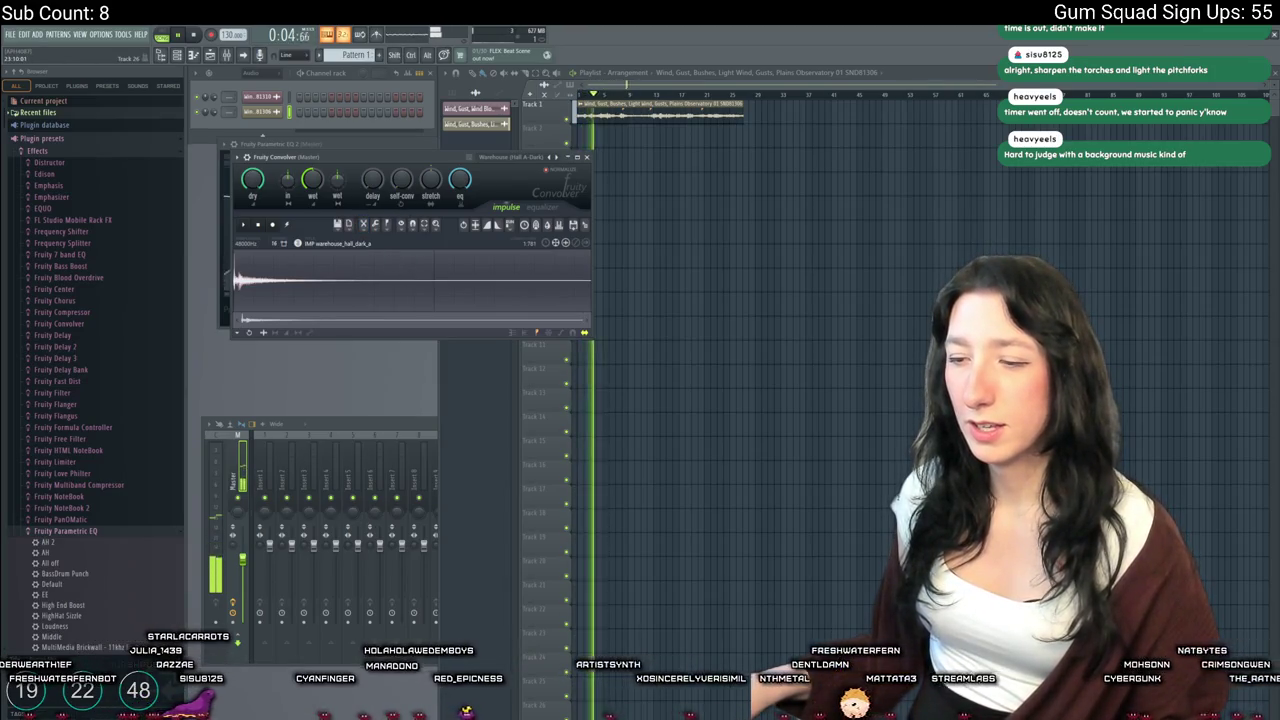
{"action": "key", "text": "space"}
{"action": "key", "text": "super"}
Launch Soundly, decline restoring previous tabs, and dismiss the logged-out notice
{"action": "type", "text": "soundly"}
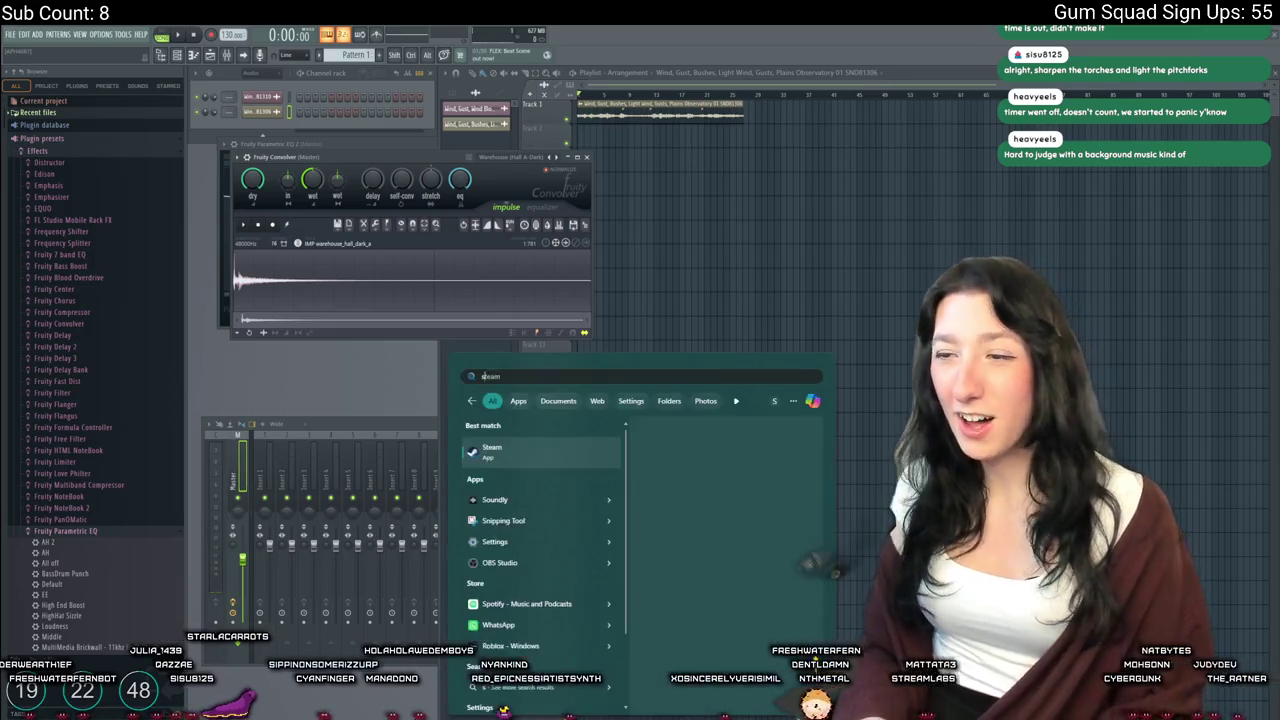
{"action": "key", "text": "Return"}
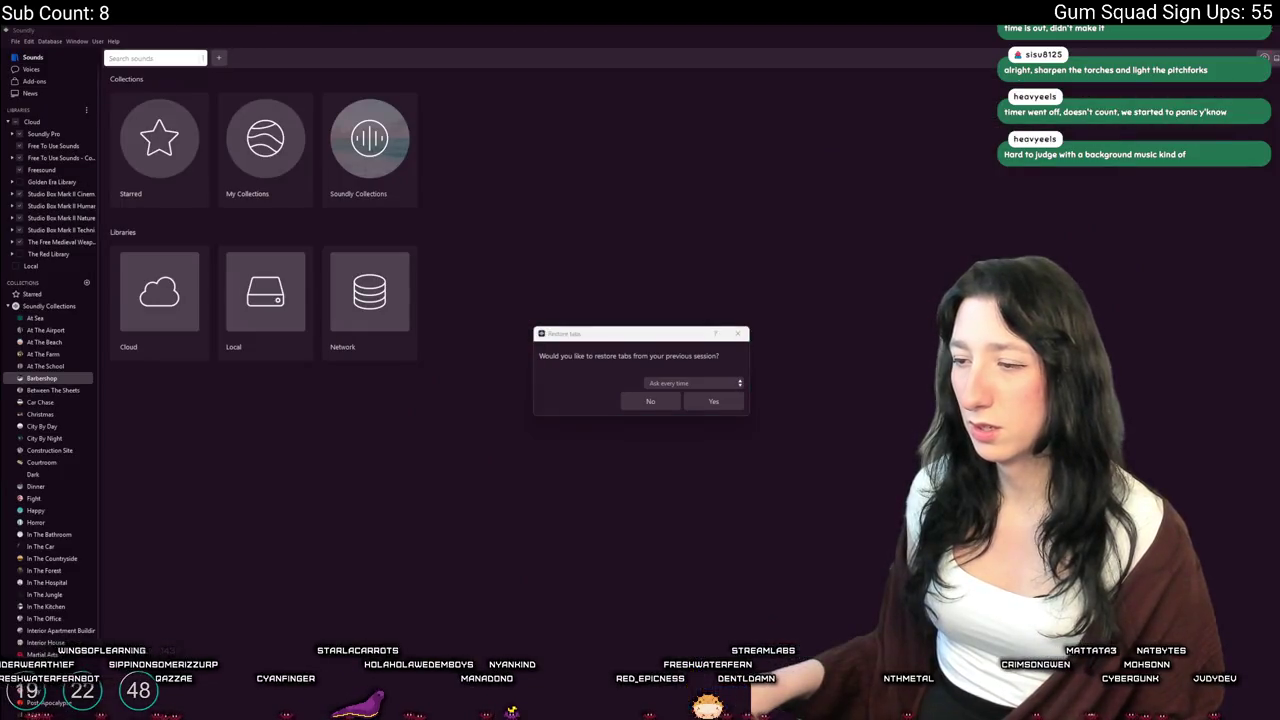
{"action": "left_click", "coordinate": [670, 404]}
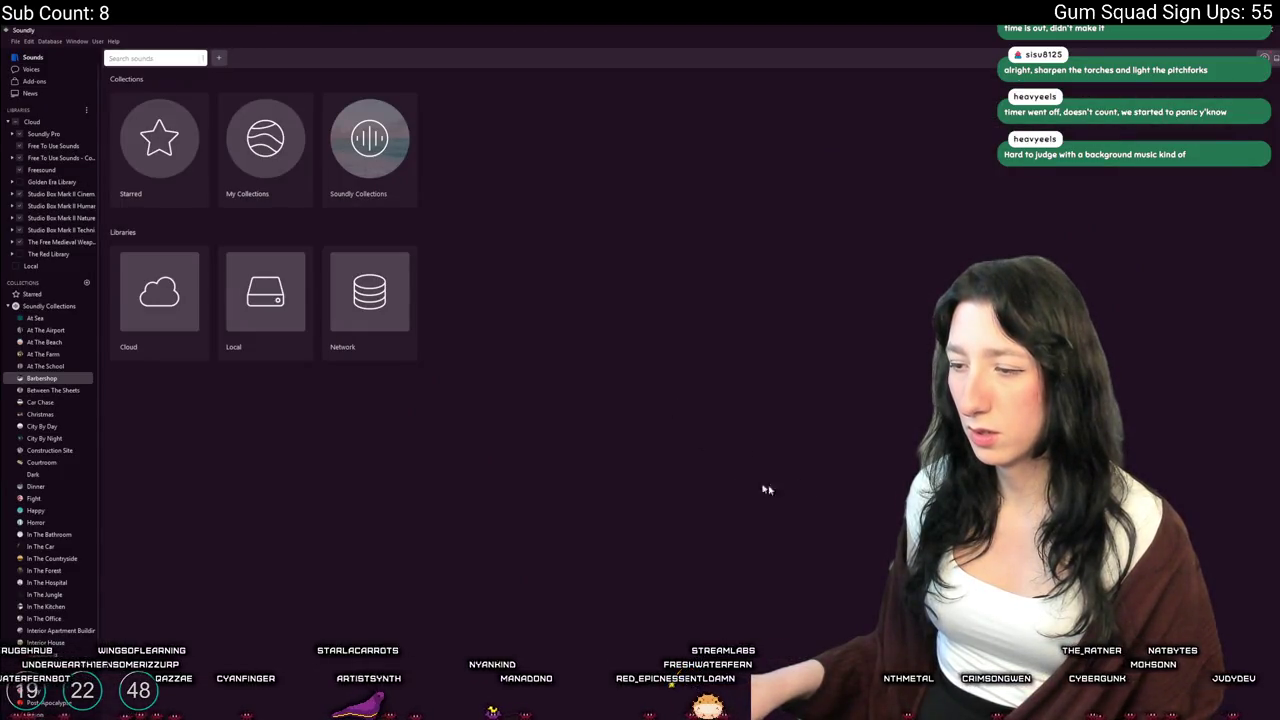
{"action": "key", "text": "alt+Tab"}
{"action": "key", "text": "alt+Tab"}
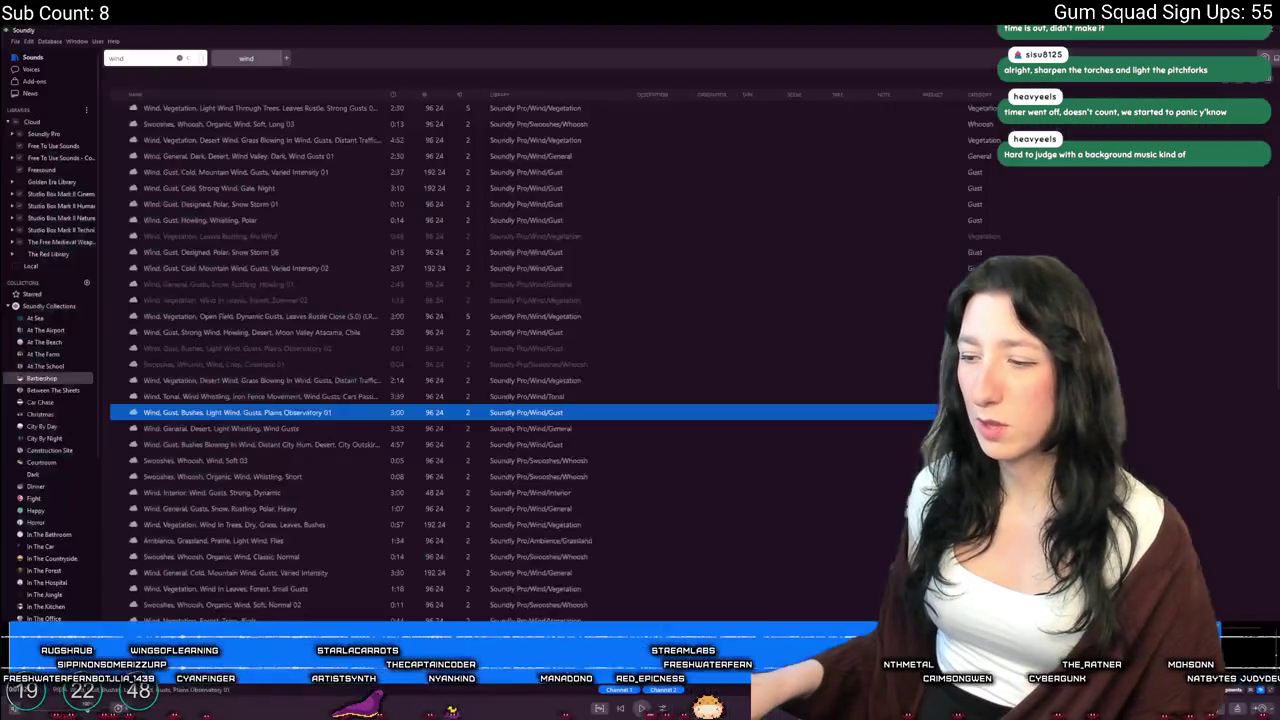
{"action": "type", "text": "wo"}
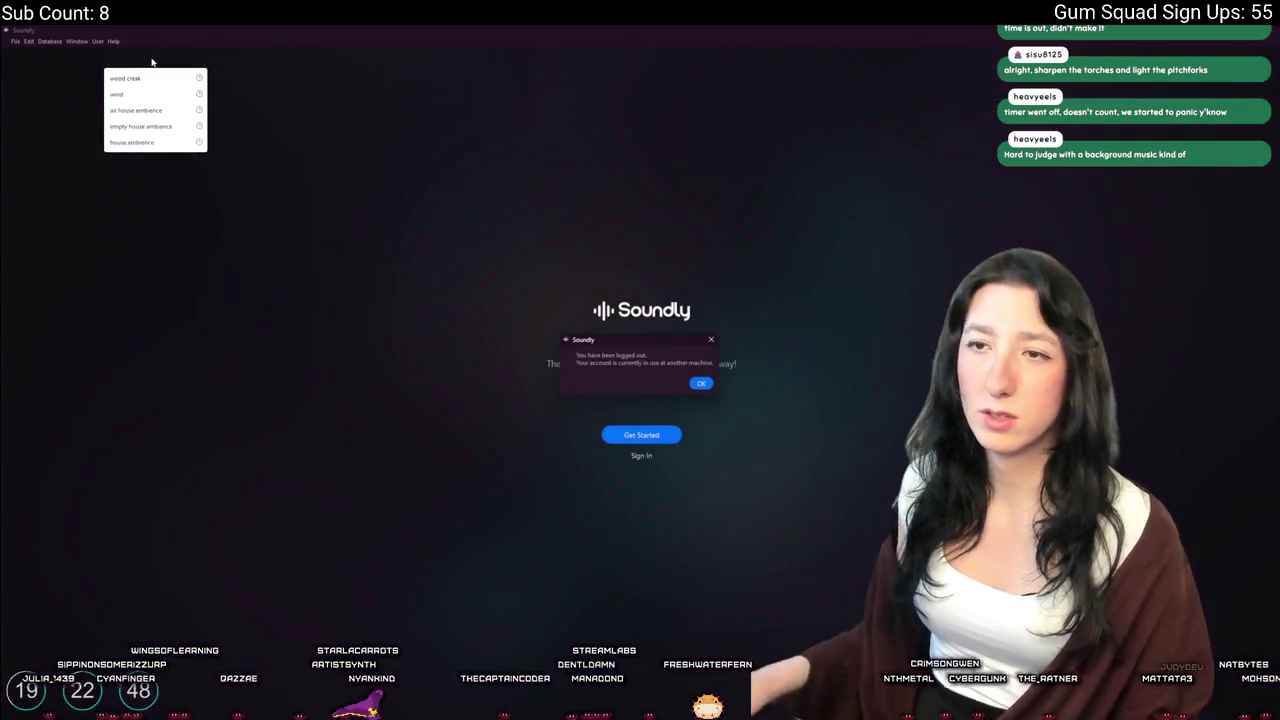
{"action": "left_click", "coordinate": [701, 383]}
Sign back into Soundly, decline restoring tabs, and search 'wood creak', previewing creaky door sounds
{"action": "left_click", "coordinate": [641, 455]}
{"action": "left_click", "coordinate": [668, 440]}
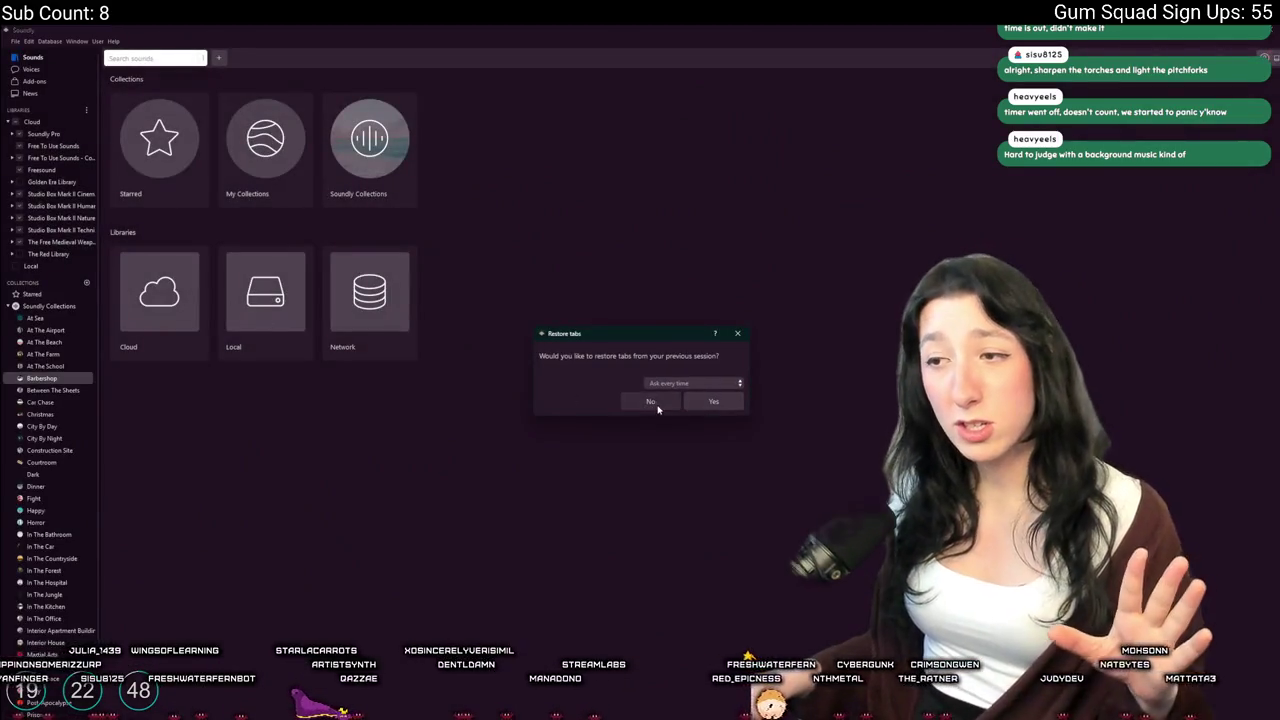
{"action": "left_click", "coordinate": [651, 401]}
{"action": "type", "text": "wood creak"}
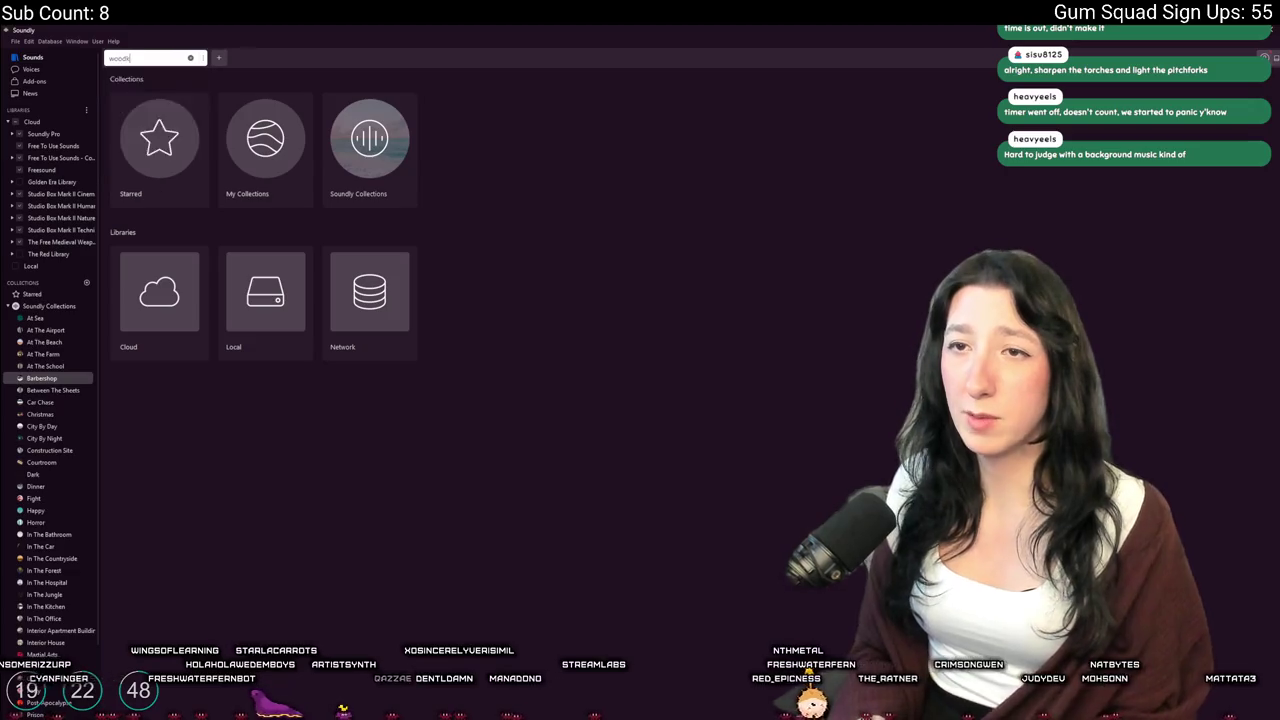
{"action": "key", "text": "Return"}
{"action": "left_click", "coordinate": [238, 207]}
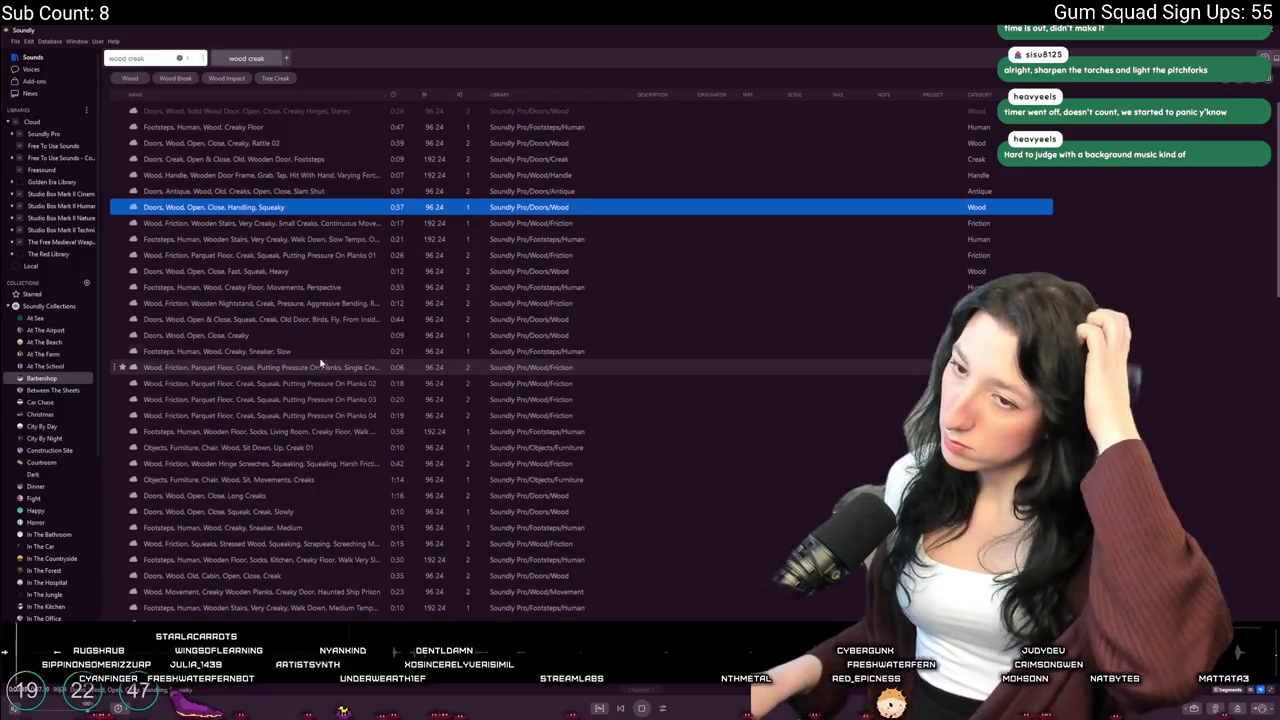
{"action": "left_click", "coordinate": [330, 336]}
Search 'wood creak ambience' and drag the Movement, Presence, Indoor, Wood Creaks sound into the playlist
{"action": "type", "text": "amb"}
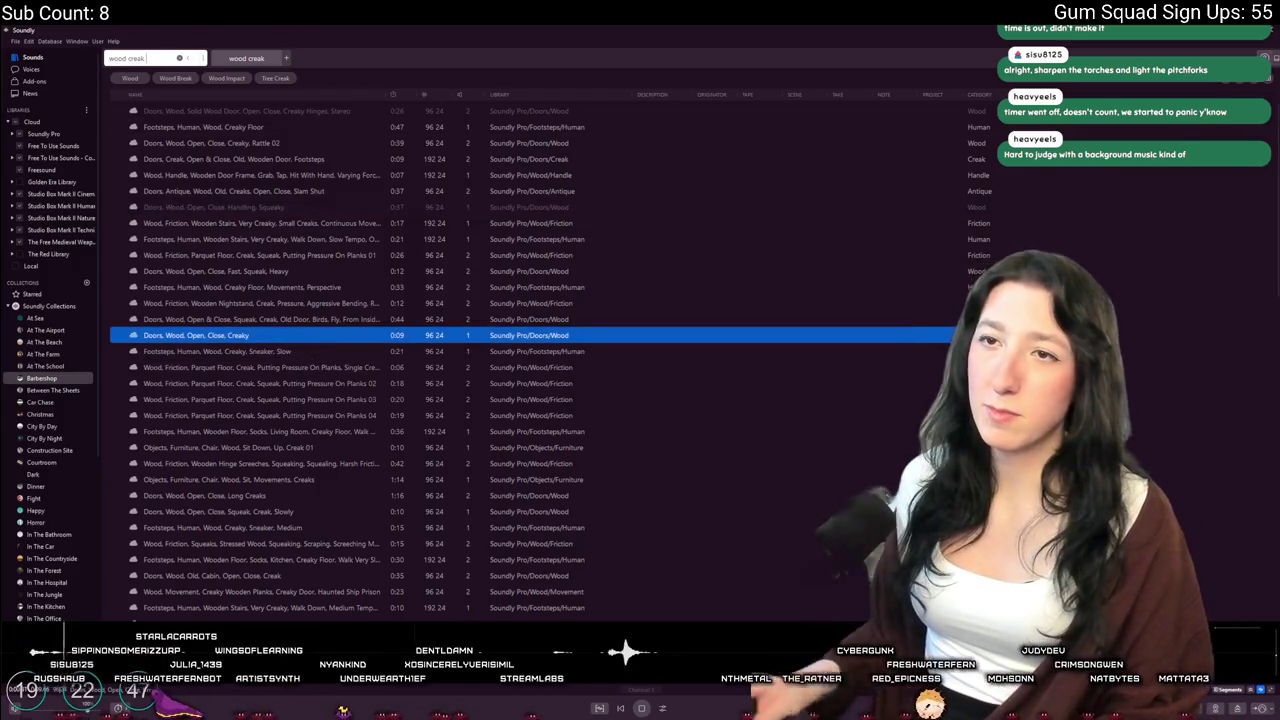
{"action": "type", "text": "ience"}
{"action": "key", "text": "Return"}
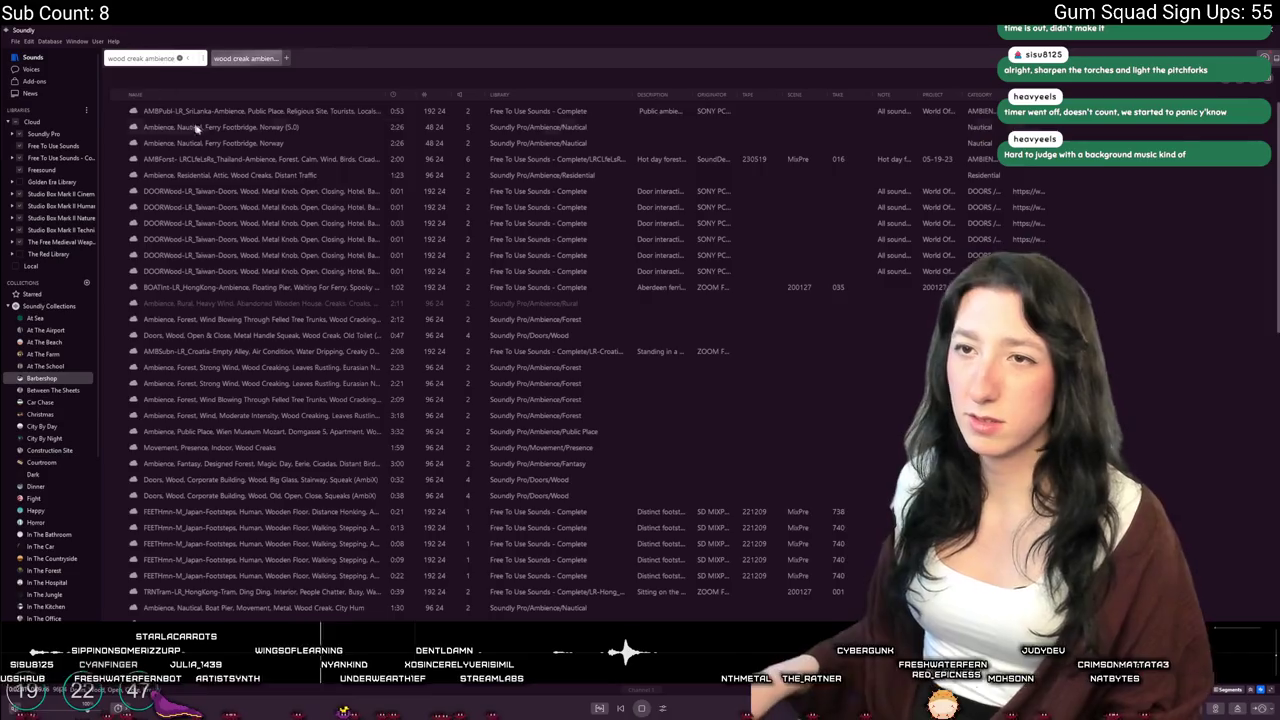
{"action": "left_click", "coordinate": [186, 127]}
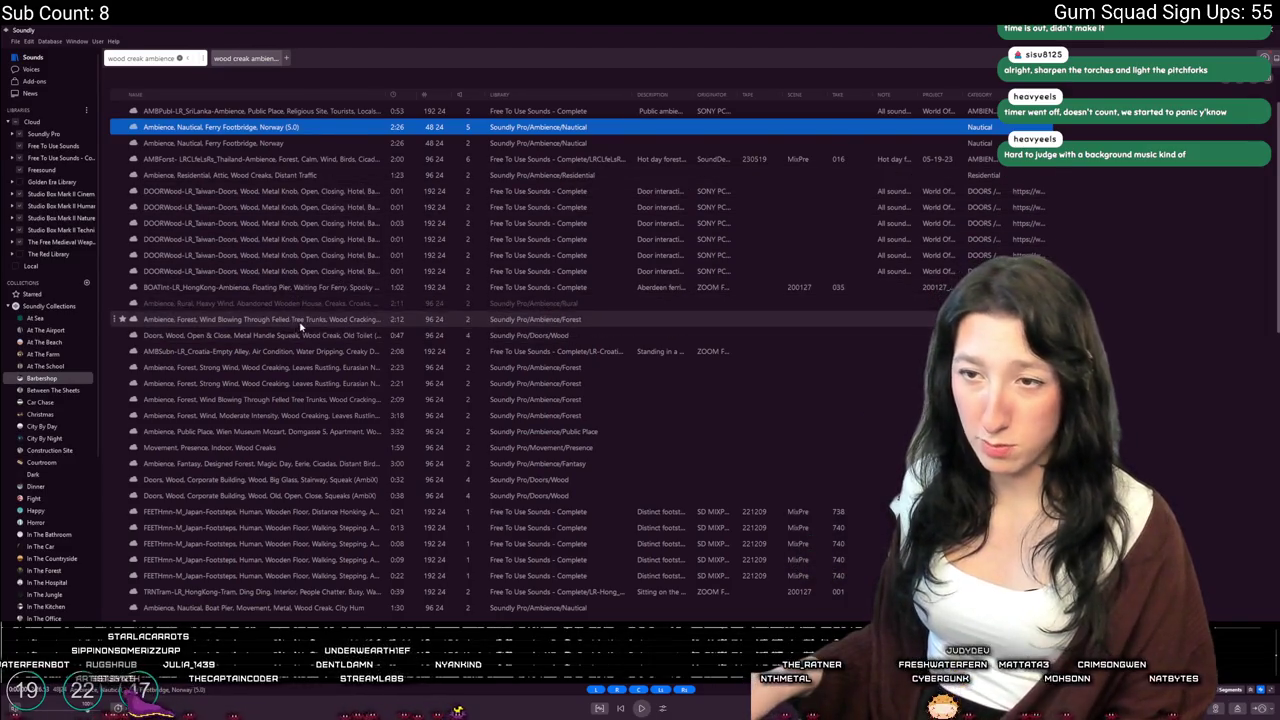
{"action": "left_click", "coordinate": [340, 448]}
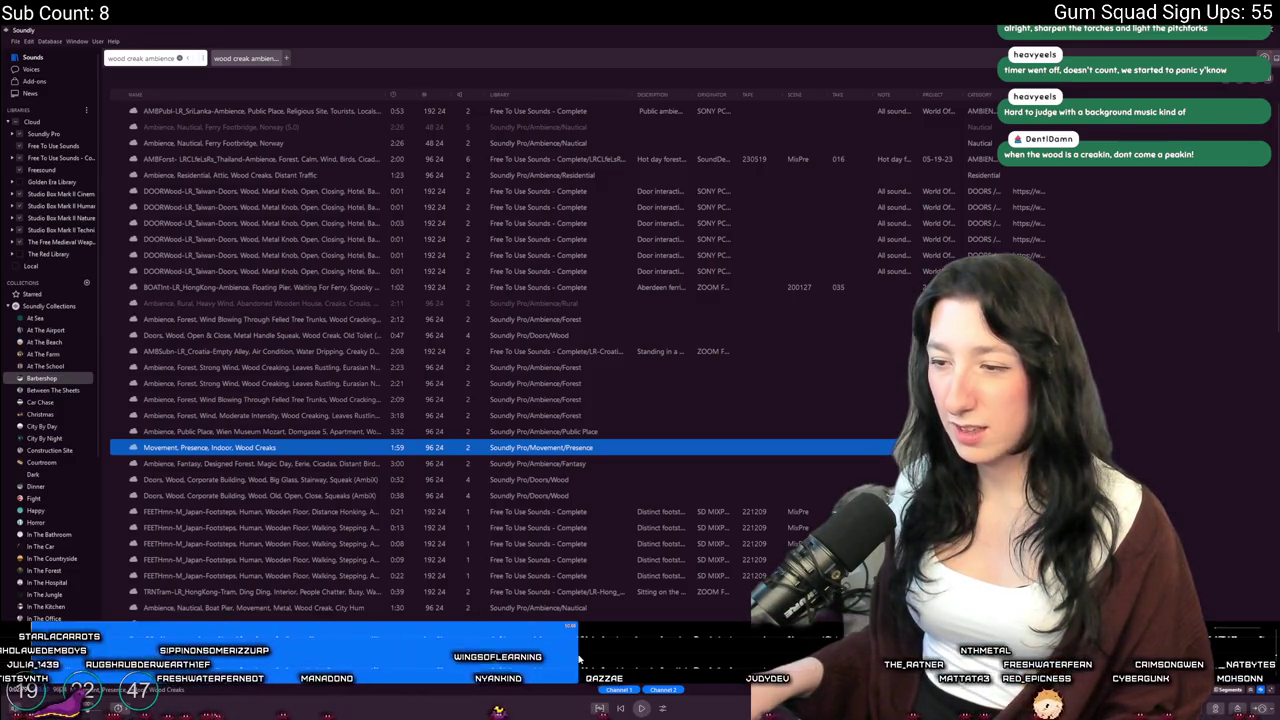
{"action": "mouse_move", "coordinate": [578, 657]}
{"action": "left_mouse_down"}
{"action": "mouse_move", "coordinate": [887, 300]}
{"action": "mouse_move", "coordinate": [585, 127]}
{"action": "left_mouse_up"}
{"action": "key", "text": "space"}
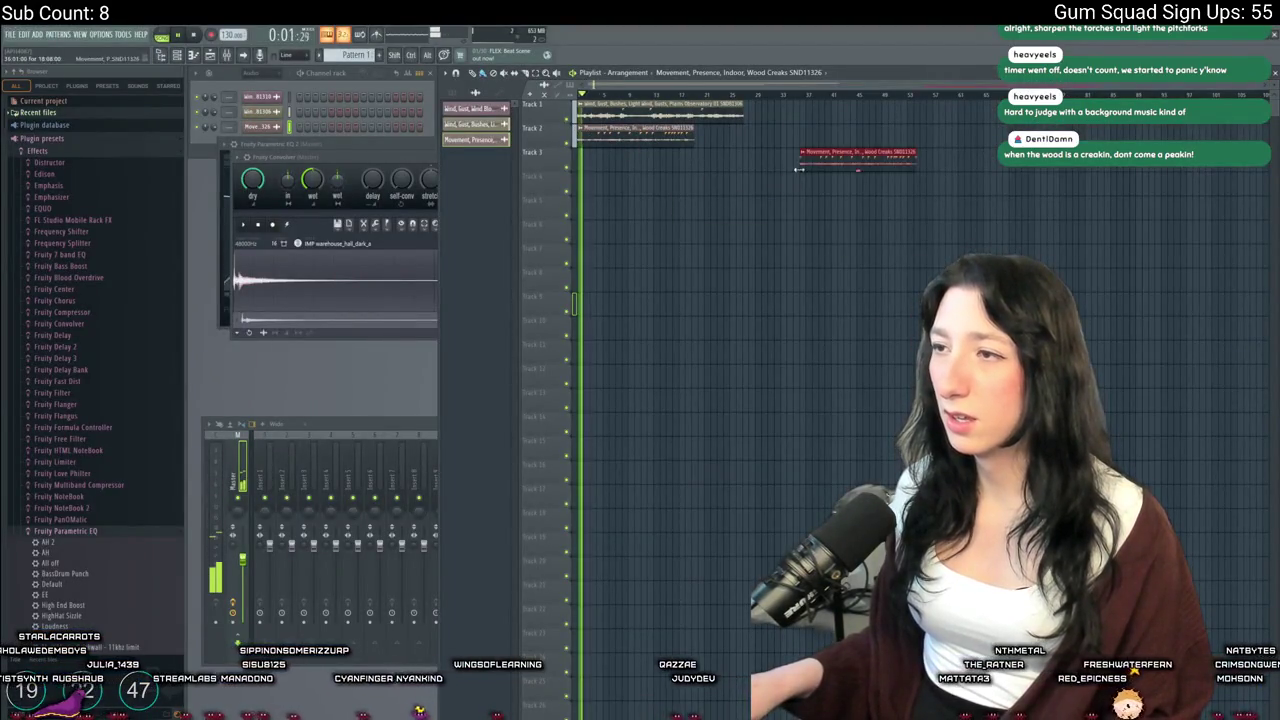
Delete the stray red clip on Track 3 and select a region of the wood creaks waveform
{"action": "right_click", "coordinate": [800, 160]}
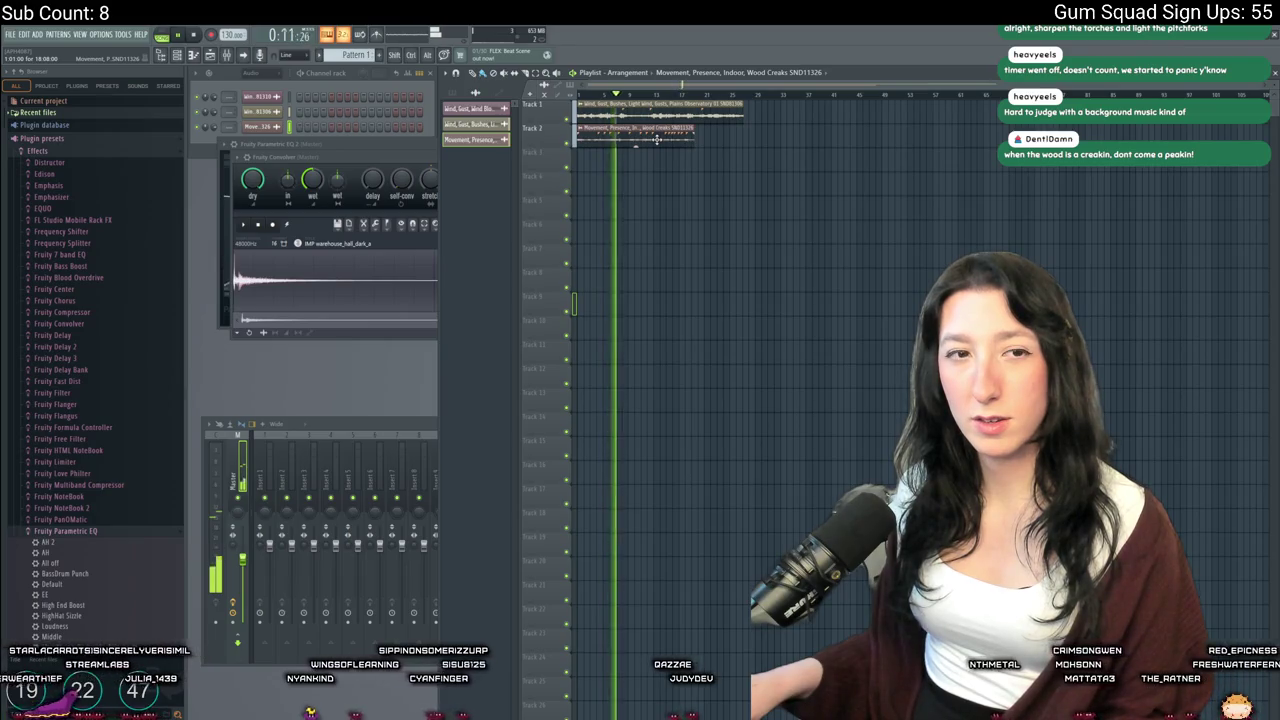
{"action": "key", "text": "alt+Tab"}
{"action": "mouse_move", "coordinate": [655, 650]}
{"action": "left_mouse_down"}
{"action": "mouse_move", "coordinate": [224, 660]}
{"action": "mouse_move", "coordinate": [740, 242]}
{"action": "mouse_move", "coordinate": [880, 232]}
{"action": "mouse_move", "coordinate": [795, 134]}
{"action": "left_mouse_up"}
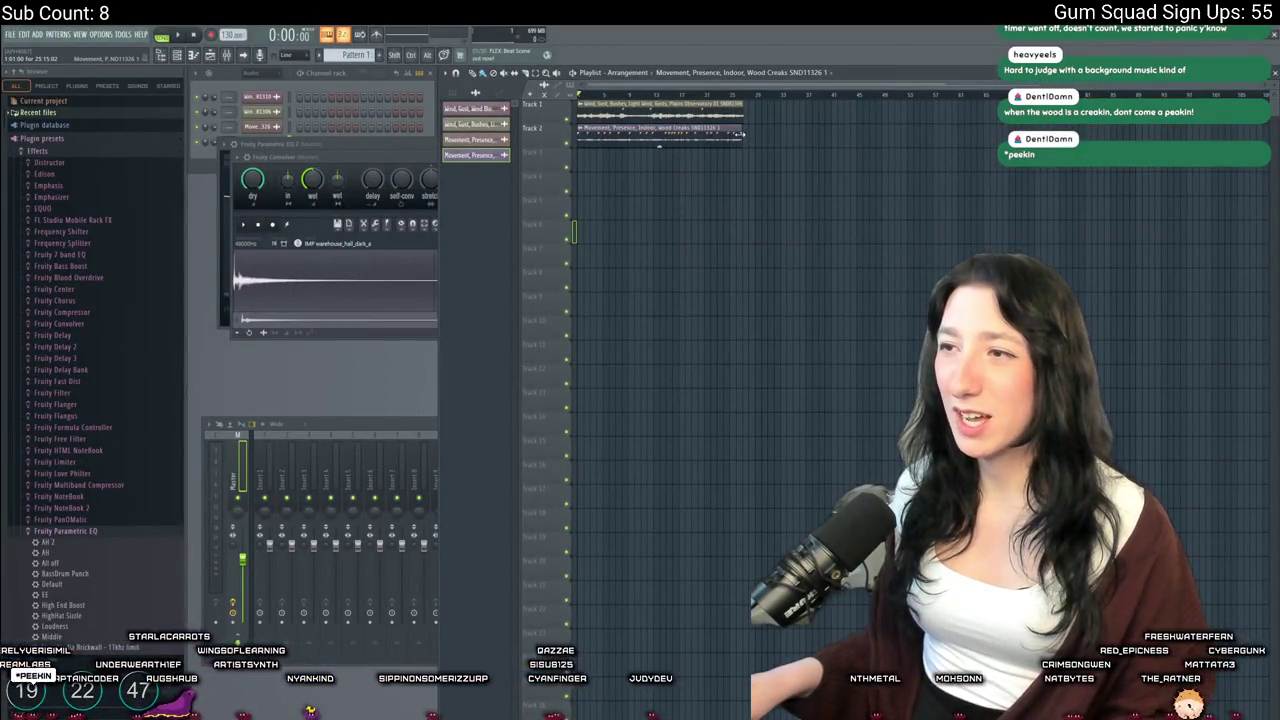
{"action": "scroll", "coordinate": [740, 134], "scroll_direction": "up", "scroll_amount": 3, "text": "ctrl"}
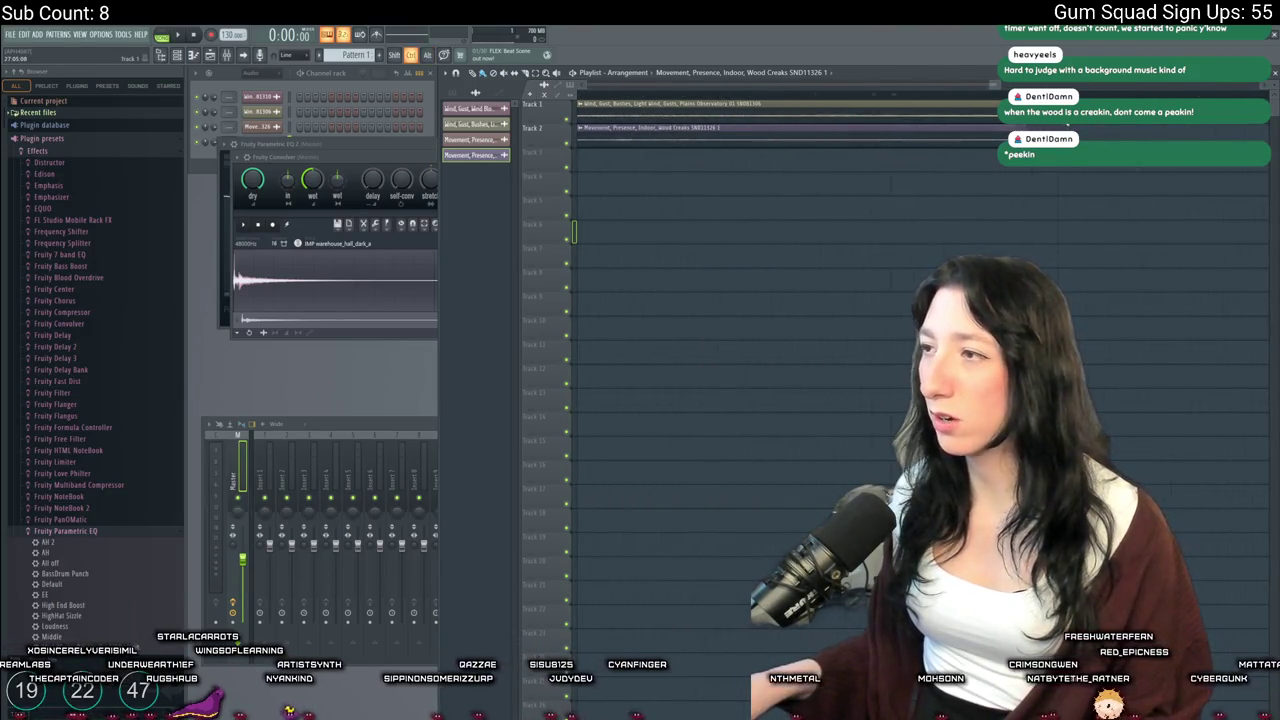
Extend the Track 2 wood creaks clip to end with the wind clip and play back to check
{"action": "left_click_drag", "start_coordinate": [1000, 128], "coordinate": [1010, 128]}
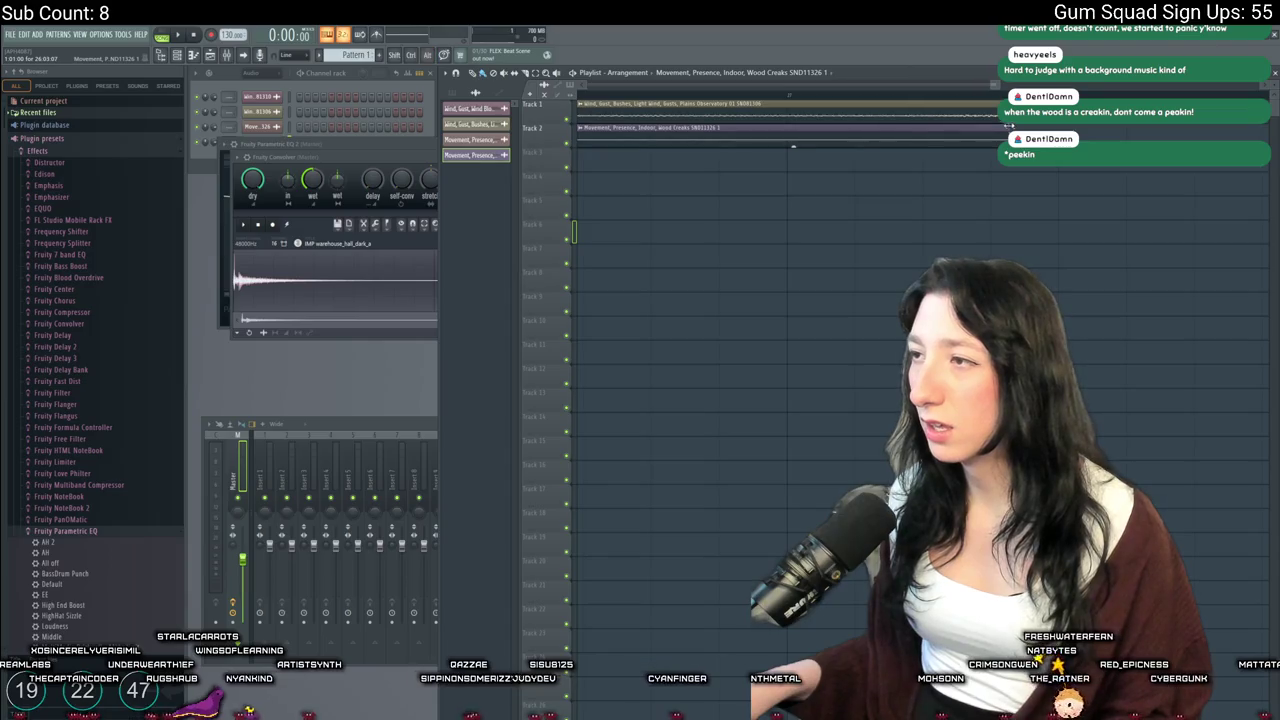
{"action": "key", "text": "space"}
{"action": "scroll", "coordinate": [955, 99], "scroll_direction": "down", "scroll_amount": 1, "text": "ctrl"}
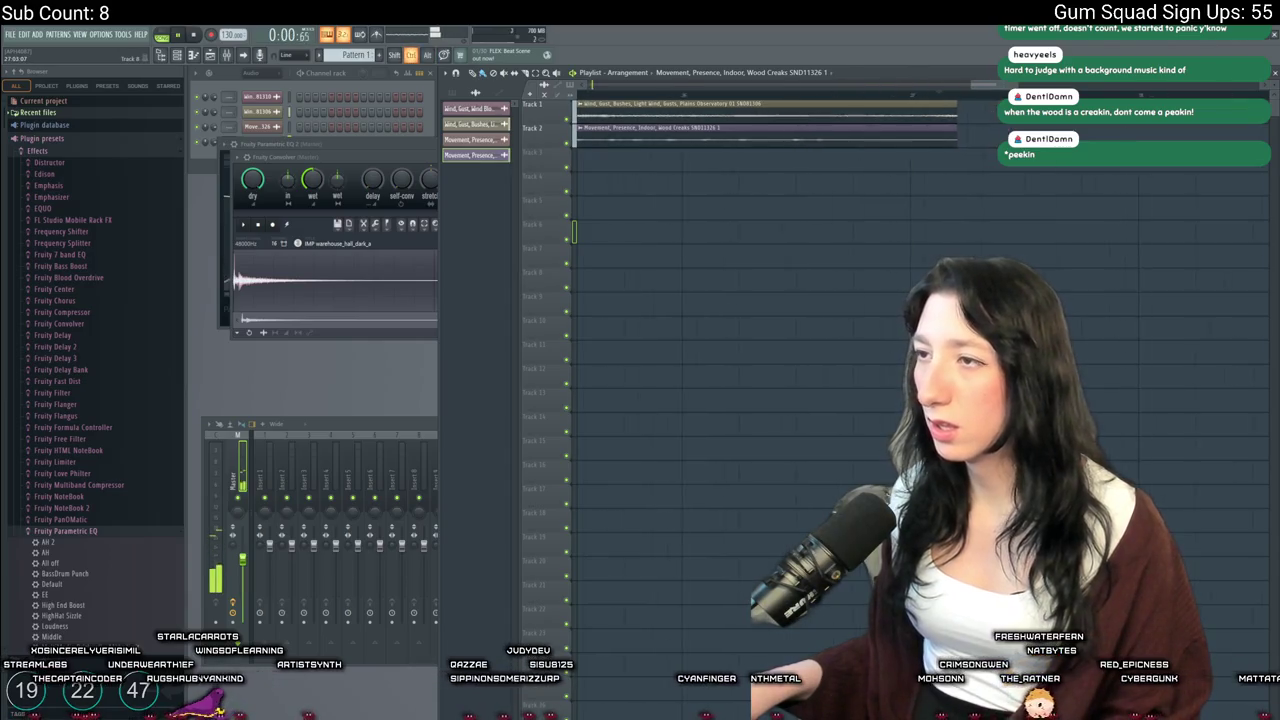
{"action": "left_click", "coordinate": [870, 101]}
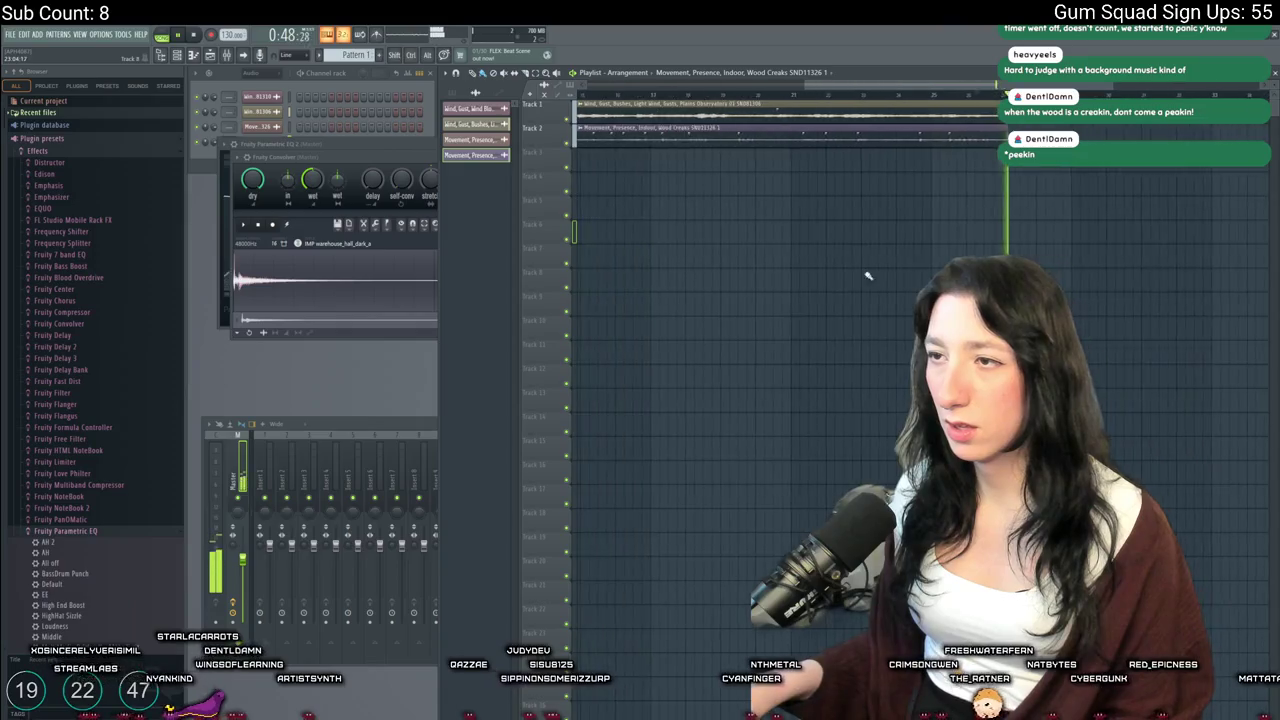
{"action": "key", "text": "space"}
{"action": "key", "text": "space"}
{"action": "scroll", "coordinate": [866, 277], "scroll_direction": "up", "scroll_amount": 1, "text": "ctrl"}
{"action": "key", "text": "space"}
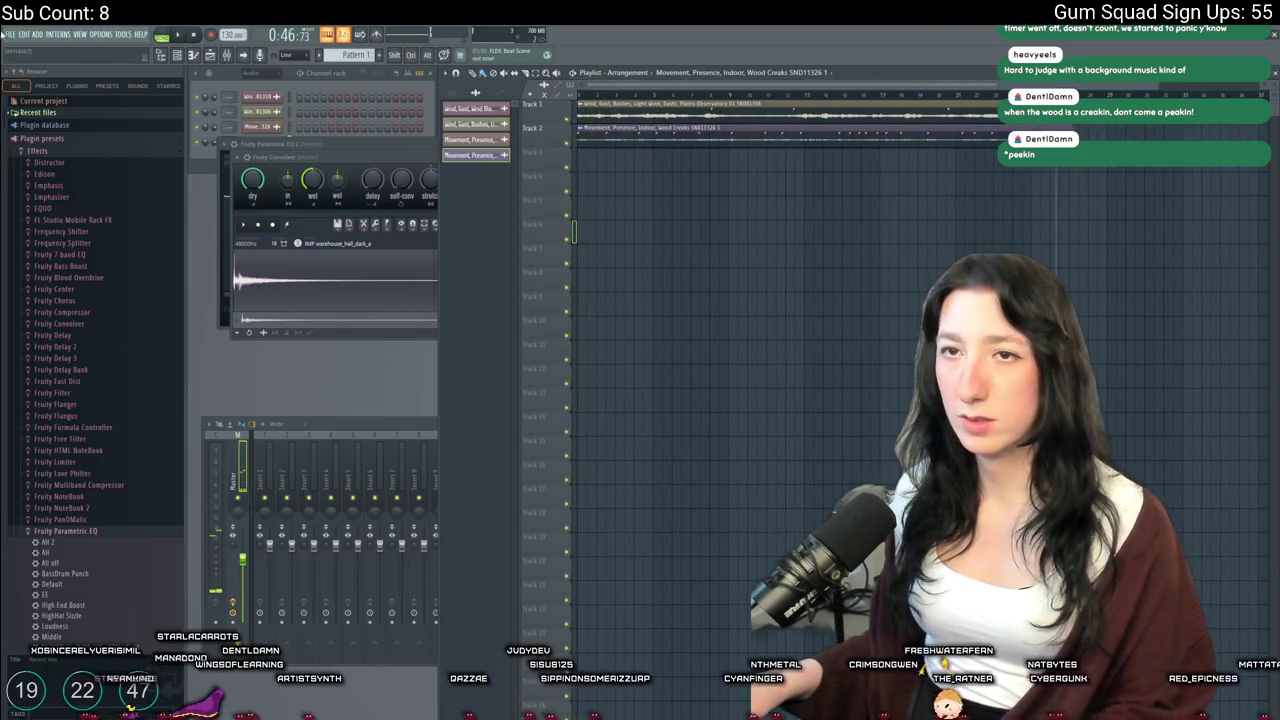
{"action": "left_click", "coordinate": [10, 34]}
Export the arrangement as a wave file named Wood.wav to the Desktop
{"action": "mouse_move", "coordinate": [60, 150]}
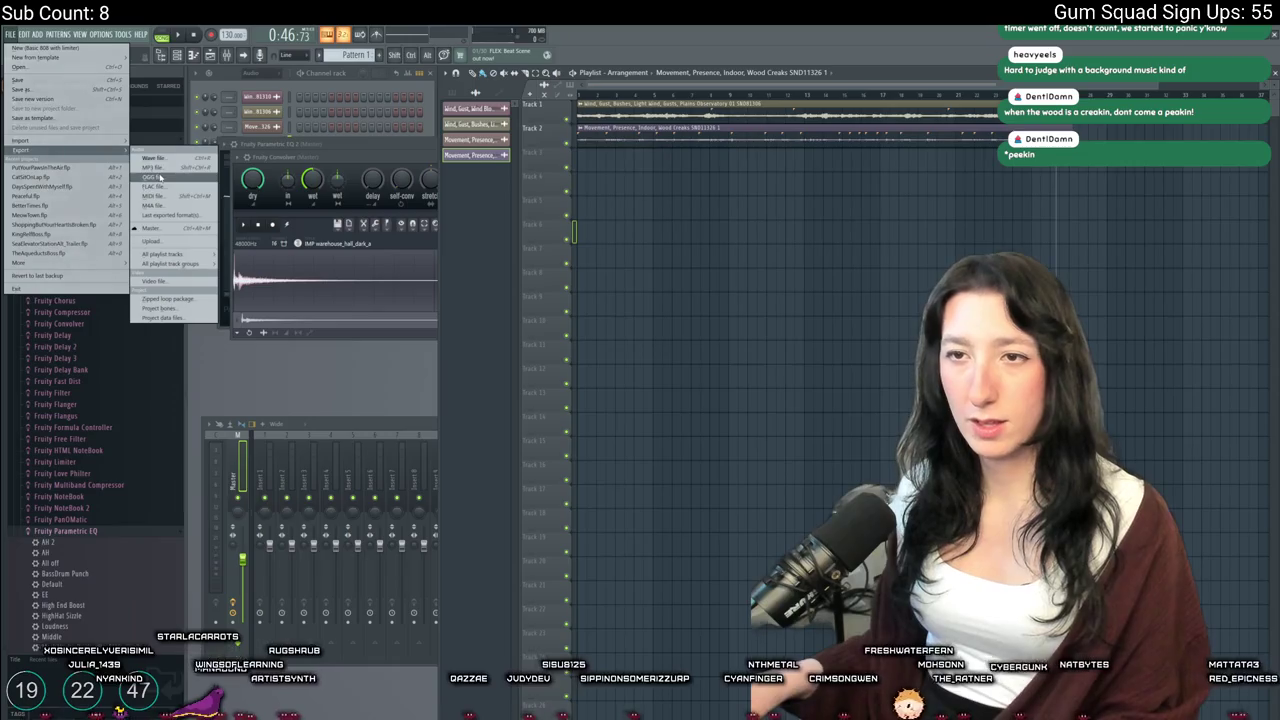
{"action": "left_click", "coordinate": [166, 160]}
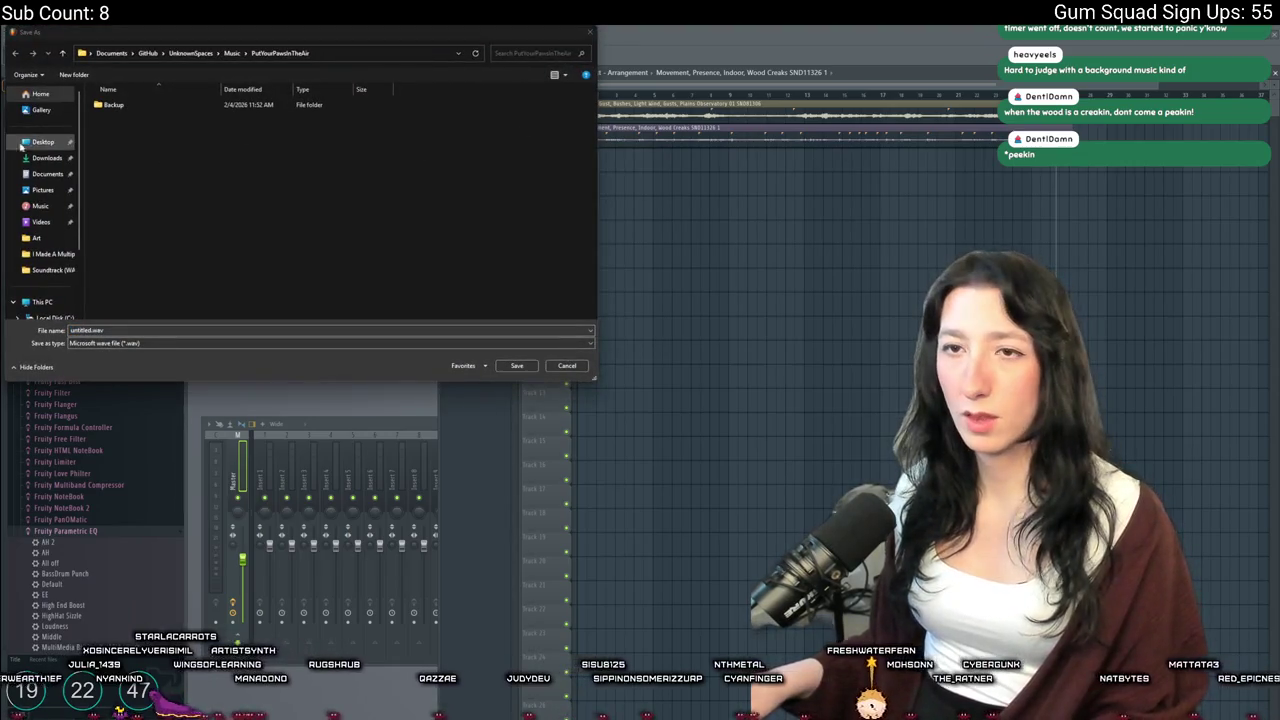
{"action": "left_click", "coordinate": [42, 145]}
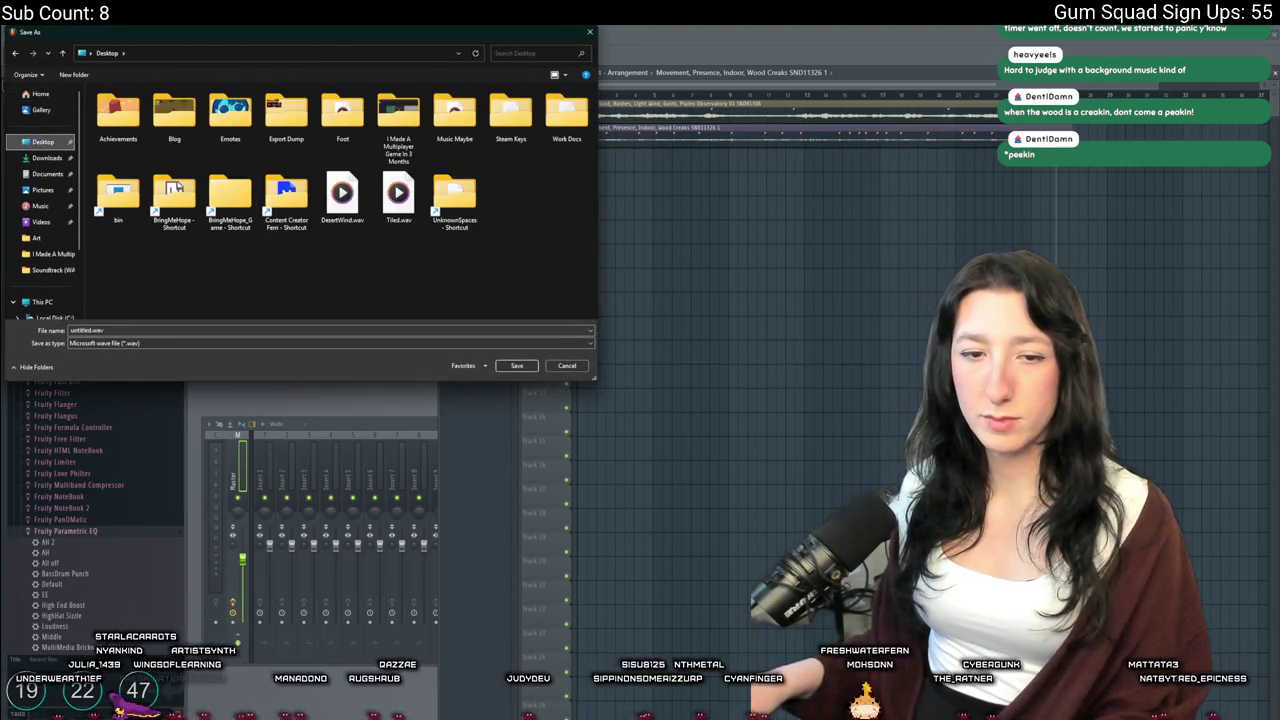
{"action": "left_click", "coordinate": [398, 195]}
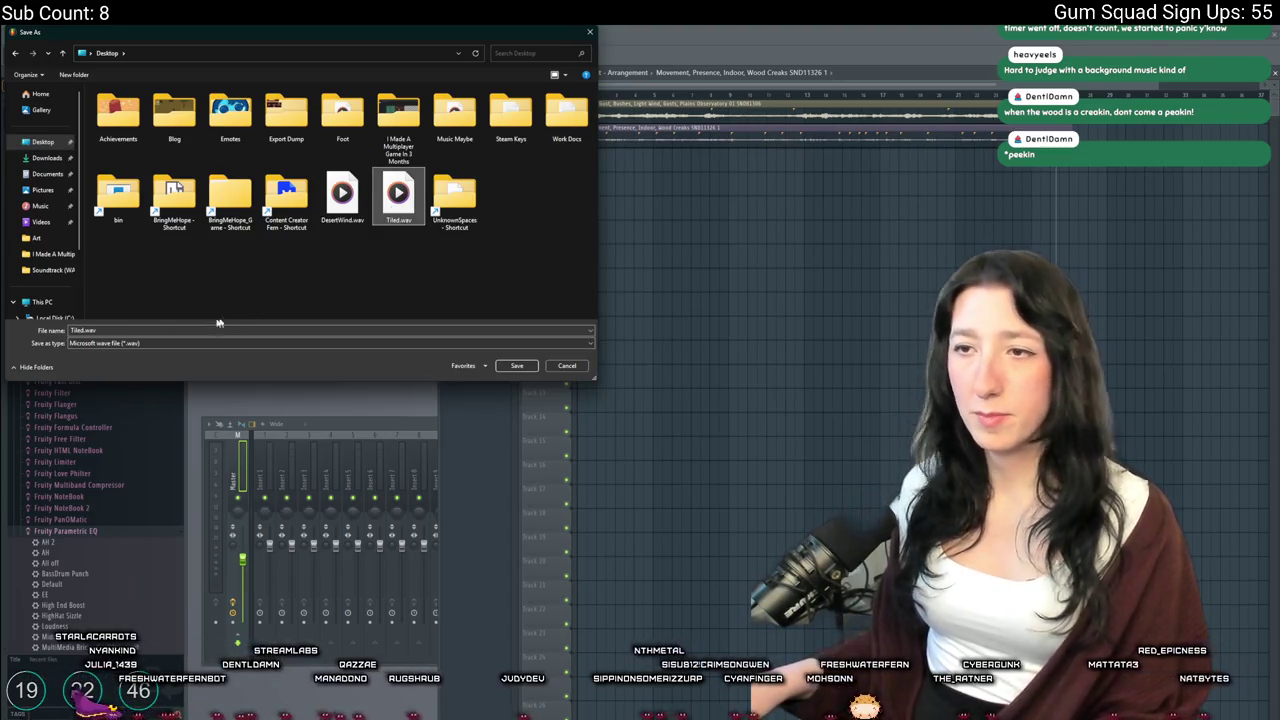
{"action": "left_click", "coordinate": [95, 332]}
{"action": "type", "text": "Woo"}
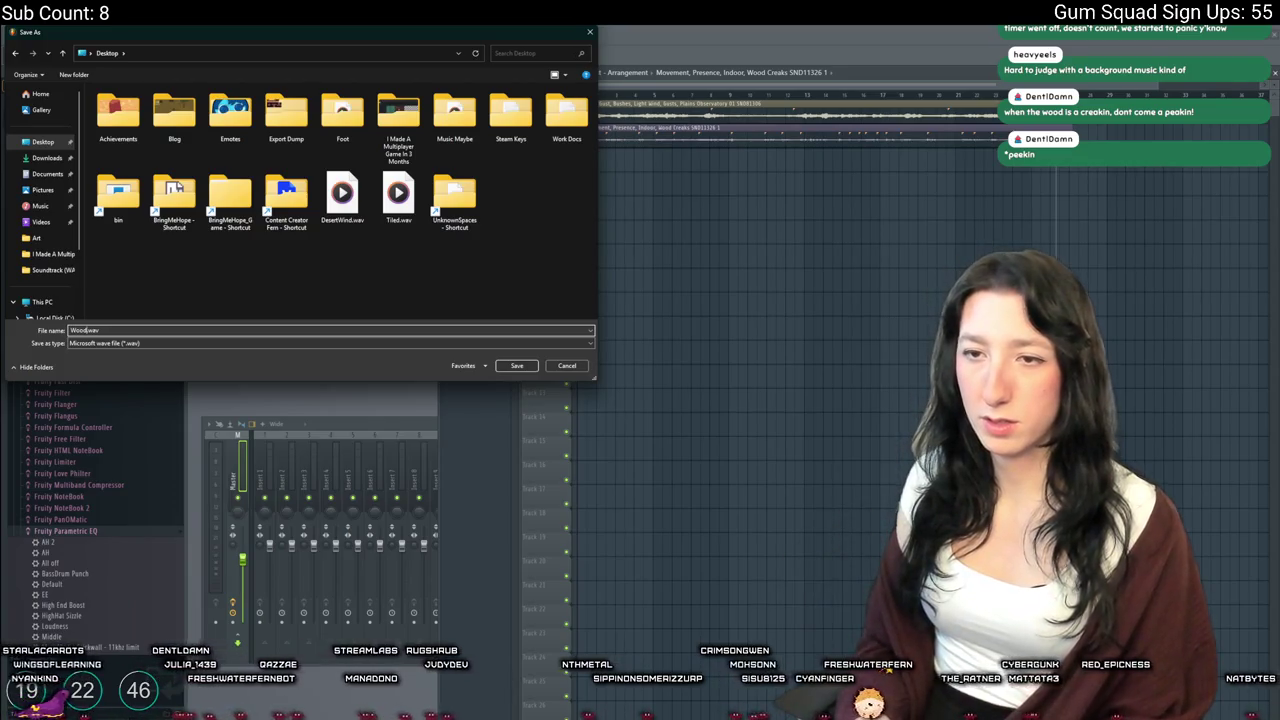
{"action": "key", "text": "Return"}
{"action": "key", "text": "Return"}
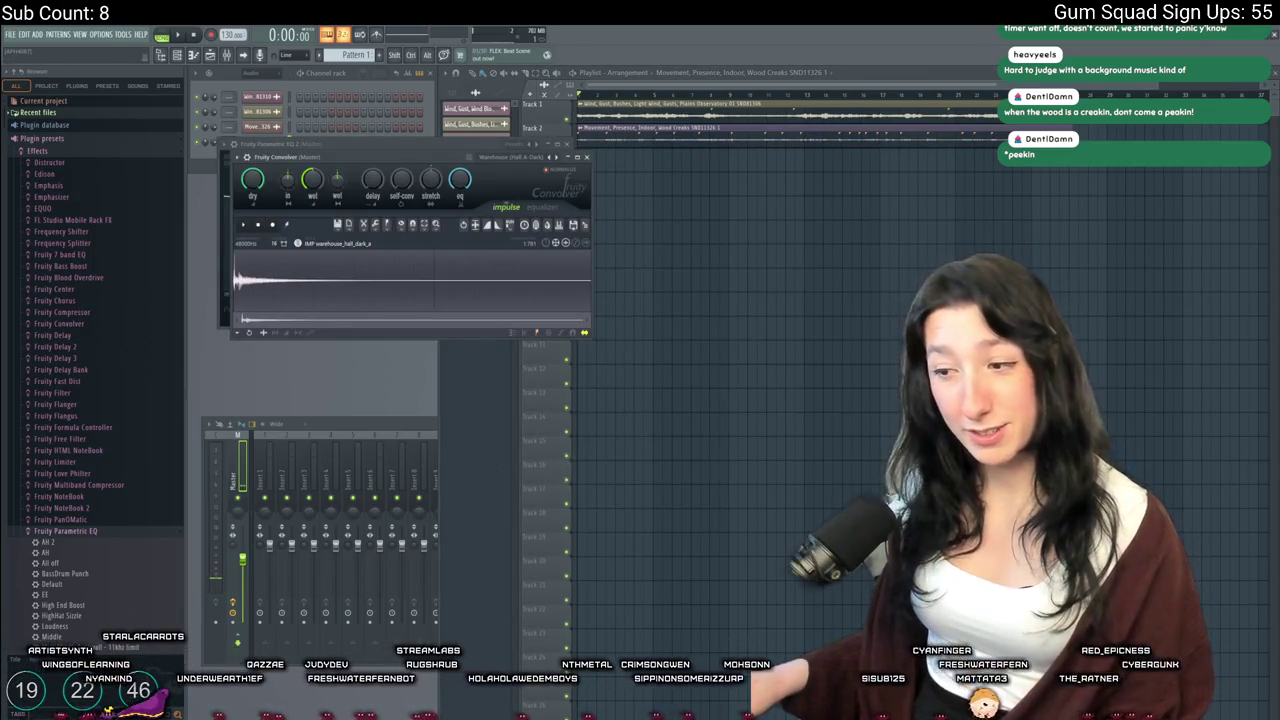
Launch Audacity and skip past the update offer and welcome screen
{"action": "key", "text": "super"}
{"action": "type", "text": "audacity"}
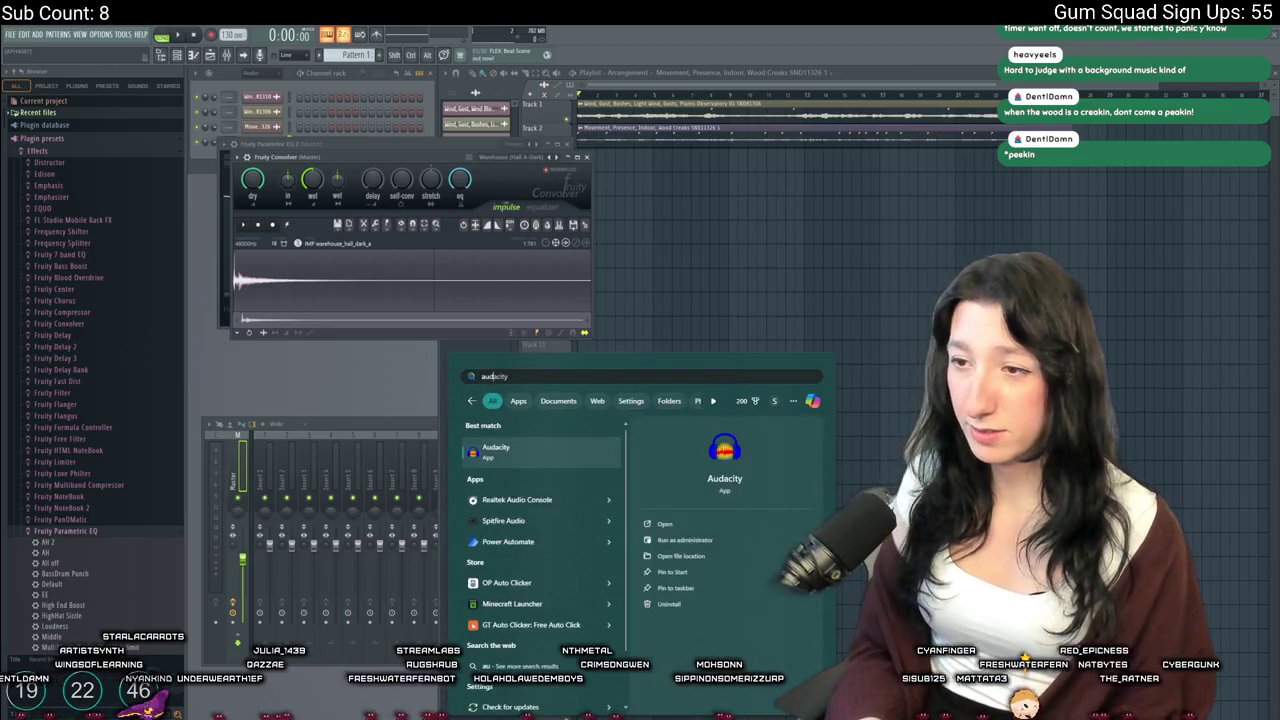
{"action": "key", "text": "Return"}
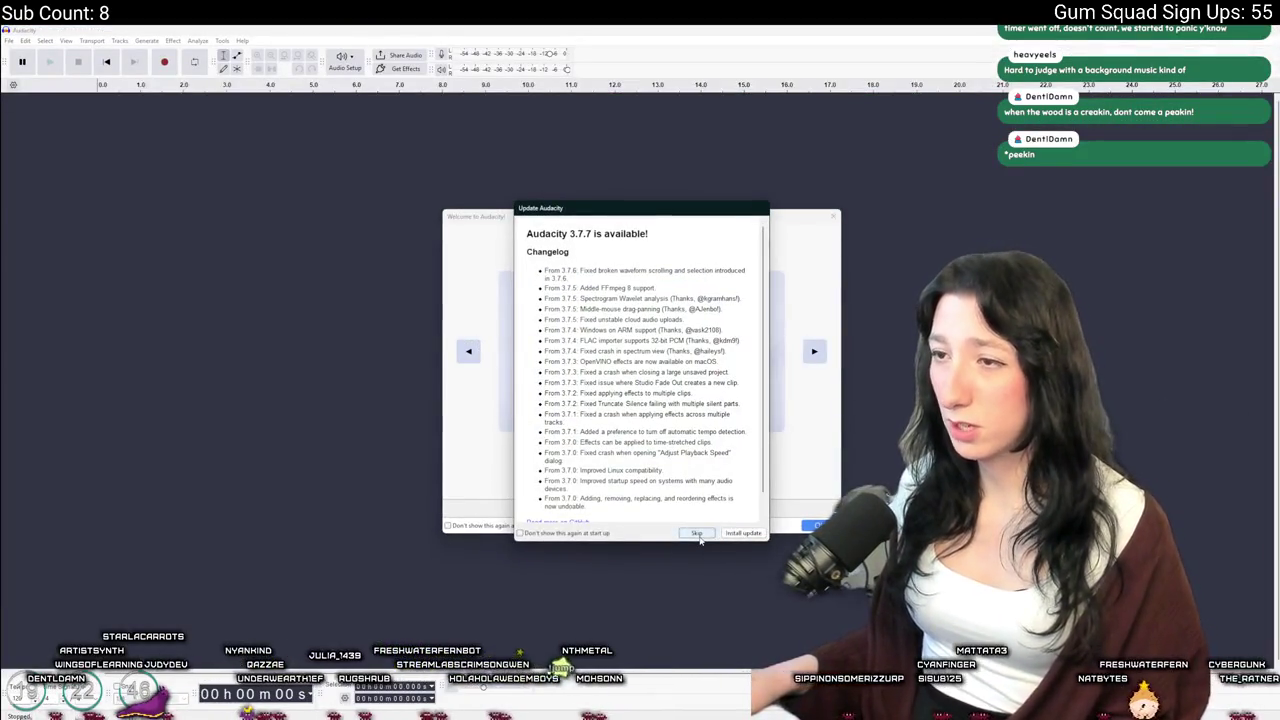
{"action": "left_click", "coordinate": [697, 533]}
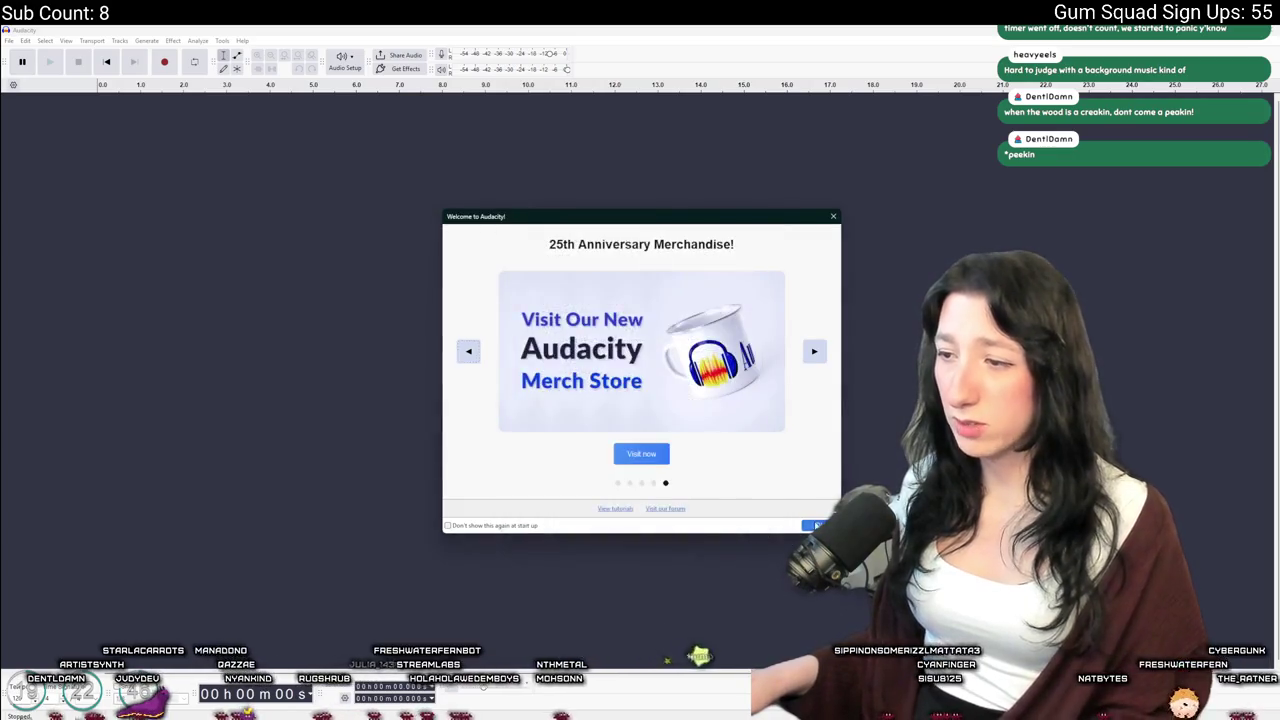
{"action": "left_click", "coordinate": [815, 526]}
Drag Wood.wav from the Desktop folder into Audacity as a stereo track
{"action": "key", "text": "super+e"}
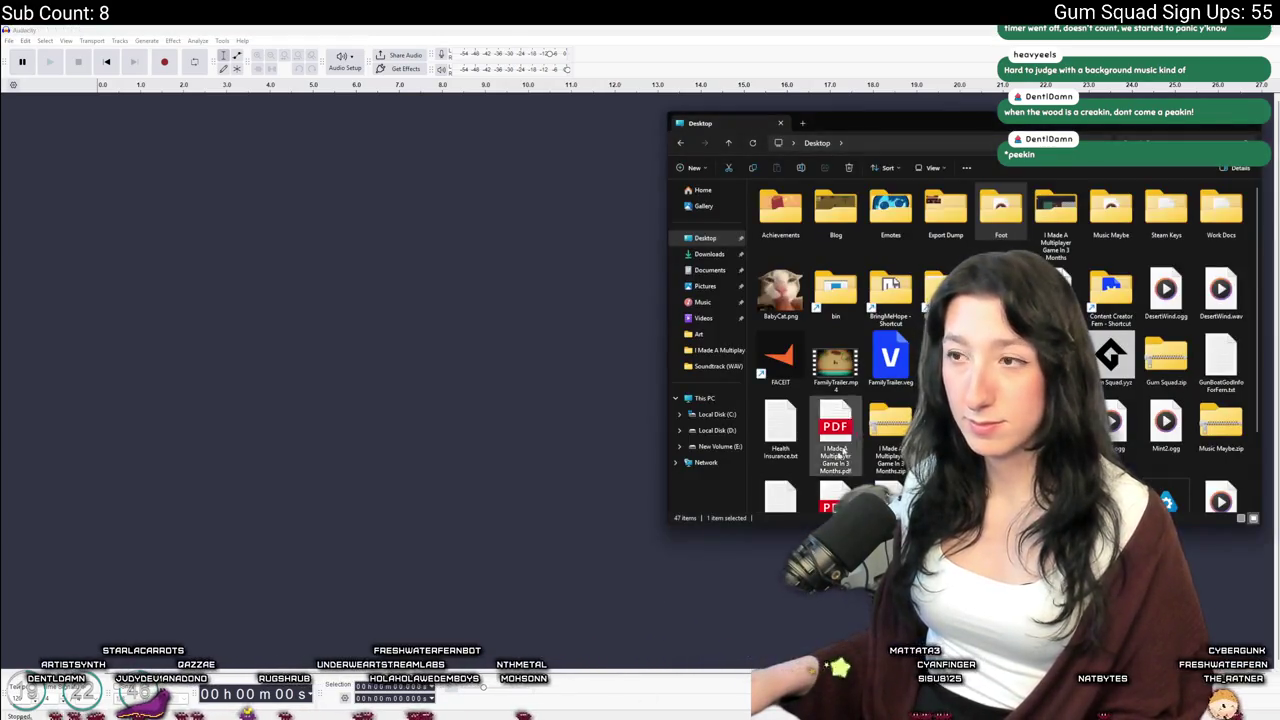
{"action": "scroll", "coordinate": [1000, 340], "scroll_direction": "down", "scroll_amount": 1}
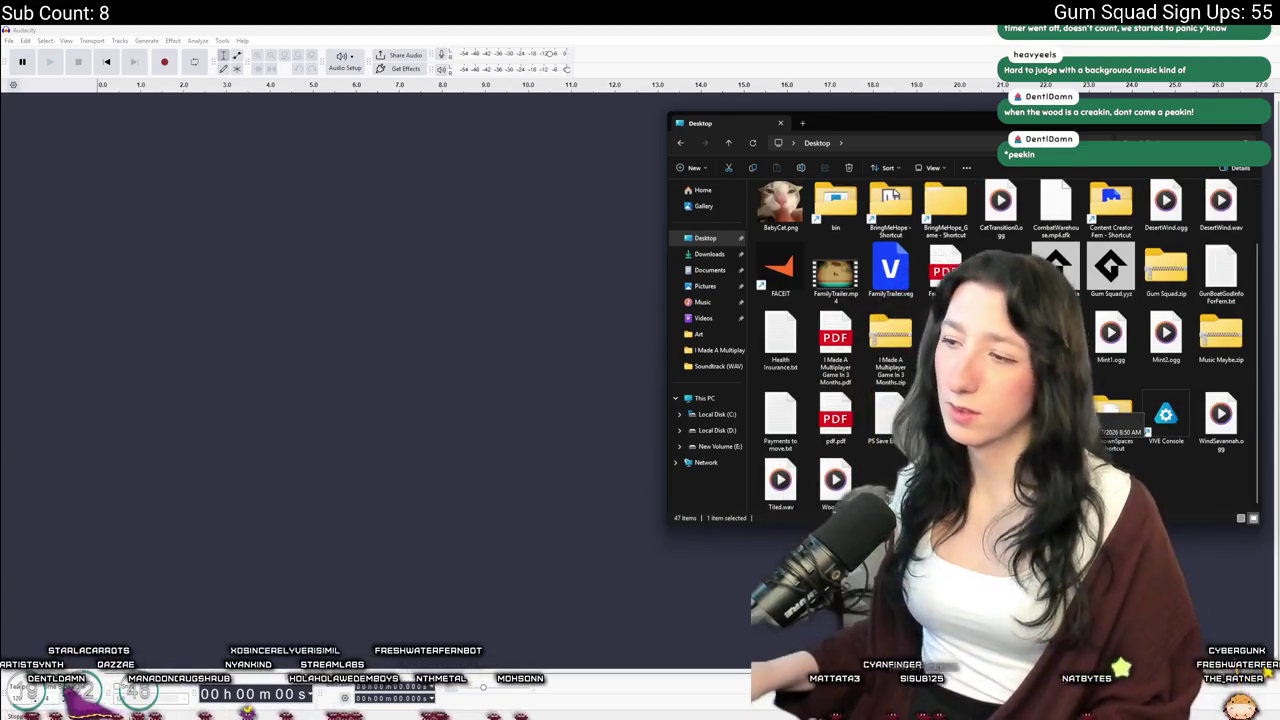
{"action": "mouse_move", "coordinate": [848, 482]}
{"action": "left_mouse_down"}
{"action": "mouse_move", "coordinate": [340, 230]}
{"action": "mouse_move", "coordinate": [380, 180]}
{"action": "left_mouse_up"}
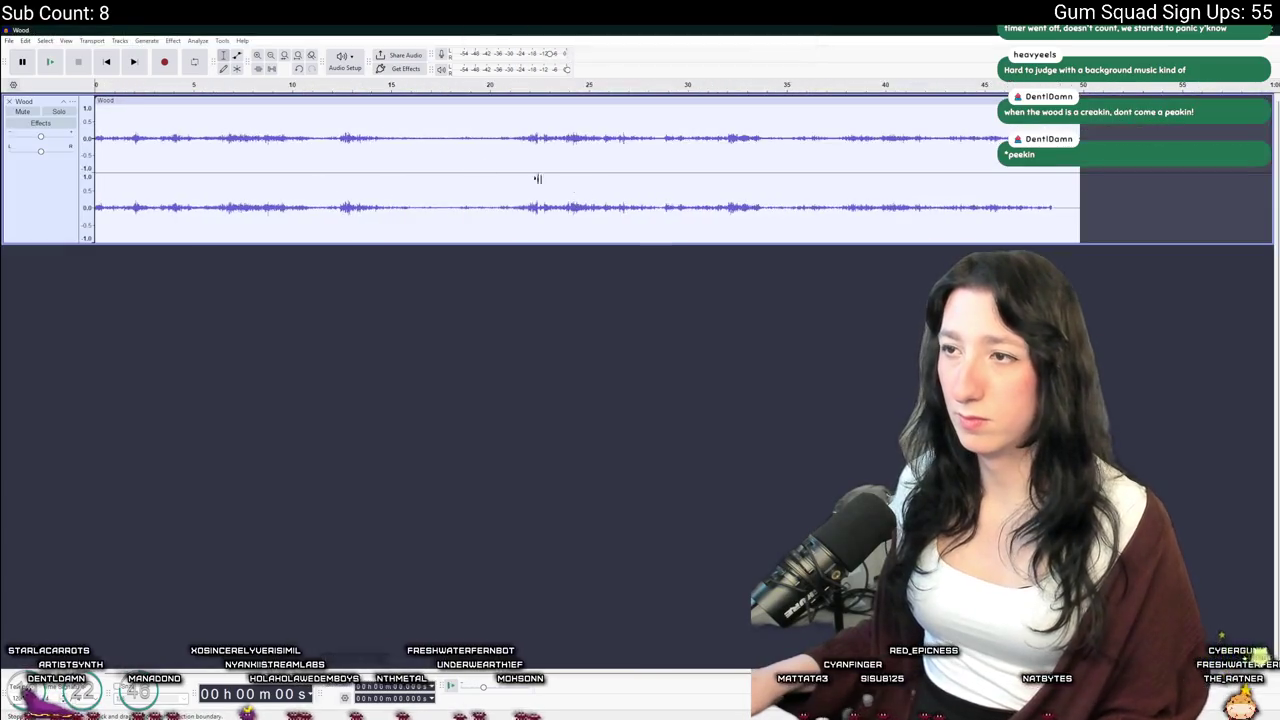
Cut the Wood recording's first 3.5 seconds, paste them onto a new track and line them up with the recording's end
{"action": "left_click_drag", "start_coordinate": [137, 120], "coordinate": [95, 120]}
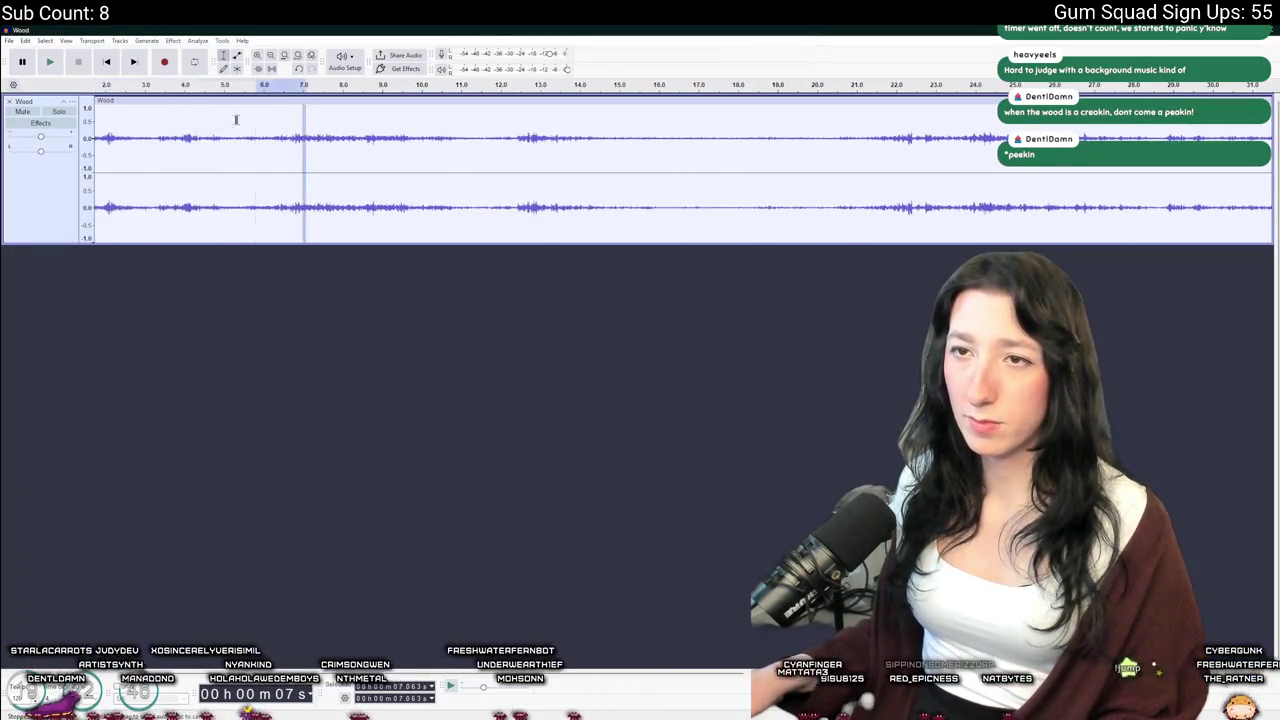
{"action": "left_click_drag", "start_coordinate": [373, 120], "coordinate": [95, 120]}
{"action": "left_click", "coordinate": [611, 165]}
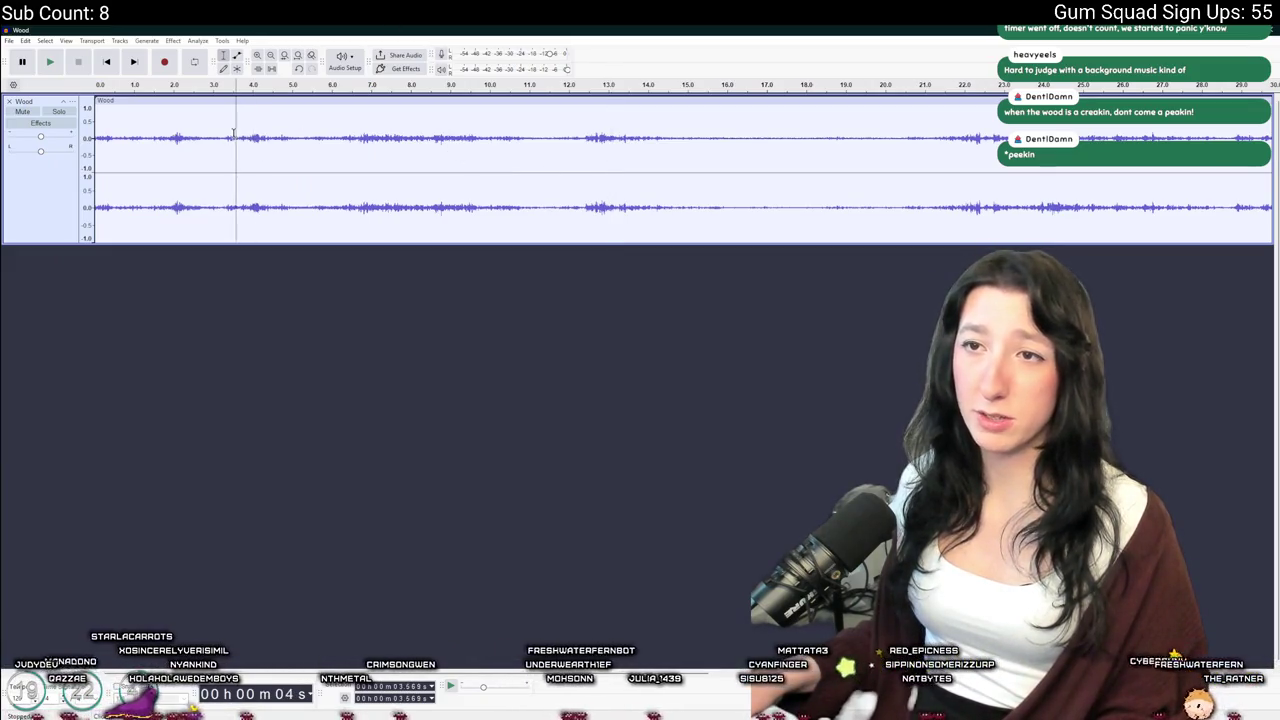
{"action": "left_click_drag", "start_coordinate": [233, 132], "coordinate": [95, 132]}
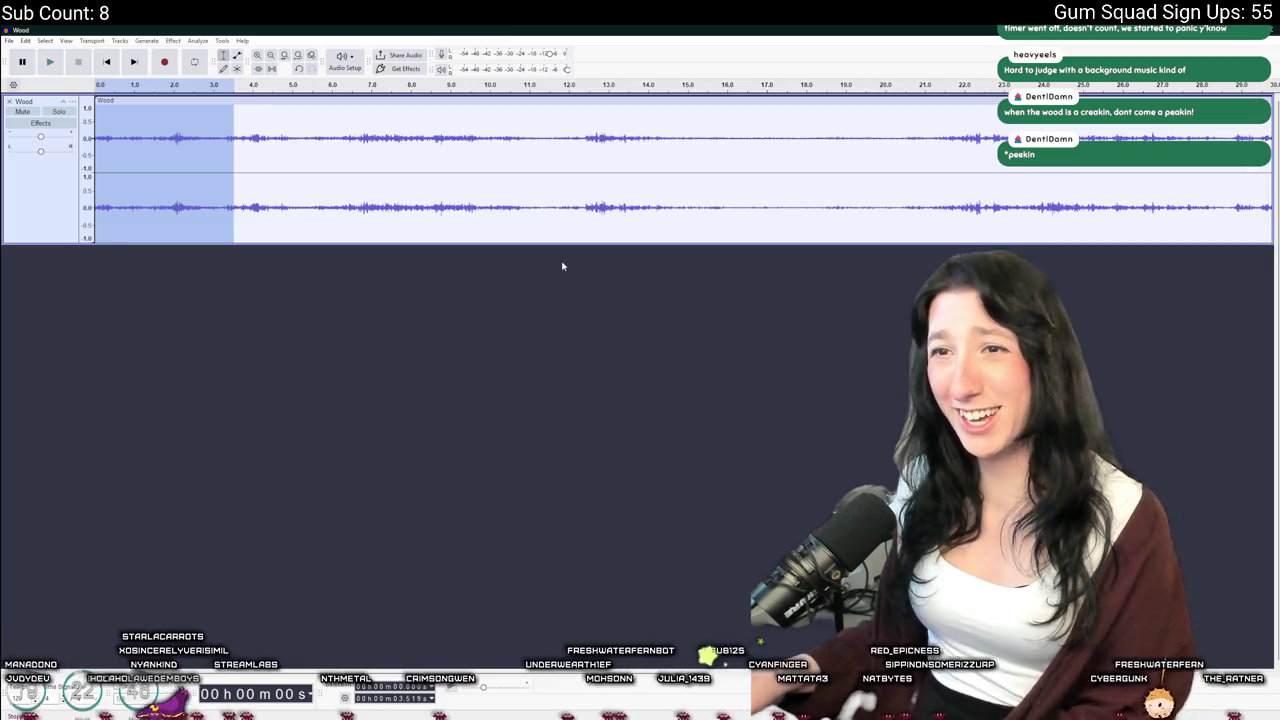
{"action": "key", "text": "Delete"}
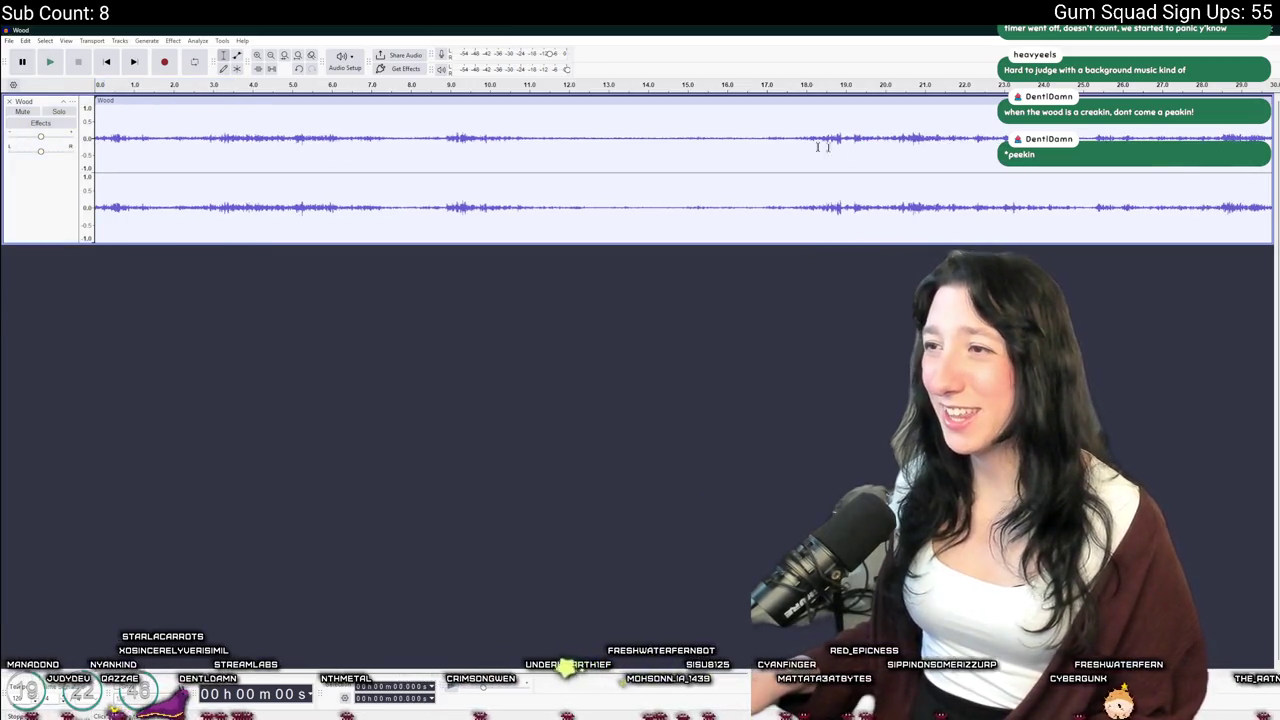
{"action": "key", "text": "ctrl+3"}
{"action": "left_click", "coordinate": [474, 297]}
{"action": "key", "text": "ctrl+v"}
{"action": "left_click_drag", "start_coordinate": [122, 250], "coordinate": [835, 248]}
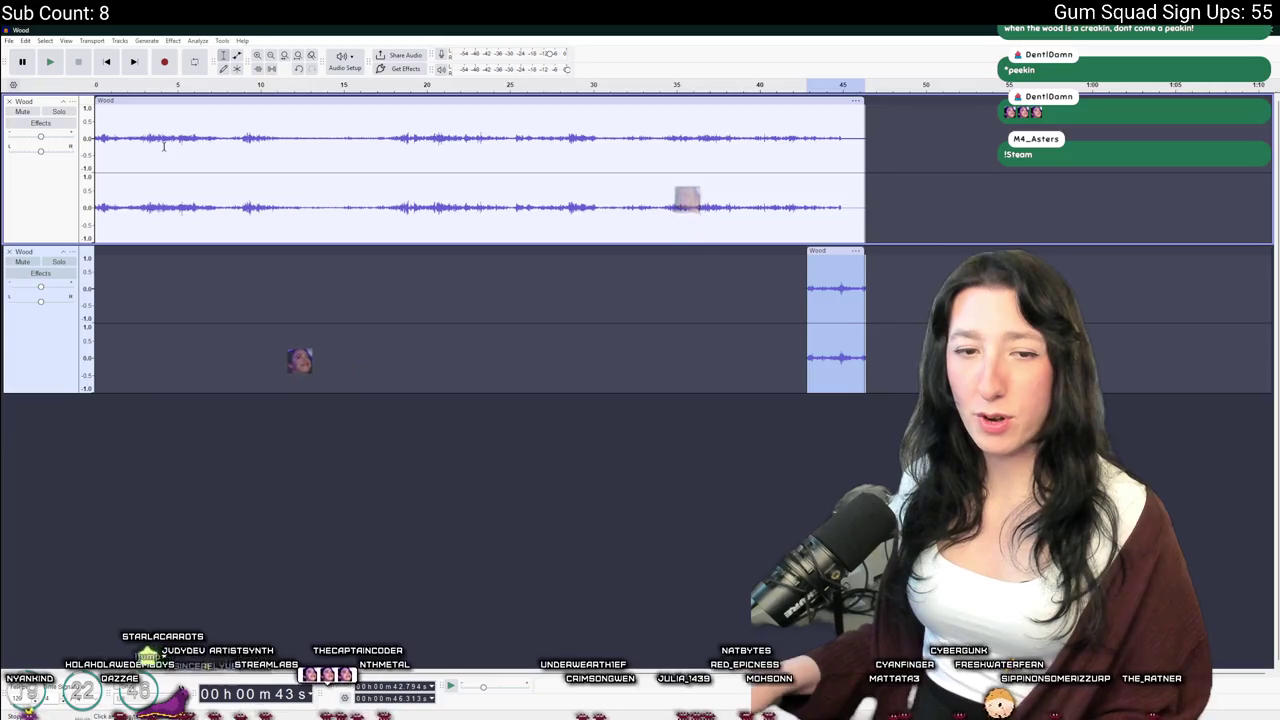
Fade in the moved clip and fade out the end of the main Wood track
{"action": "left_click", "coordinate": [178, 42]}
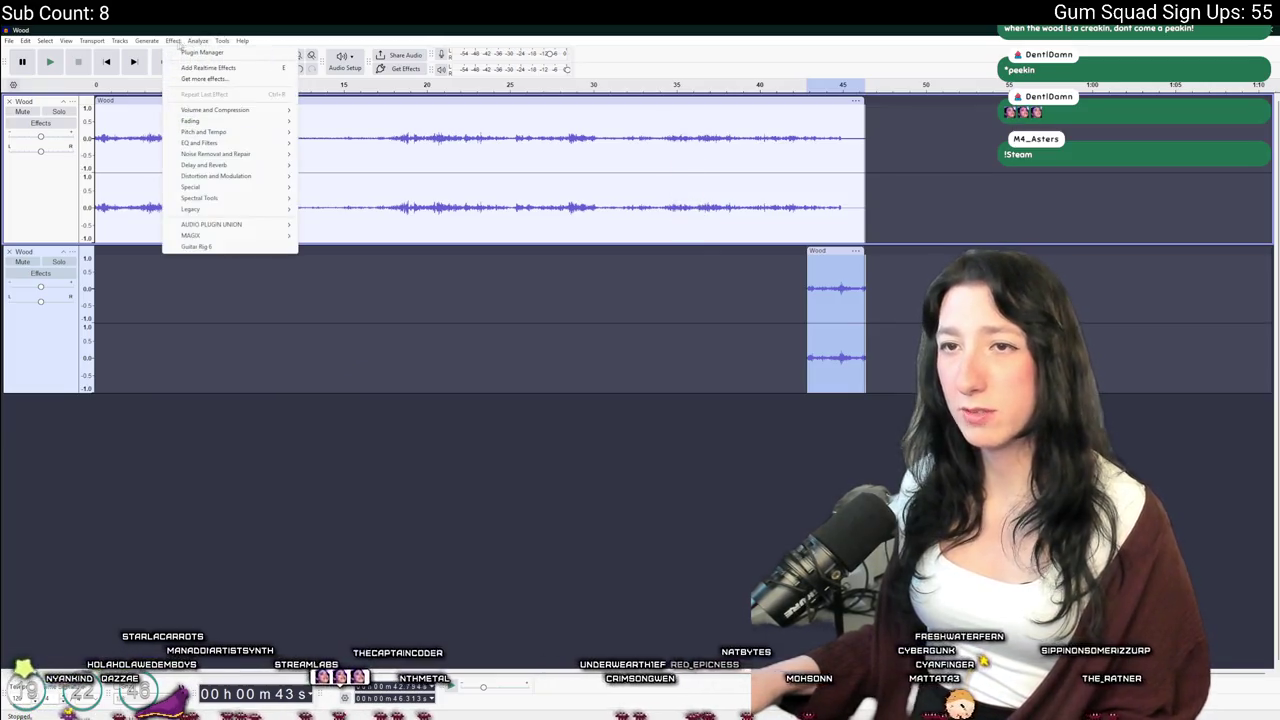
{"action": "mouse_move", "coordinate": [240, 122]}
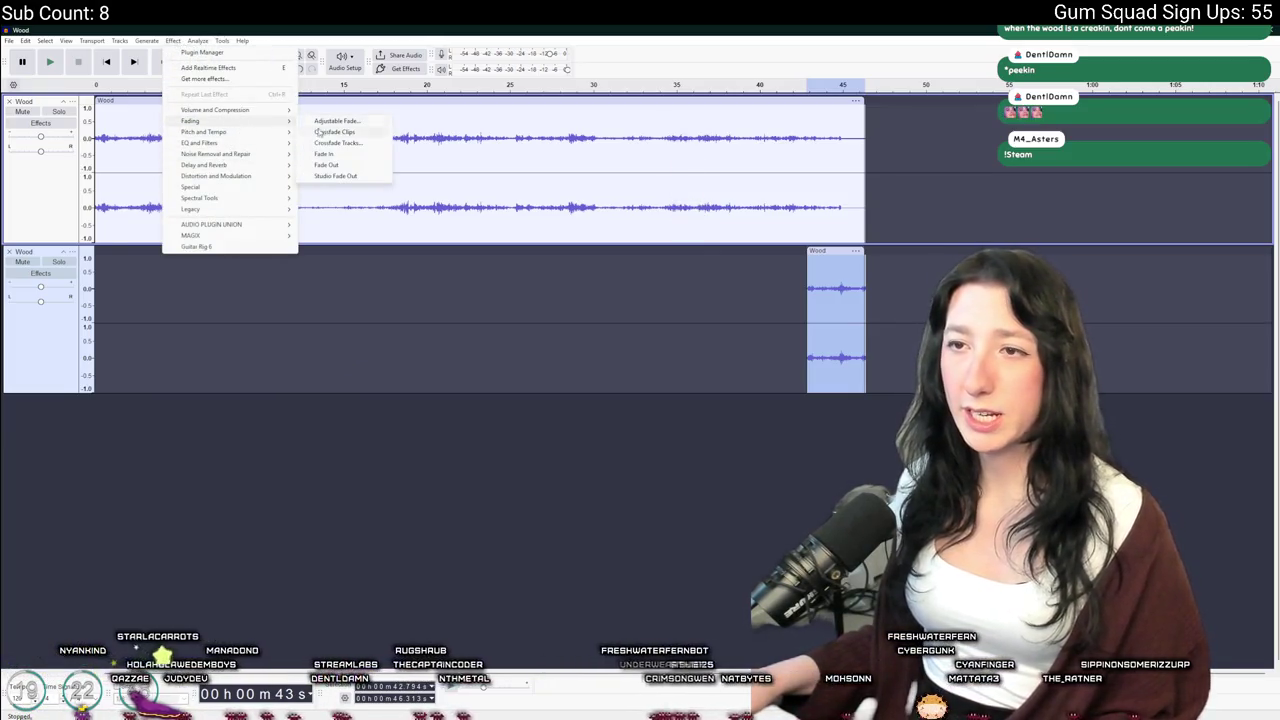
{"action": "left_click", "coordinate": [330, 154]}
{"action": "left_click_drag", "start_coordinate": [821, 206], "coordinate": [862, 201]}
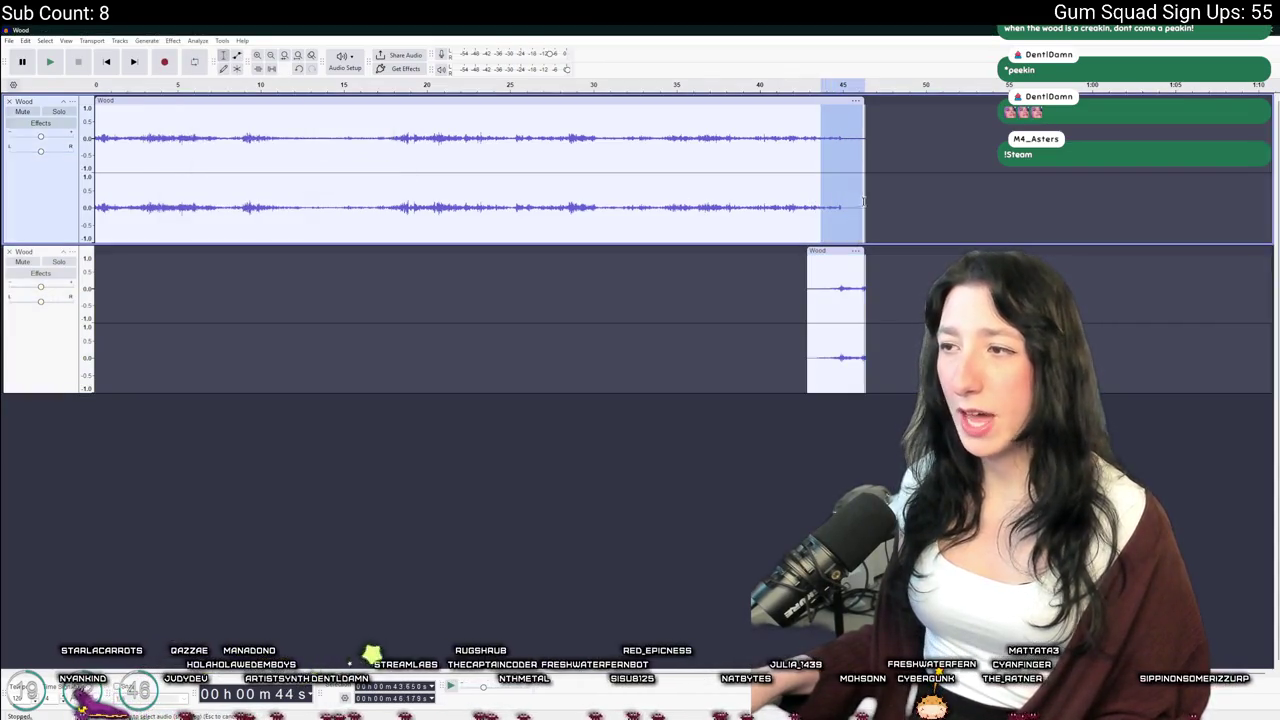
{"action": "left_click", "coordinate": [173, 40]}
{"action": "mouse_move", "coordinate": [240, 120]}
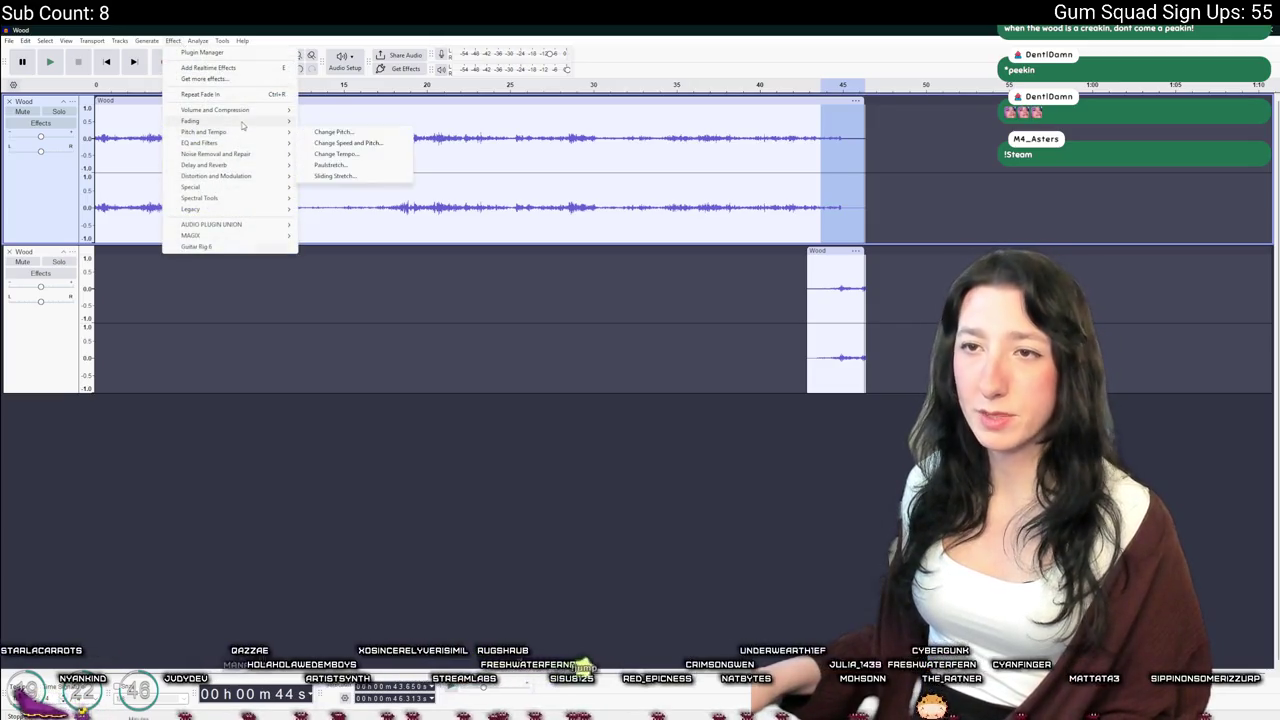
{"action": "left_click", "coordinate": [334, 166]}
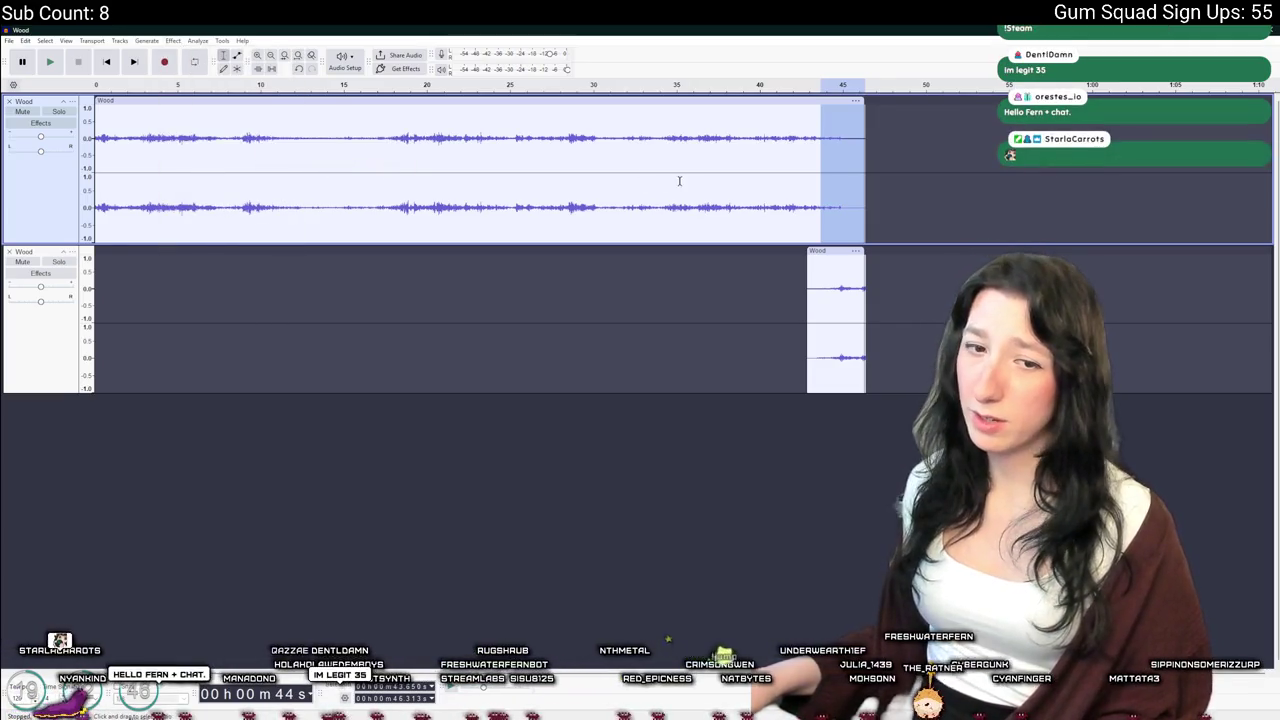
Play back the loop transition from just before the loop point
{"action": "left_click", "coordinate": [727, 157]}
{"action": "left_click", "coordinate": [793, 150]}
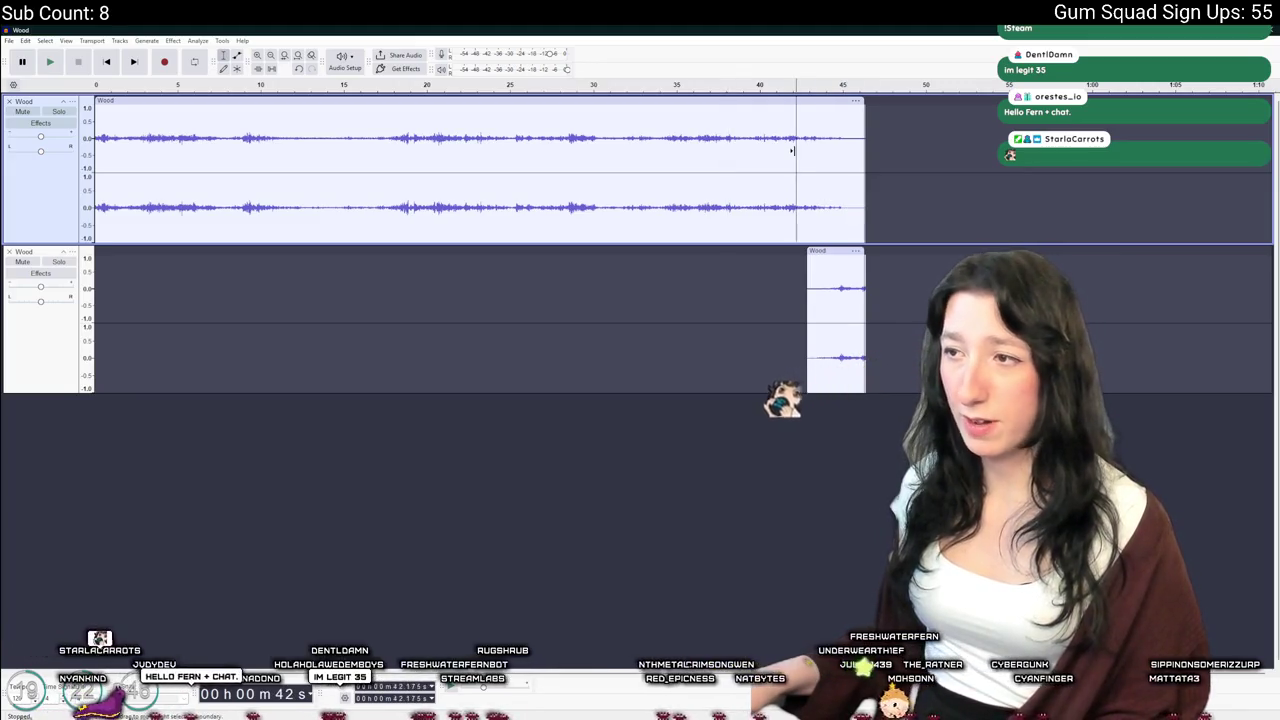
{"action": "key", "text": "space"}
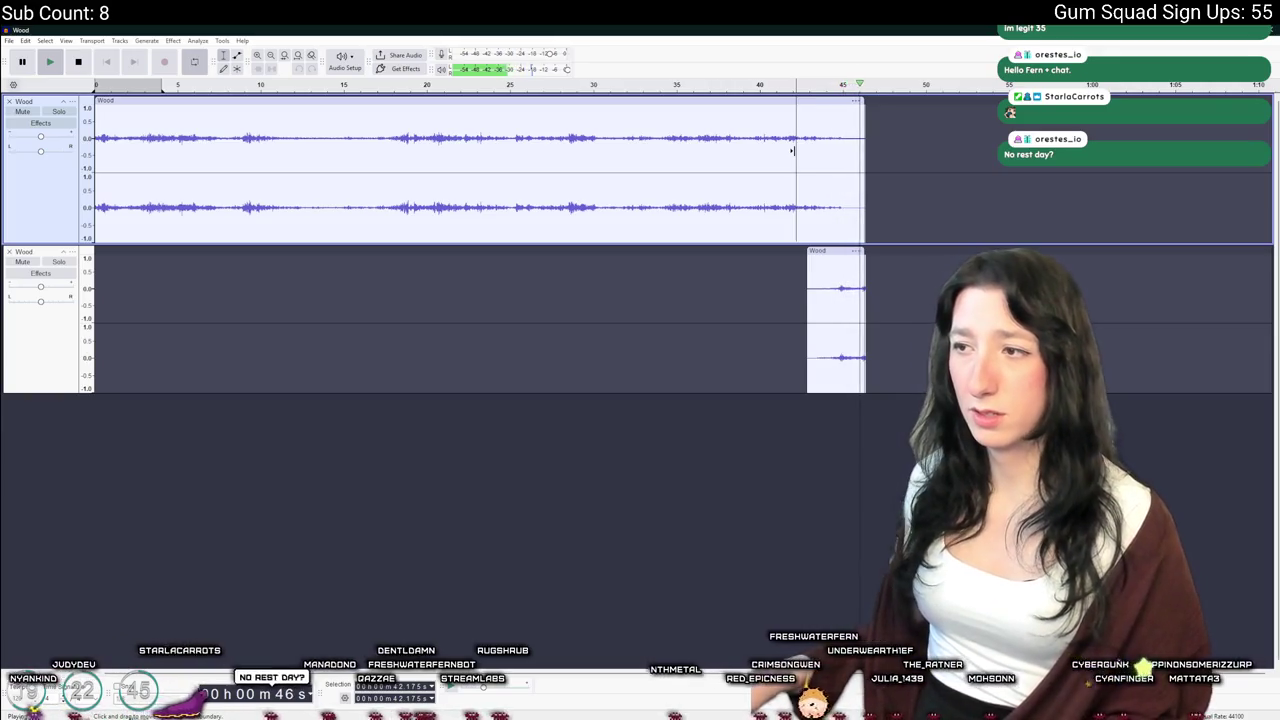
{"action": "scroll", "coordinate": [772, 151], "scroll_direction": "down", "scroll_amount": 1}
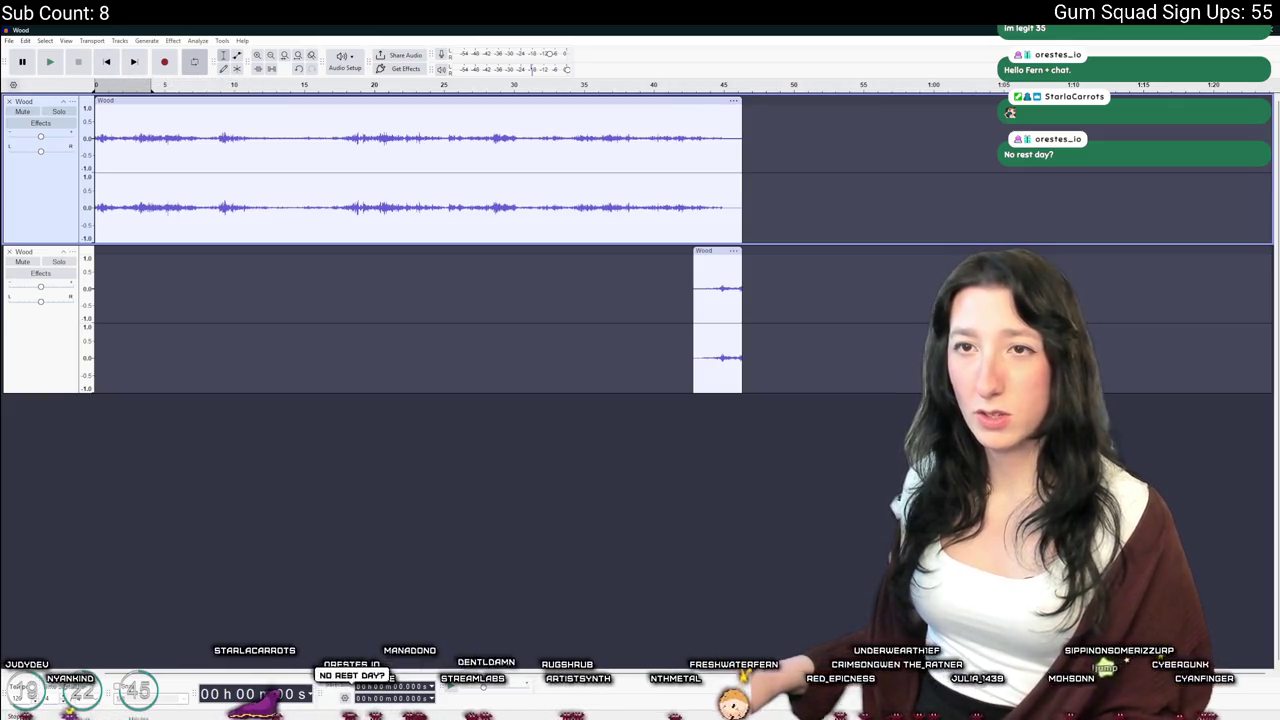
{"action": "left_click", "coordinate": [8, 40]}
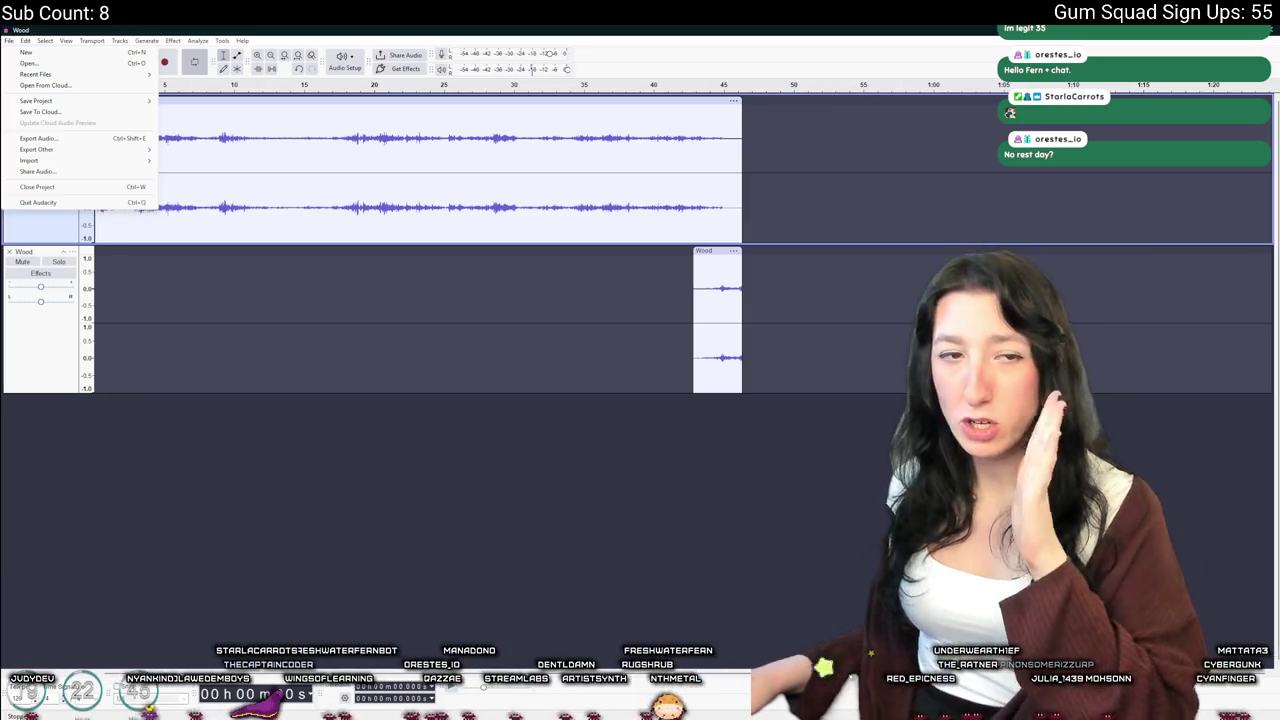
Export the audio as WoodBuildingAmbience.ogg, then close both Wood tracks
{"action": "left_click", "coordinate": [107, 140]}
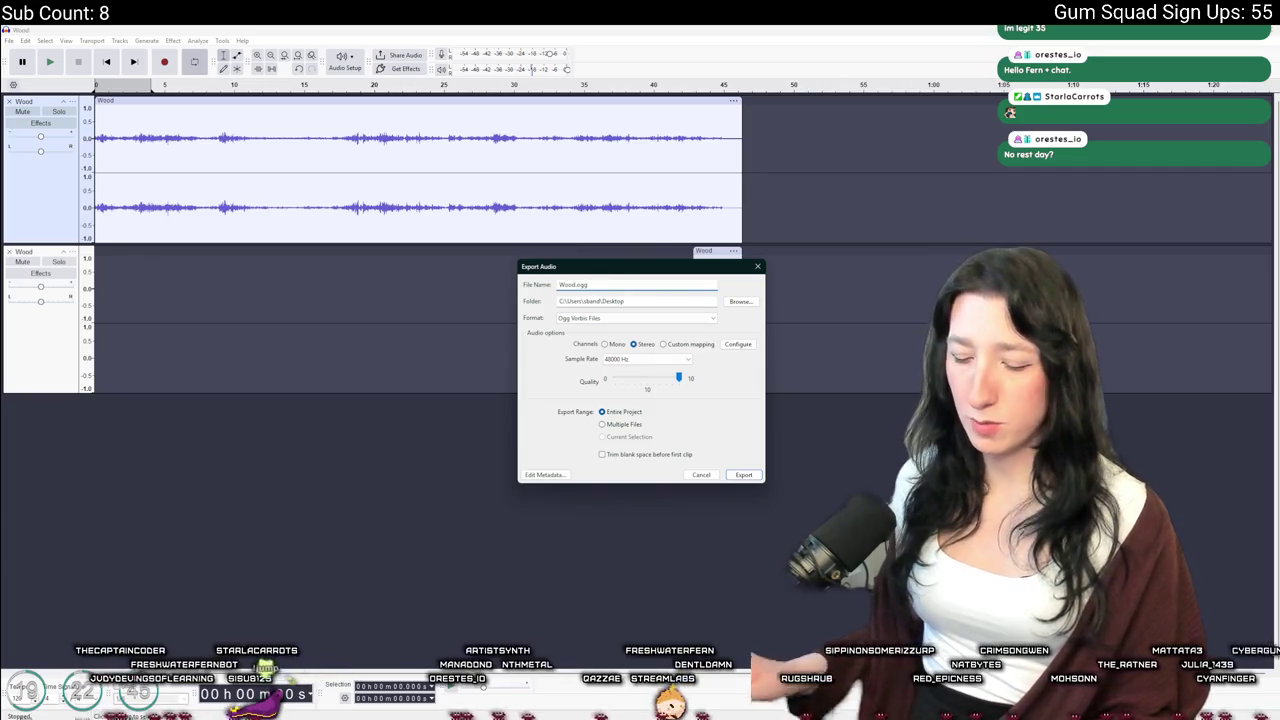
{"action": "type", "text": "BuildingAmbience"}
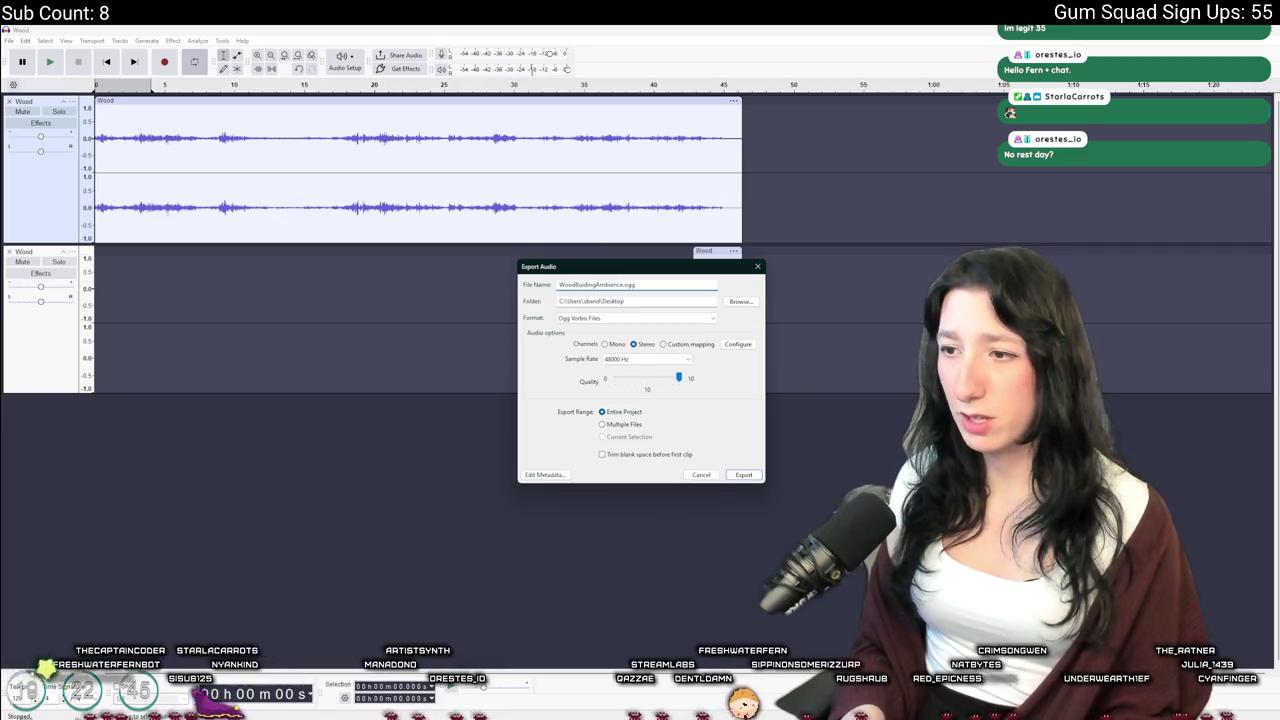
{"action": "key", "text": "Return"}
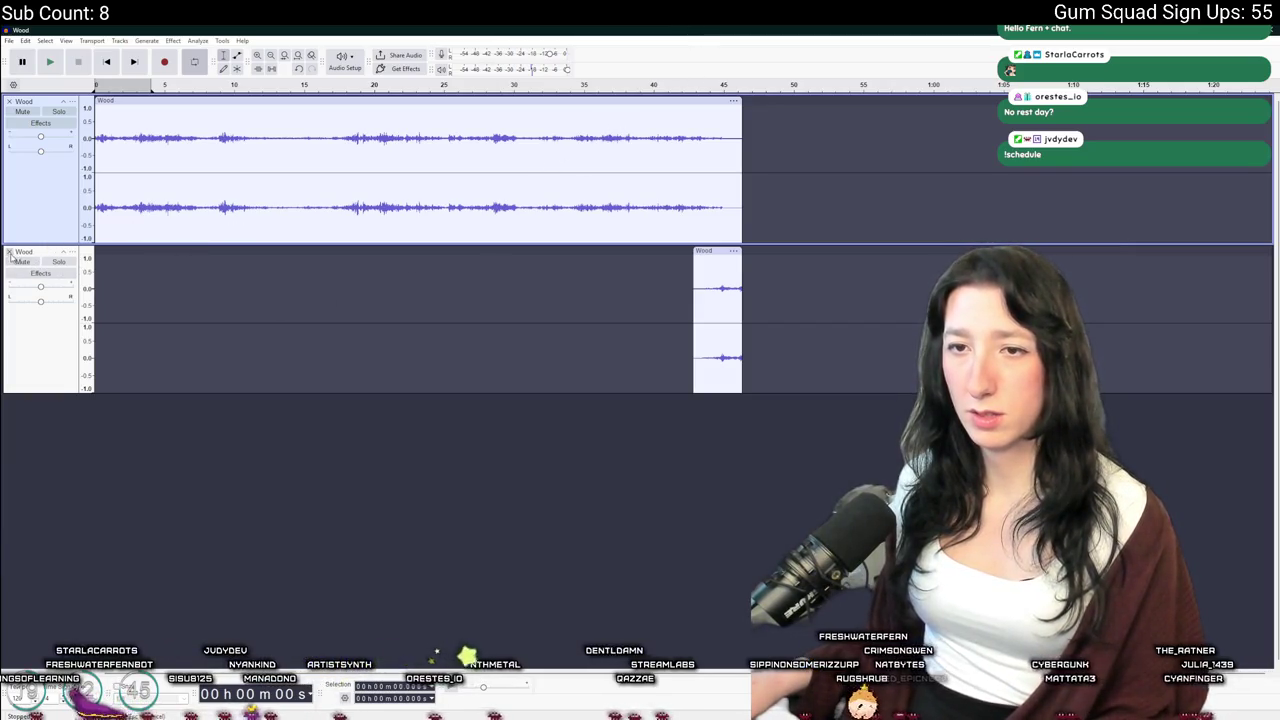
{"action": "left_click", "coordinate": [9, 251]}
{"action": "left_click", "coordinate": [9, 101]}
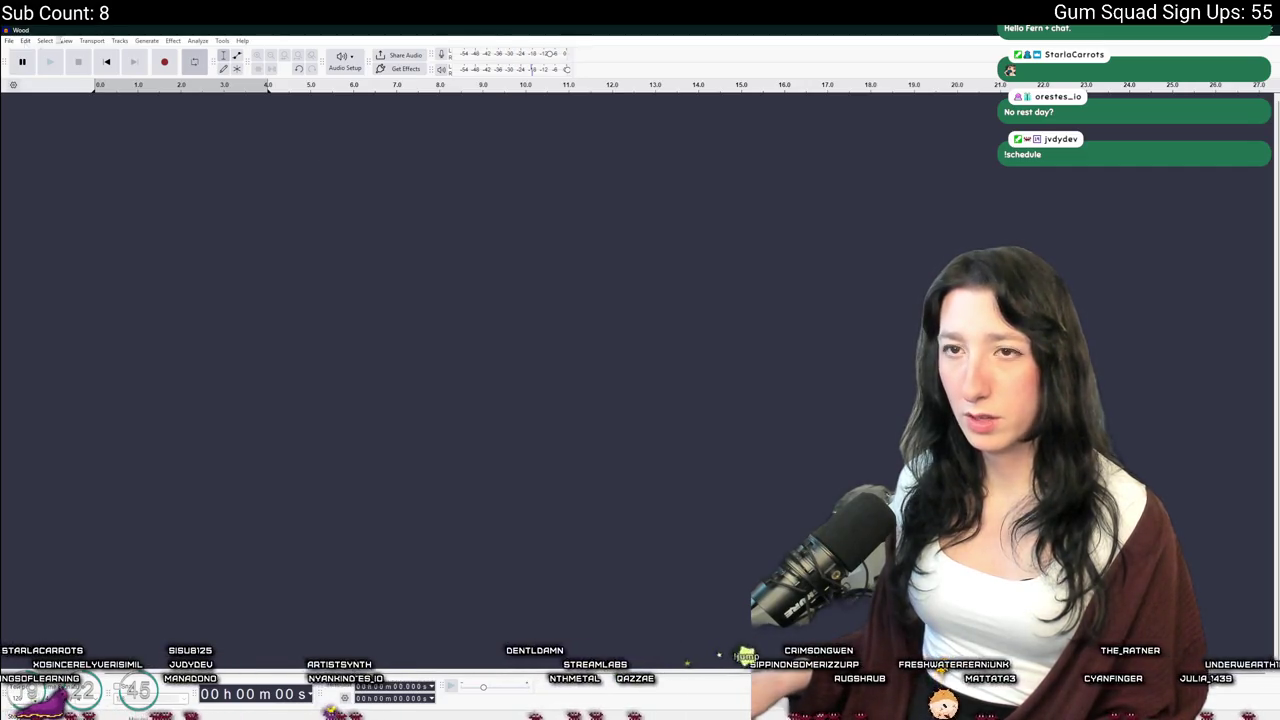
Import Tiled.wav, cut its first 3.47 seconds onto a new track and move them to the recording's end
{"action": "key", "text": "alt+Tab"}
{"action": "mouse_move", "coordinate": [780, 472]}
{"action": "left_mouse_down"}
{"action": "mouse_move", "coordinate": [680, 405]}
{"action": "mouse_move", "coordinate": [210, 185]}
{"action": "mouse_move", "coordinate": [241, 146]}
{"action": "left_mouse_up"}
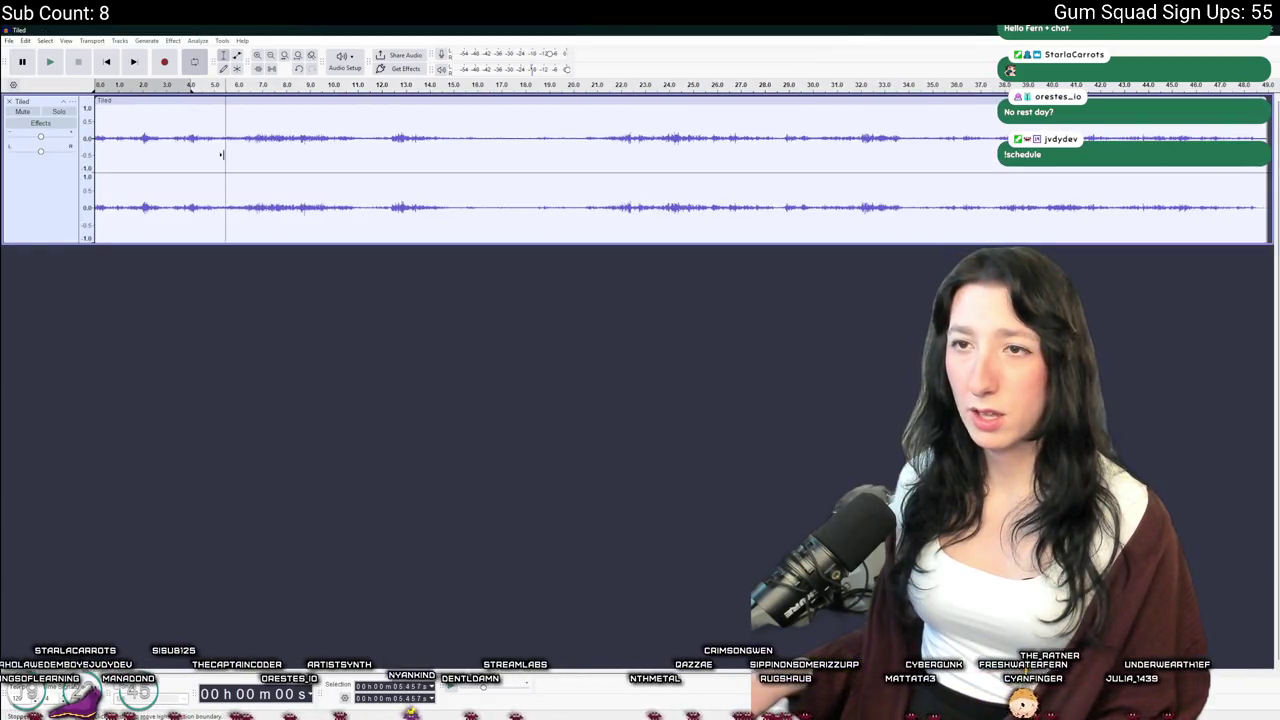
{"action": "left_click", "coordinate": [176, 138]}
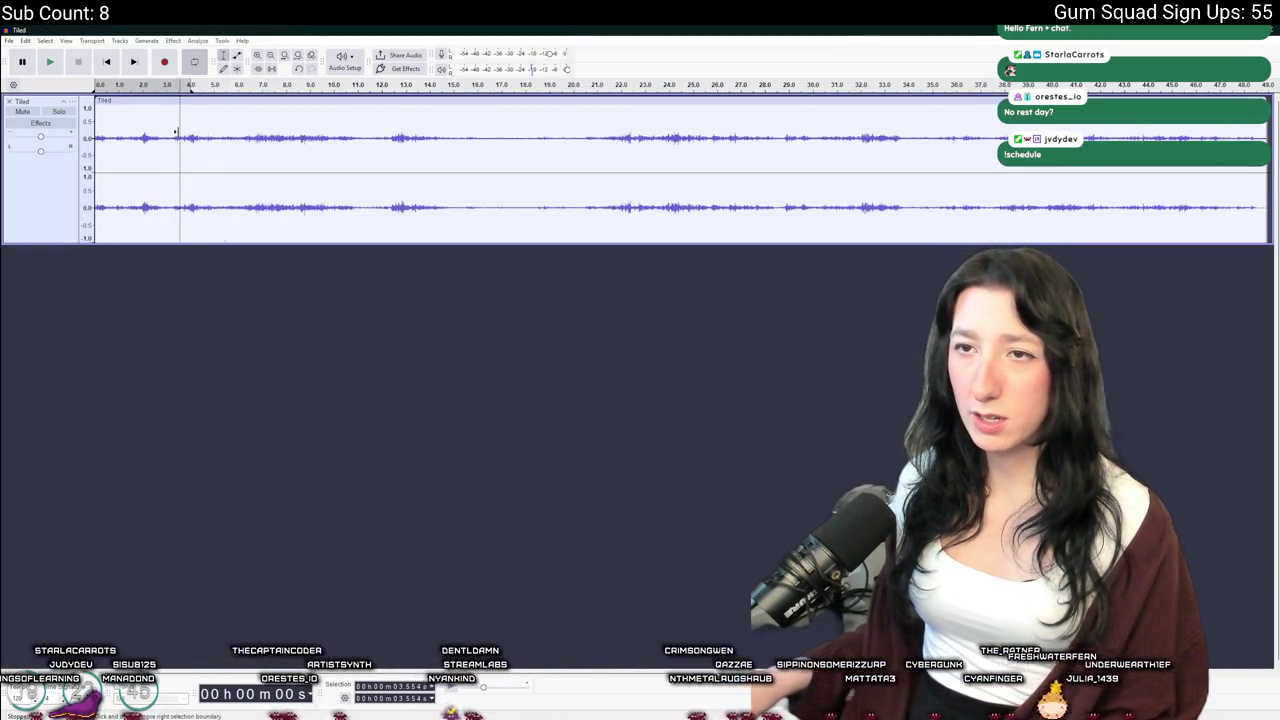
{"action": "left_click_drag", "start_coordinate": [177, 134], "coordinate": [95, 140]}
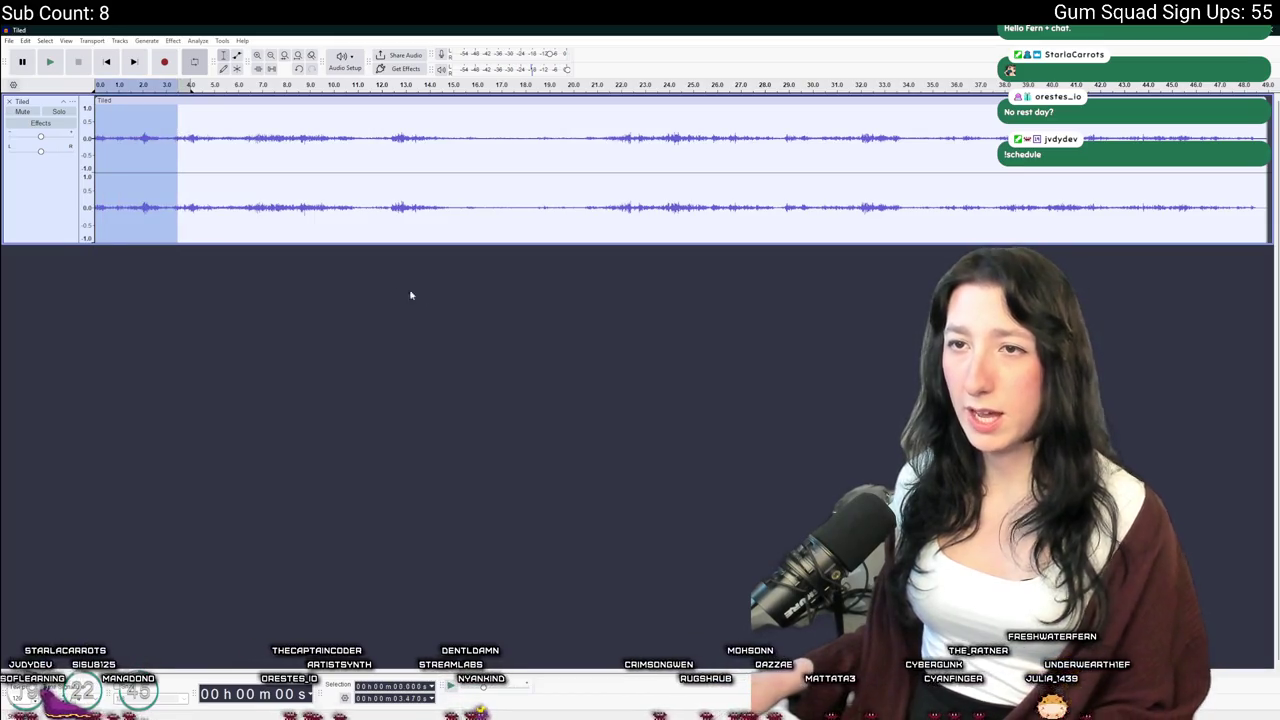
{"action": "key", "text": "ctrl+x"}
{"action": "left_click", "coordinate": [597, 346]}
{"action": "key", "text": "ctrl+v"}
{"action": "left_click_drag", "start_coordinate": [148, 258], "coordinate": [1155, 262]}
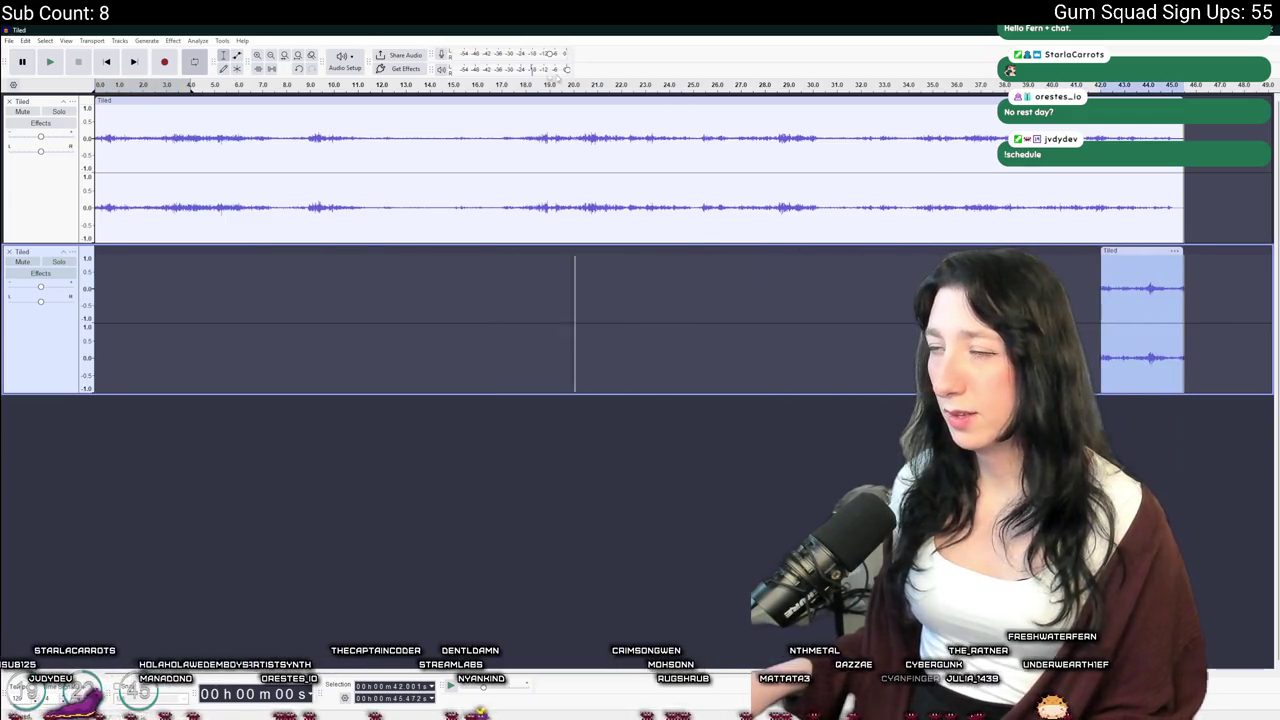
Fade in the moved Tiled clip and fade out the end of the main track
{"action": "left_click", "coordinate": [172, 40]}
{"action": "mouse_move", "coordinate": [205, 120]}
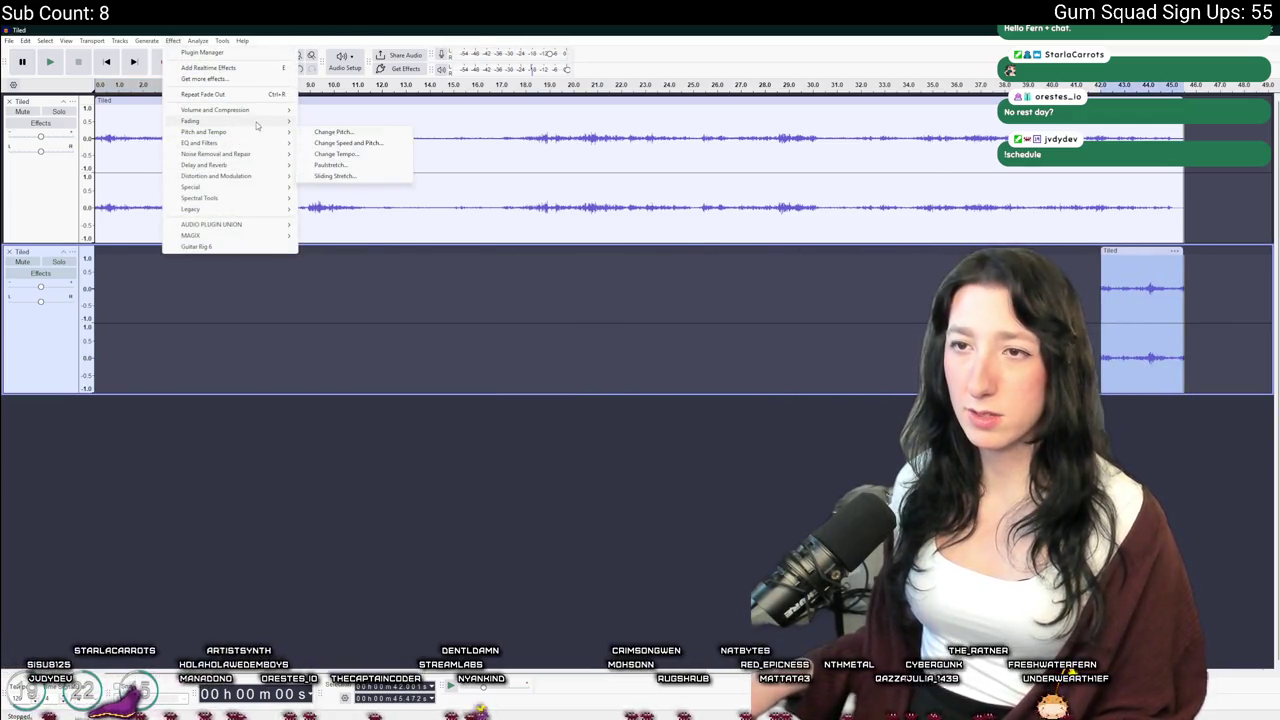
{"action": "left_click", "coordinate": [323, 153]}
{"action": "left_click_drag", "start_coordinate": [1118, 210], "coordinate": [1186, 214]}
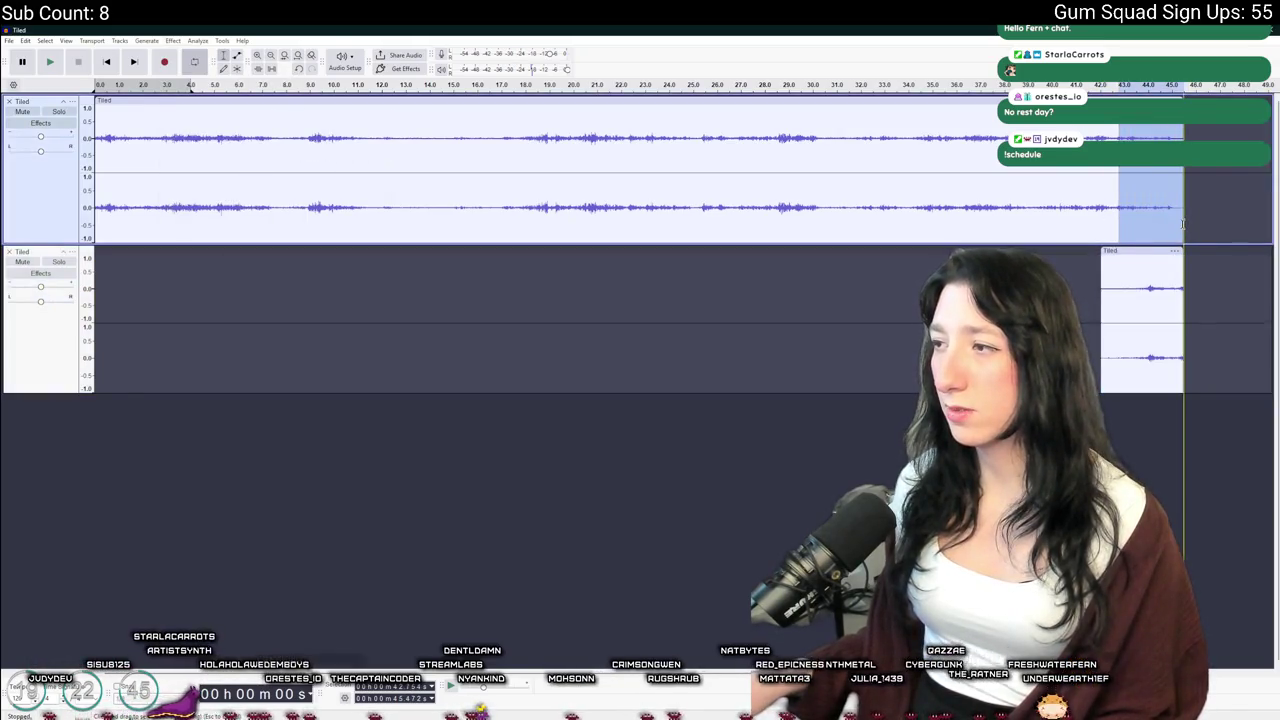
{"action": "left_click", "coordinate": [200, 41]}
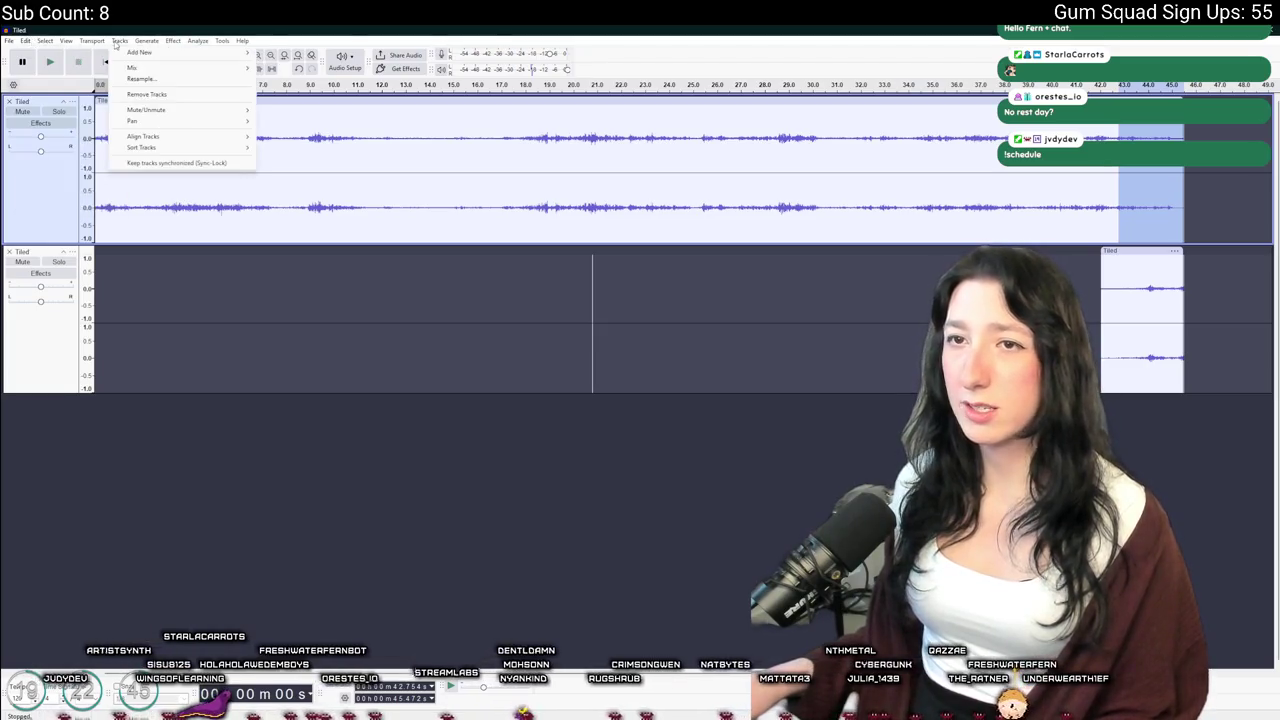
{"action": "mouse_move", "coordinate": [173, 41]}
{"action": "mouse_move", "coordinate": [216, 143]}
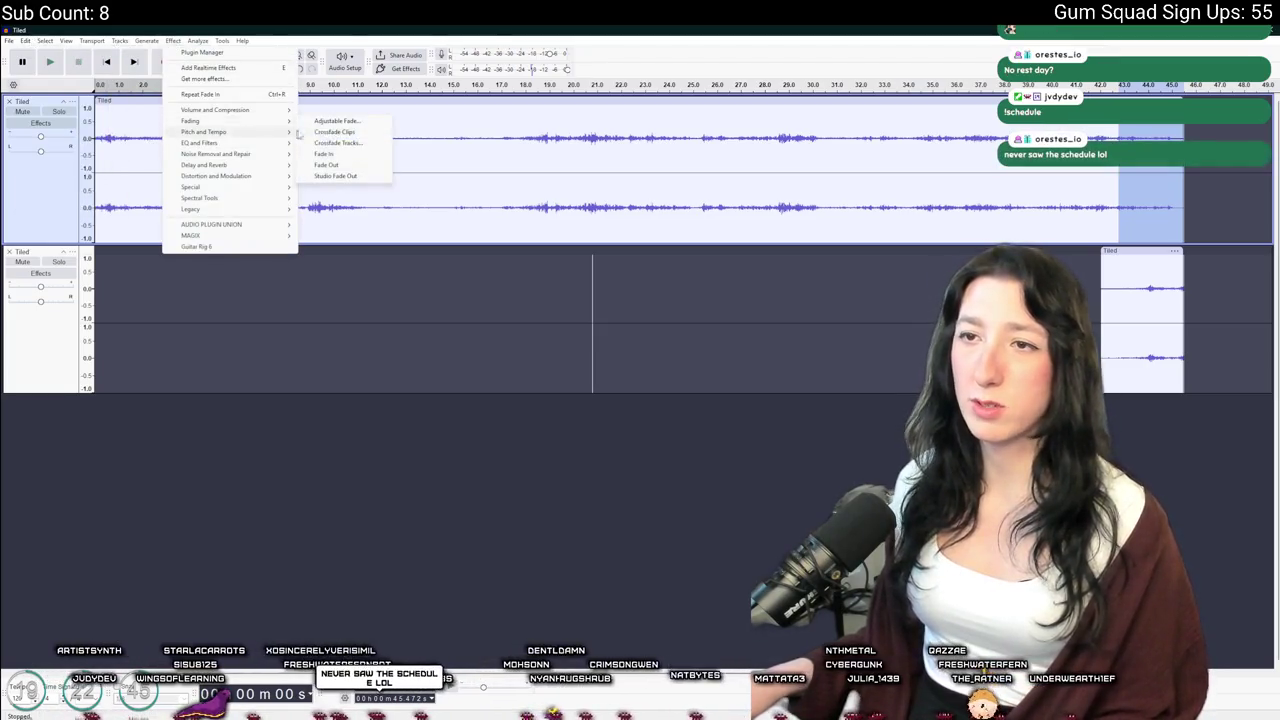
{"action": "left_click", "coordinate": [340, 165]}
Play back the Tiled loop transition from just before the loop point
{"action": "left_click", "coordinate": [1081, 168]}
{"action": "key", "text": "space"}
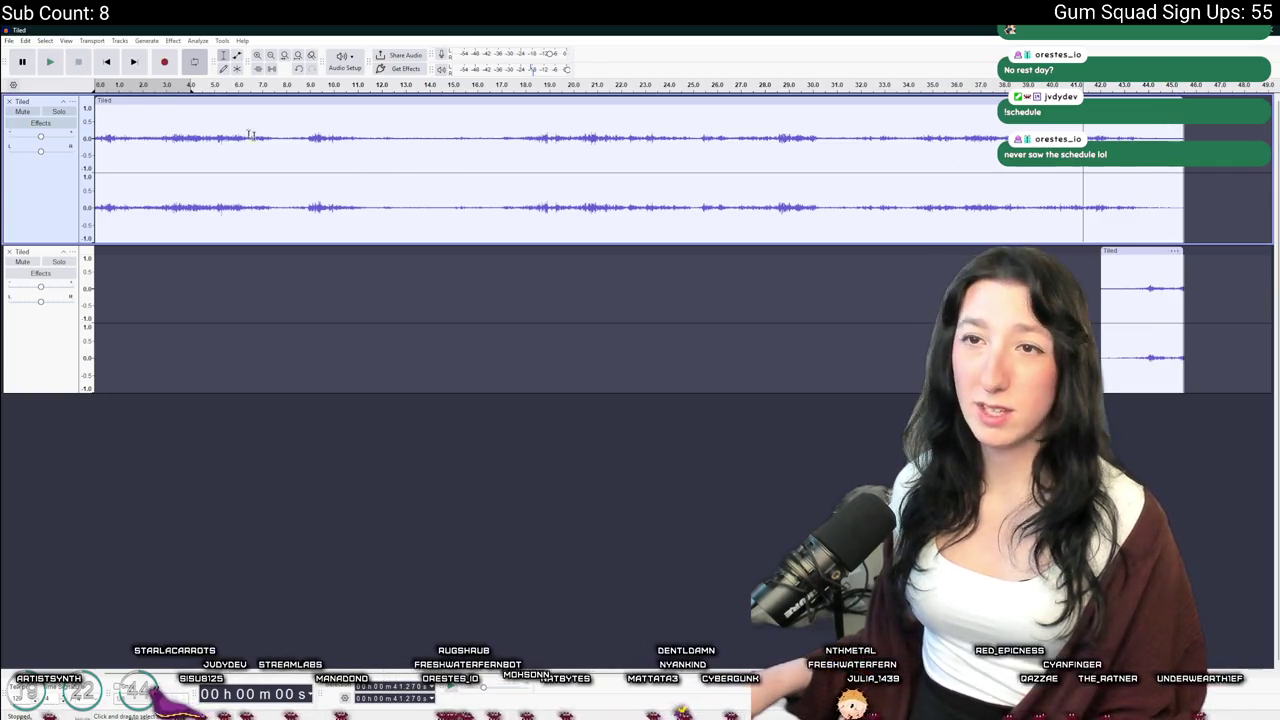
{"action": "left_click", "coordinate": [9, 41]}
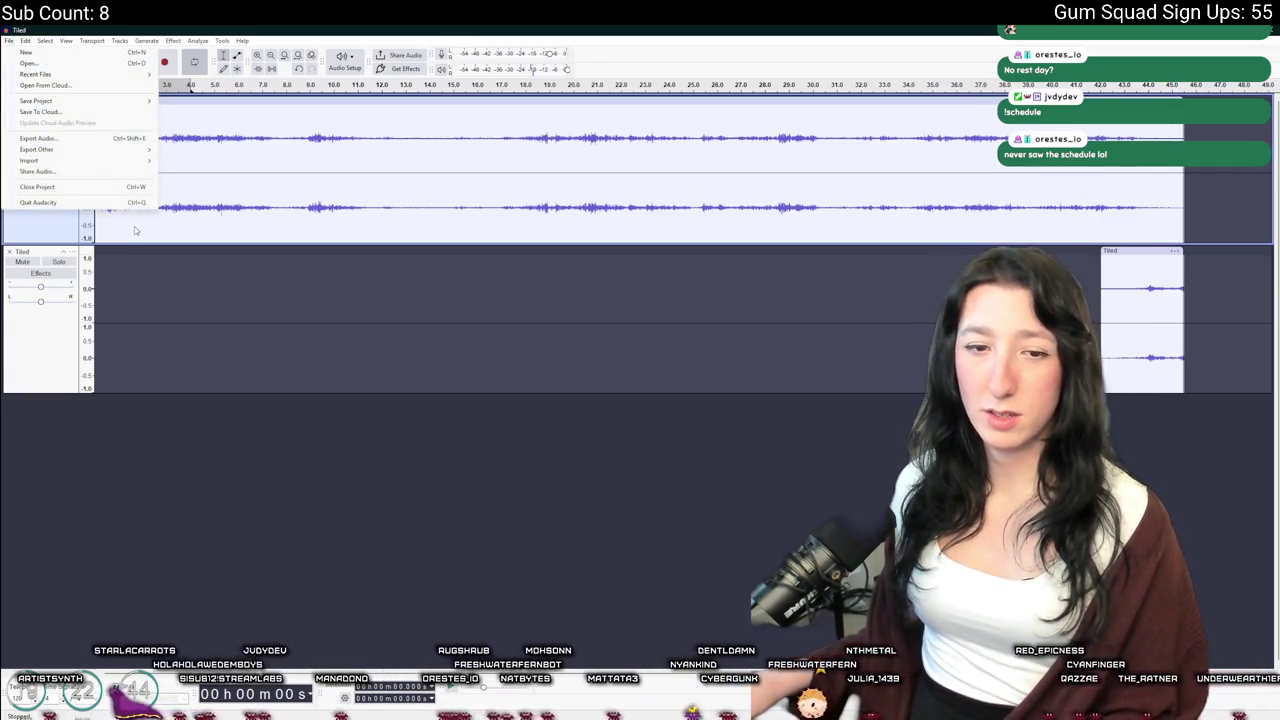
Export the Tiled crossfade as TiledBuildingAmbient.ogg and switch to GameMaker
{"action": "mouse_move", "coordinate": [110, 161]}
{"action": "left_click", "coordinate": [40, 138]}
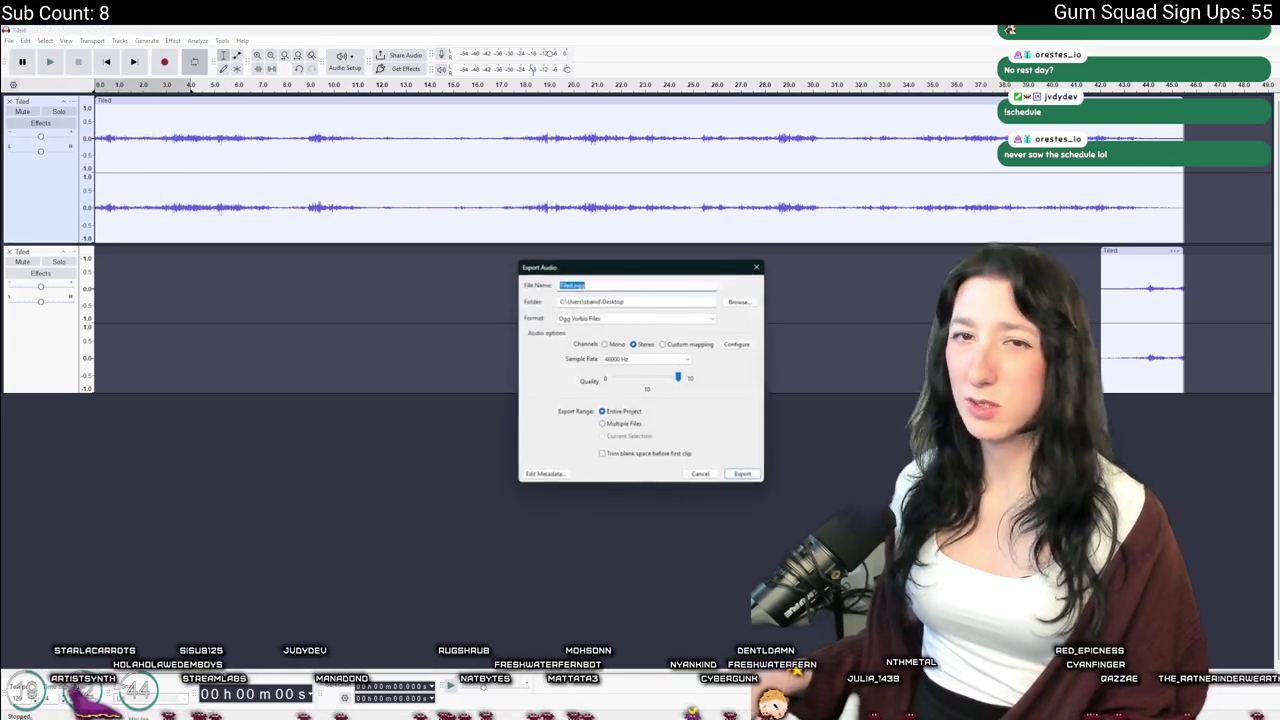
{"action": "left_click", "coordinate": [571, 285]}
{"action": "type", "text": "BuildingAmbient"}
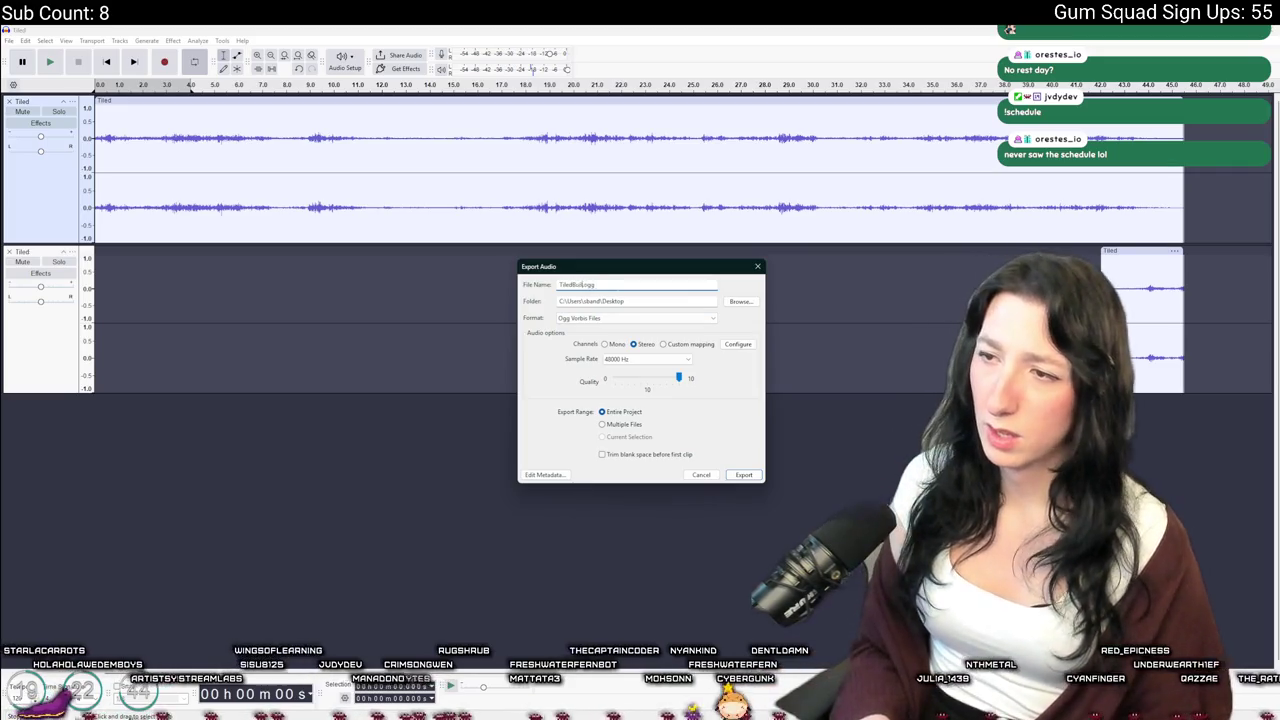
{"action": "key", "text": "Return"}
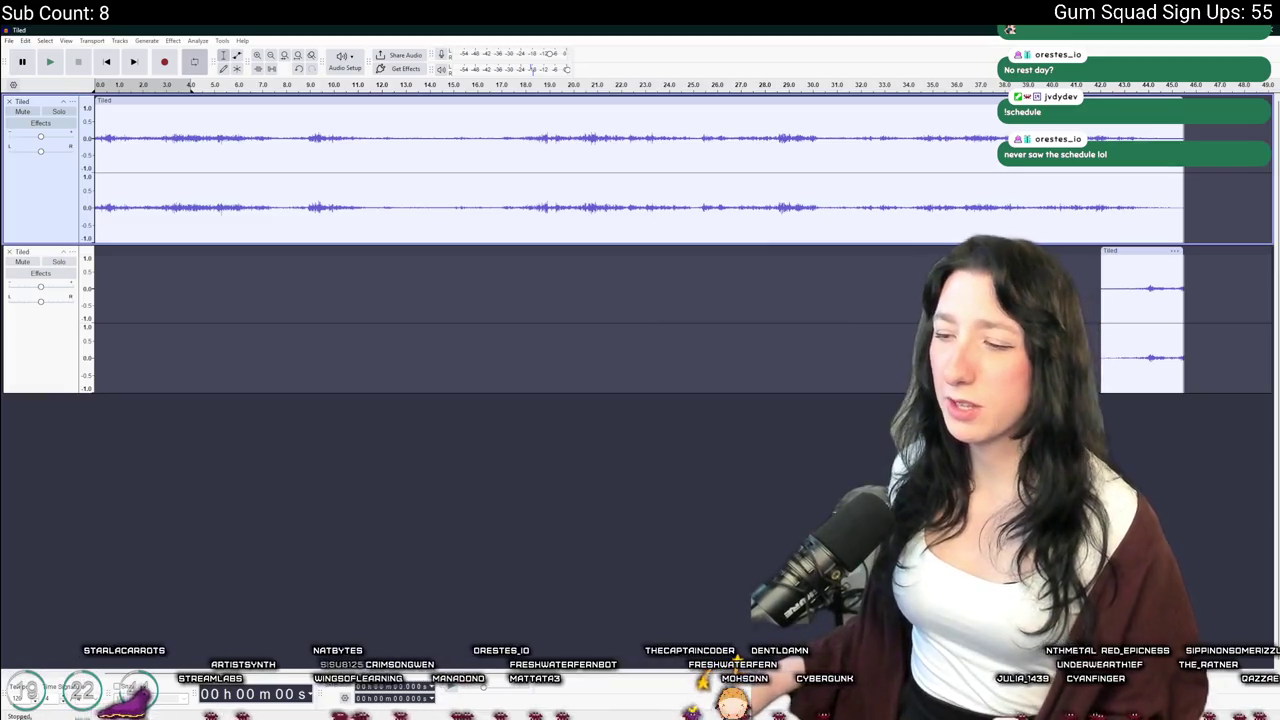
{"action": "key", "text": "alt+Tab"}
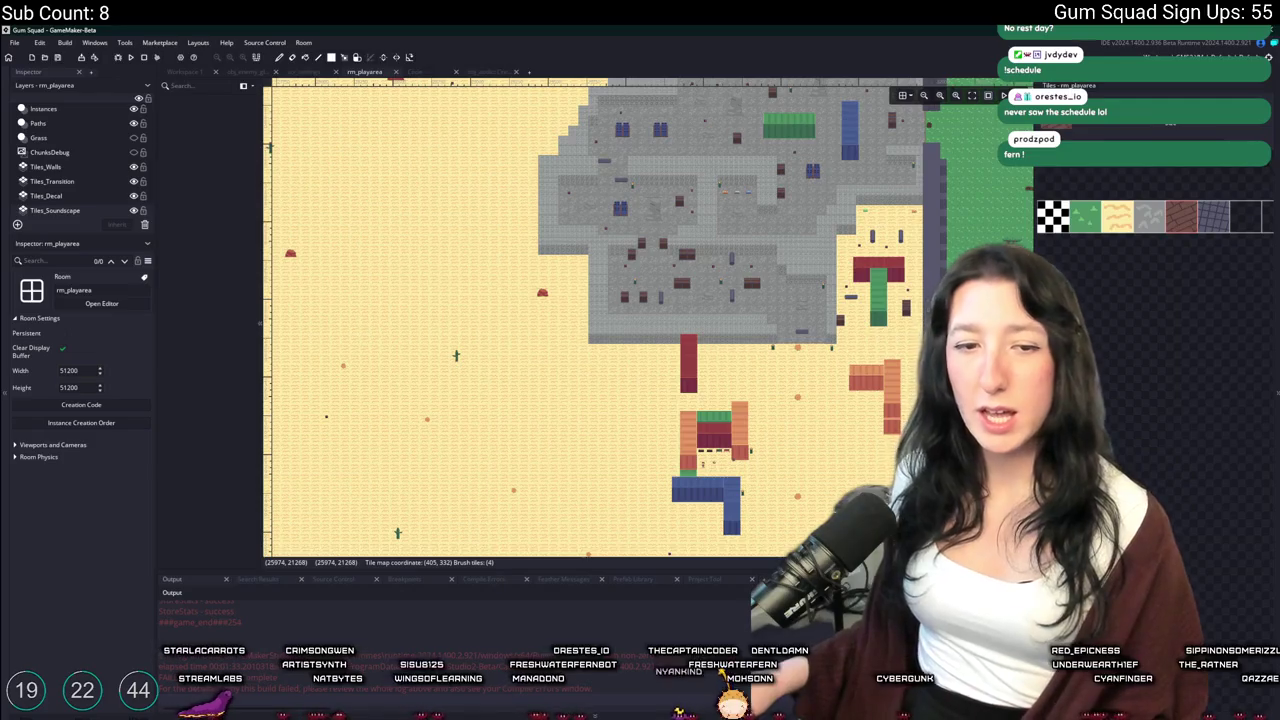
Expand Audio > Ambience in the Asset Browser and select the amb_wind_savannah sound
{"action": "left_click_drag", "start_coordinate": [424, 349], "coordinate": [505, 353]}
{"action": "scroll", "coordinate": [679, 304], "scroll_direction": "down", "scroll_amount": 5}
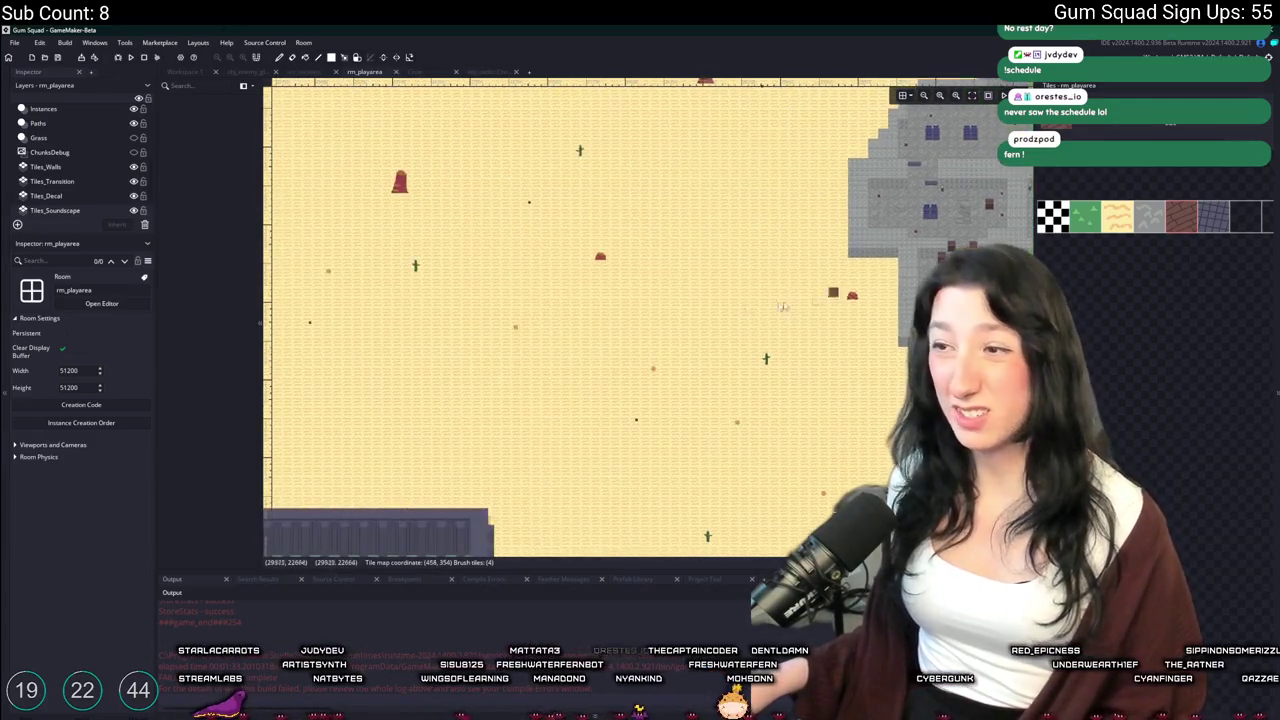
{"action": "scroll", "coordinate": [809, 204], "scroll_direction": "up", "scroll_amount": 4}
{"action": "scroll", "coordinate": [928, 222], "scroll_direction": "up", "scroll_amount": 3}
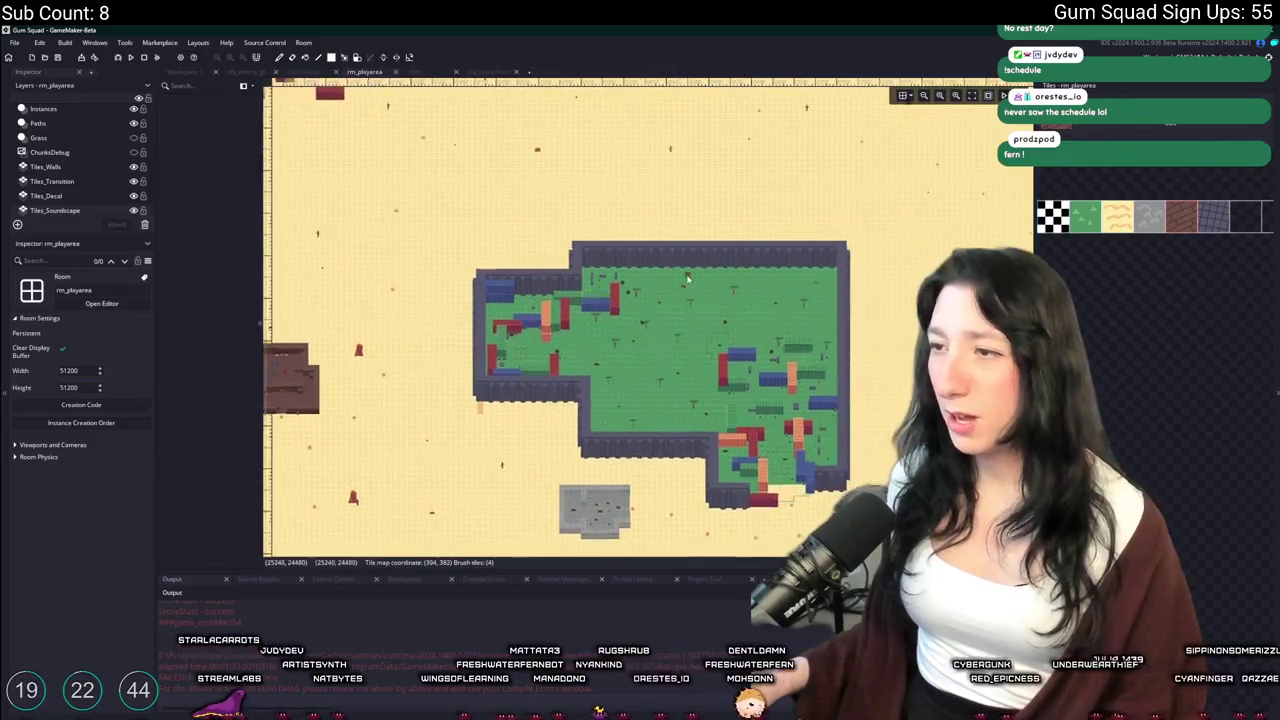
{"action": "scroll", "coordinate": [1160, 400], "scroll_direction": "up", "scroll_amount": 4}
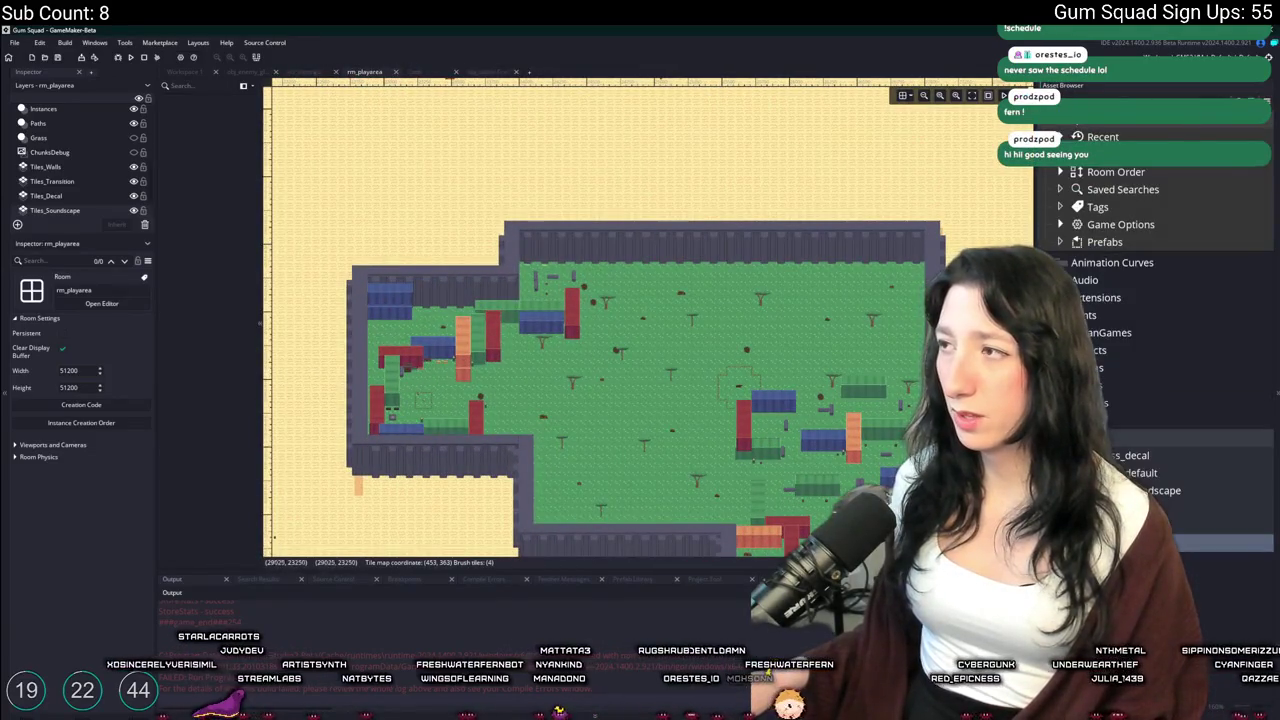
{"action": "double_click", "coordinate": [1090, 280]}
{"action": "double_click", "coordinate": [1110, 297]}
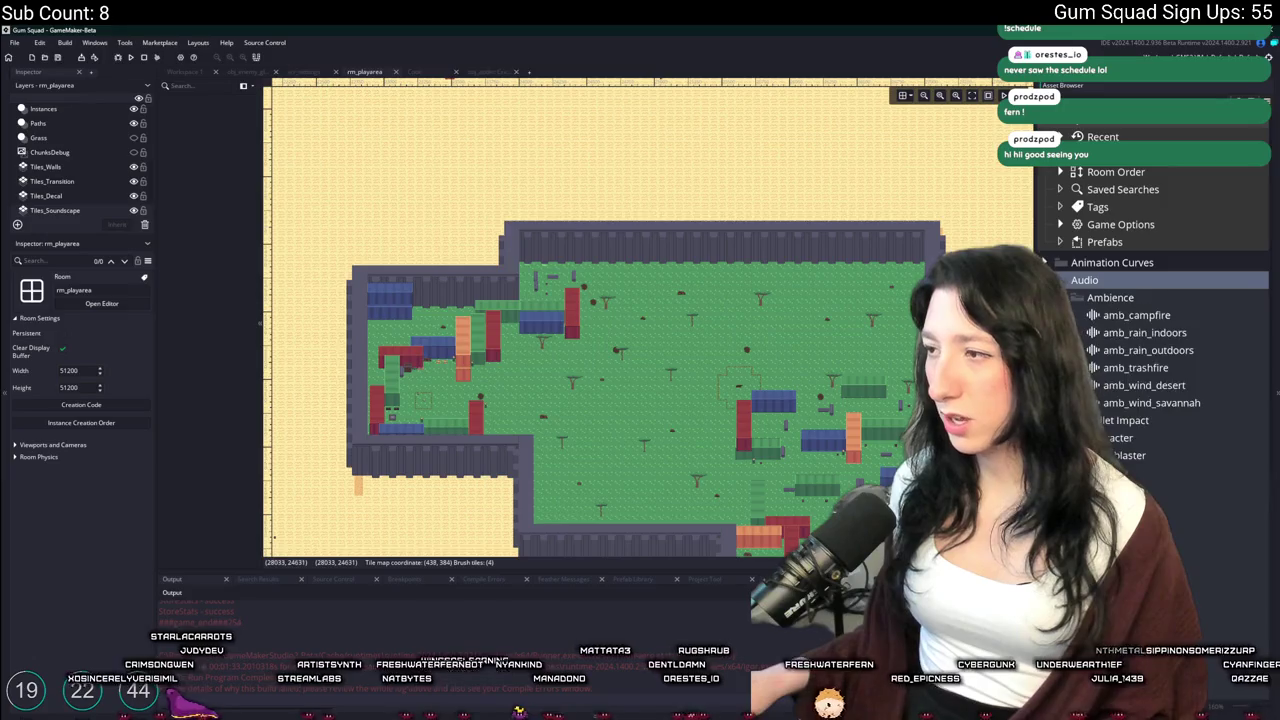
{"action": "left_click", "coordinate": [1178, 370]}
{"action": "left_click", "coordinate": [1175, 385]}
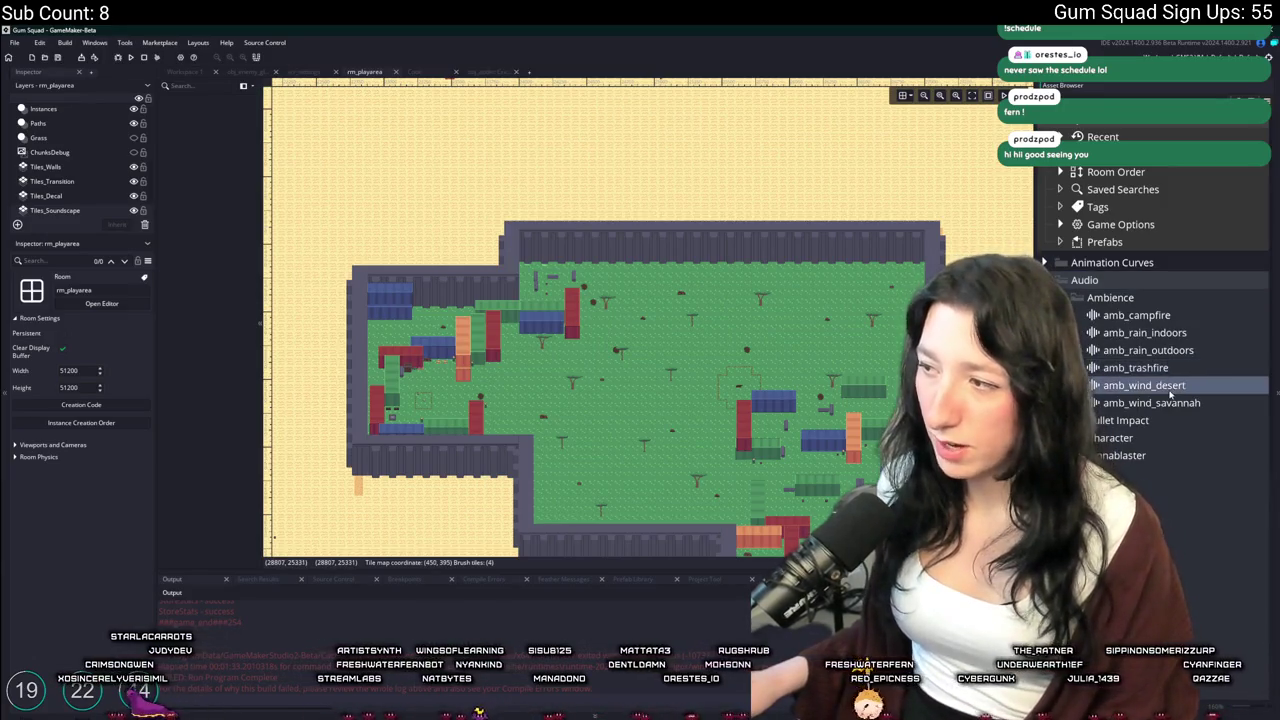
{"action": "left_click", "coordinate": [1170, 403]}
Search the project for amb_wind_savannah, locating it at line 28 of obj_audio's Create event
{"action": "key", "text": "ctrl+f"}
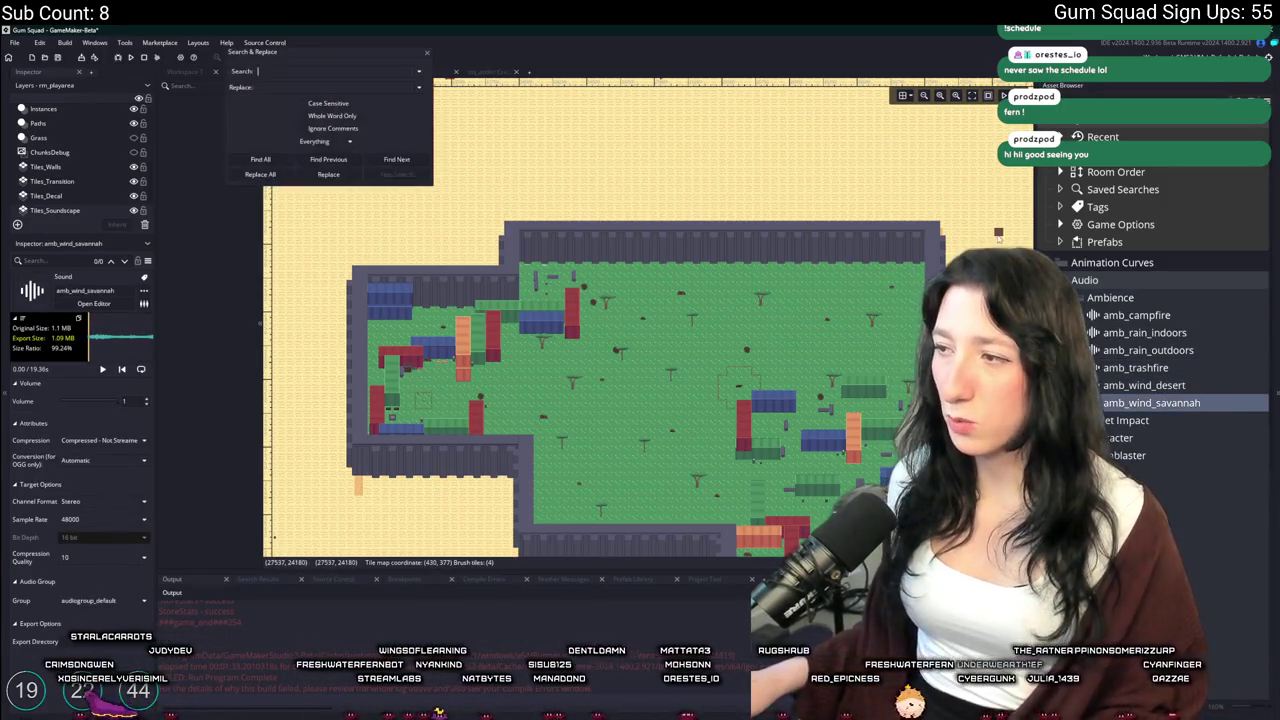
{"action": "key", "text": "ctrl+v"}
{"action": "key", "text": "Return"}
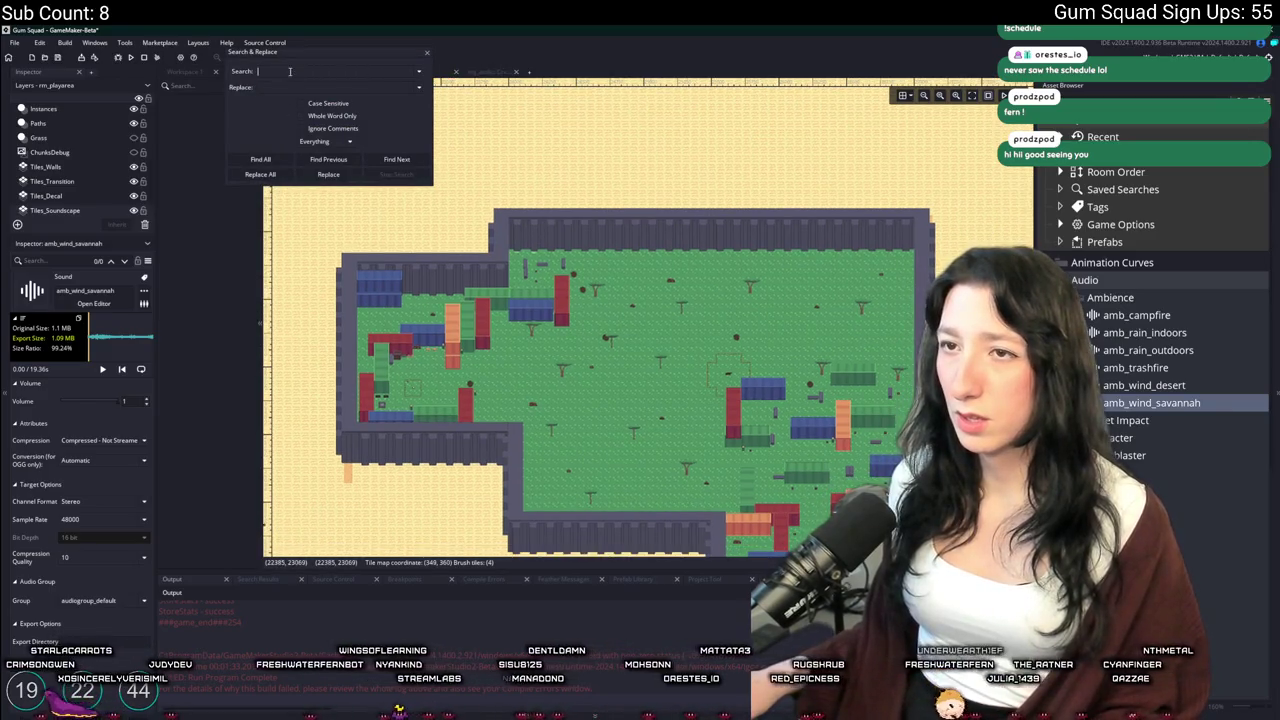
{"action": "left_click", "coordinate": [50, 110]}
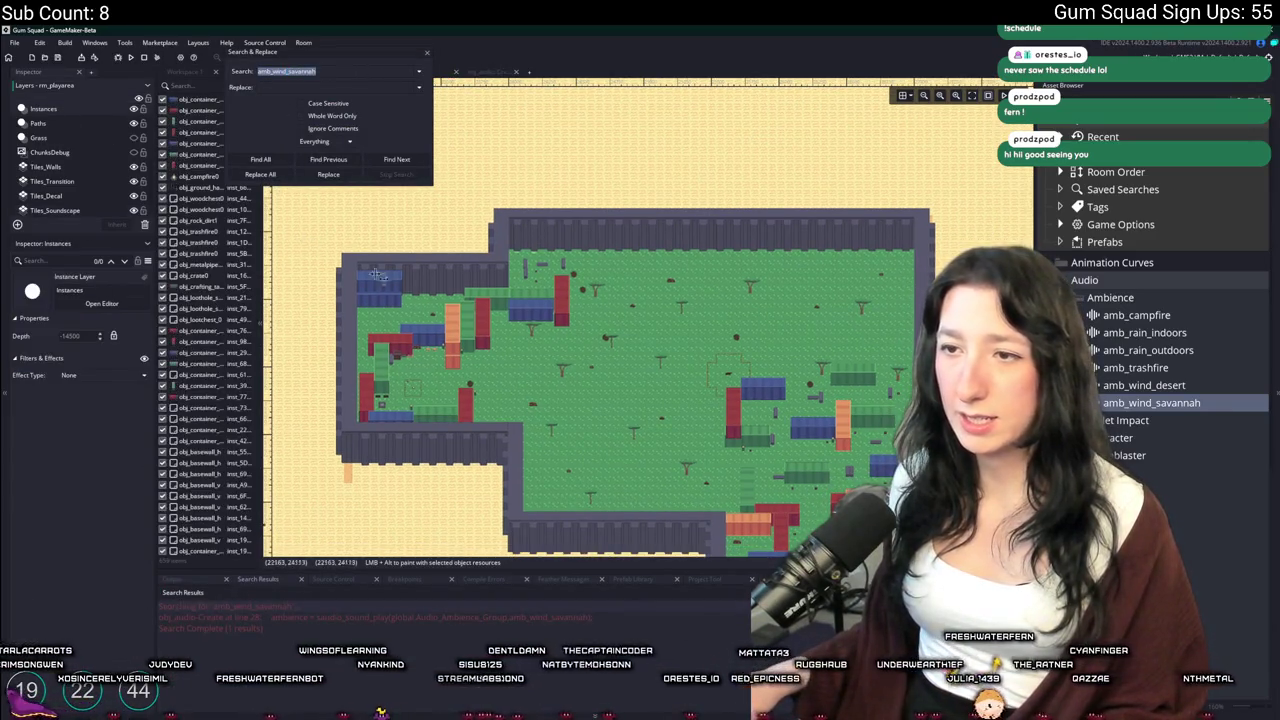
{"action": "left_click", "coordinate": [425, 55]}
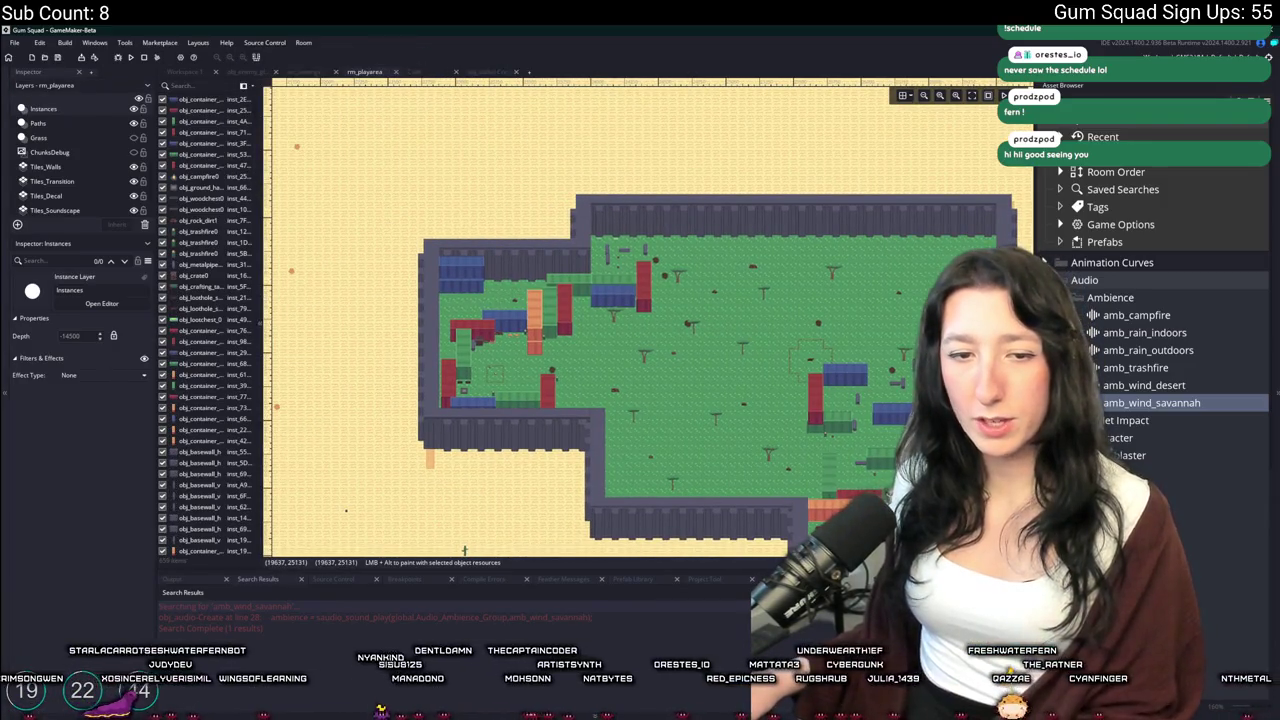
{"action": "scroll", "coordinate": [410, 307], "scroll_direction": "down", "scroll_amount": 4}
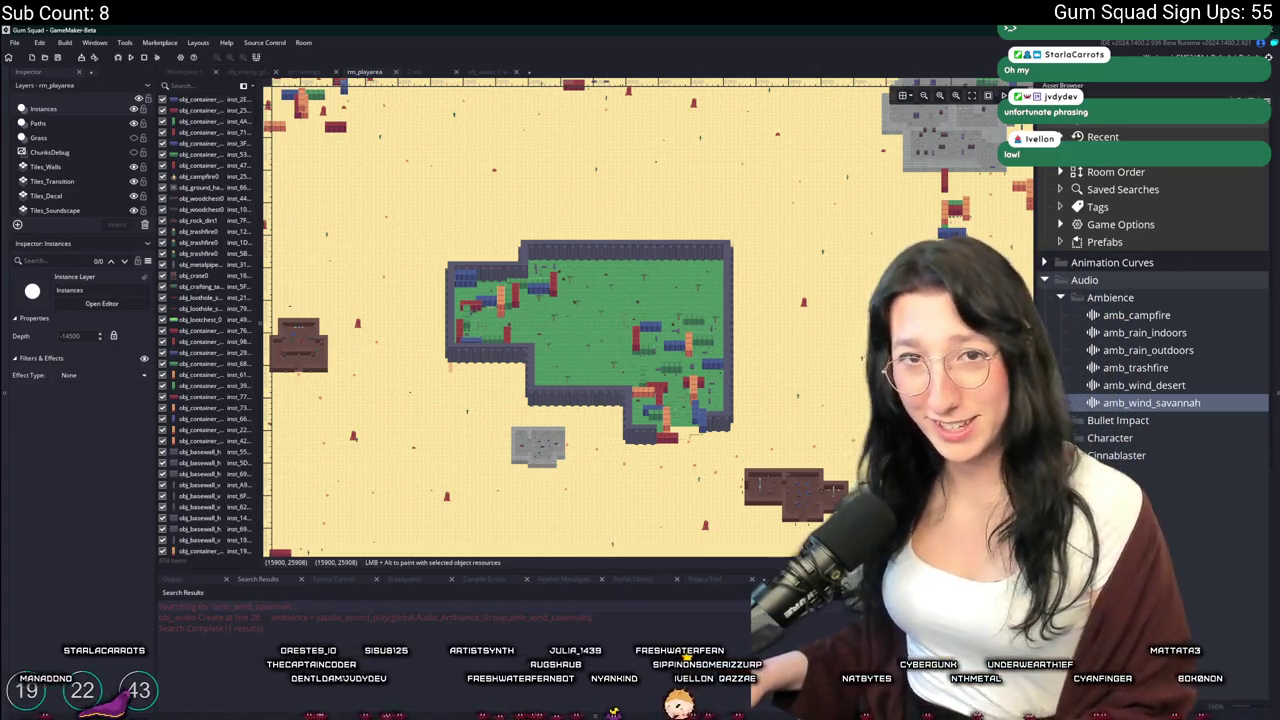
{"action": "scroll", "coordinate": [1230, 329], "scroll_direction": "down", "scroll_amount": 2}
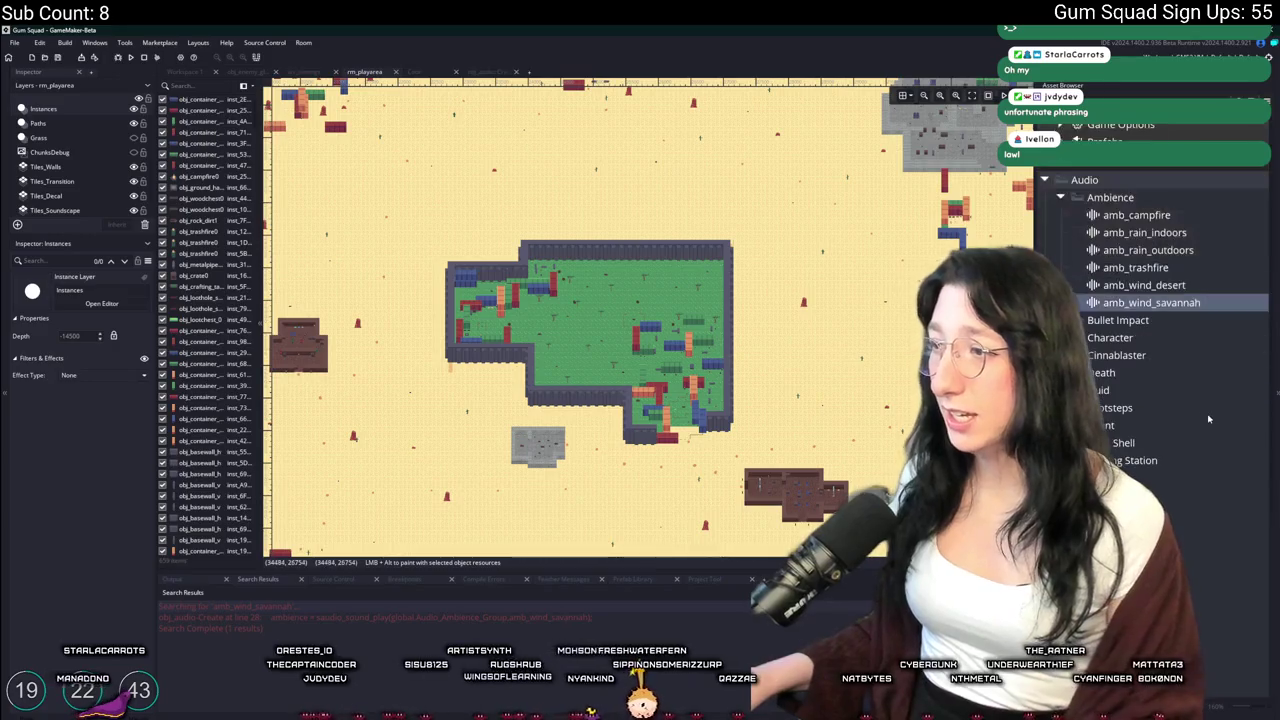
Open obj_audio's Create code and add 'ambience_lookup = {};' below '// Setup ambience'
{"action": "double_click", "coordinate": [481, 616]}
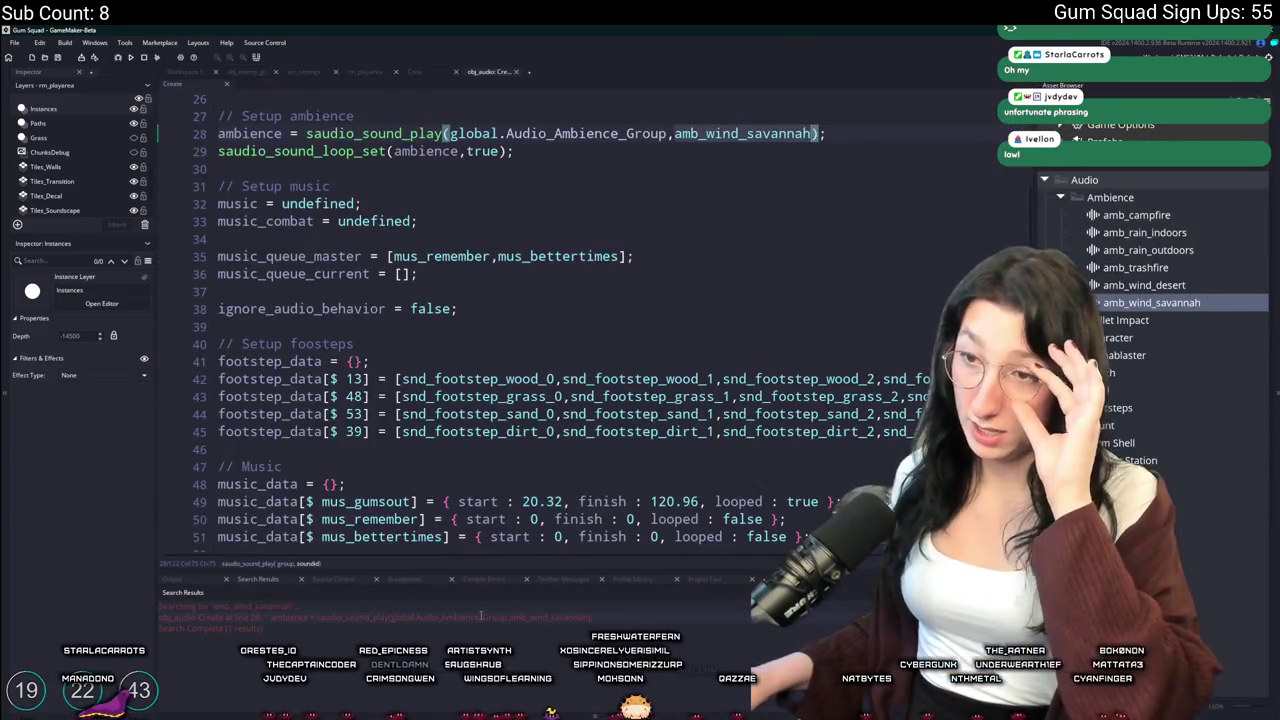
{"action": "scroll", "coordinate": [512, 276], "scroll_direction": "up", "scroll_amount": 3}
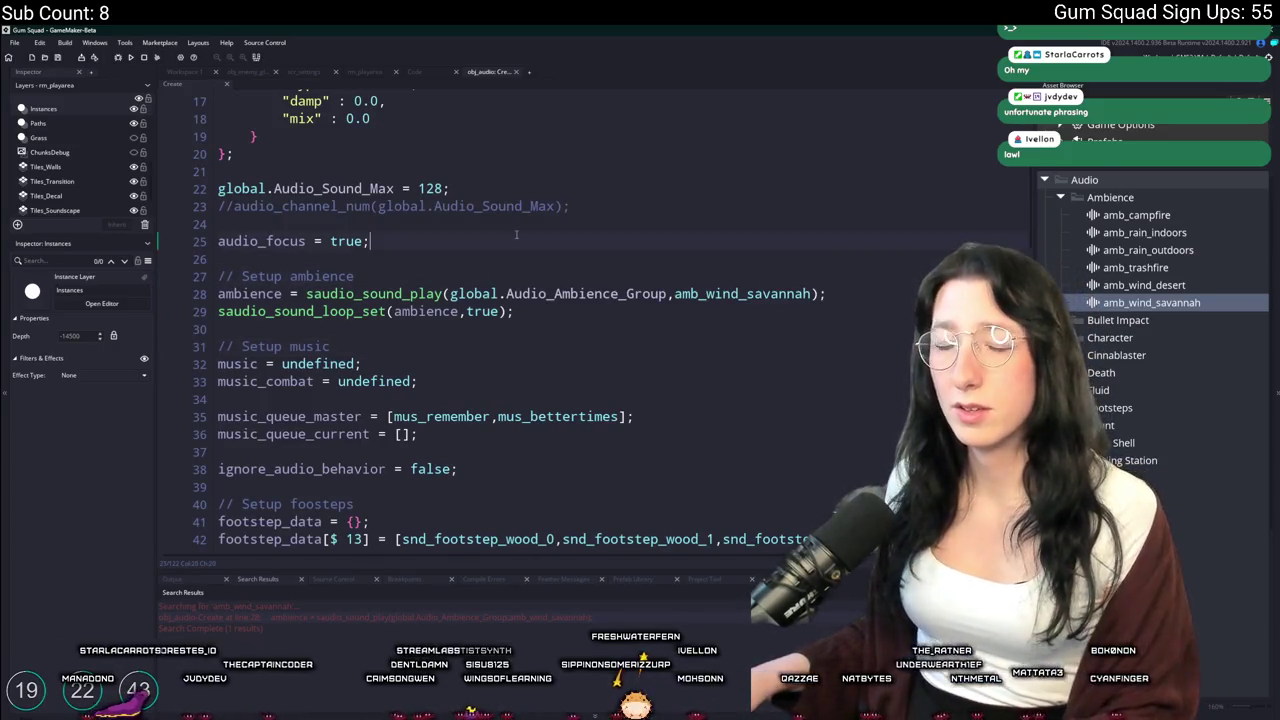
{"action": "left_click", "coordinate": [514, 273]}
{"action": "key", "text": "Return"}
{"action": "type", "text": "ambience_look"}
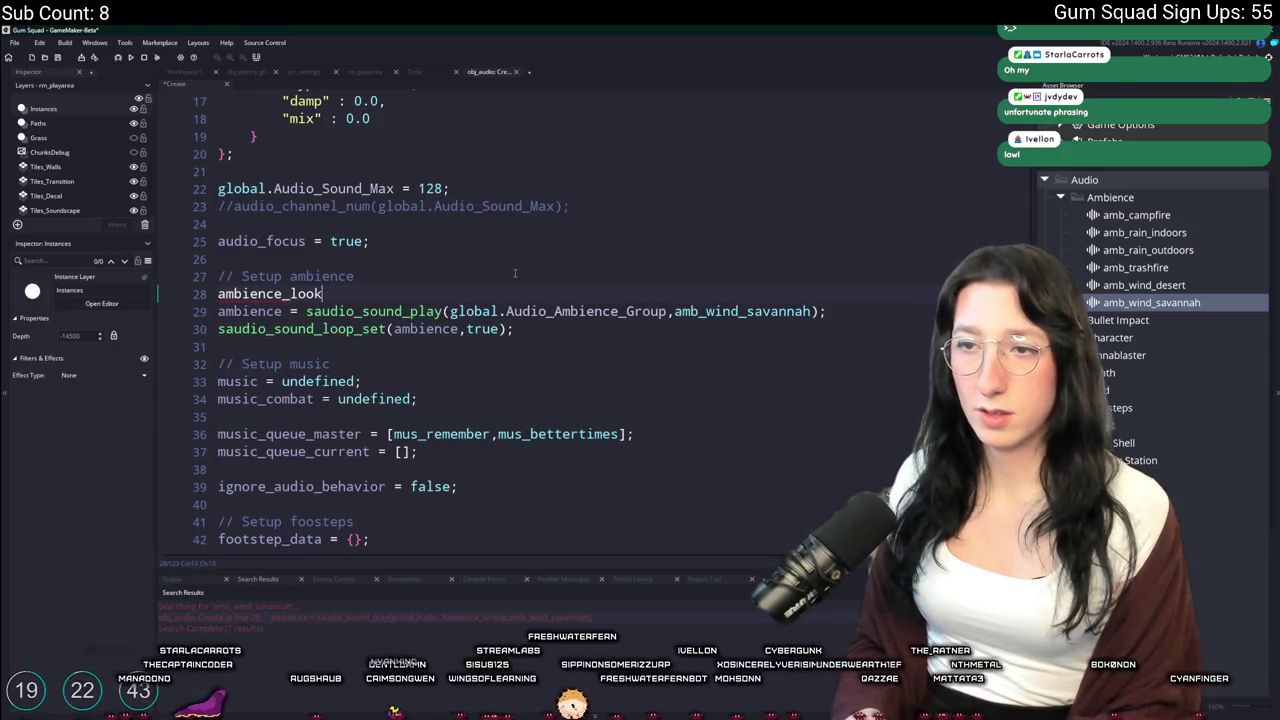
{"action": "type", "text": "up = {"}
{"action": "key", "text": "Return"}
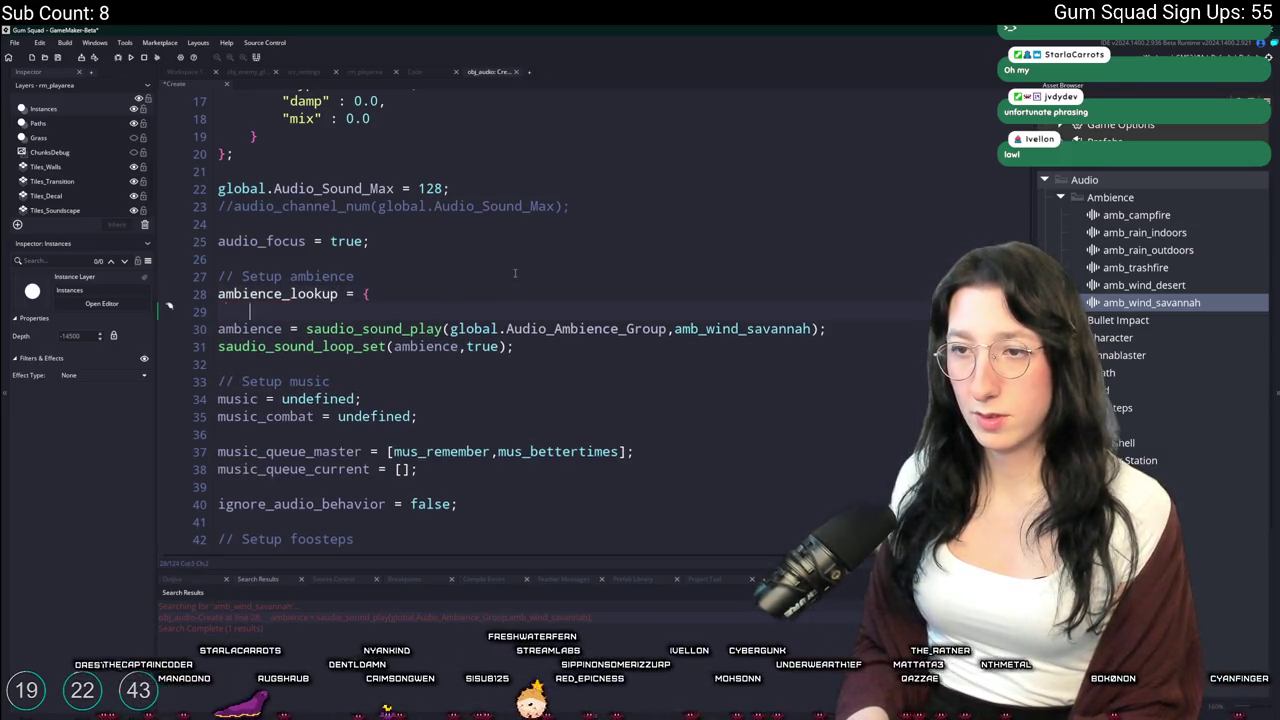
{"action": "key", "text": "BackSpace"}
{"action": "type", "text": "}"}
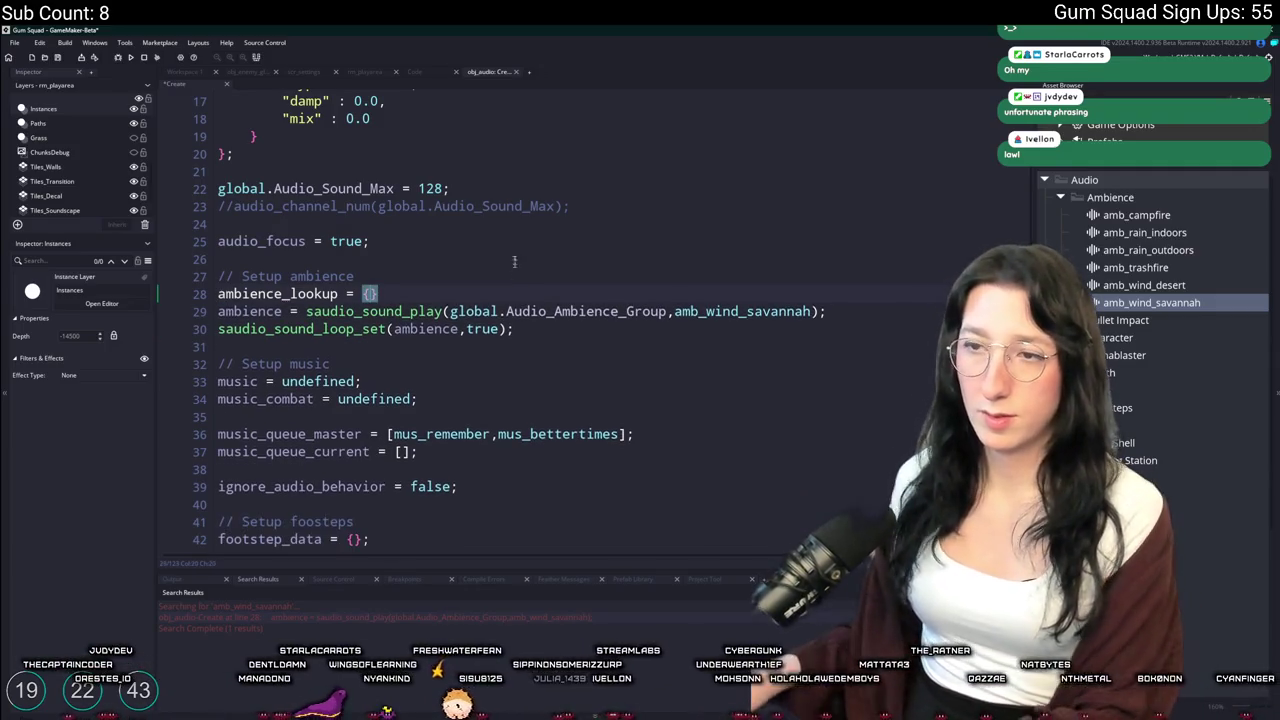
{"action": "scroll", "coordinate": [409, 302], "scroll_direction": "up", "scroll_amount": 1}
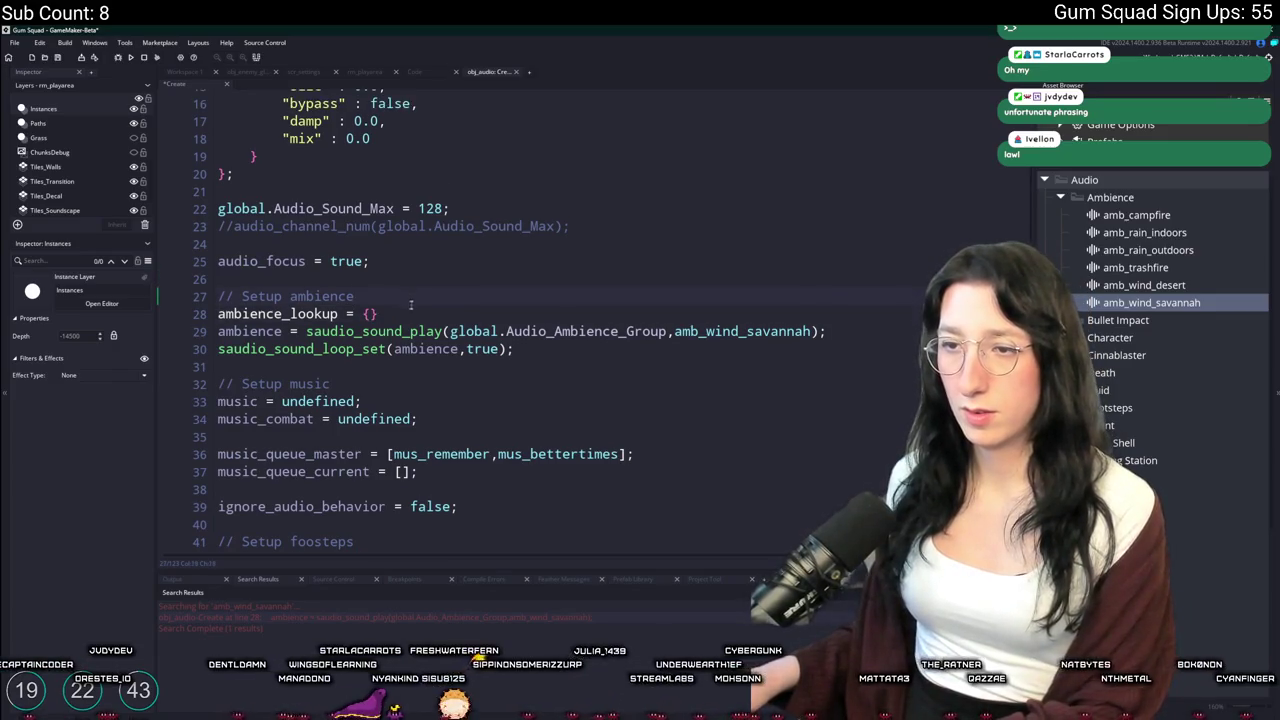
{"action": "type", "text": ";"}
{"action": "key", "text": "Return"}
Start a keyed entry 'ambience_lookup[$' on the line below the struct
{"action": "key", "text": "Up"}
{"action": "key", "text": "ctrl+Right"}
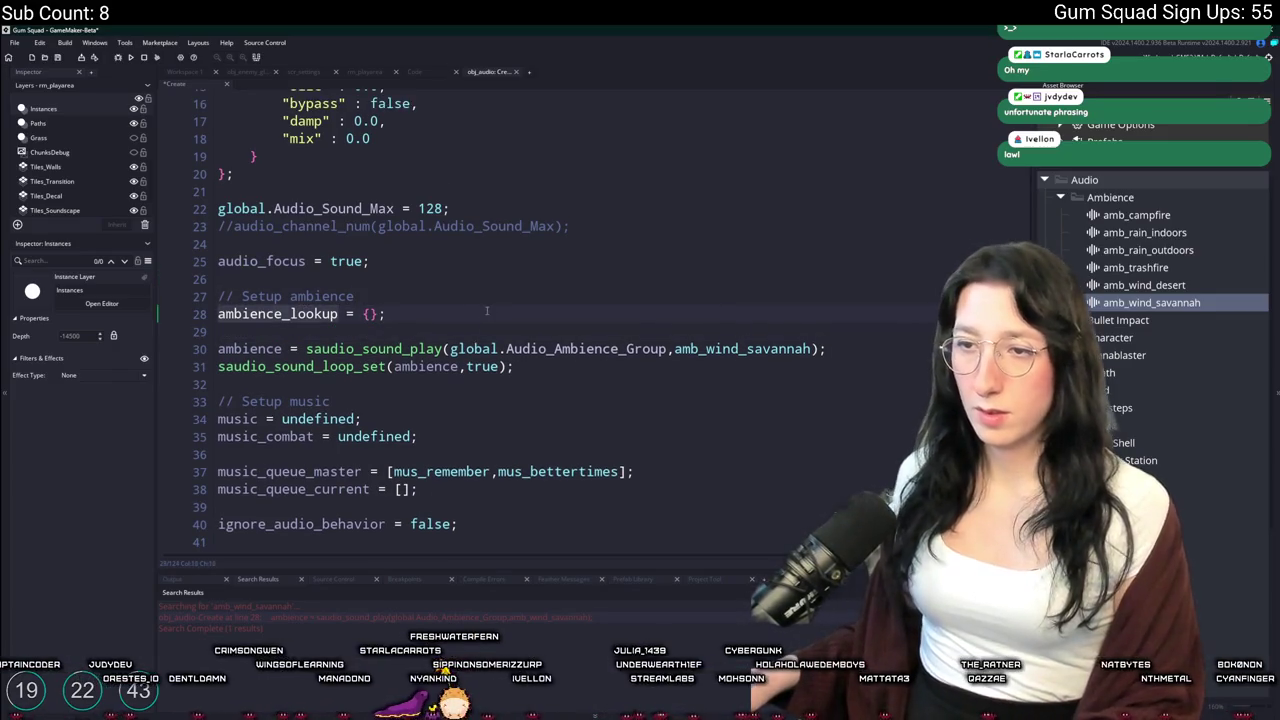
{"action": "key", "text": "ctrl+c"}
{"action": "key", "text": "End"}
{"action": "key", "text": "Return"}
{"action": "key", "text": "ctrl+v"}
{"action": "type", "text": "[$"}
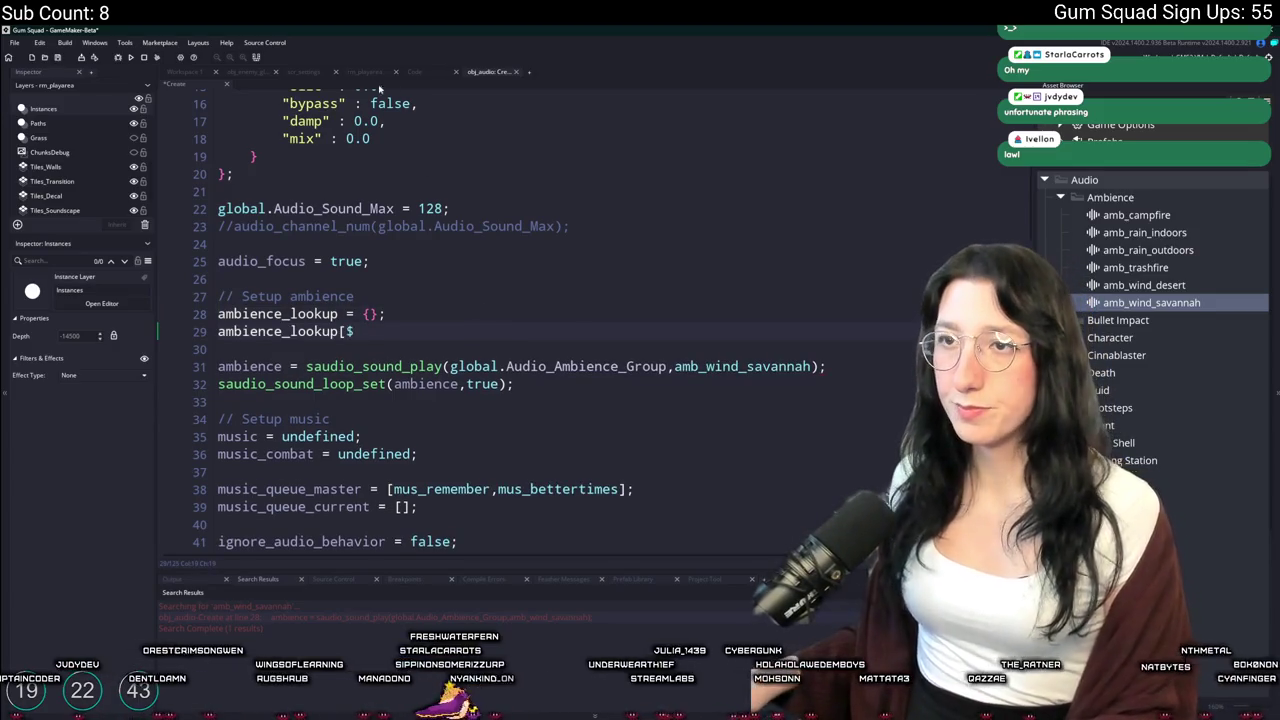
{"action": "left_click", "coordinate": [358, 76]}
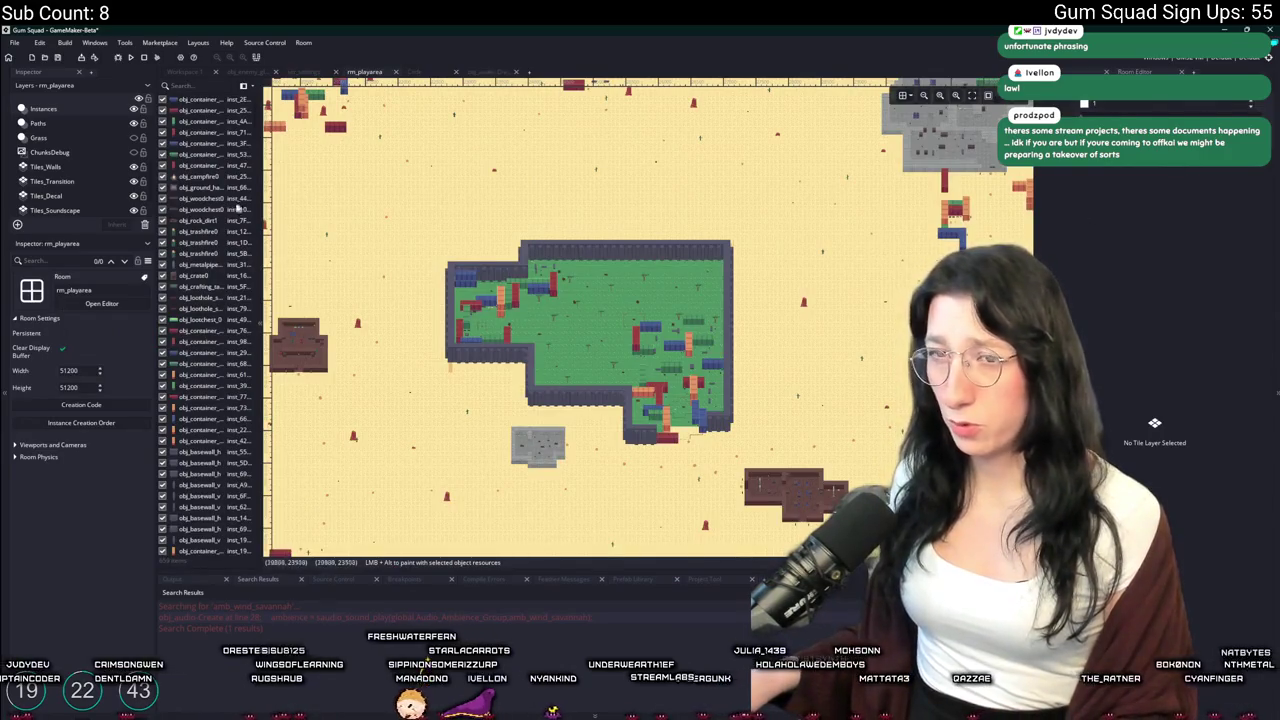
{"action": "left_click", "coordinate": [46, 195]}
{"action": "left_click", "coordinate": [55, 210]}
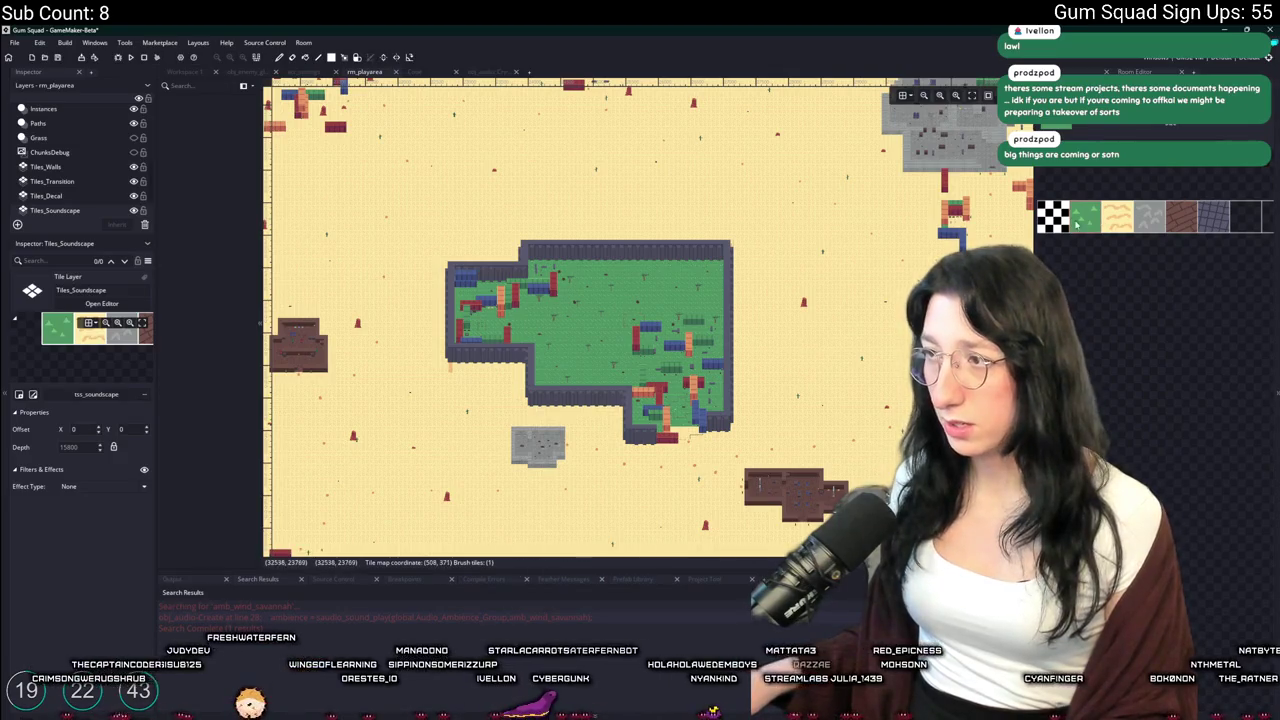
{"action": "left_click", "coordinate": [512, 73]}
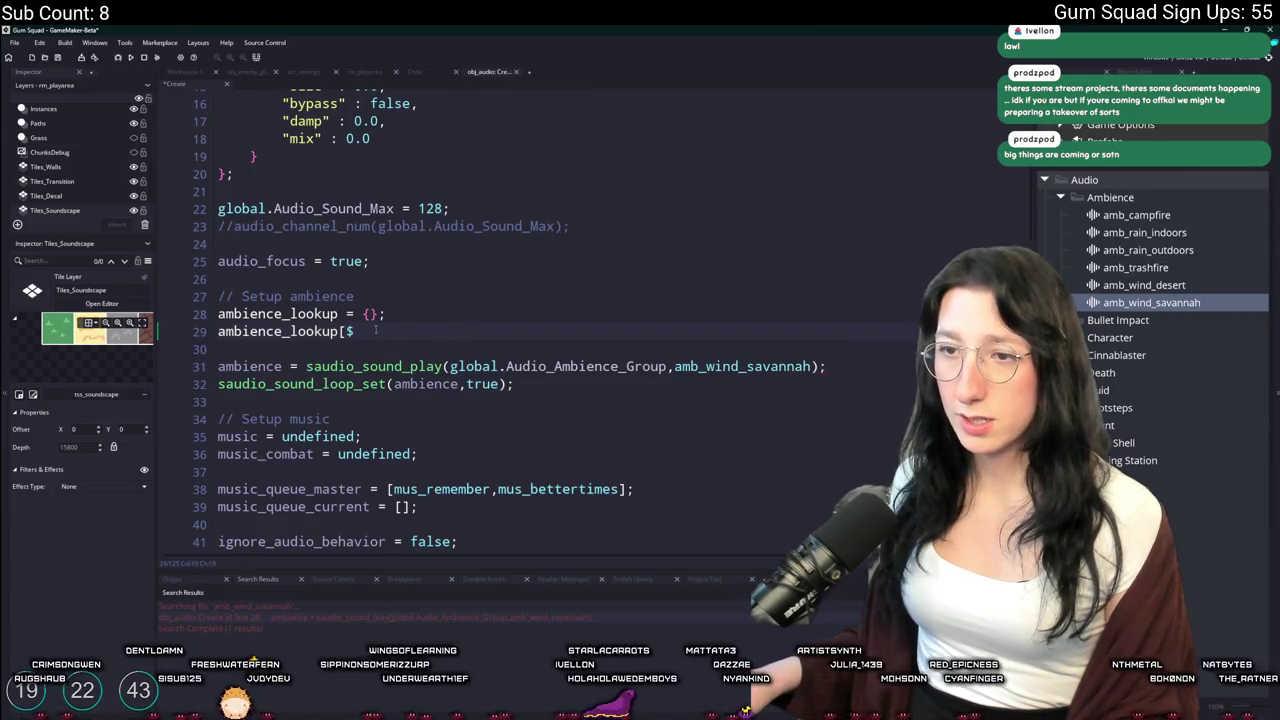
Map ambience_lookup key 1 to amb_wind_savannah and duplicate the line as key 2
{"action": "key", "text": "BackSpace"}
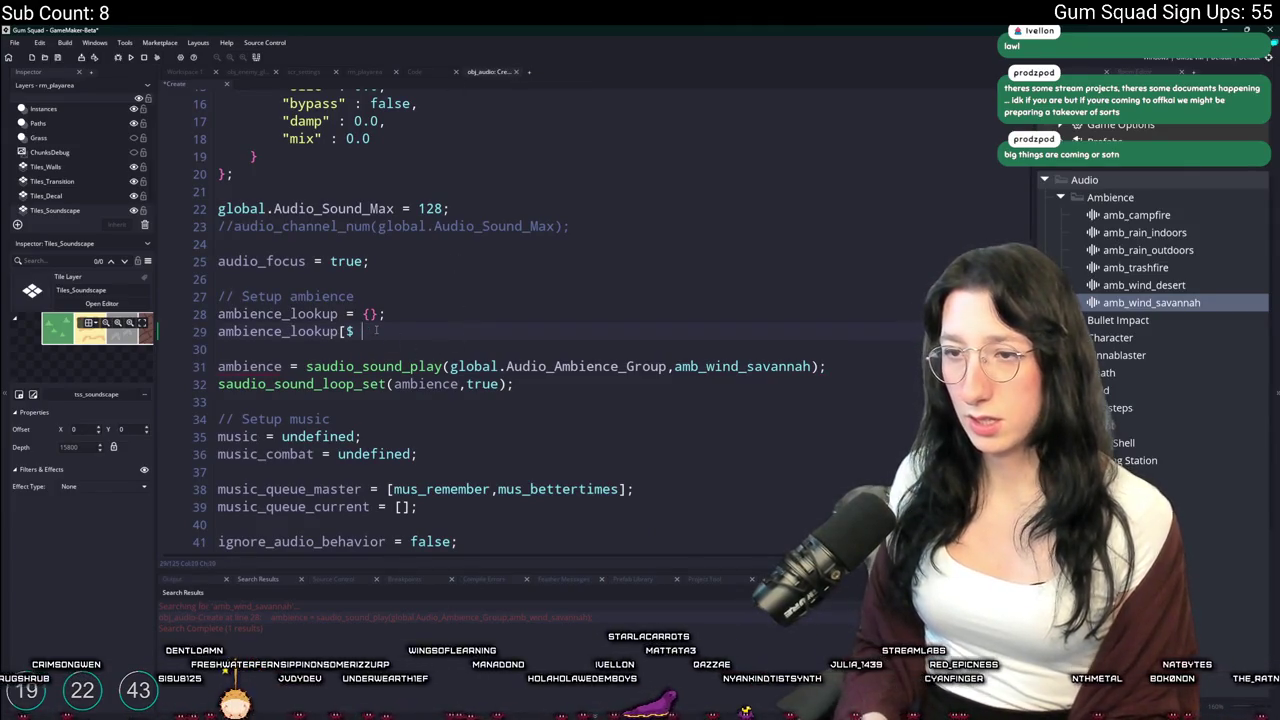
{"action": "type", "text": "1] = "}
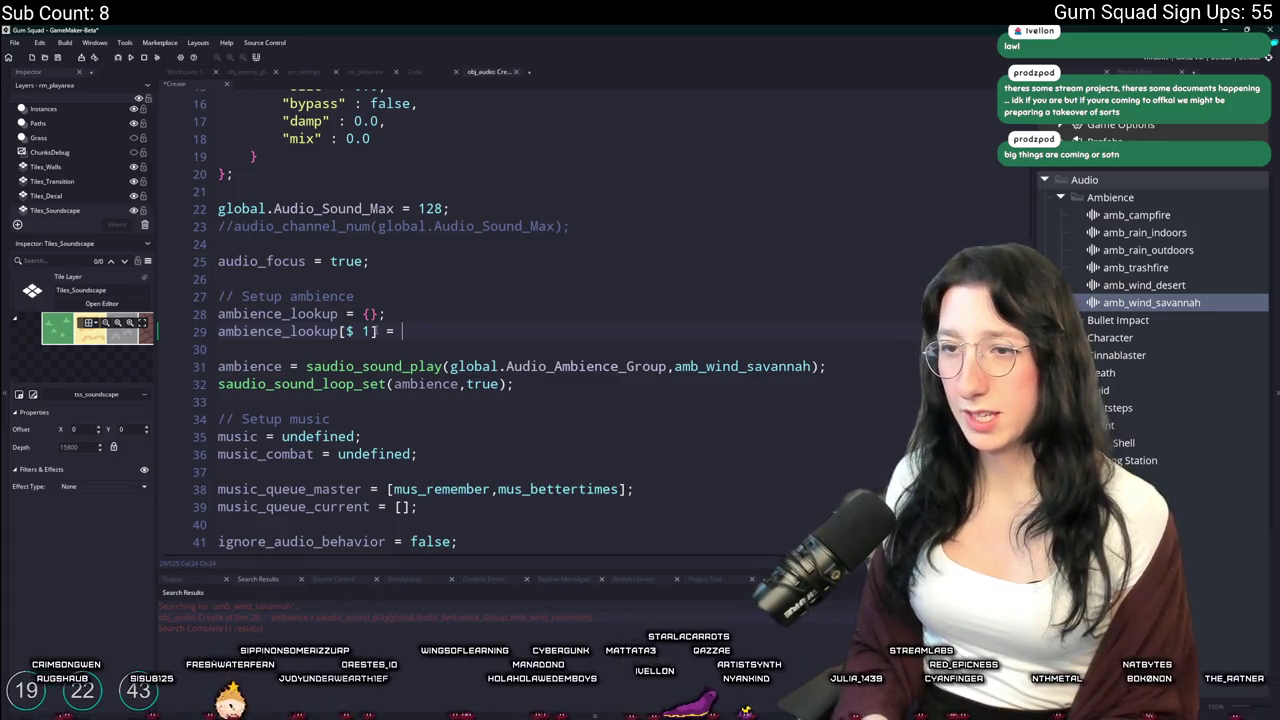
{"action": "type", "text": "amb_wind"}
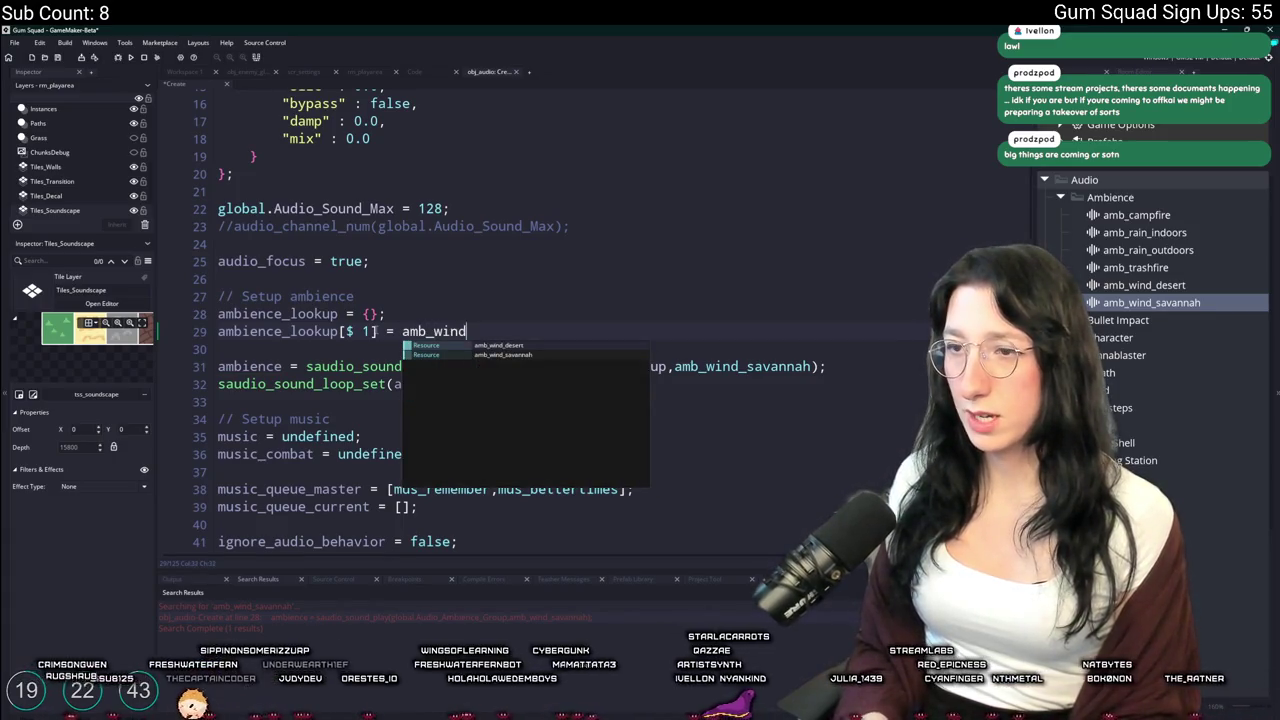
{"action": "key", "text": "Down"}
{"action": "key", "text": "Return"}
{"action": "key", "text": "ctrl+d"}
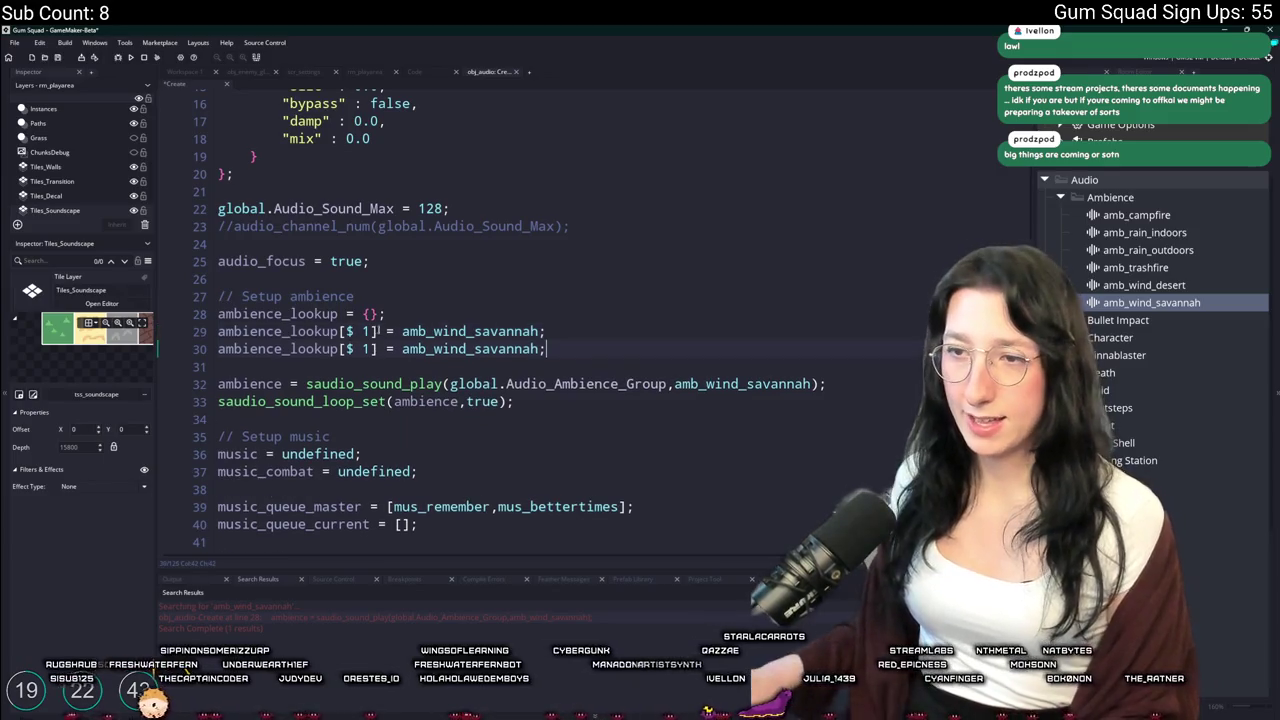
{"action": "key", "text": "Left"}
{"action": "key", "text": "Left"}
{"action": "key", "text": "BackSpace"}
{"action": "type", "text": "2"}
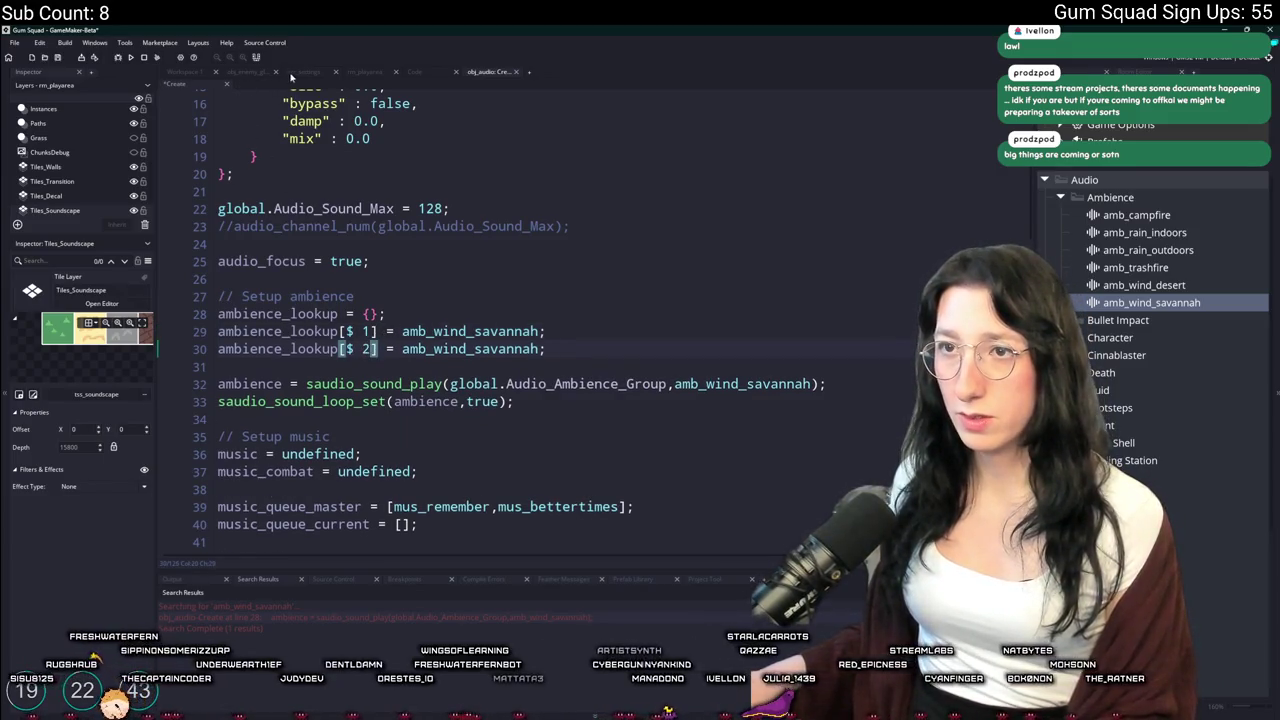
Change the key 2 entry's sound on line 30 to amb_wind_desert, then switch to Chrome
{"action": "left_click", "coordinate": [362, 75]}
{"action": "left_click", "coordinate": [1128, 216]}
{"action": "left_click", "coordinate": [486, 72]}
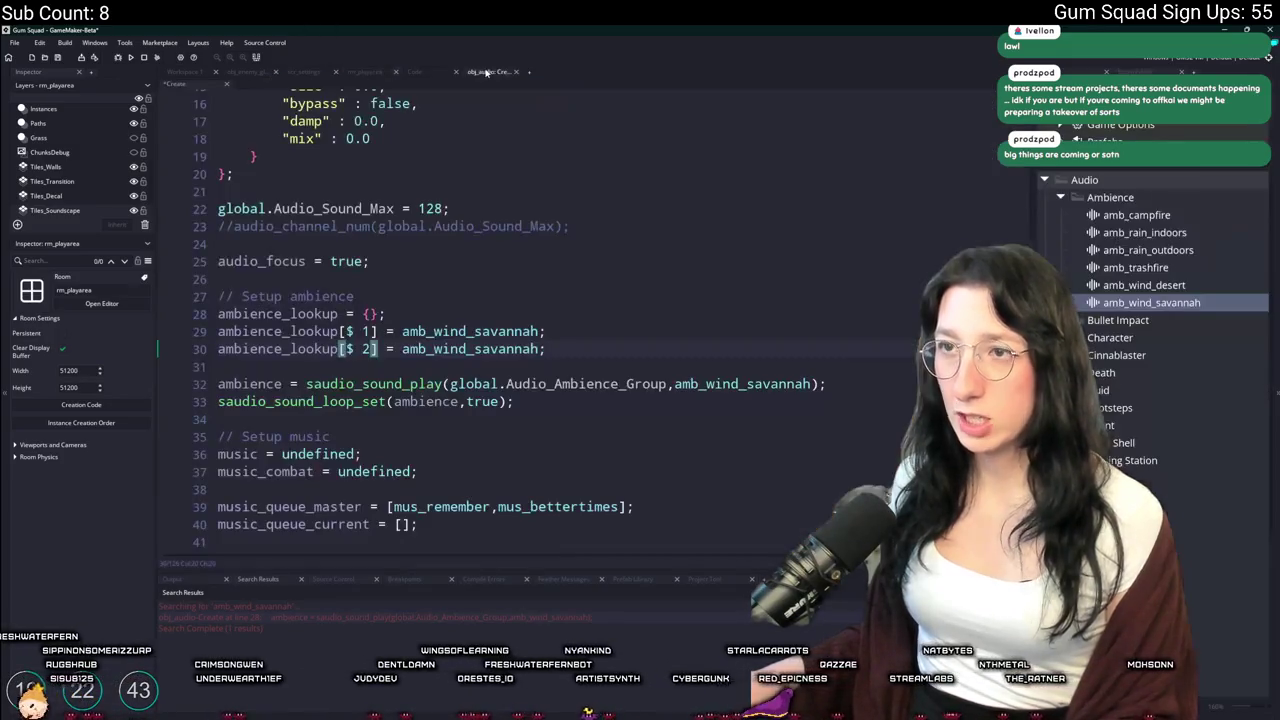
{"action": "left_click", "coordinate": [1161, 288]}
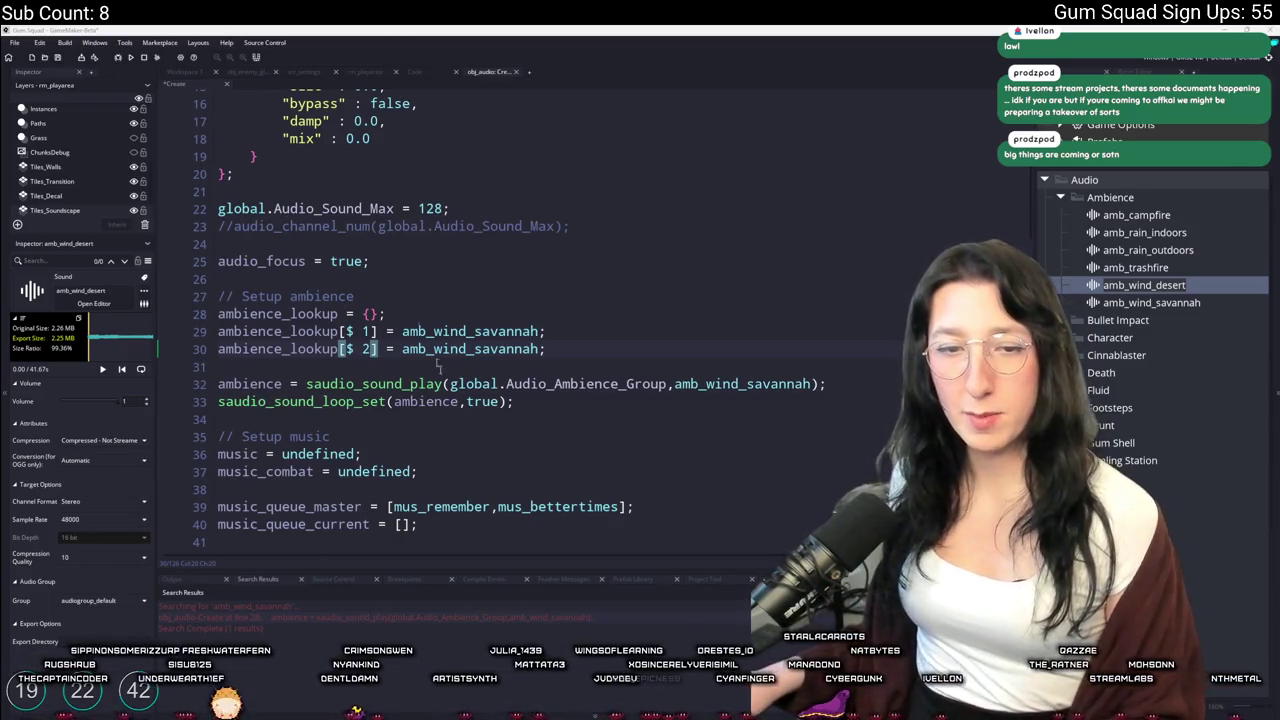
{"action": "double_click", "coordinate": [505, 349]}
{"action": "key", "text": "ctrl+v"}
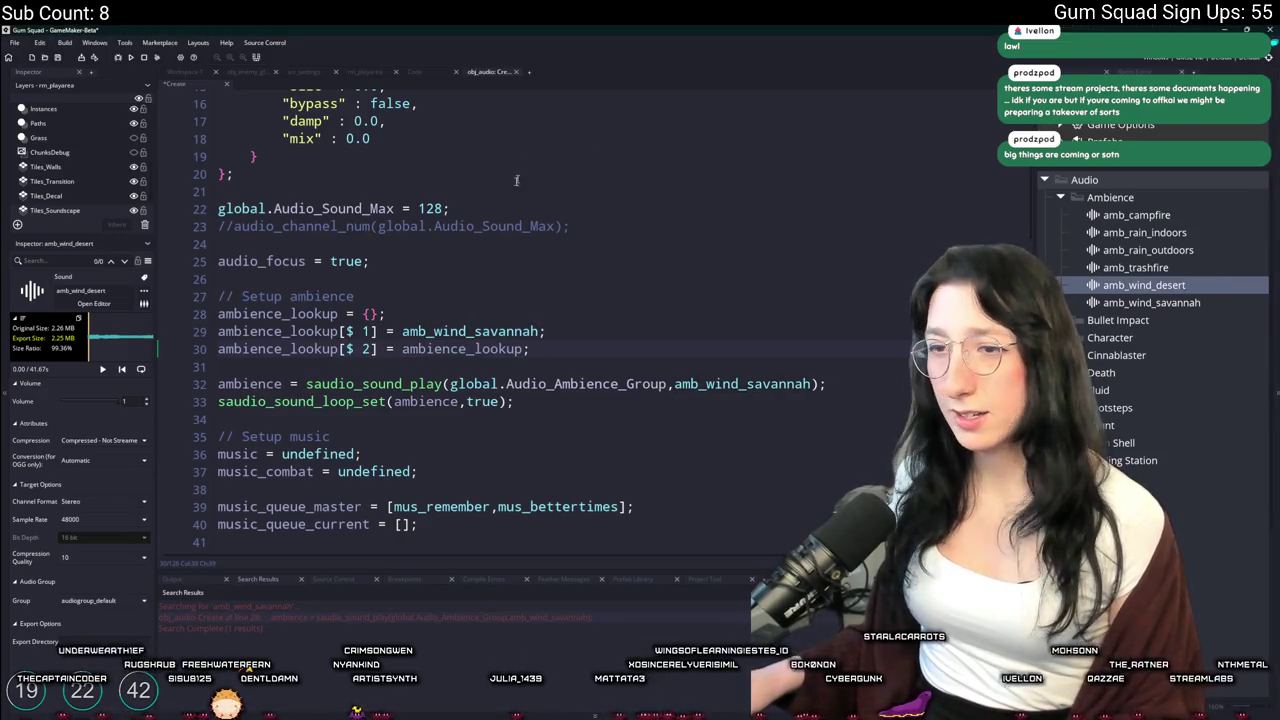
{"action": "key", "text": "ctrl+z"}
{"action": "left_click", "coordinate": [1175, 289]}
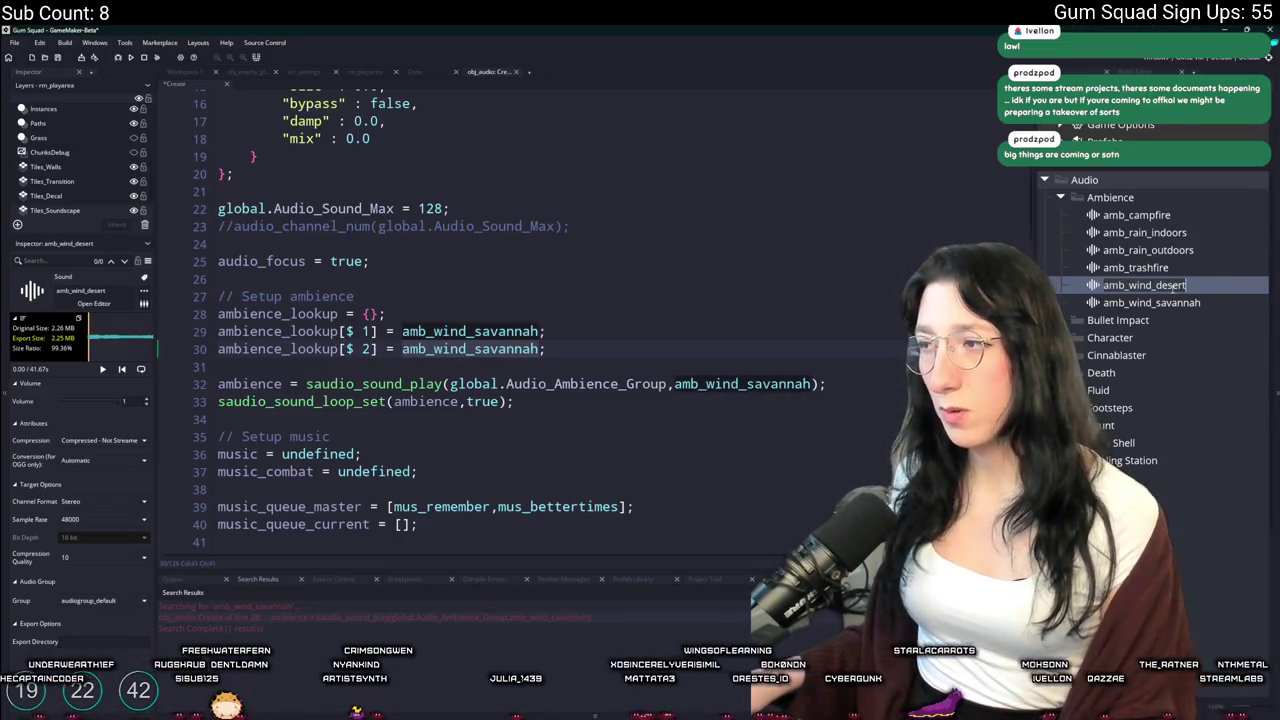
{"action": "double_click", "coordinate": [507, 349]}
{"action": "type", "text": "amb_wind_desert"}
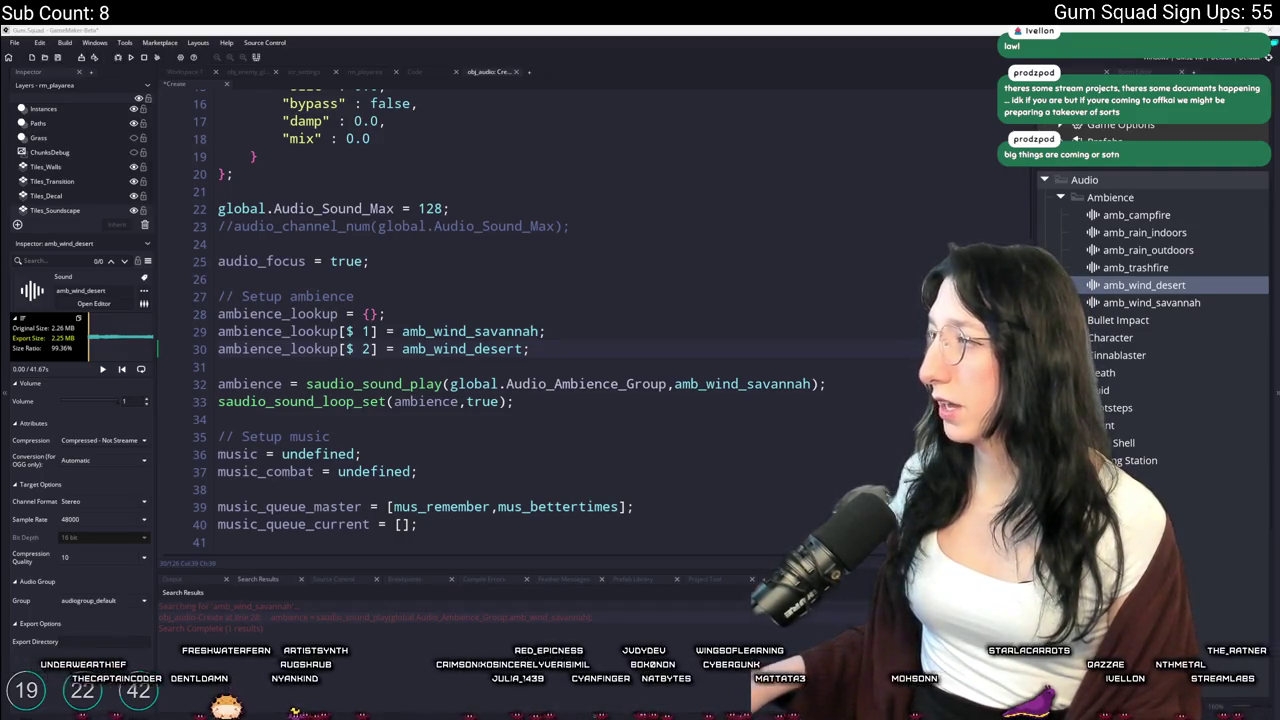
{"action": "key", "text": "alt+Tab"}
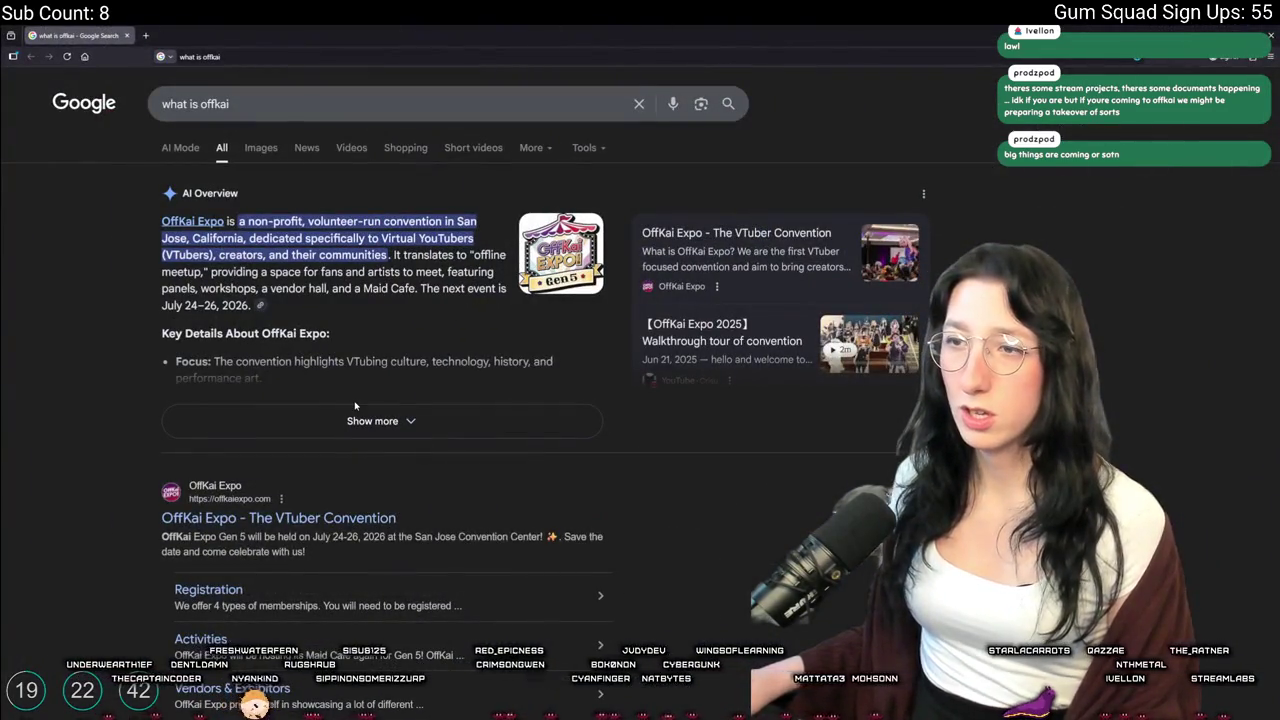
Expand and read the full OffKai Expo AI overview
{"action": "left_click", "coordinate": [356, 412]}
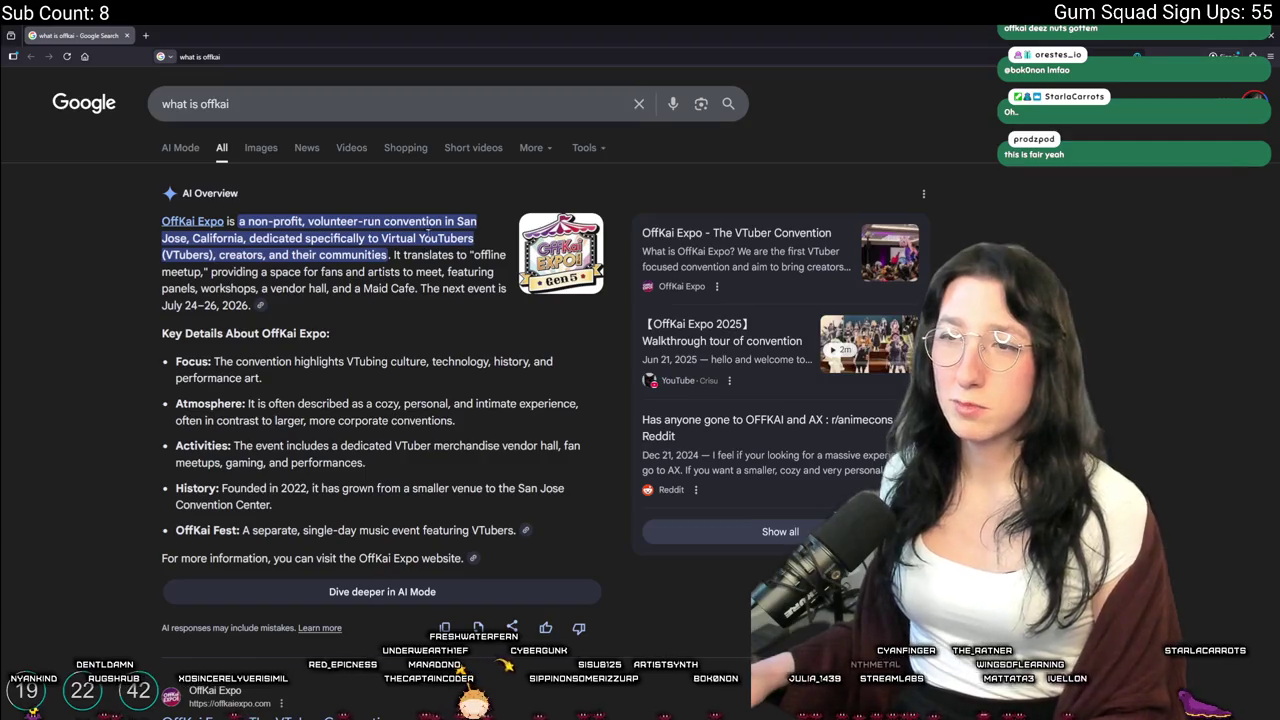
{"action": "scroll", "coordinate": [415, 282], "scroll_direction": "down", "scroll_amount": 3}
{"action": "scroll", "coordinate": [415, 282], "scroll_direction": "up", "scroll_amount": 2}
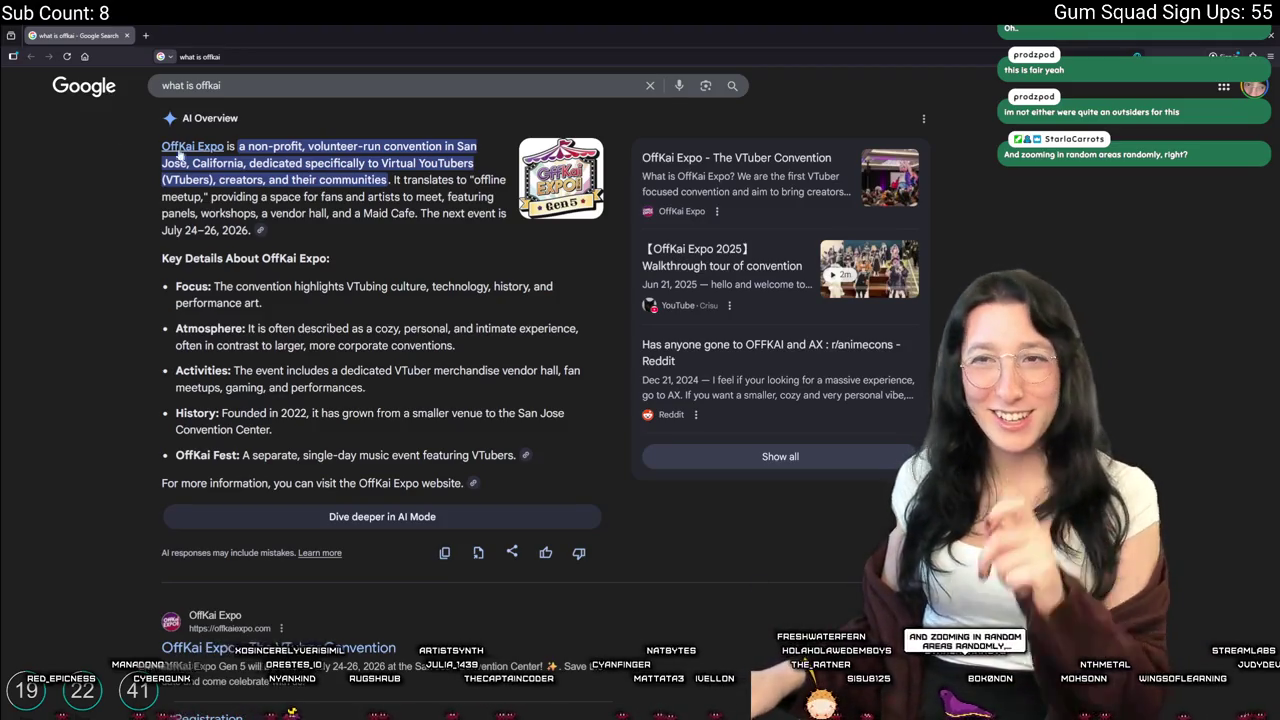
Open YouTube in a new browser tab
{"action": "left_click", "coordinate": [145, 35]}
{"action": "type", "text": "youtube.com"}
{"action": "key", "text": "Return"}
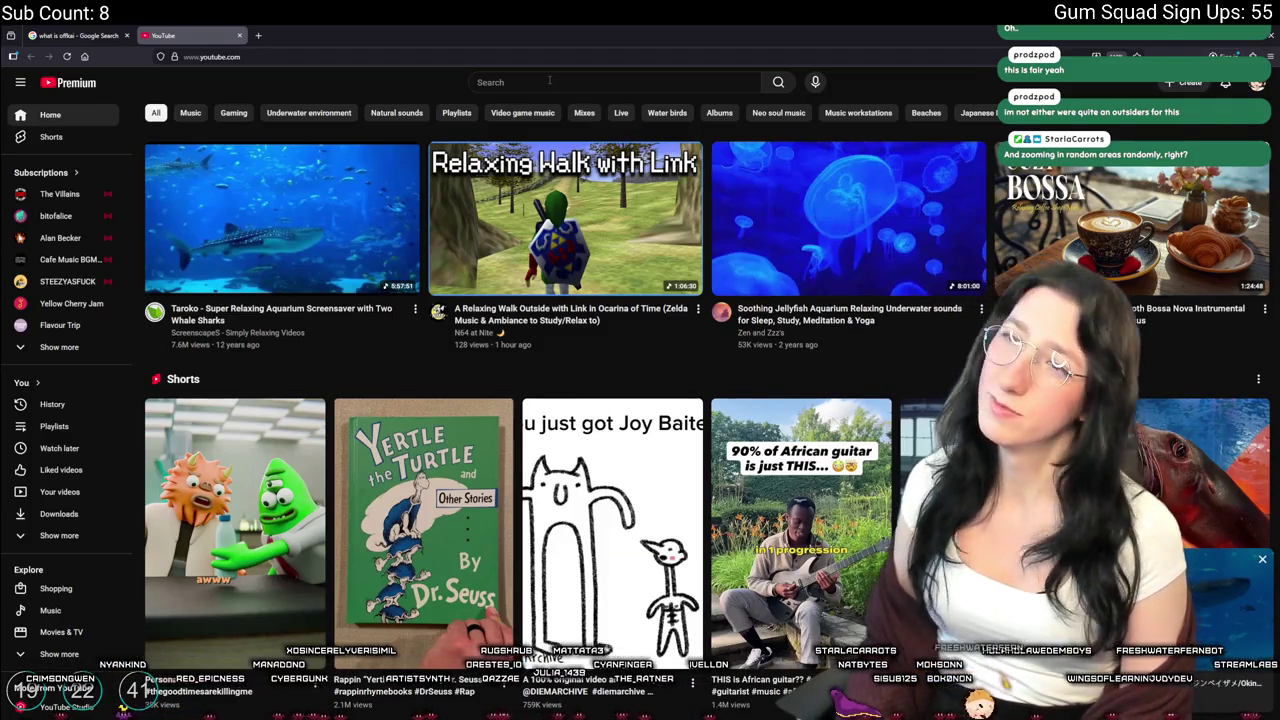
Search YouTube for 'vtuber dancing concert meme' and open the shinunoga e wa concert video
{"action": "left_click", "coordinate": [549, 80]}
{"action": "type", "text": "vtuber dancingk"}
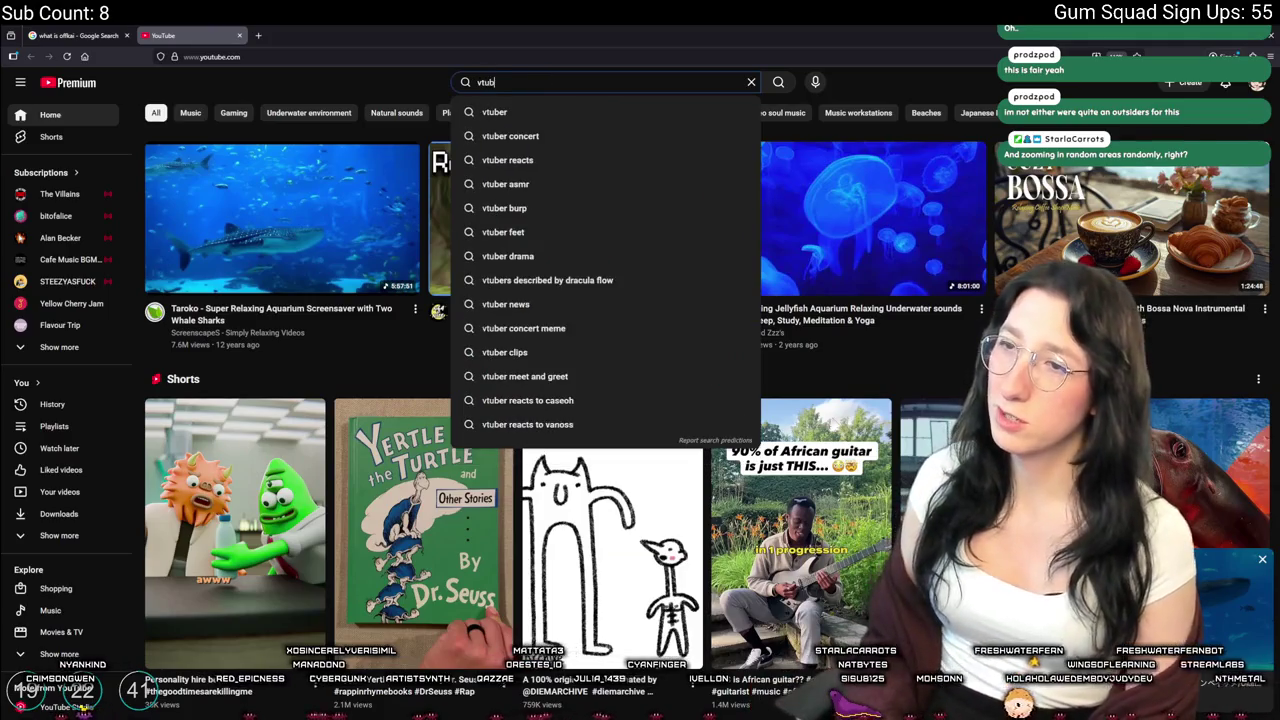
{"action": "key", "text": "BackSpace"}
{"action": "type", "text": "conce"}
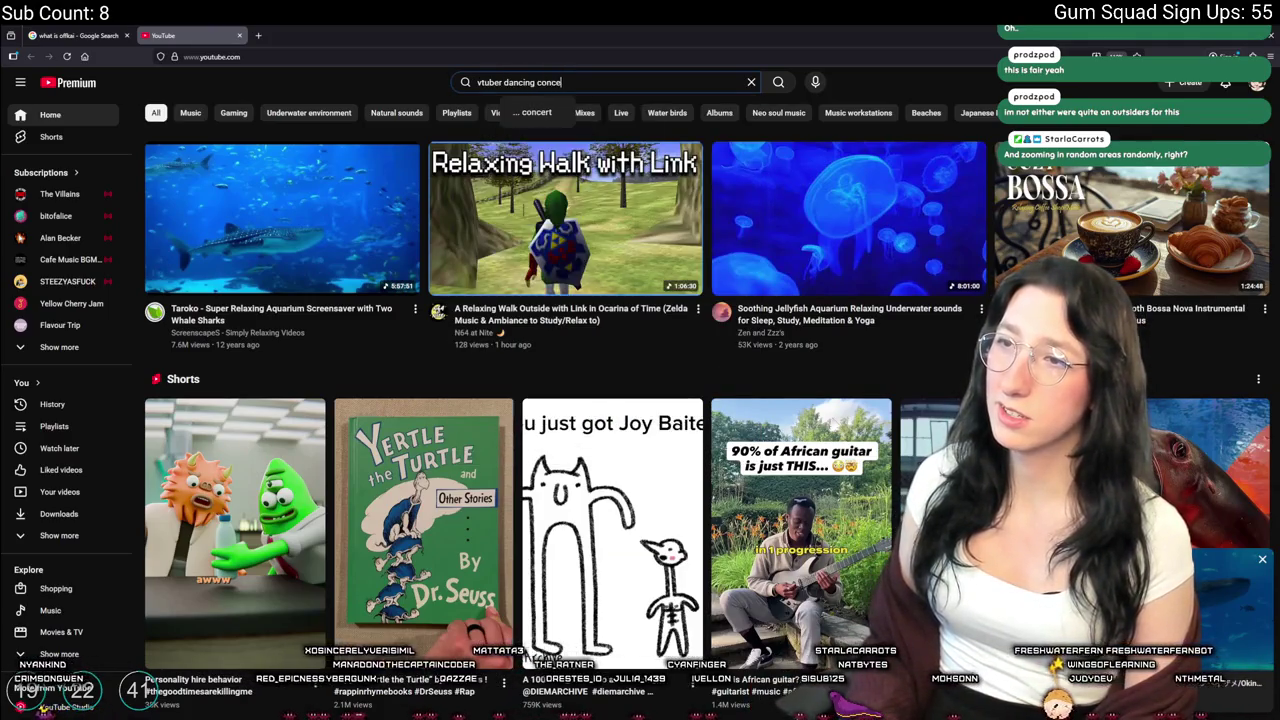
{"action": "type", "text": "rt meme"}
{"action": "key", "text": "Return"}
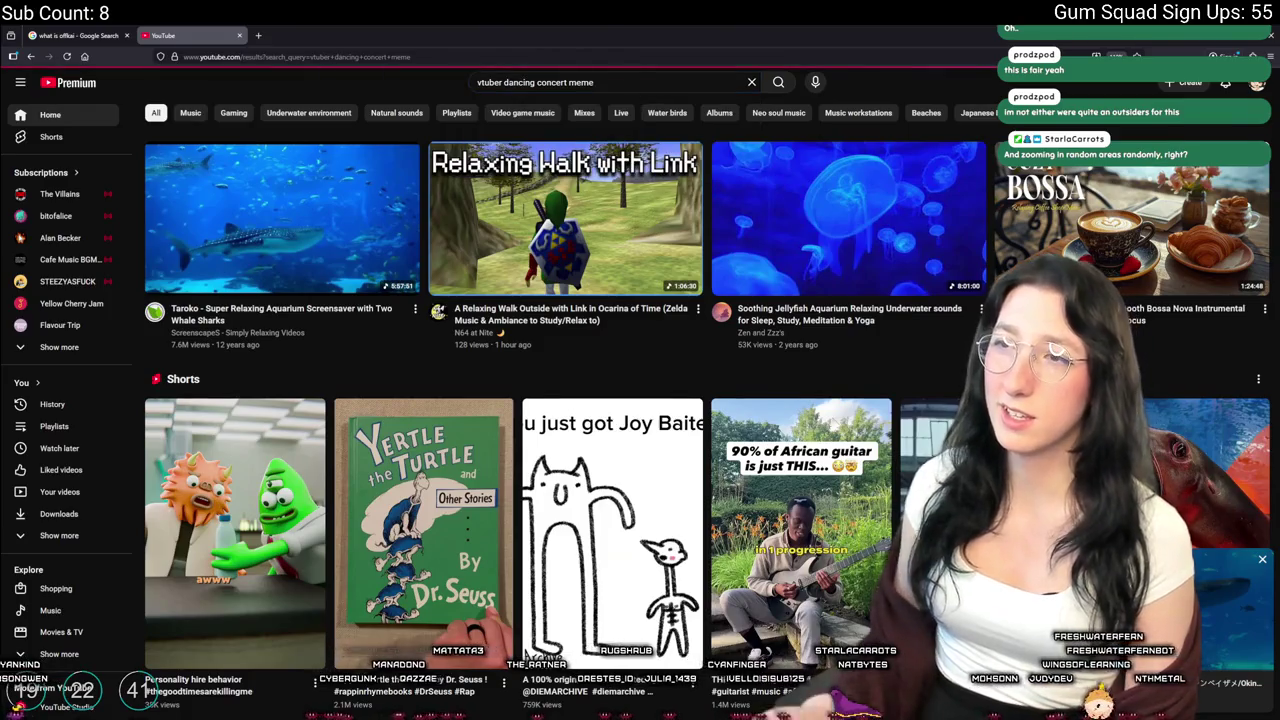
{"action": "scroll", "coordinate": [588, 443], "scroll_direction": "down", "scroll_amount": 5}
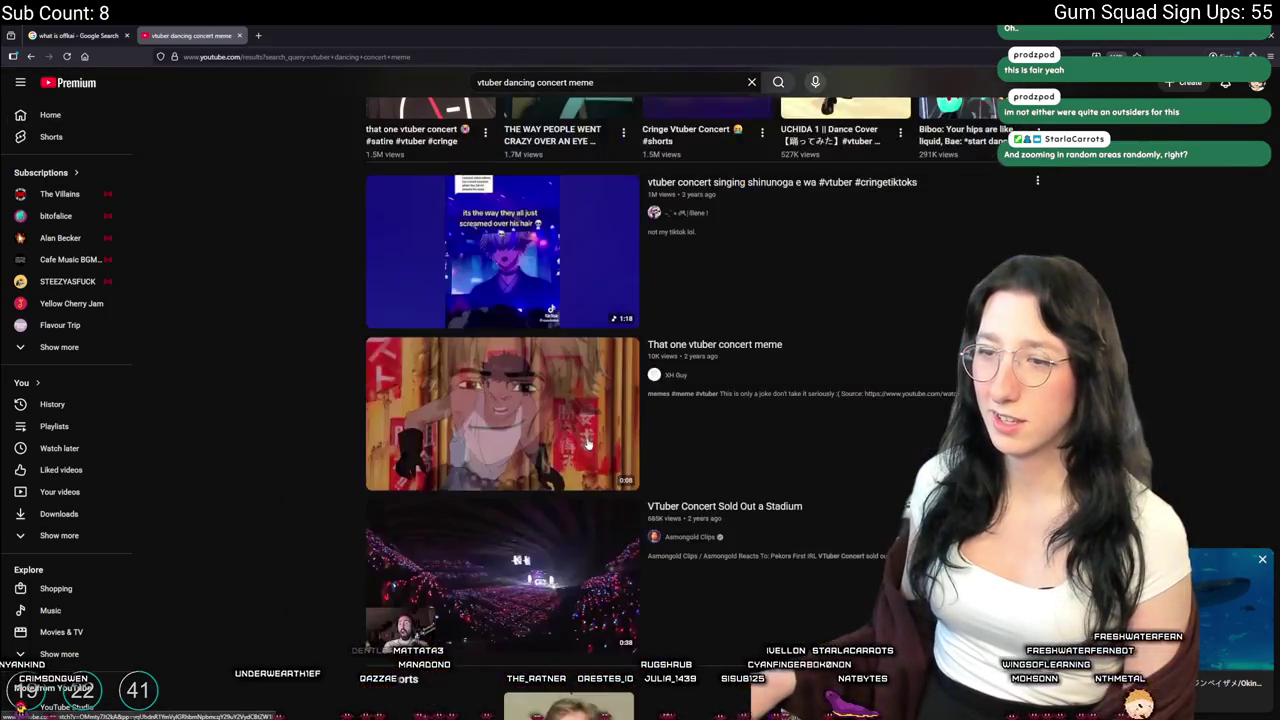
{"action": "left_click", "coordinate": [550, 285]}
Unmute and watch the concert clip, pause it, browse the comments, then close the YouTube tab
{"action": "left_click", "coordinate": [71, 660]}
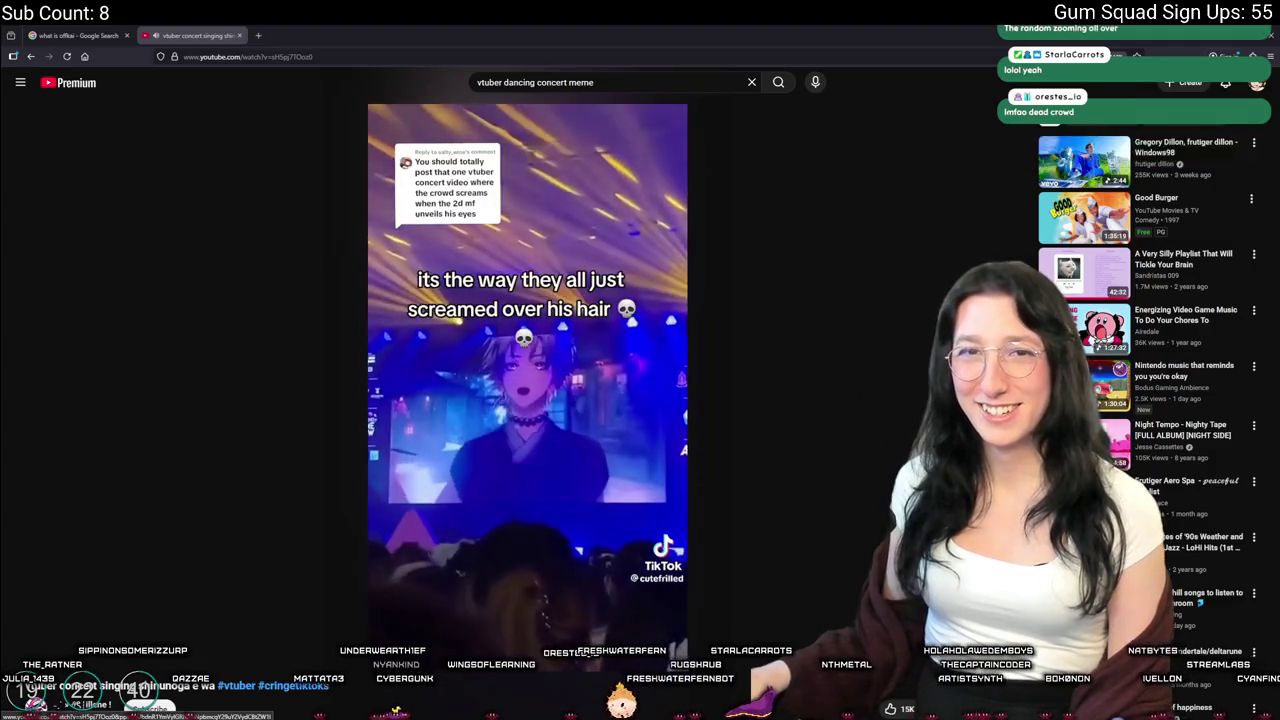
{"action": "mouse_move", "coordinate": [456, 406]}
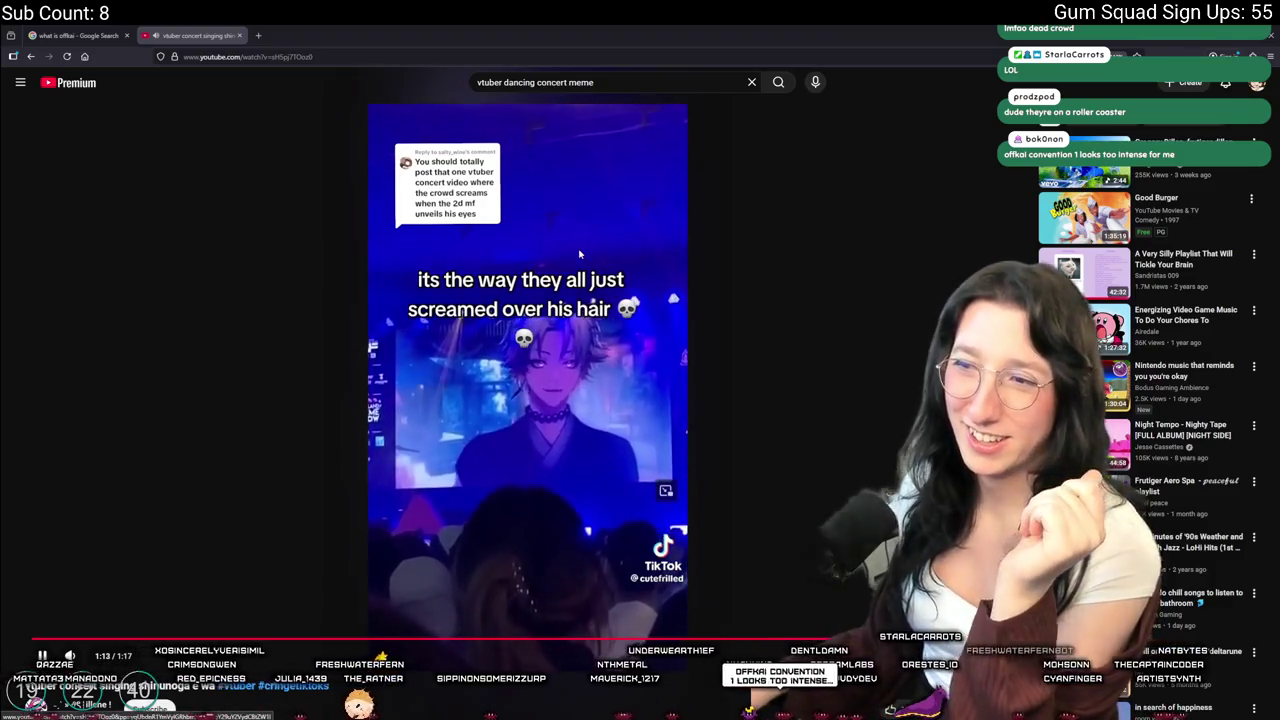
{"action": "left_click", "coordinate": [579, 254]}
{"action": "scroll", "coordinate": [505, 380], "scroll_direction": "down", "scroll_amount": 3}
{"action": "scroll", "coordinate": [423, 355], "scroll_direction": "down", "scroll_amount": 3}
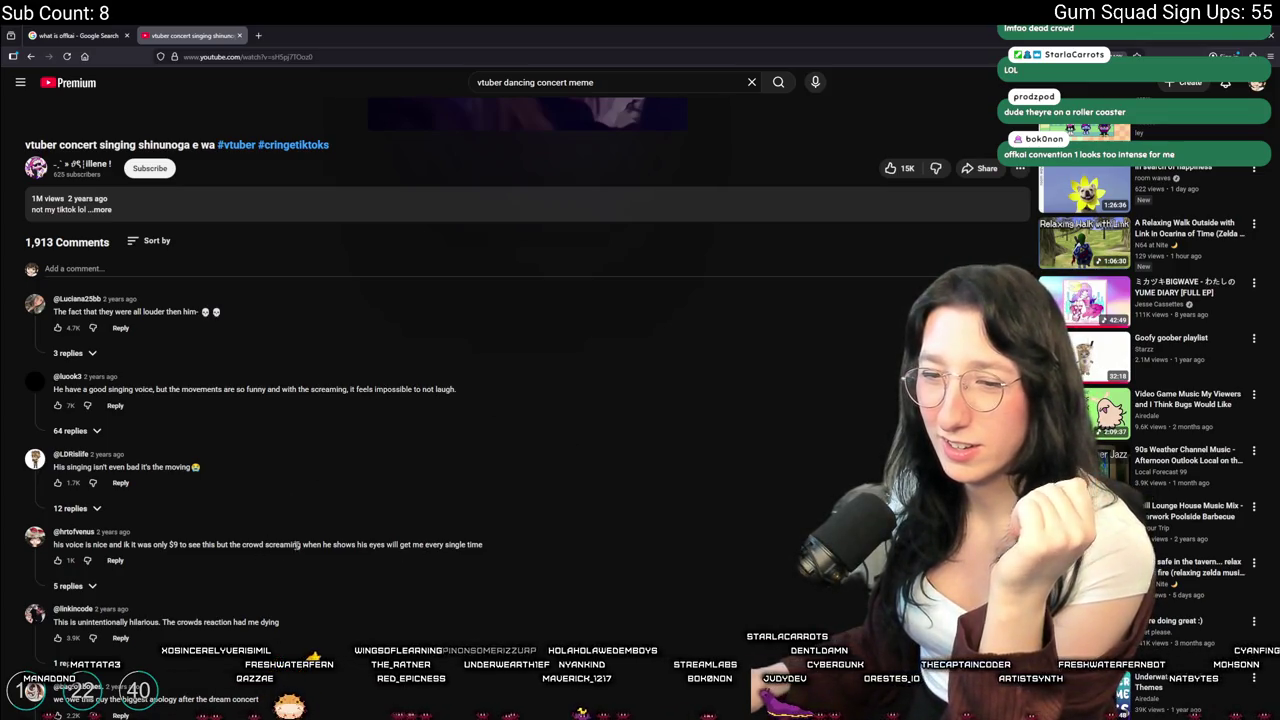
{"action": "scroll", "coordinate": [300, 545], "scroll_direction": "up", "scroll_amount": 5}
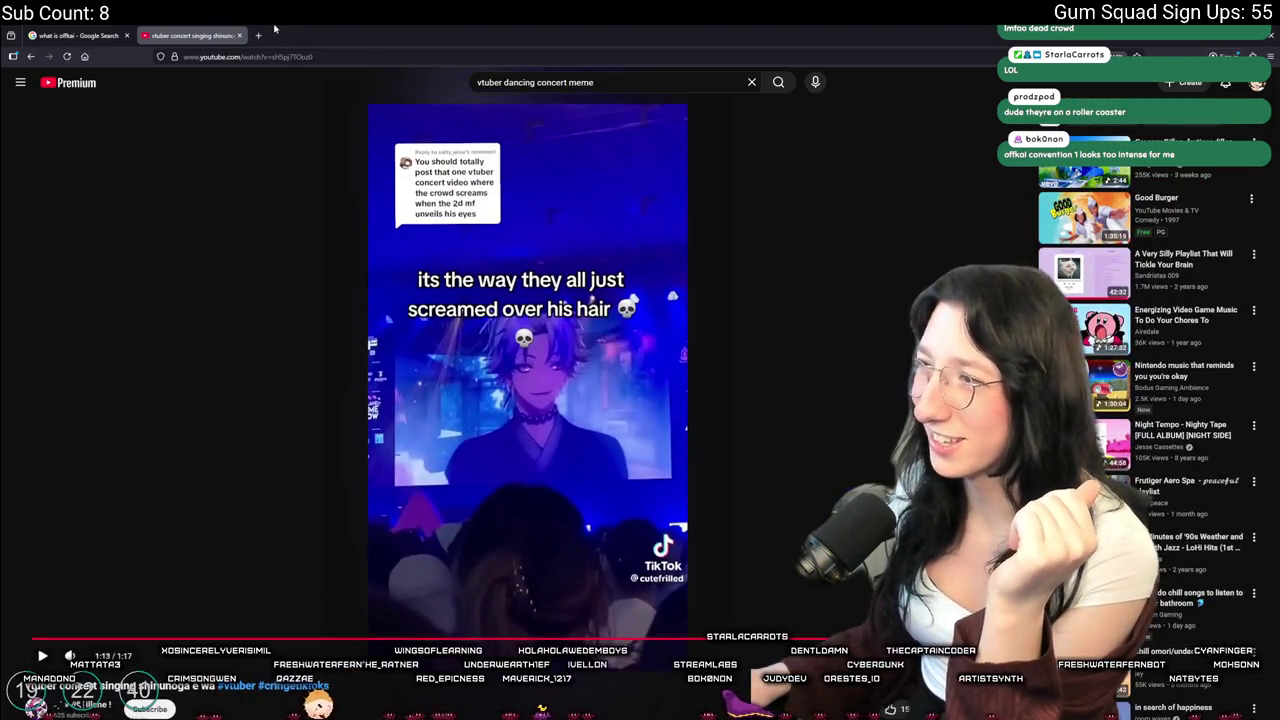
{"action": "middle_click", "coordinate": [158, 35]}
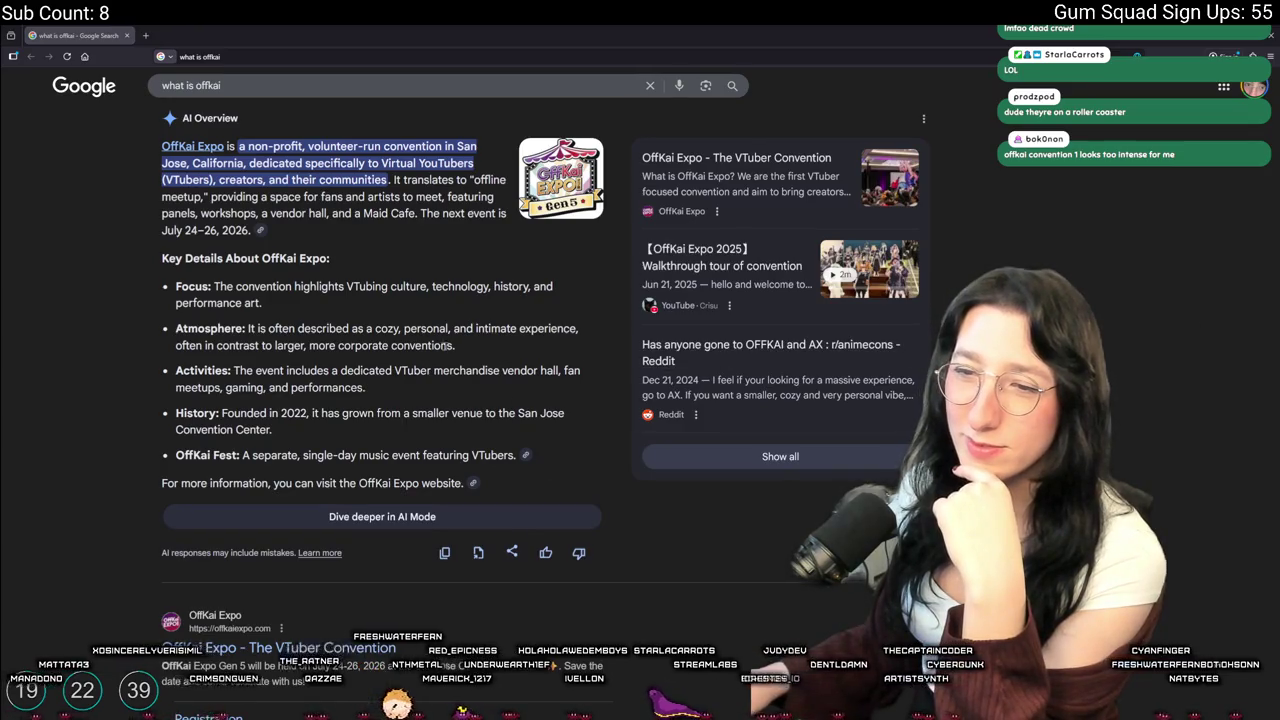
Scroll through the OffKai Expo results in Google, then return to GameMaker
{"action": "scroll", "coordinate": [453, 341], "scroll_direction": "down", "scroll_amount": 4}
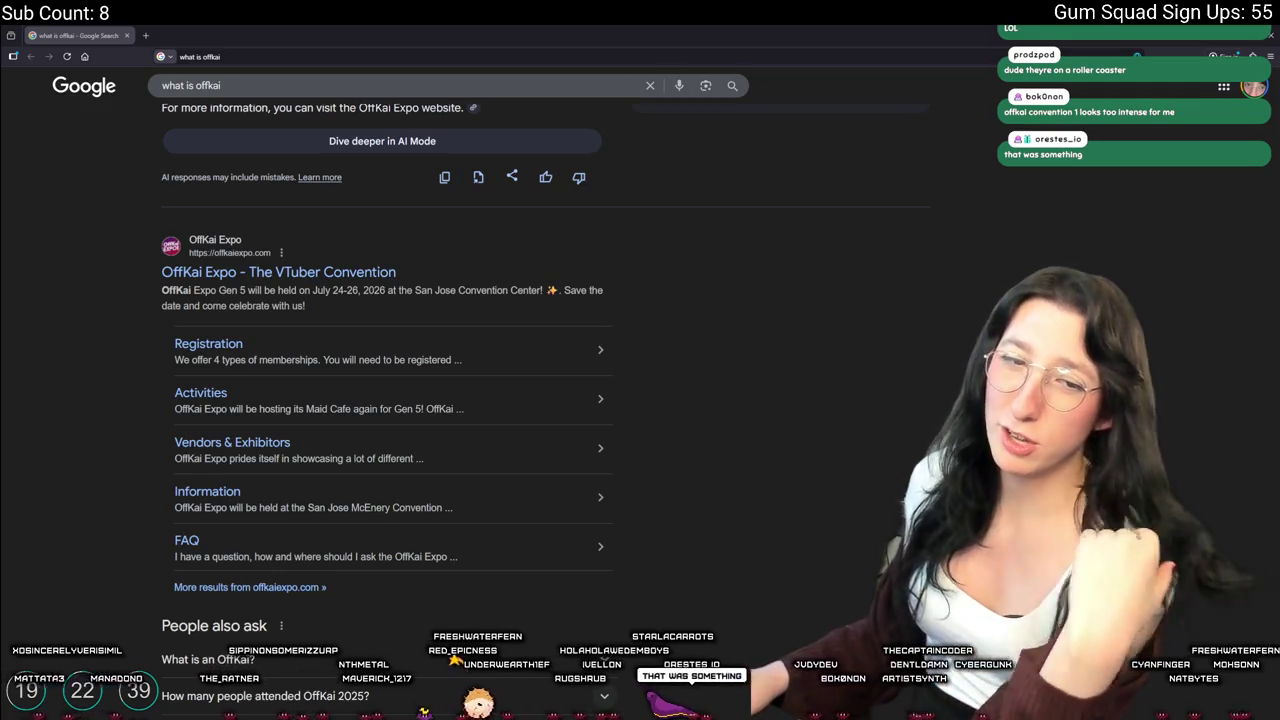
{"action": "key", "text": "alt+Tab"}
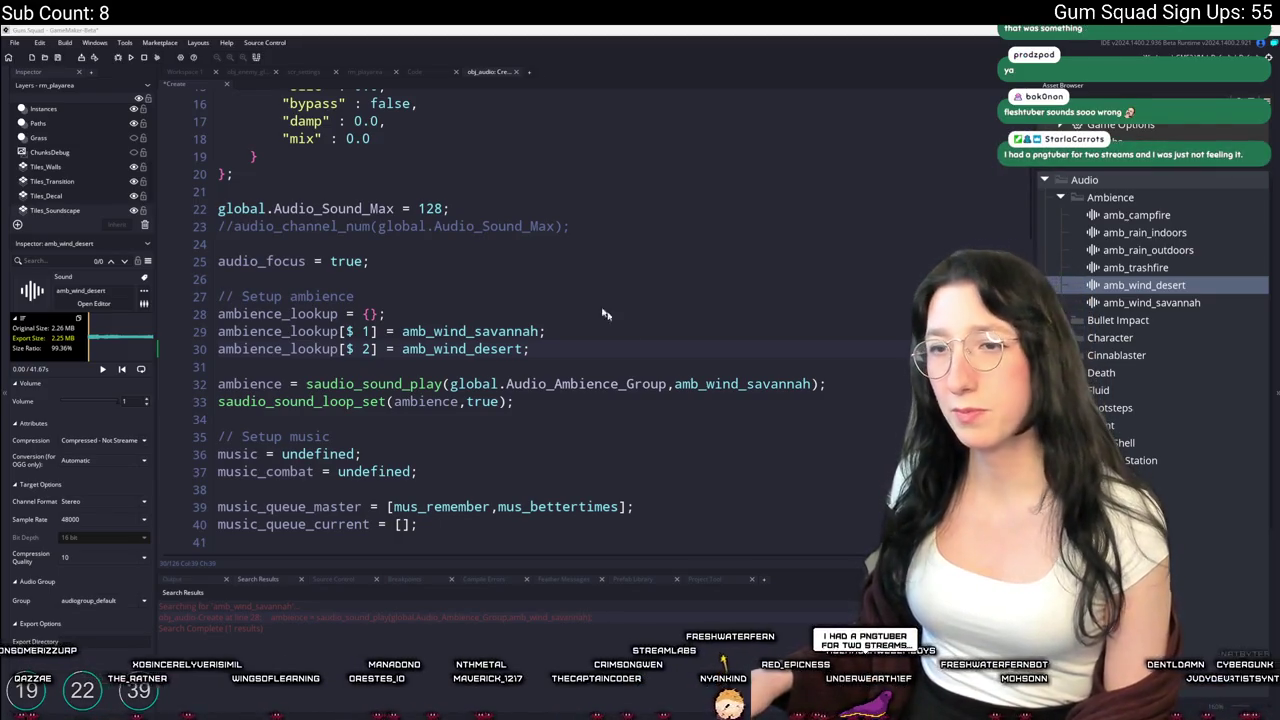
Look over the rm_playarea room, the items script and the obj_audio Create code
{"action": "key", "text": "Down"}
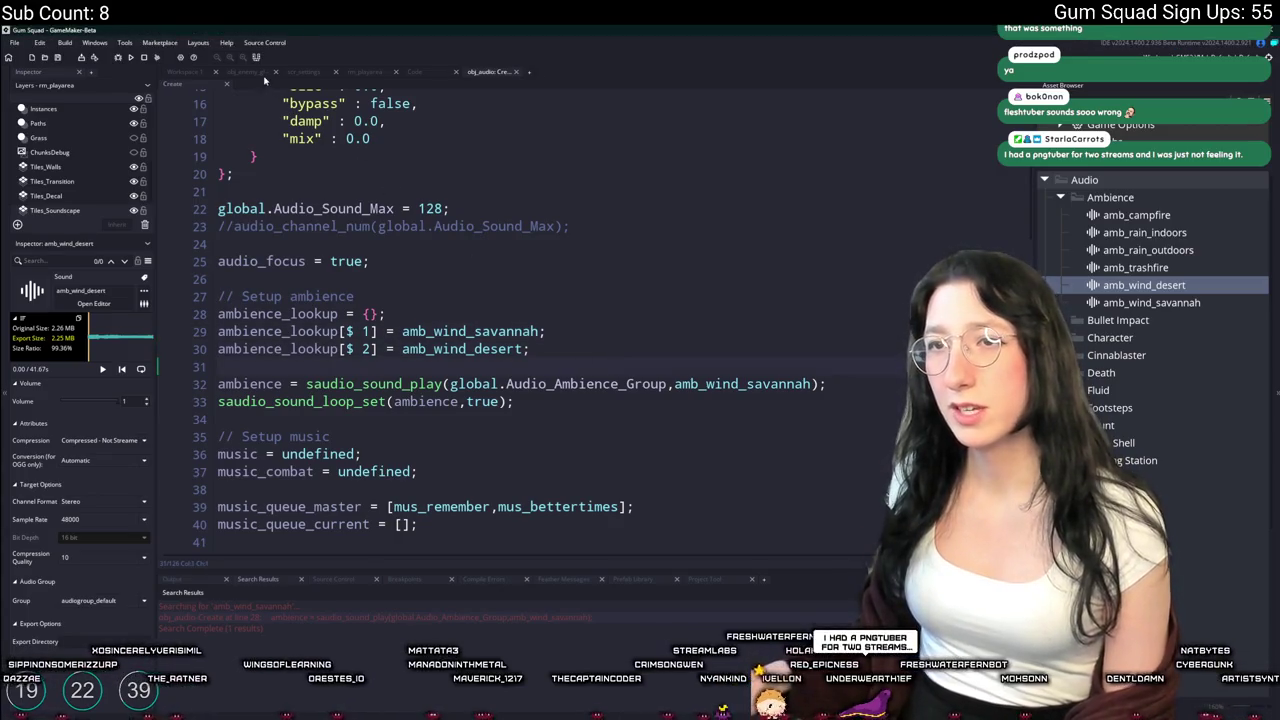
{"action": "left_click", "coordinate": [365, 71]}
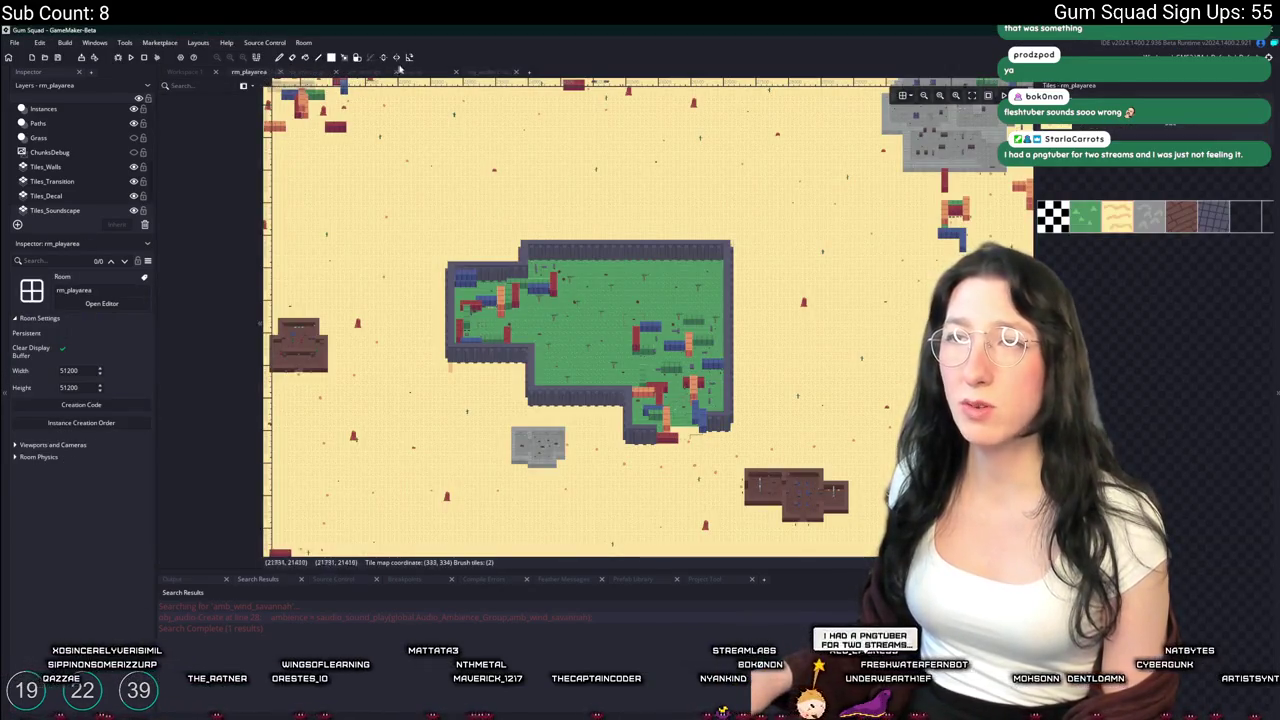
{"action": "left_click", "coordinate": [483, 70]}
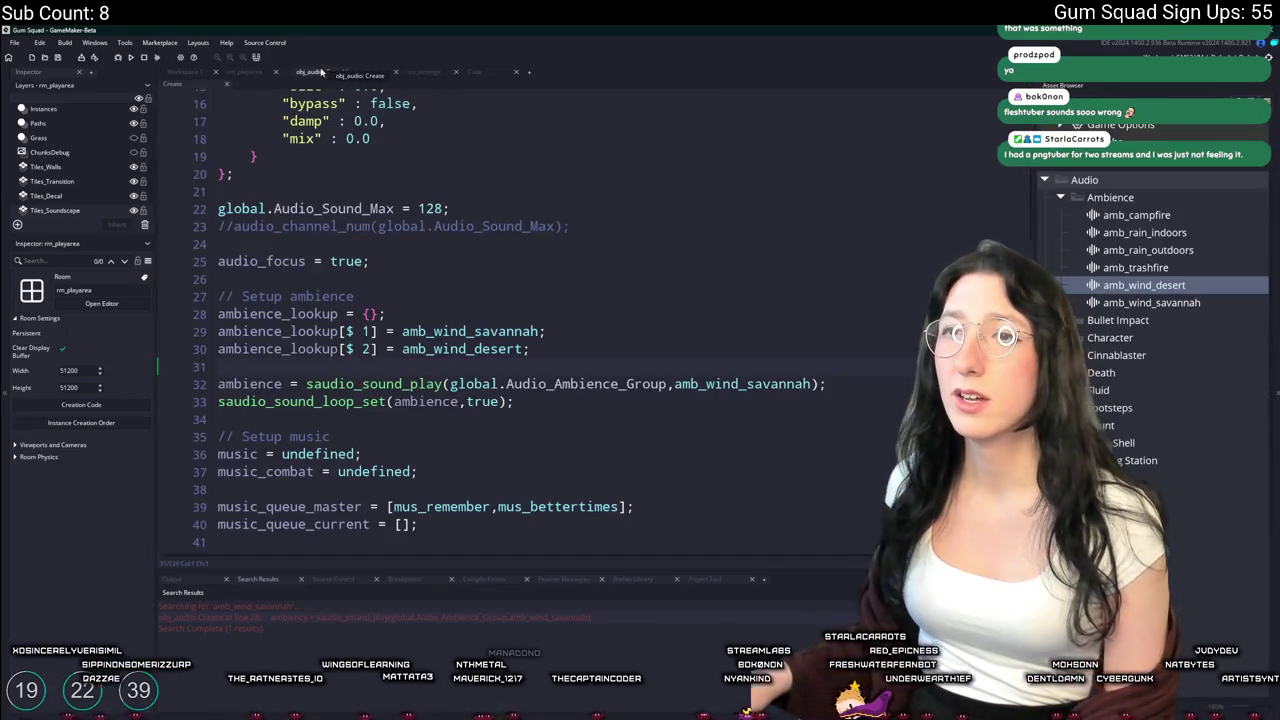
{"action": "left_click", "coordinate": [244, 73]}
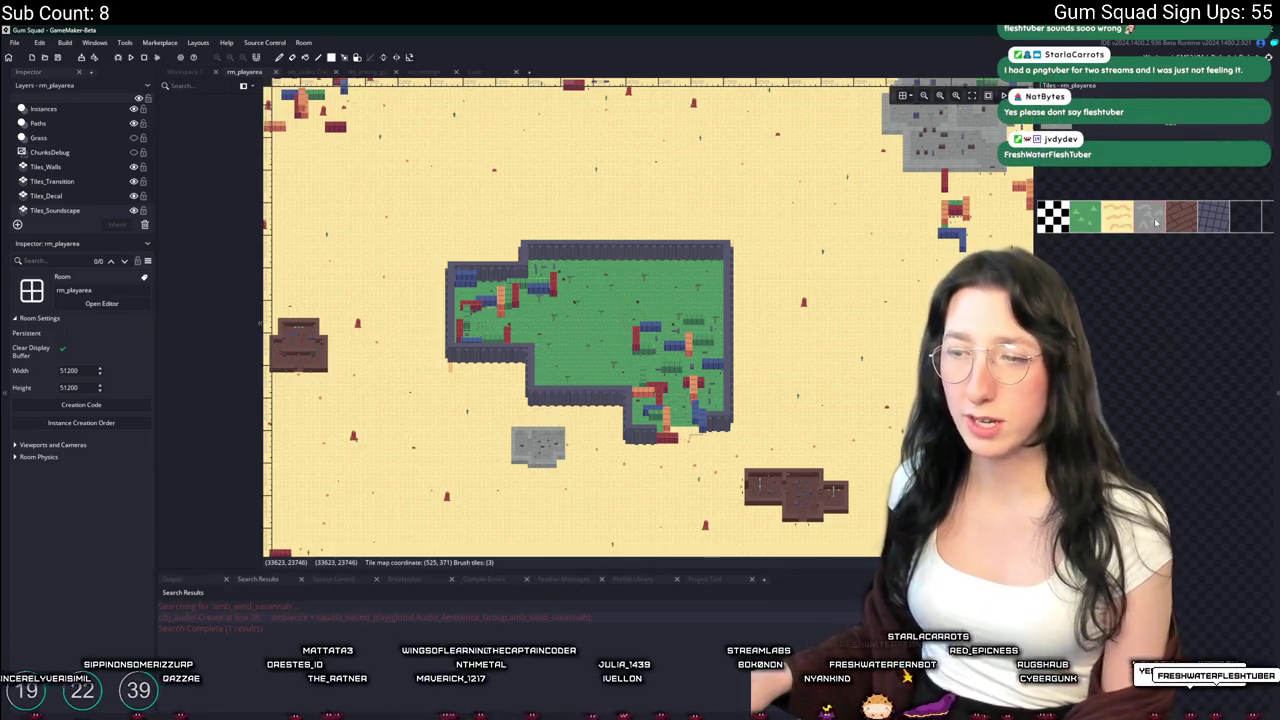
{"action": "left_click", "coordinate": [500, 74]}
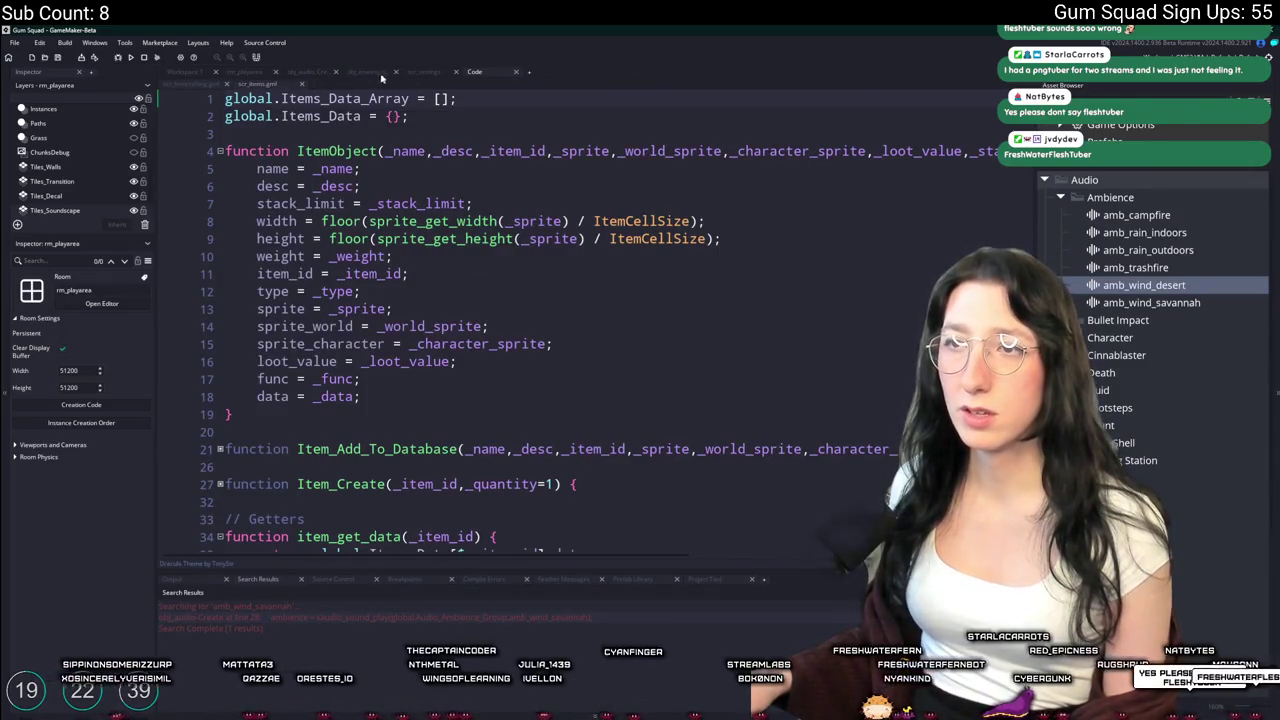
{"action": "left_click", "coordinate": [310, 72]}
Duplicate the desert wind lookup line and change it to key 3 with amb_wind_cave
{"action": "key", "text": "ctrl+d"}
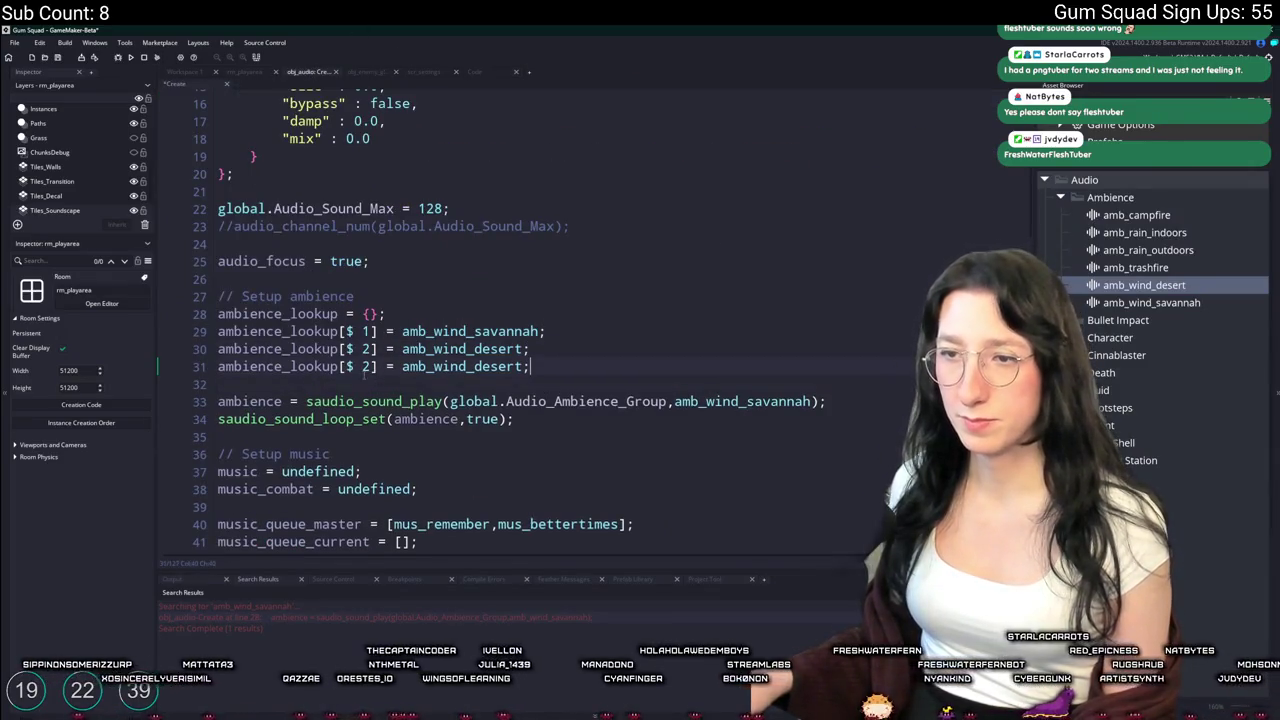
{"action": "double_click", "coordinate": [366, 366]}
{"action": "type", "text": "3"}
{"action": "double_click", "coordinate": [478, 368]}
{"action": "type", "text": "cave"}
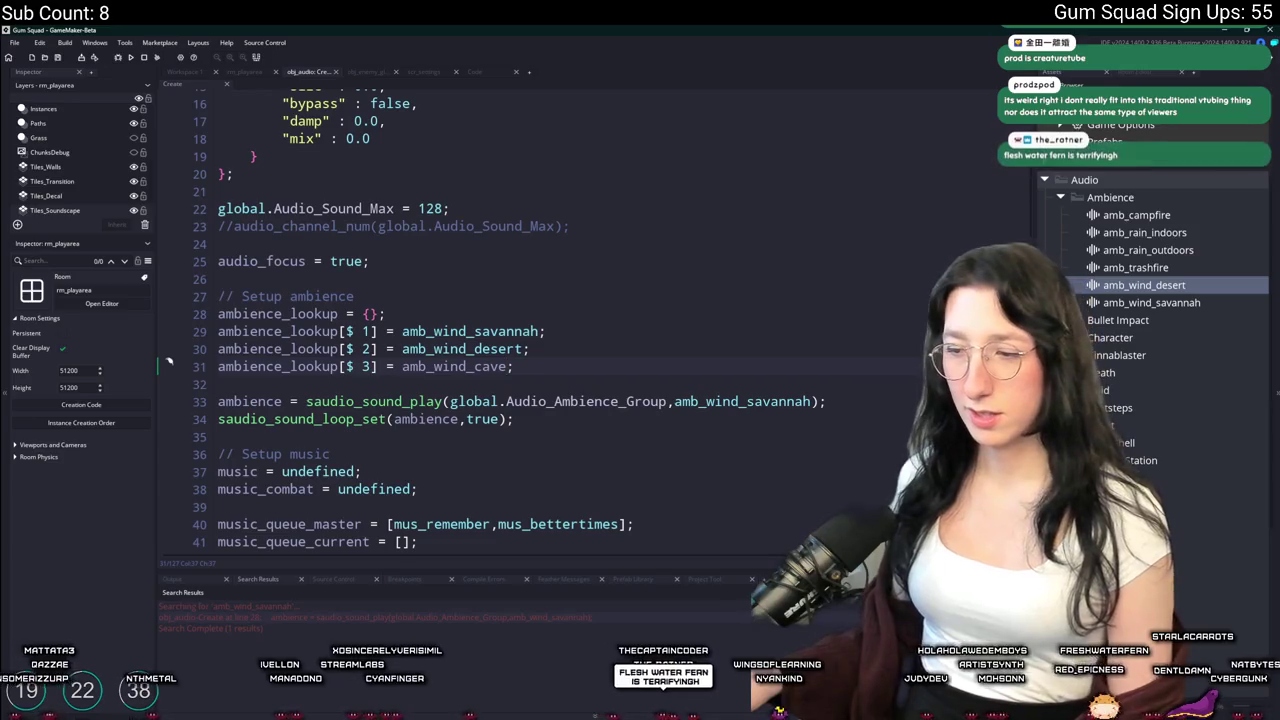
{"action": "key", "text": "alt+Tab"}
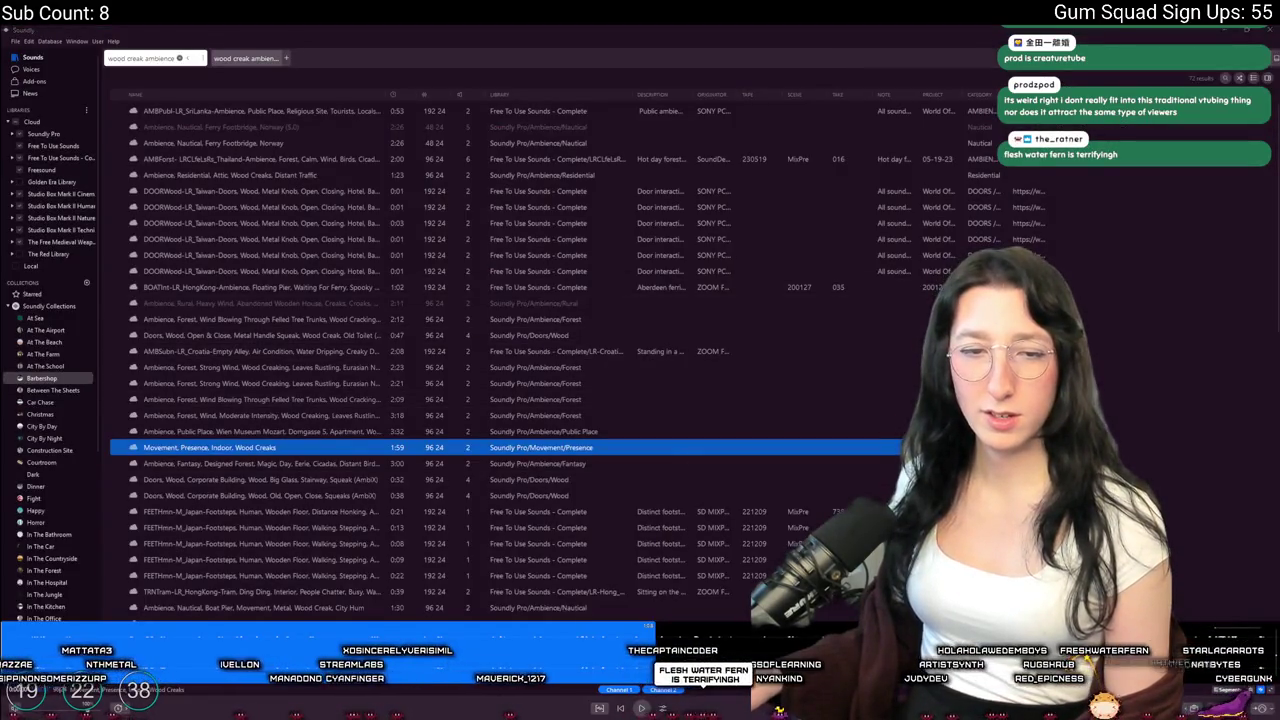
Replace the wood creak search with a new 'cave ambience' search
{"action": "left_click", "coordinate": [181, 59]}
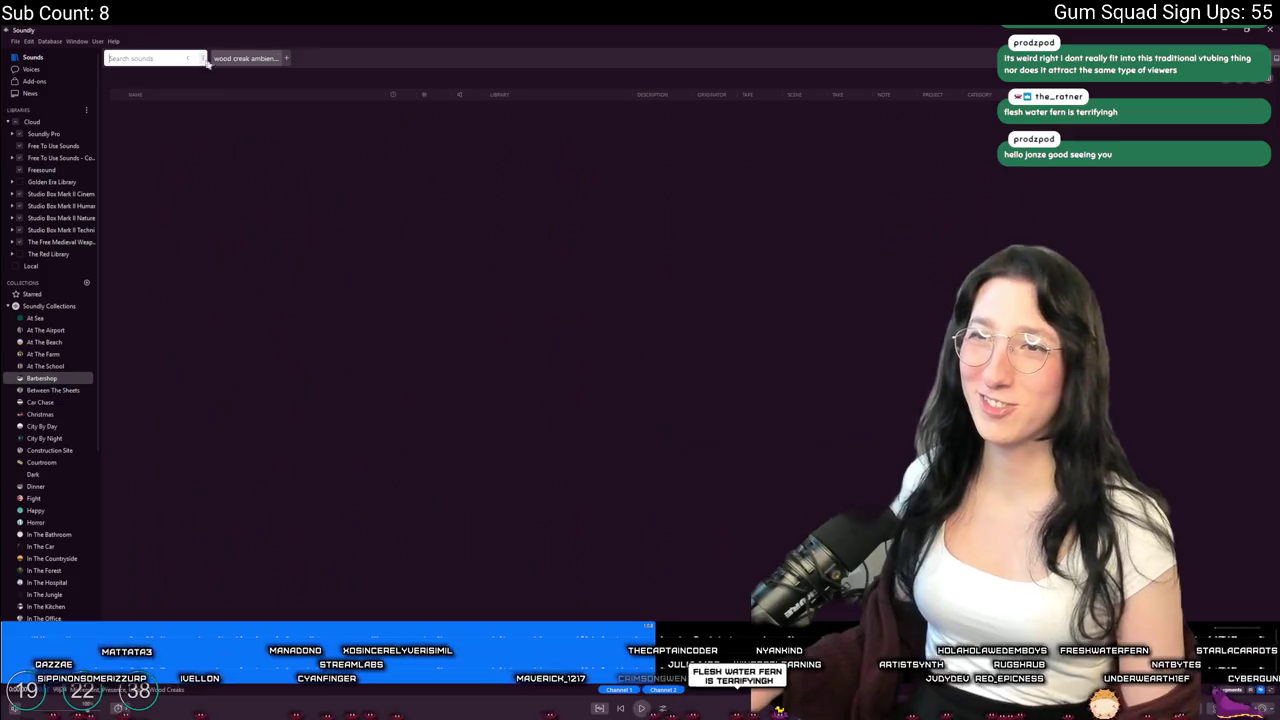
{"action": "left_click", "coordinate": [167, 59]}
{"action": "type", "text": "cav"}
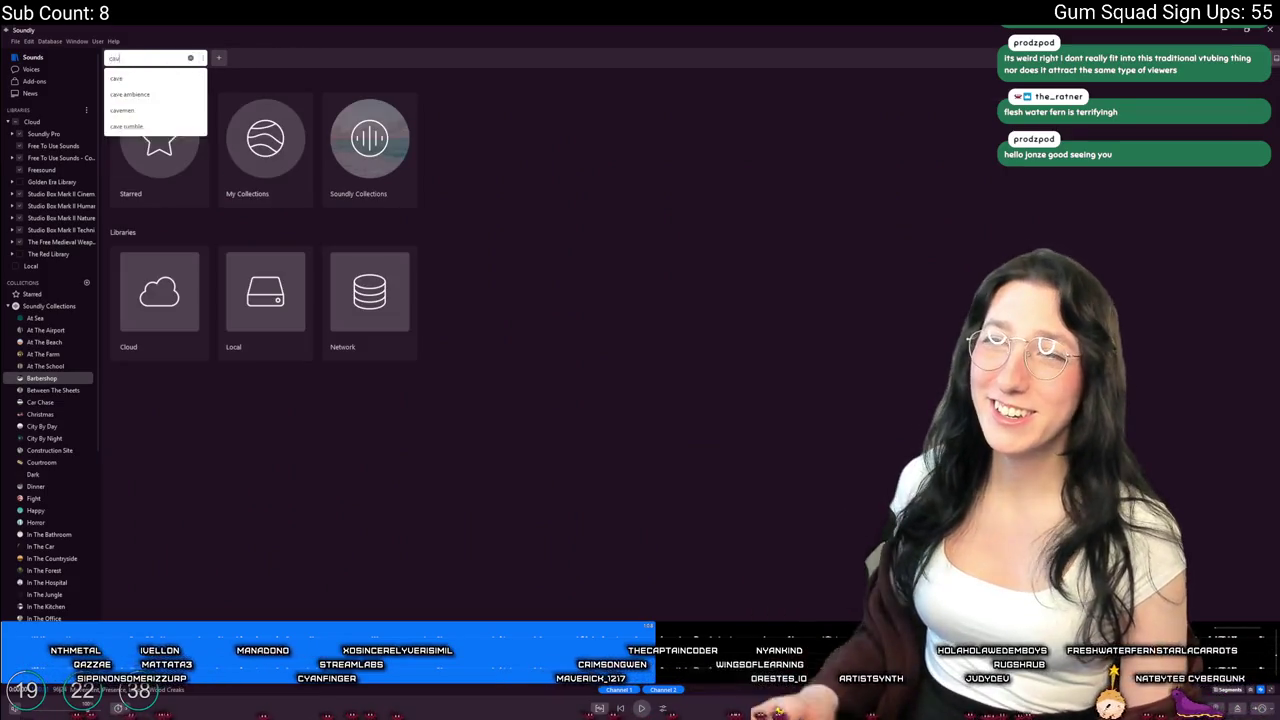
{"action": "type", "text": "e ambience"}
{"action": "key", "text": "Return"}
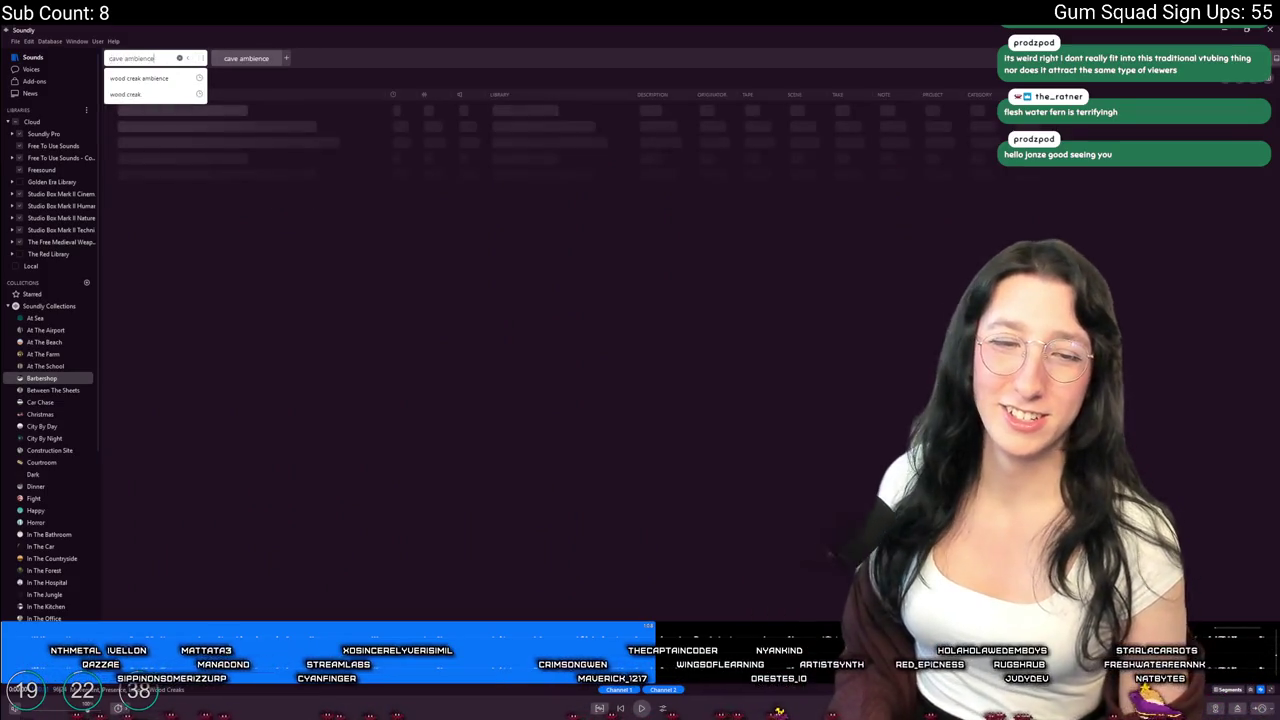
Preview Underground Cave Deep Wind 03, Cave Wind Distant Water and Cave Wind Cold Howling 02
{"action": "left_click", "coordinate": [320, 127]}
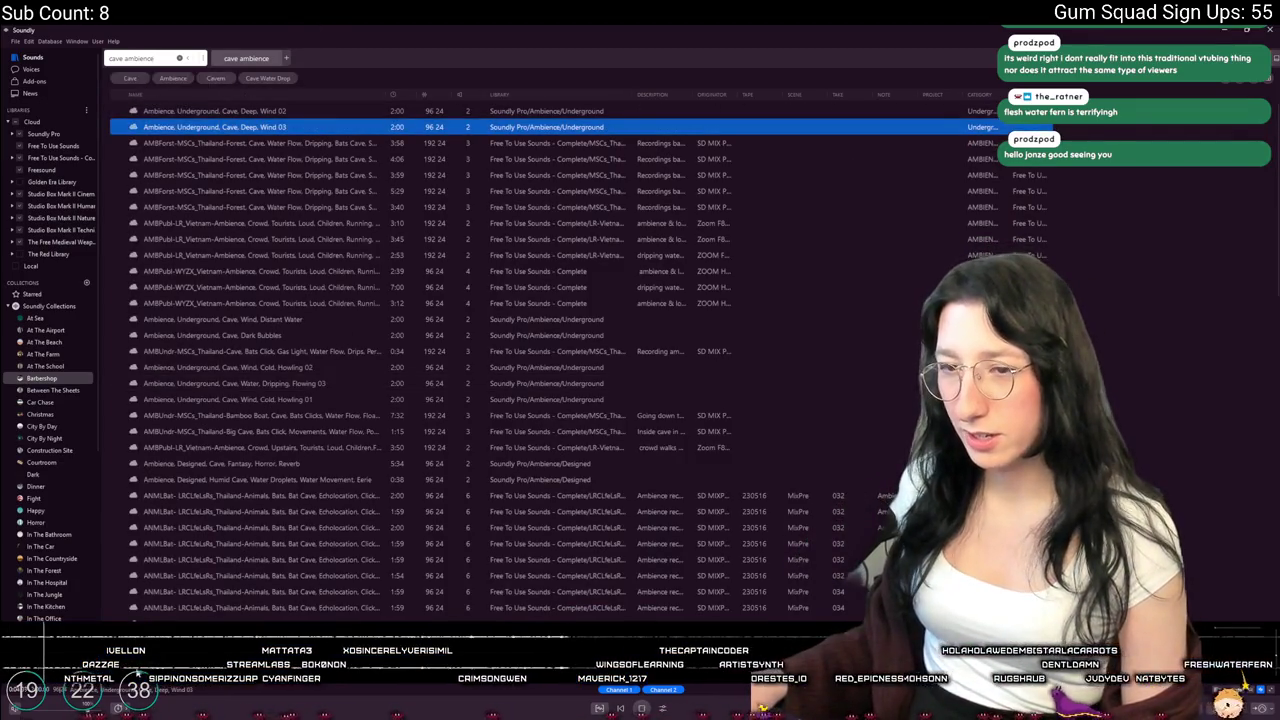
{"action": "left_click", "coordinate": [250, 319]}
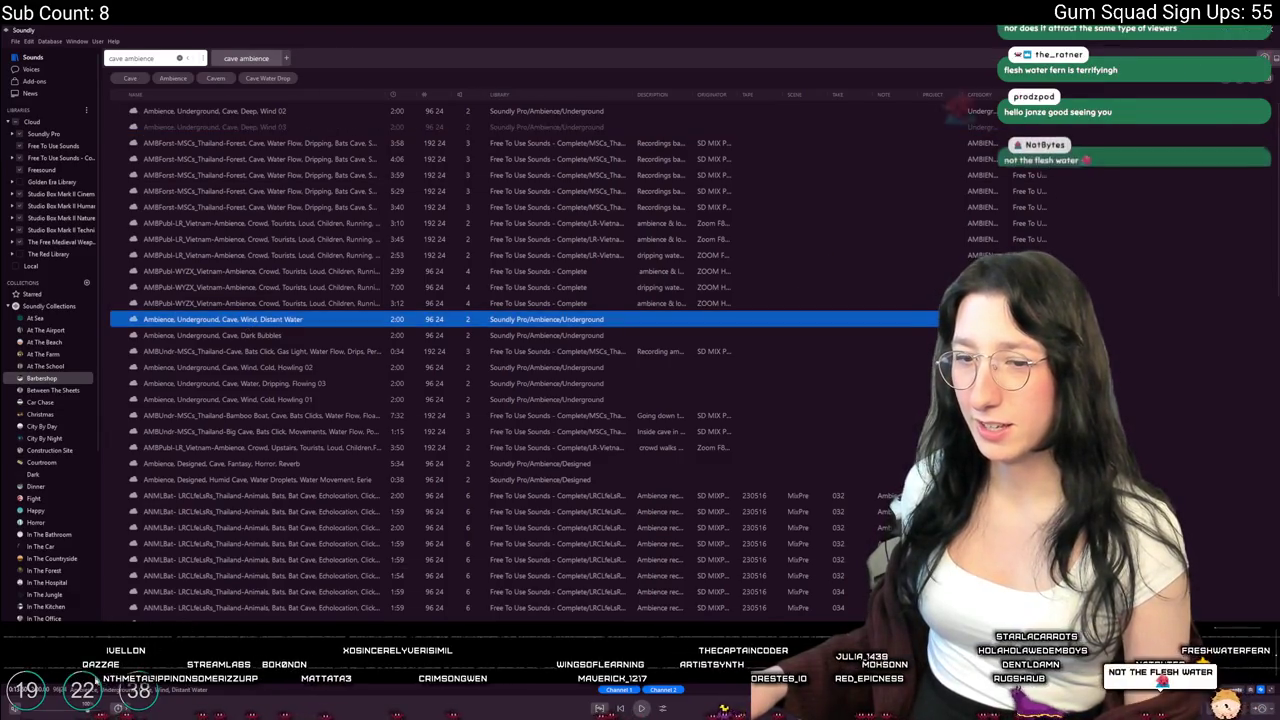
{"action": "left_click", "coordinate": [350, 367]}
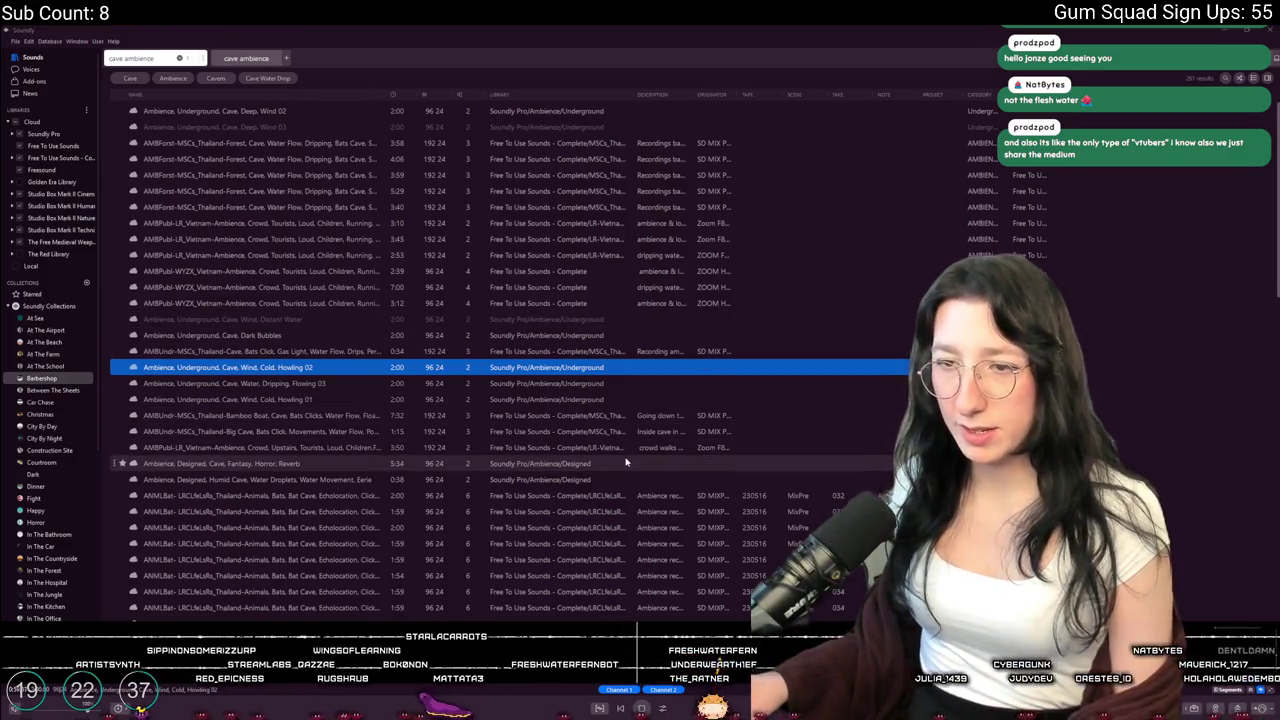
Preview more cave results, including Humid Cave droplets, Howling 01, Windy Pad and Deep Wind 04
{"action": "left_click", "coordinate": [626, 465]}
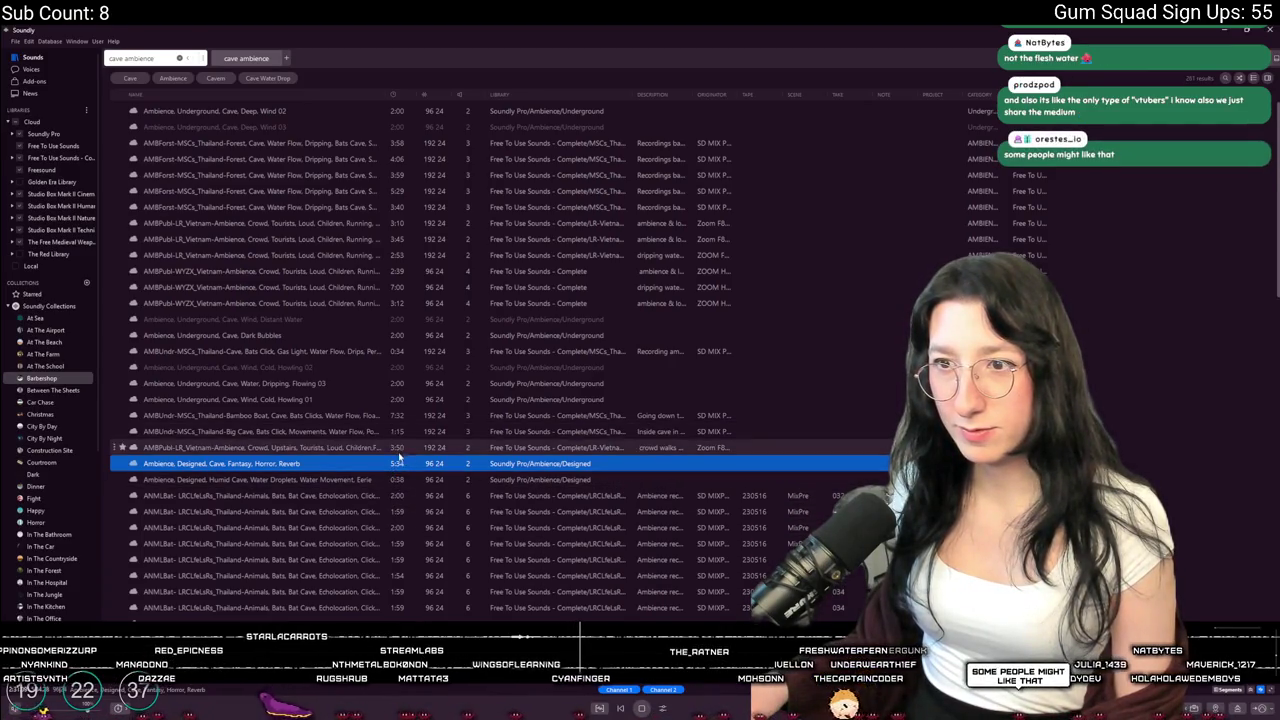
{"action": "left_click", "coordinate": [389, 481]}
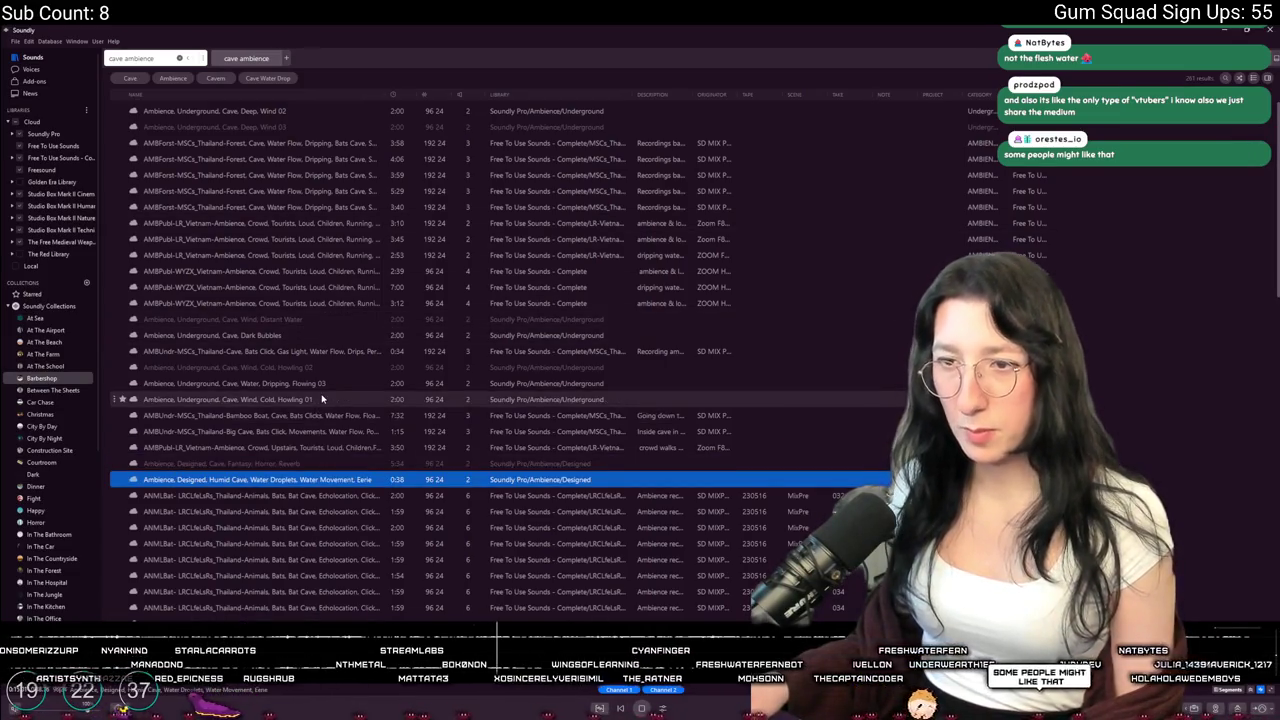
{"action": "left_click", "coordinate": [393, 398]}
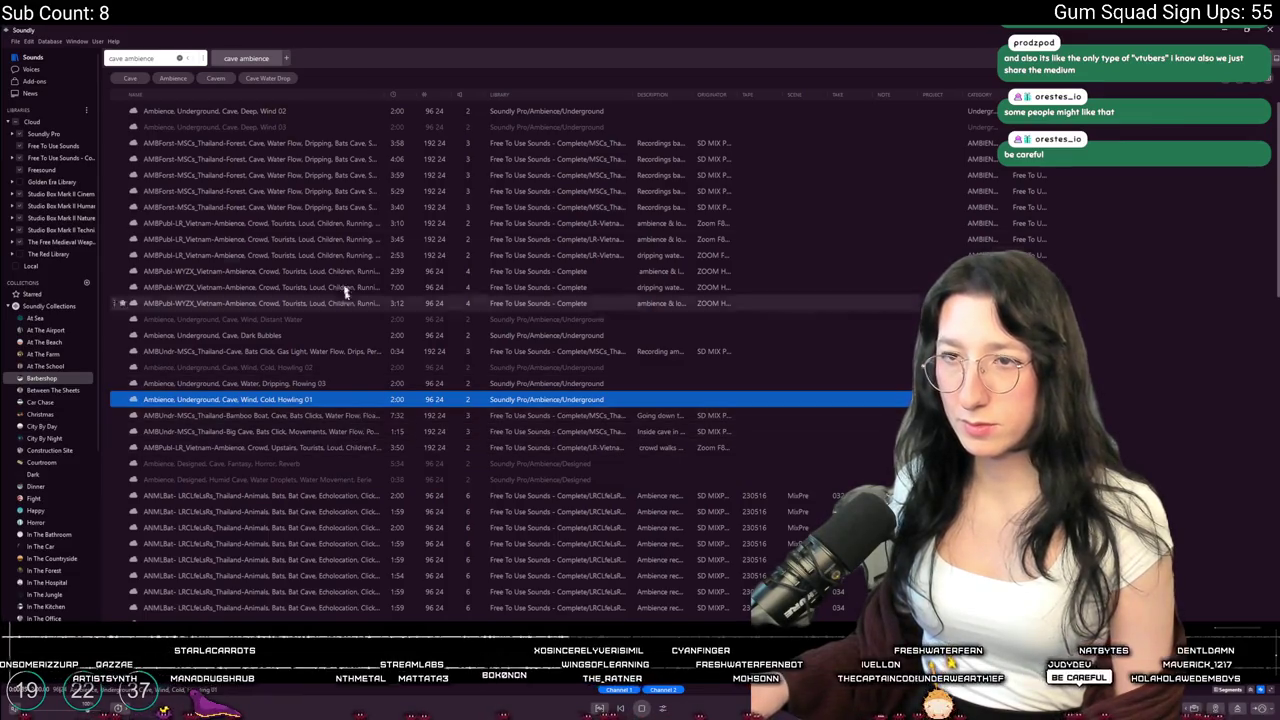
{"action": "left_click", "coordinate": [380, 239]}
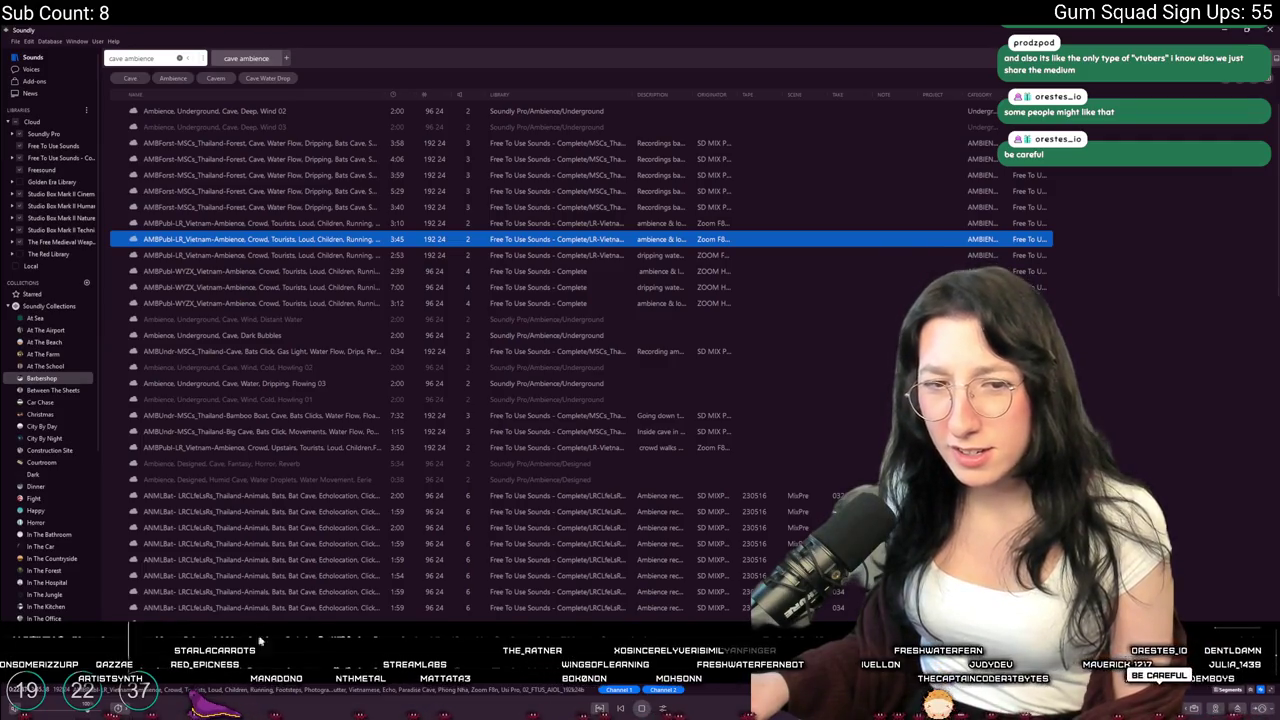
{"action": "scroll", "coordinate": [487, 447], "scroll_direction": "down", "scroll_amount": 10}
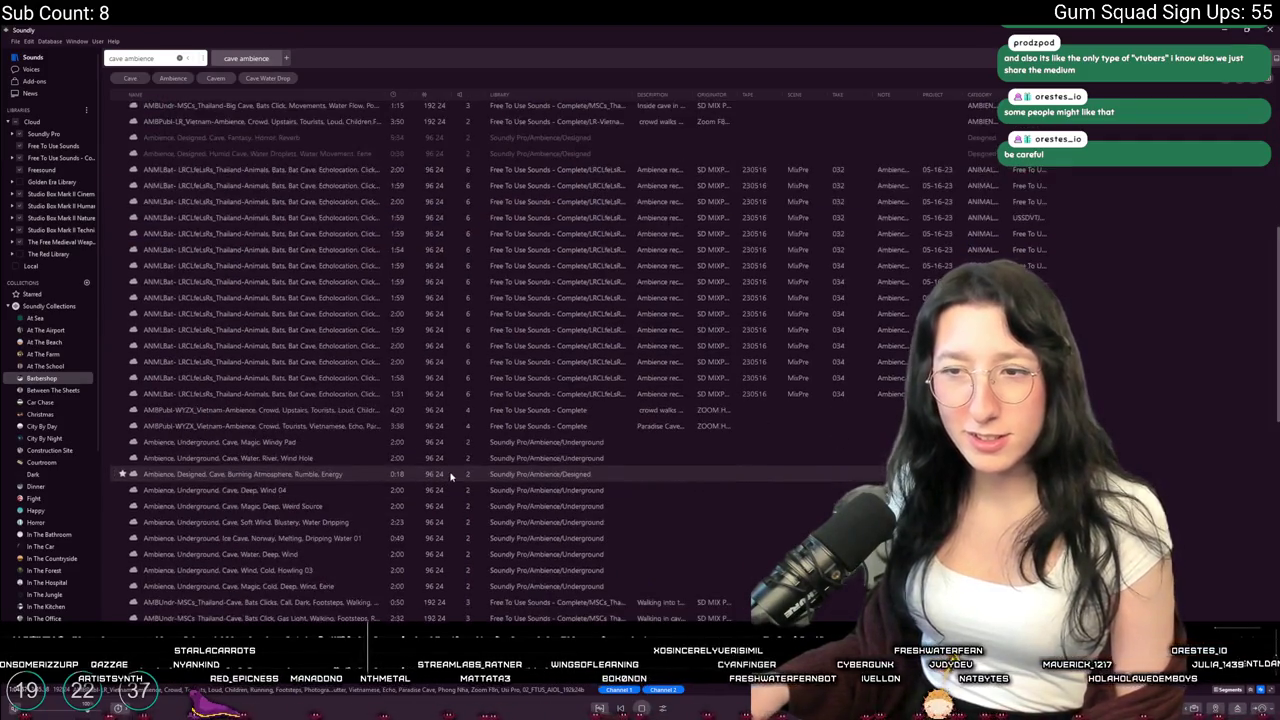
{"action": "left_click", "coordinate": [487, 445]}
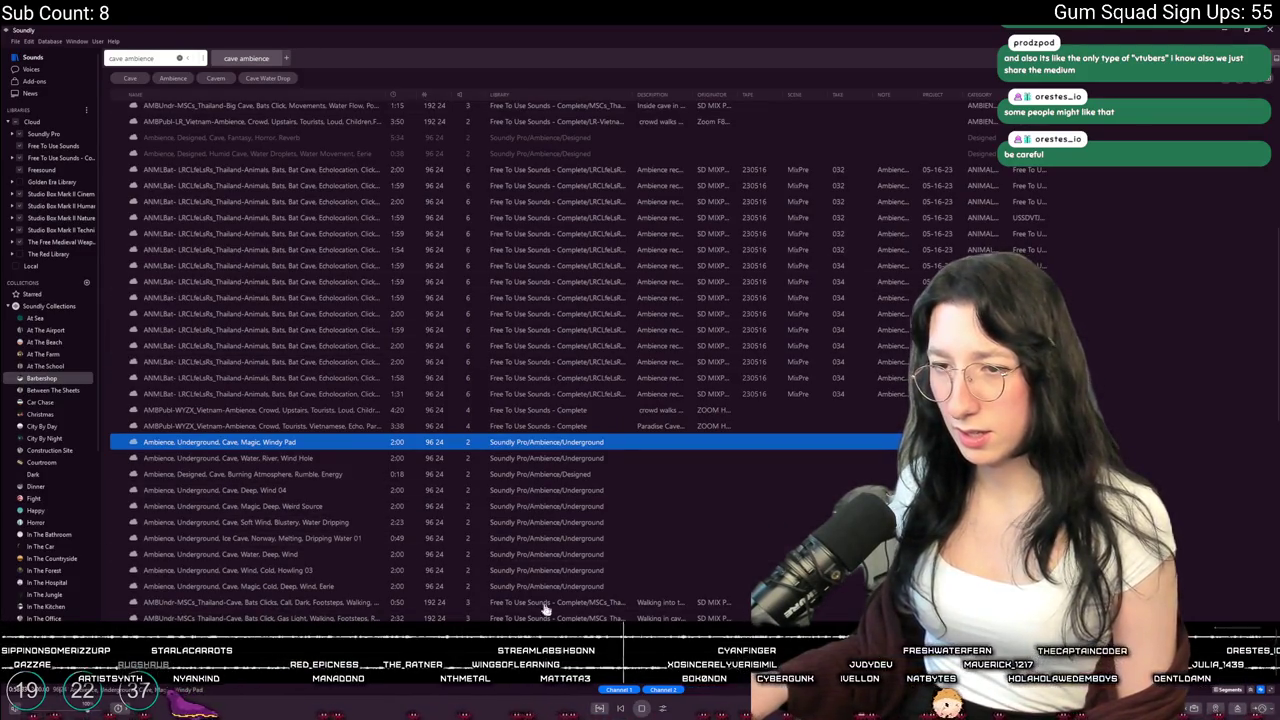
{"action": "left_click", "coordinate": [470, 490]}
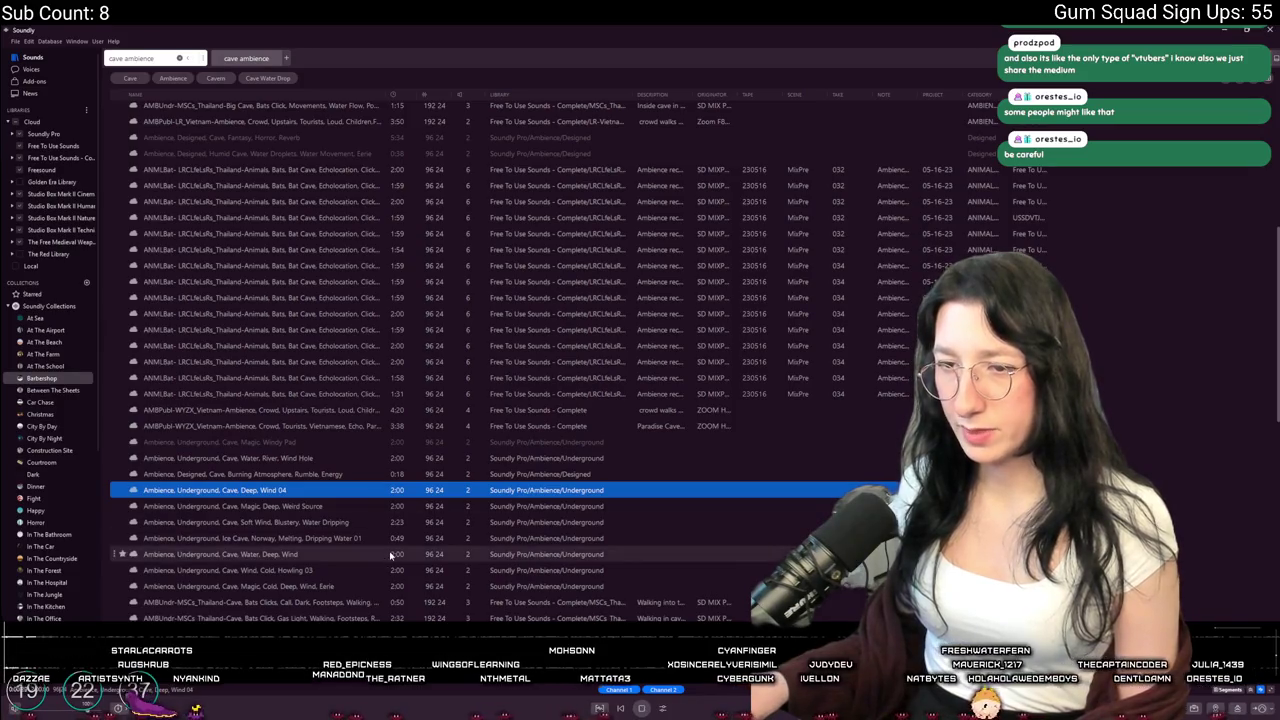
{"action": "scroll", "coordinate": [391, 555], "scroll_direction": "down", "scroll_amount": 3}
Select Cave, Wind, Cold, Howling 03 and mark a section of its waveform
{"action": "left_click", "coordinate": [395, 478]}
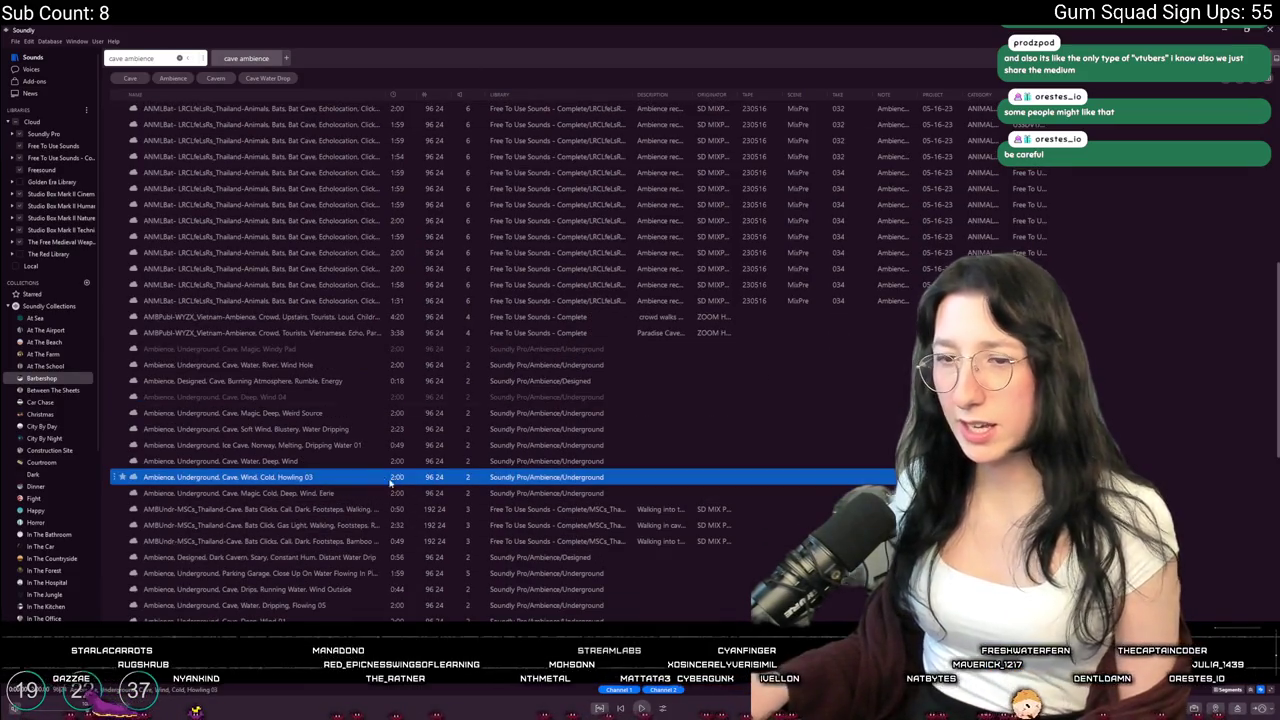
{"action": "scroll", "coordinate": [455, 389], "scroll_direction": "down", "scroll_amount": 3}
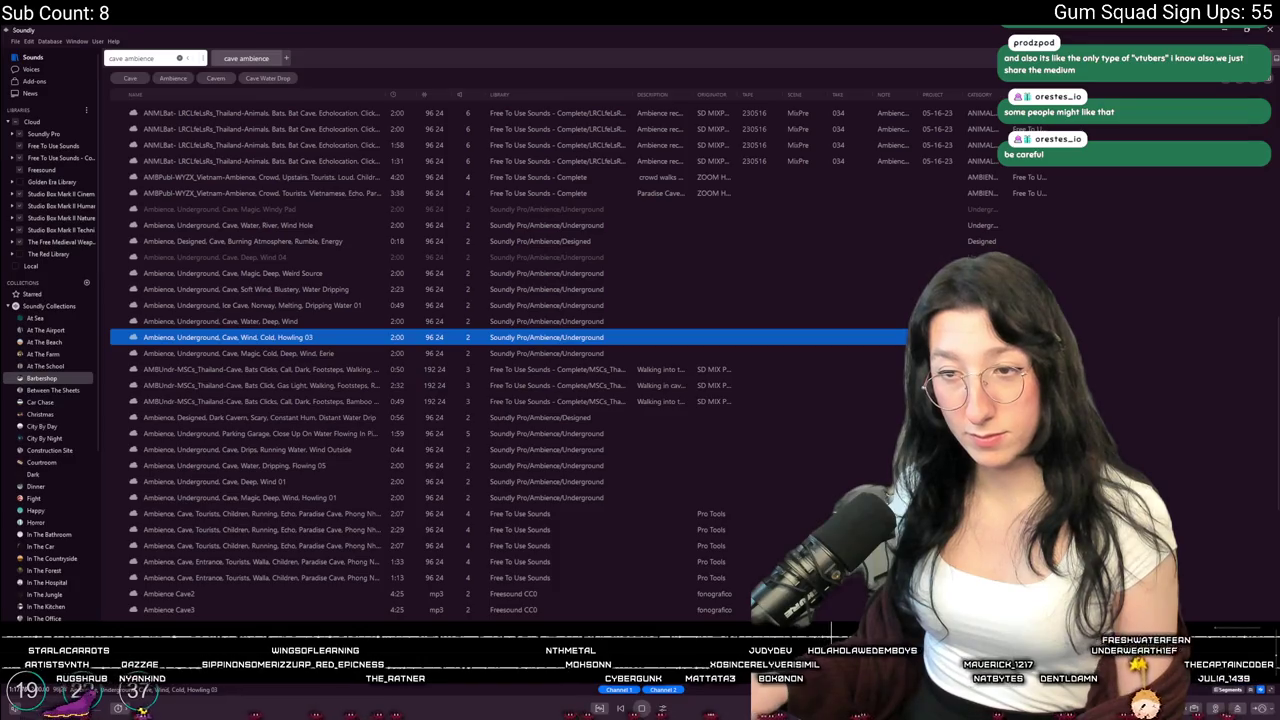
{"action": "left_click_drag", "start_coordinate": [860, 640], "coordinate": [236, 600]}
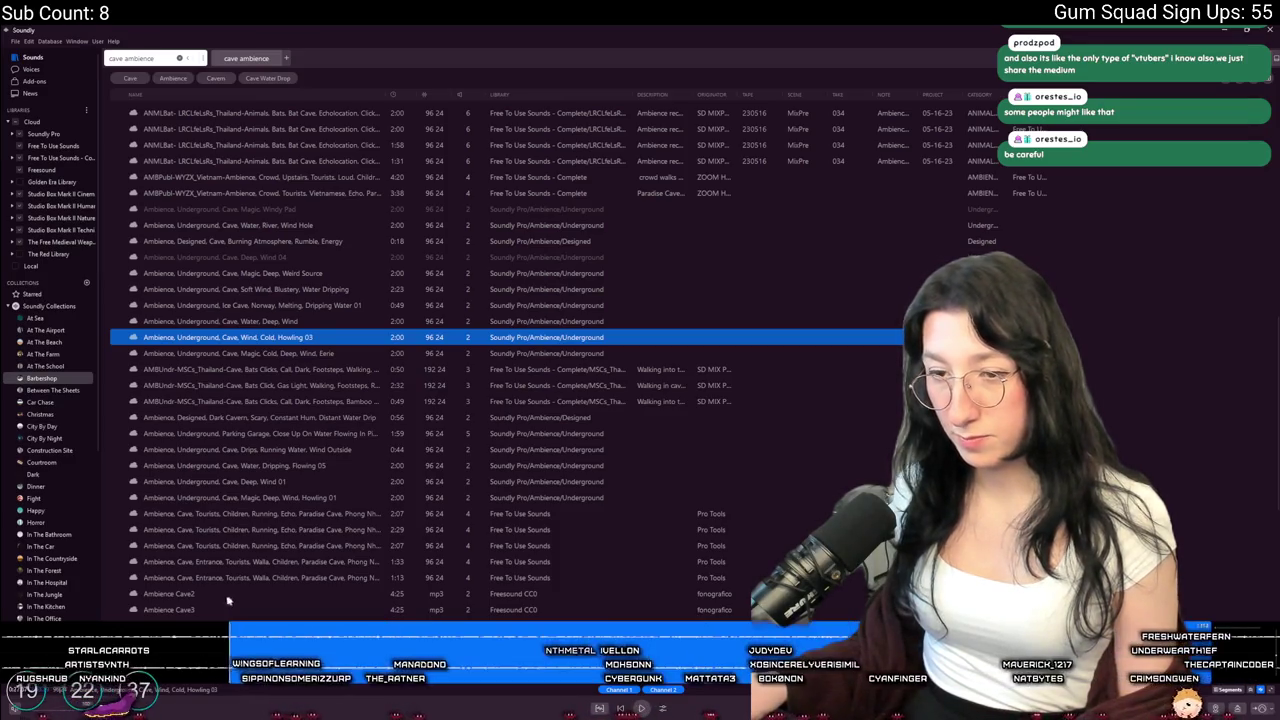
{"action": "mouse_move", "coordinate": [322, 645]}
{"action": "left_mouse_down"}
{"action": "mouse_move", "coordinate": [397, 632]}
{"action": "mouse_move", "coordinate": [857, 295]}
{"action": "mouse_move", "coordinate": [740, 185]}
{"action": "mouse_move", "coordinate": [700, 120]}
{"action": "mouse_move", "coordinate": [695, 147]}
{"action": "mouse_move", "coordinate": [690, 105]}
{"action": "left_mouse_up"}
Start playback and place the Howling 03 cave wind clip on Track 1
{"action": "key", "text": "space"}
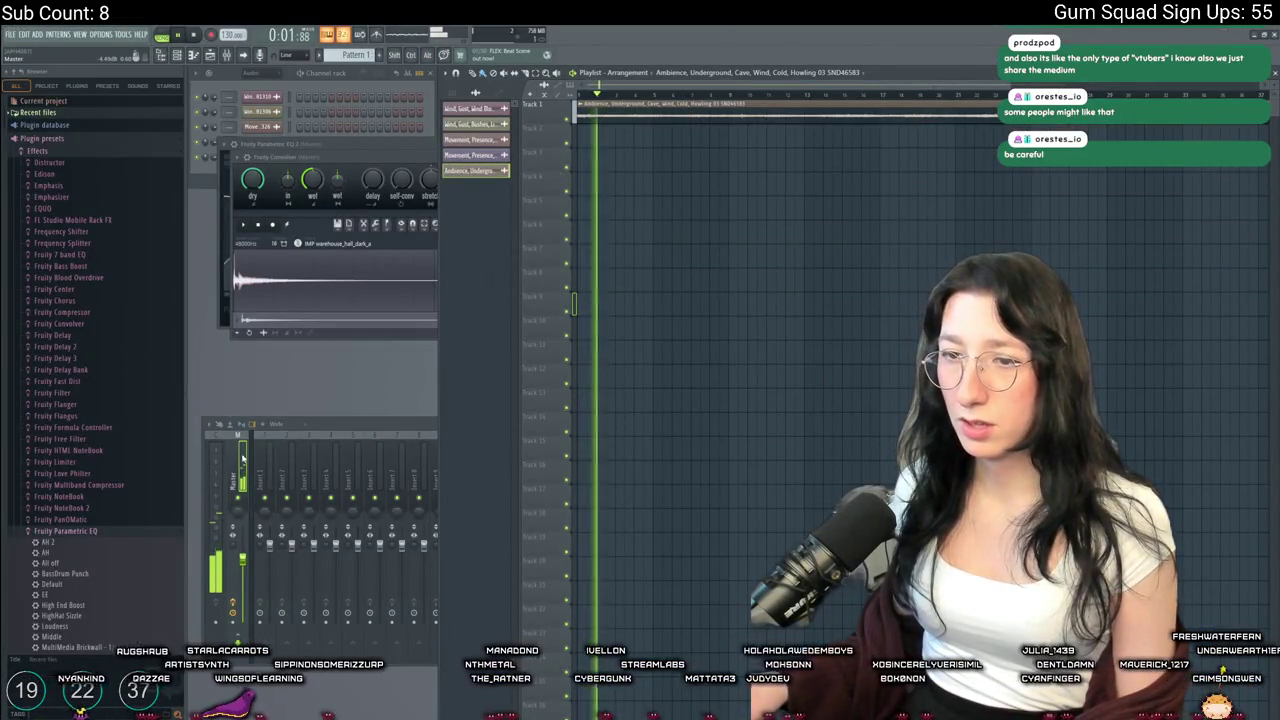
{"action": "left_click_drag", "start_coordinate": [437, 500], "coordinate": [1273, 483]}
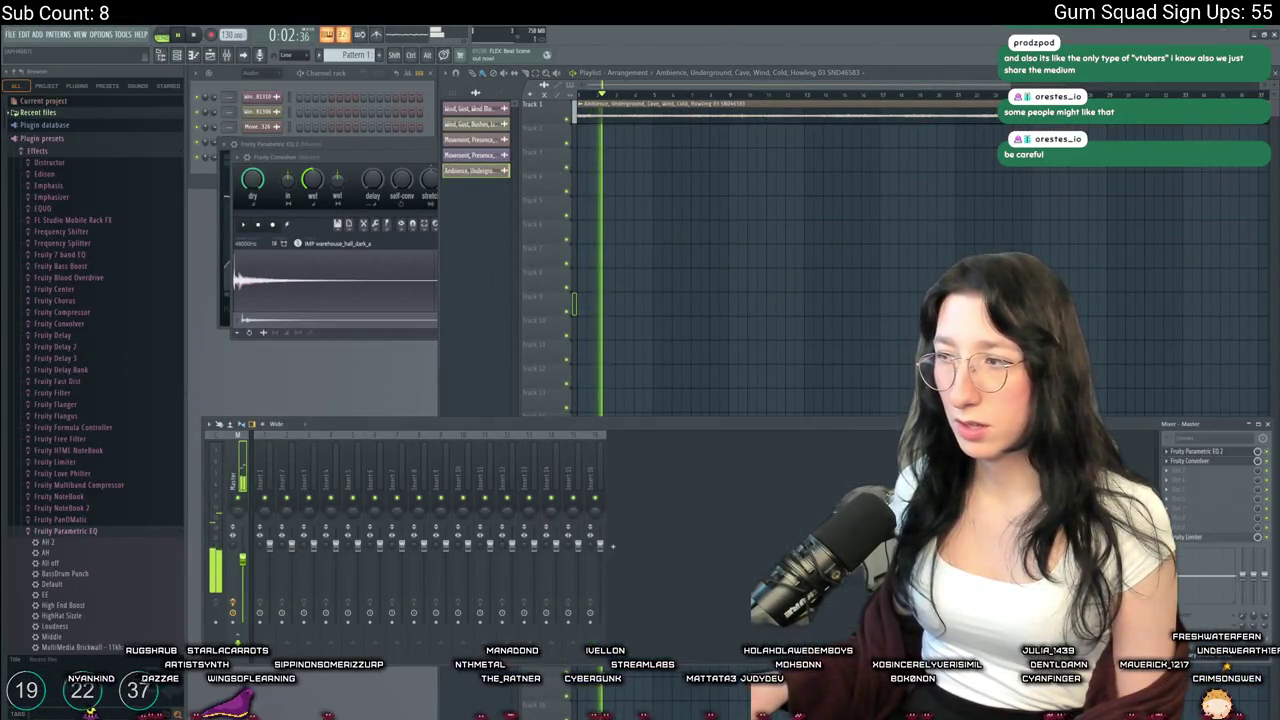
{"action": "left_click", "coordinate": [1239, 452]}
{"action": "left_click", "coordinate": [1239, 452]}
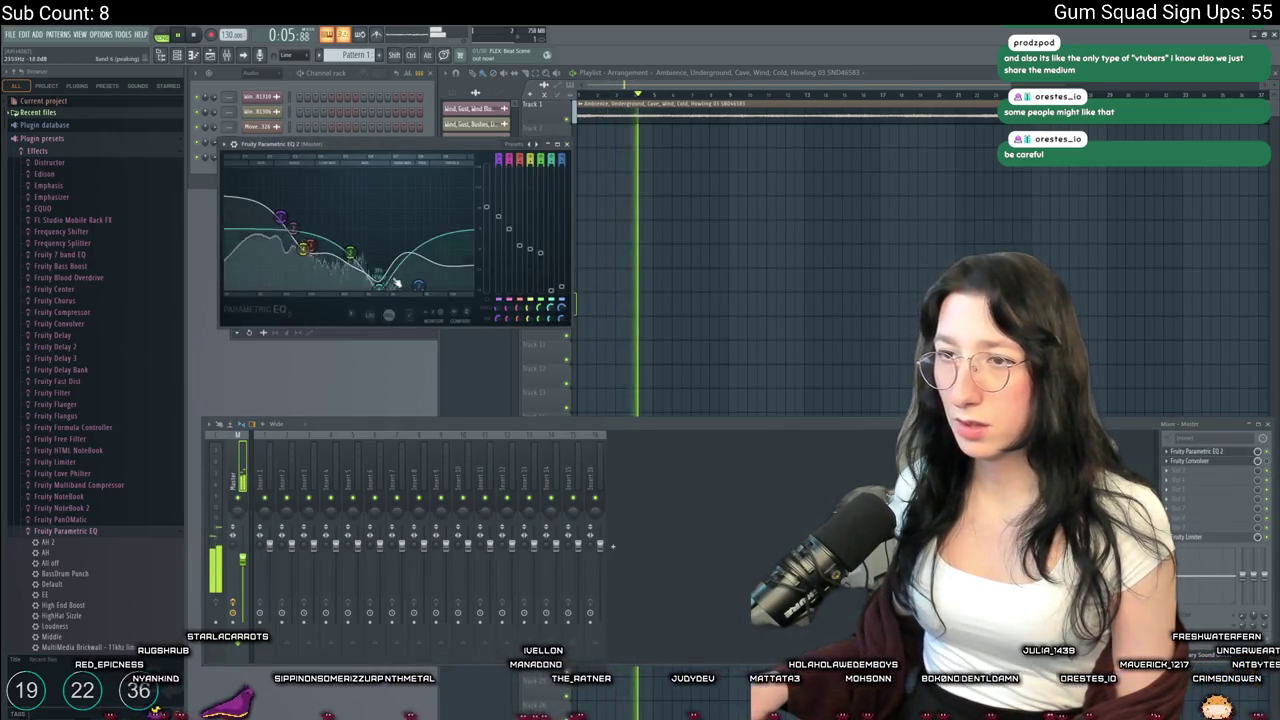
Reshape the master EQ, raising the low shelf and tuning Band 3 near 266Hz, then stop playback
{"action": "mouse_move", "coordinate": [331, 251]}
{"action": "left_mouse_down"}
{"action": "mouse_move", "coordinate": [283, 206]}
{"action": "mouse_move", "coordinate": [271, 243]}
{"action": "mouse_move", "coordinate": [298, 256]}
{"action": "mouse_move", "coordinate": [298, 199]}
{"action": "mouse_move", "coordinate": [296, 222]}
{"action": "left_mouse_up"}
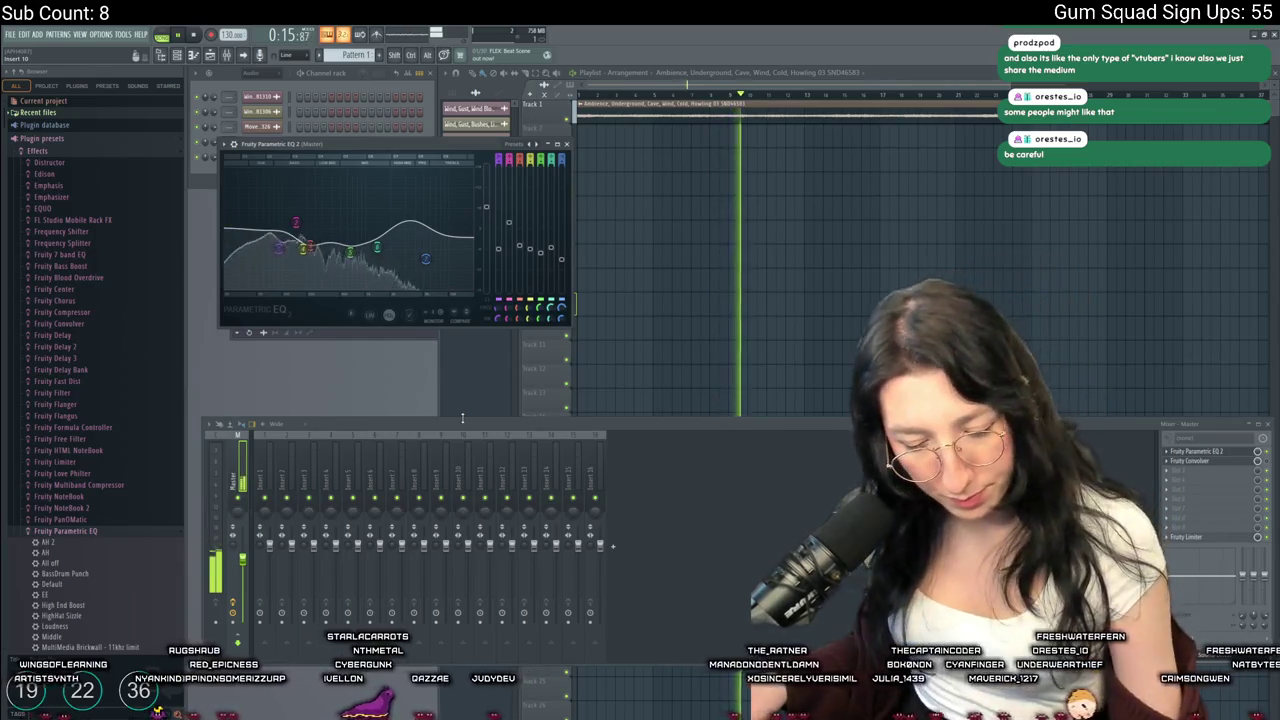
{"action": "mouse_move", "coordinate": [251, 206]}
{"action": "left_mouse_down"}
{"action": "mouse_move", "coordinate": [277, 188]}
{"action": "mouse_move", "coordinate": [285, 230]}
{"action": "left_mouse_up"}
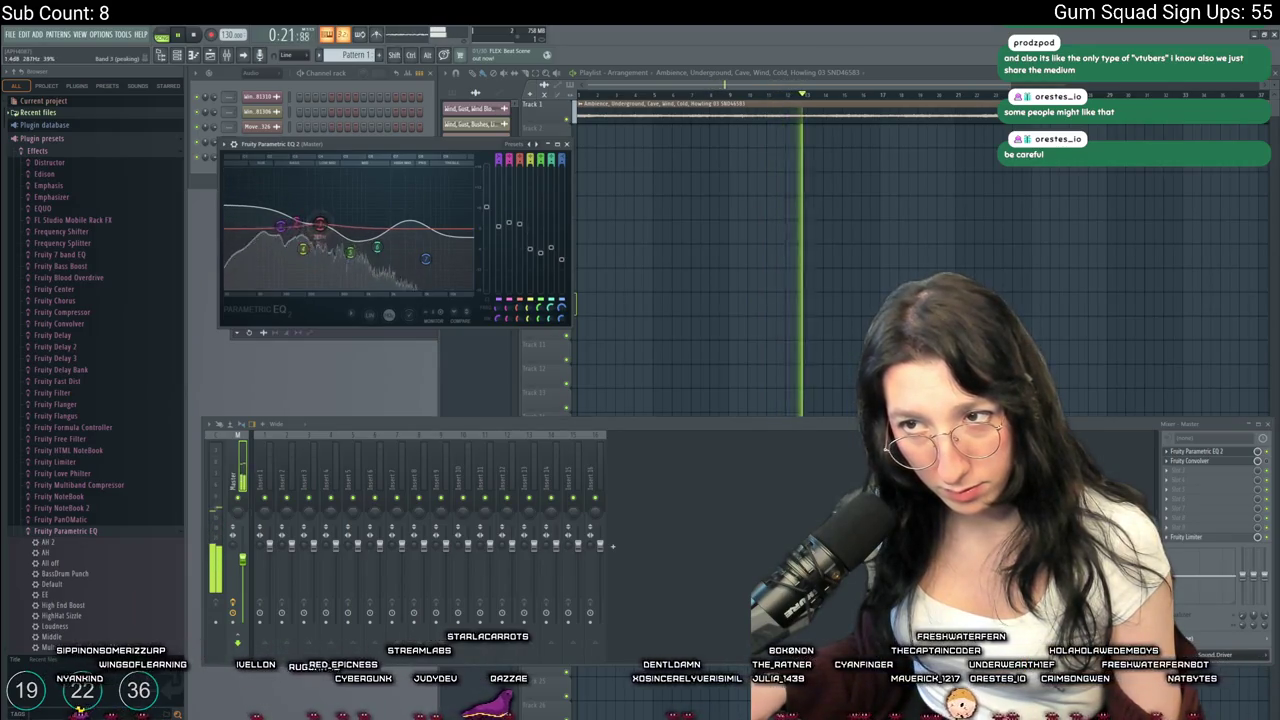
{"action": "left_click_drag", "start_coordinate": [318, 233], "coordinate": [320, 233]}
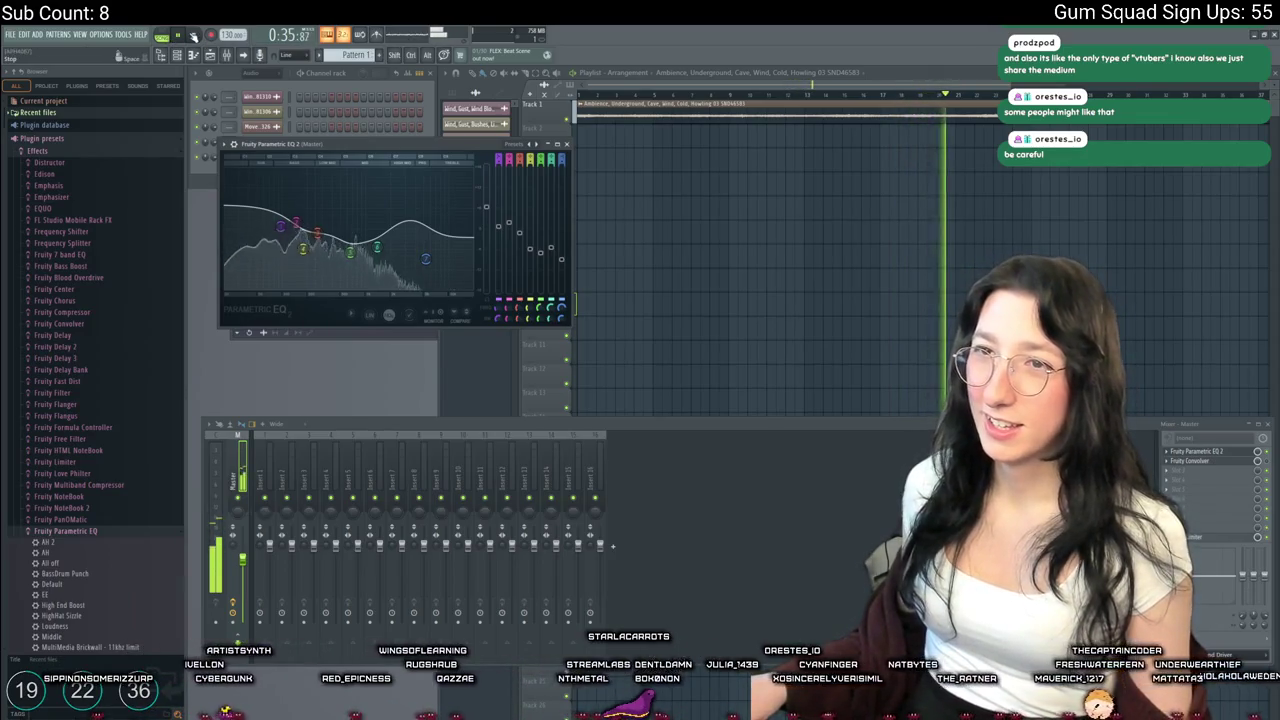
{"action": "left_click", "coordinate": [193, 36]}
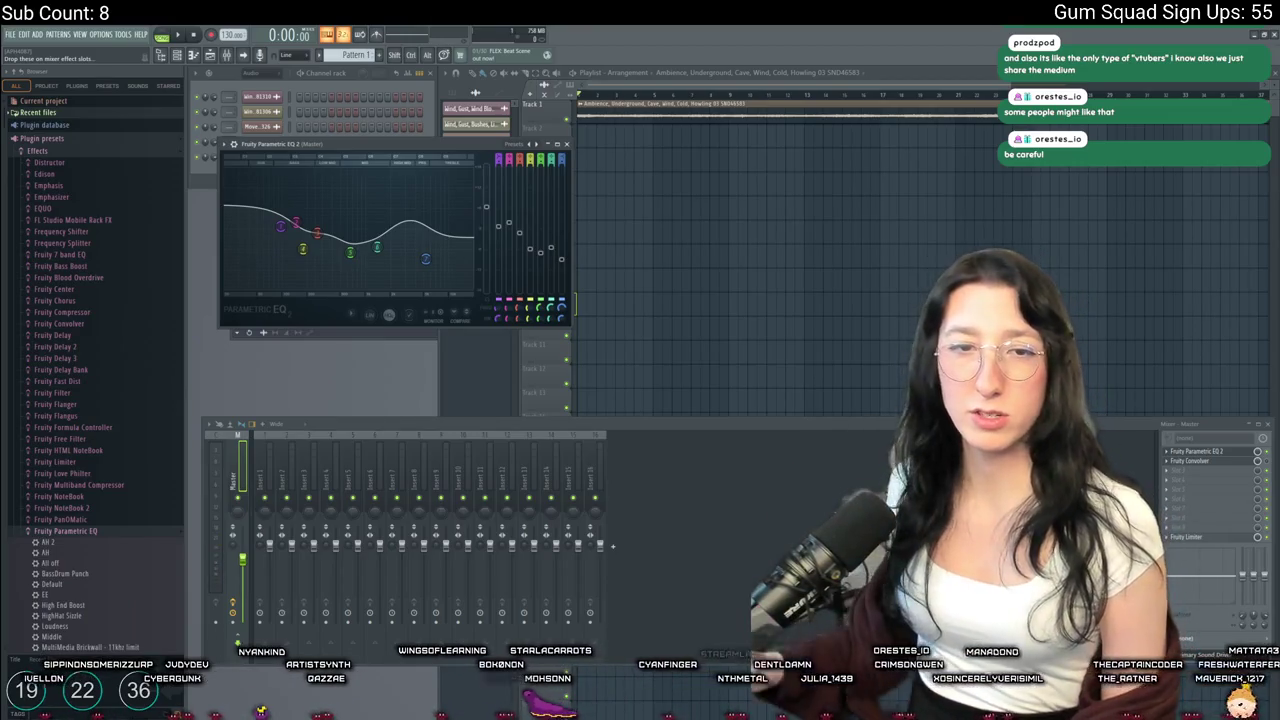
{"action": "left_click", "coordinate": [706, 236]}
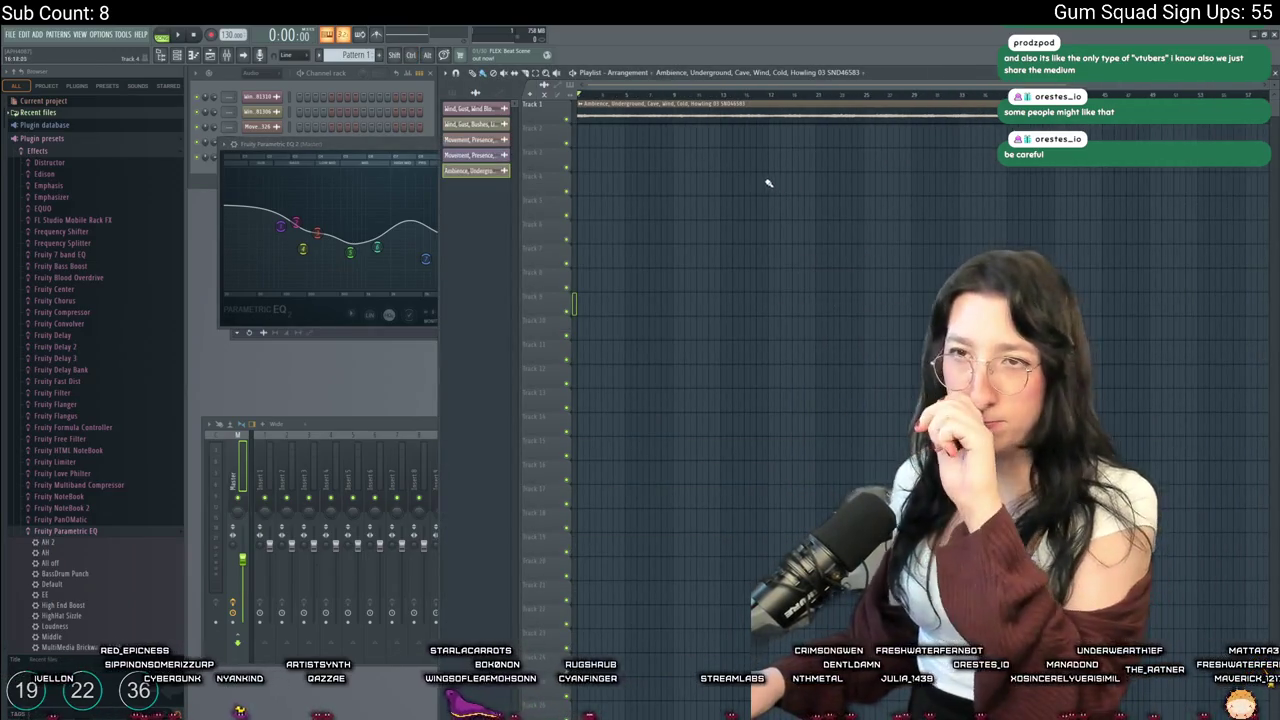
{"action": "left_click", "coordinate": [10, 34]}
{"action": "left_click", "coordinate": [10, 34]}
Export the song as a Wave file named CaveAmbience.wav on the Desktop
{"action": "left_click", "coordinate": [10, 34]}
{"action": "mouse_move", "coordinate": [46, 150]}
{"action": "left_click", "coordinate": [153, 158]}
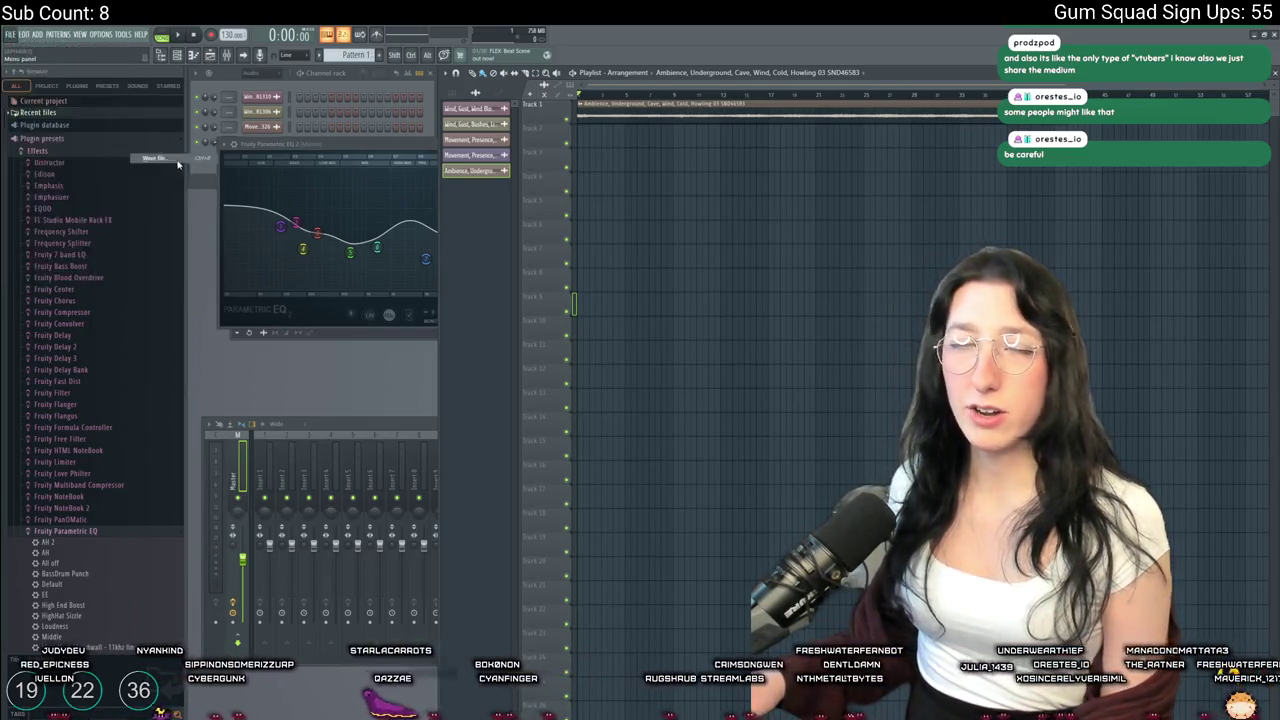
{"action": "left_click", "coordinate": [43, 141]}
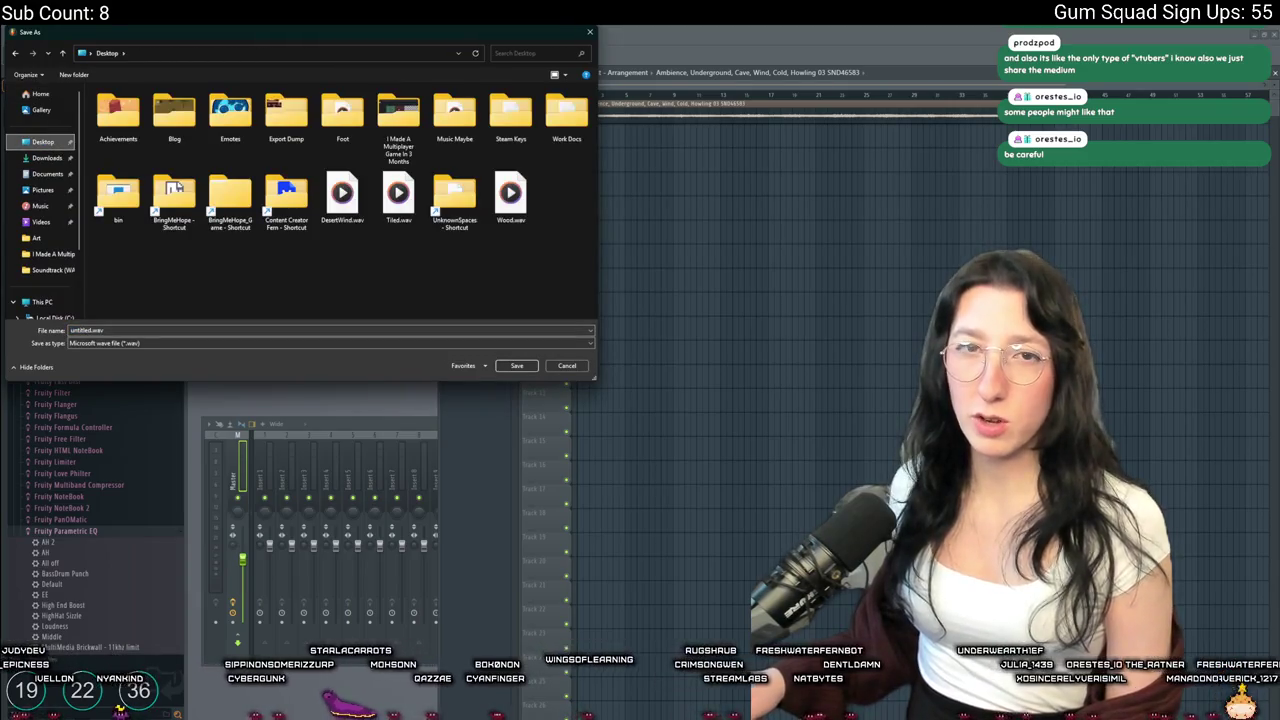
{"action": "double_click", "coordinate": [85, 330]}
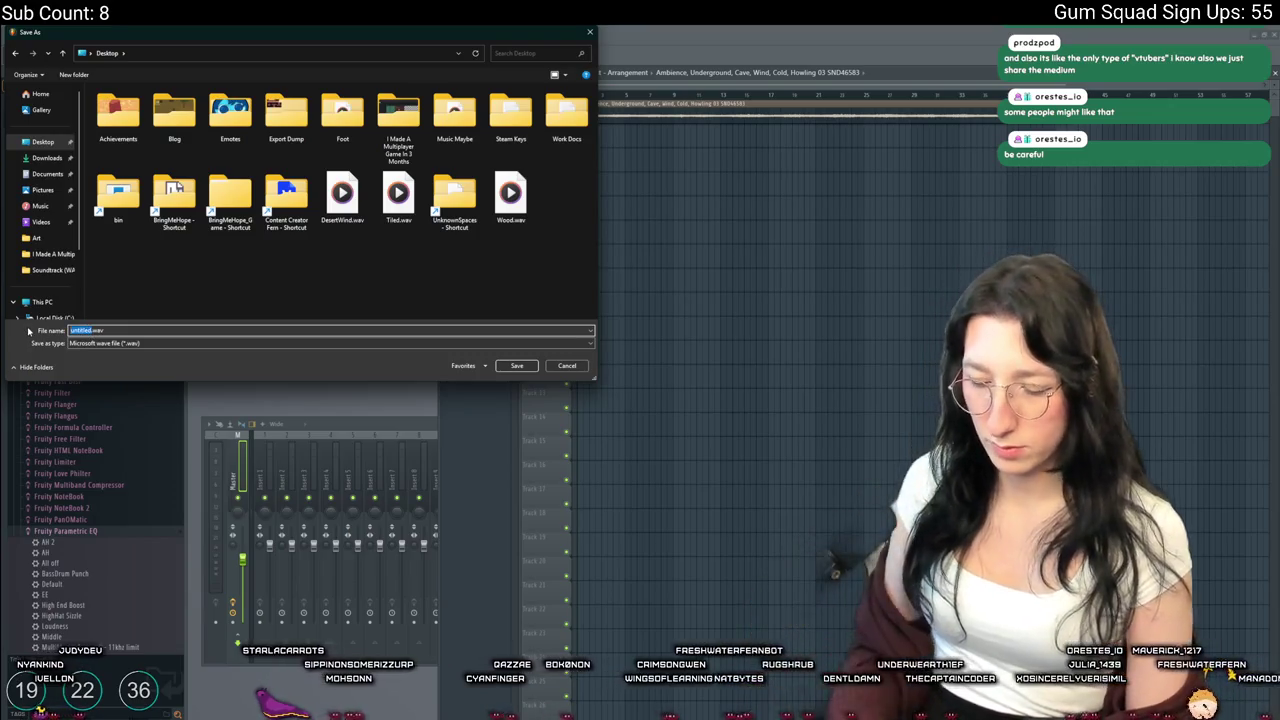
{"action": "type", "text": "CaveAmbience"}
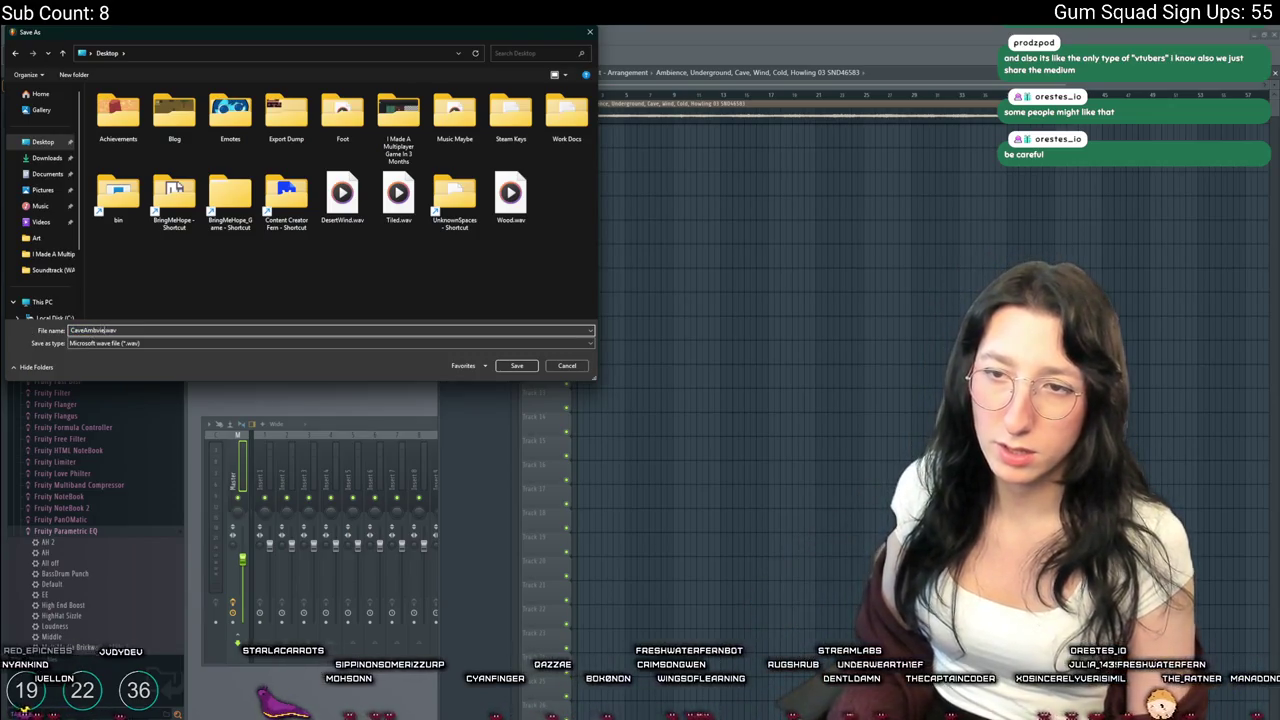
{"action": "key", "text": "Return"}
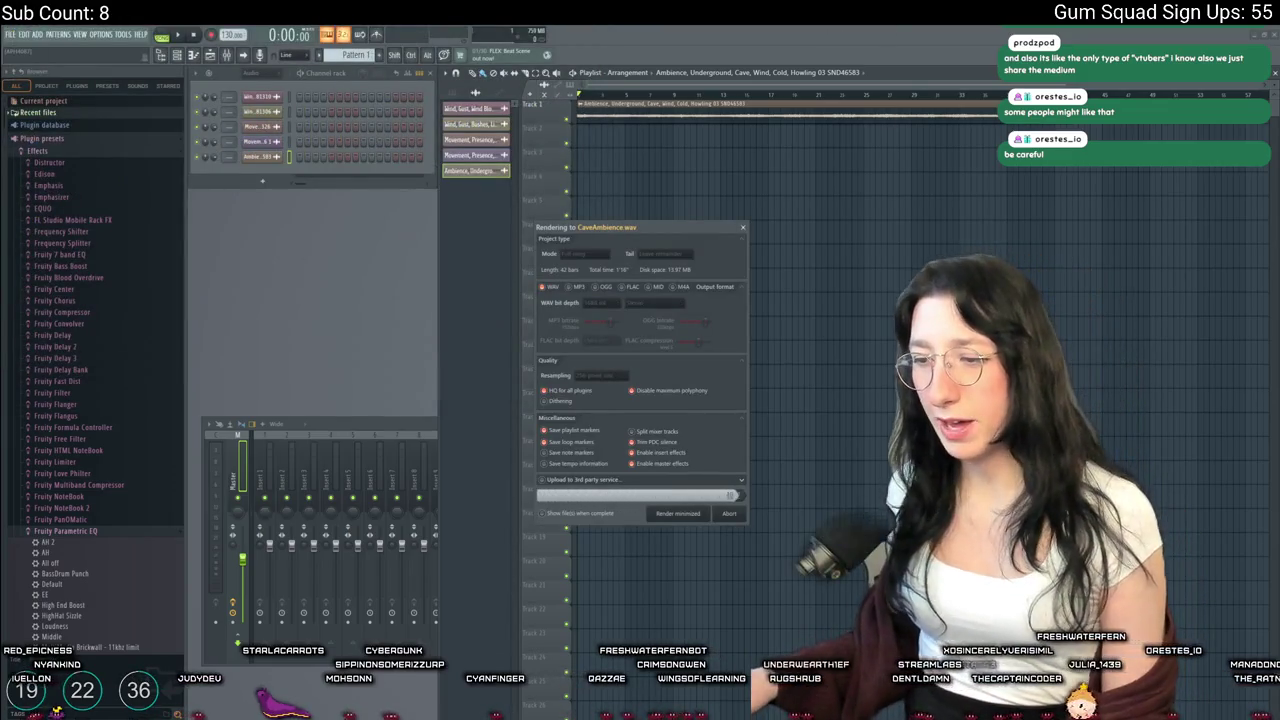
{"action": "key", "text": "alt+Tab"}
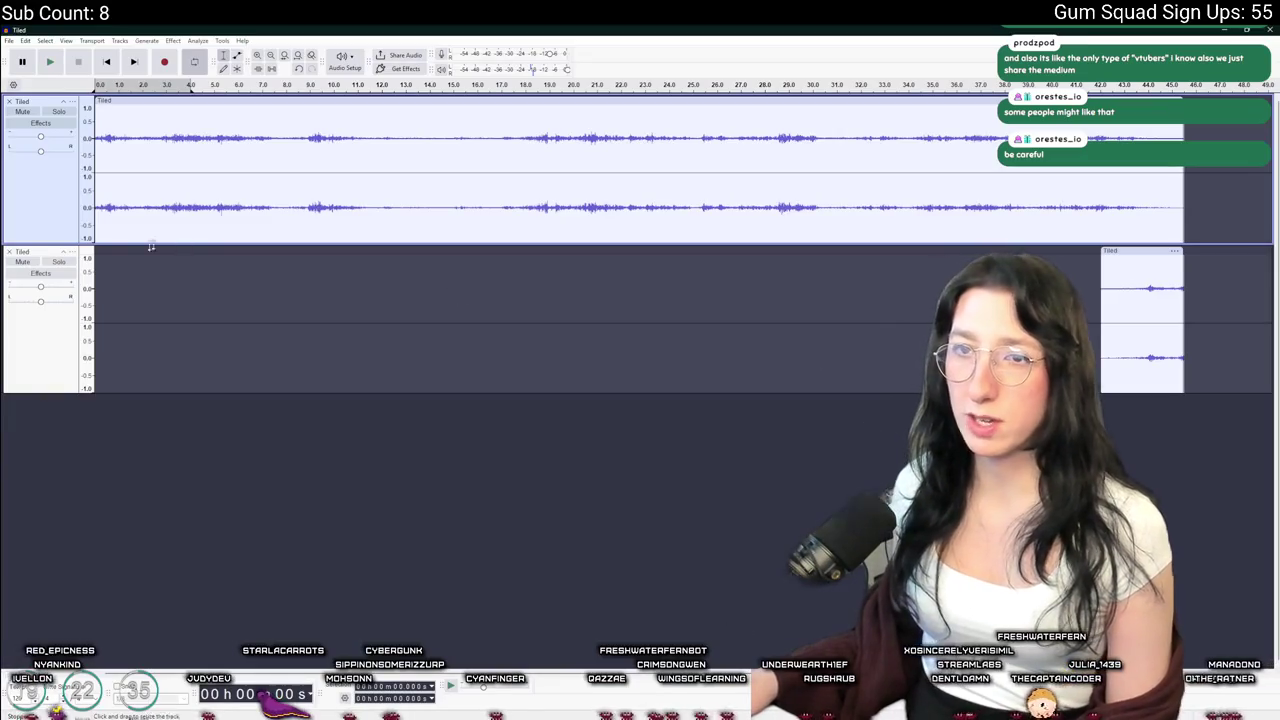
Remove the old Tiled tracks and import CaveAmbience.wav from the Desktop
{"action": "left_click", "coordinate": [14, 252]}
{"action": "left_click", "coordinate": [9, 252]}
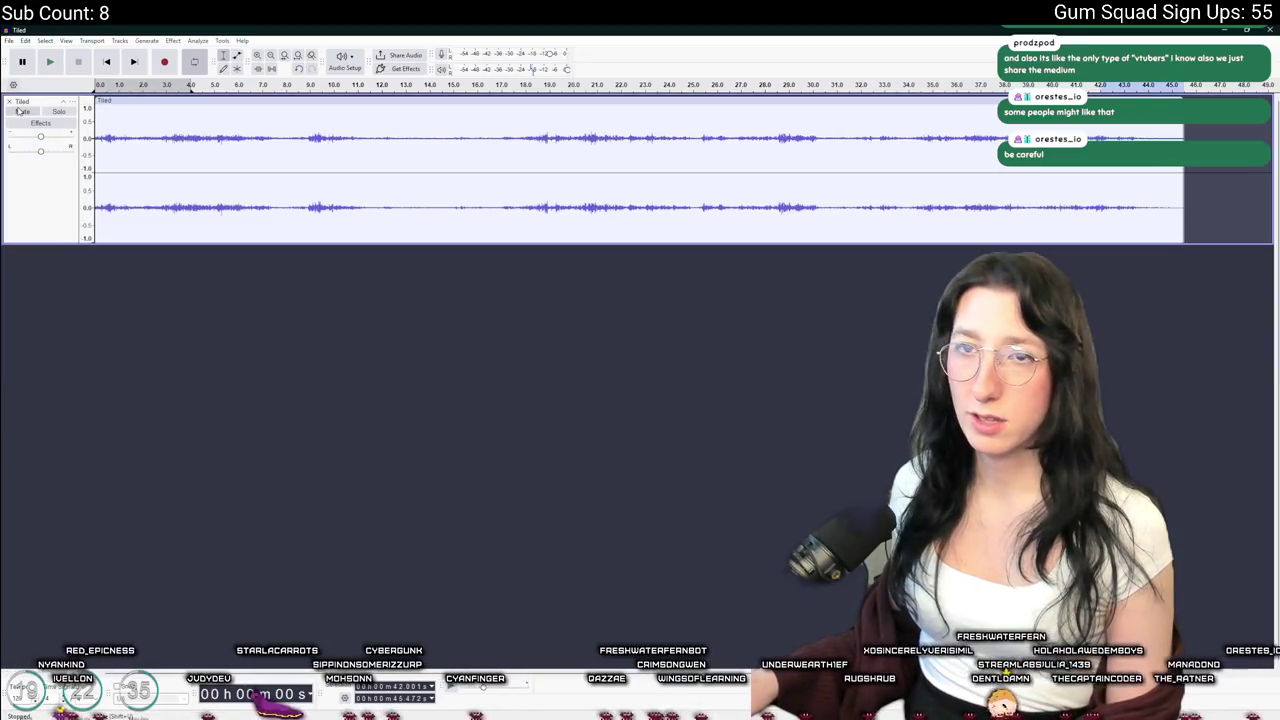
{"action": "left_click", "coordinate": [9, 102]}
{"action": "key", "text": "alt+Tab"}
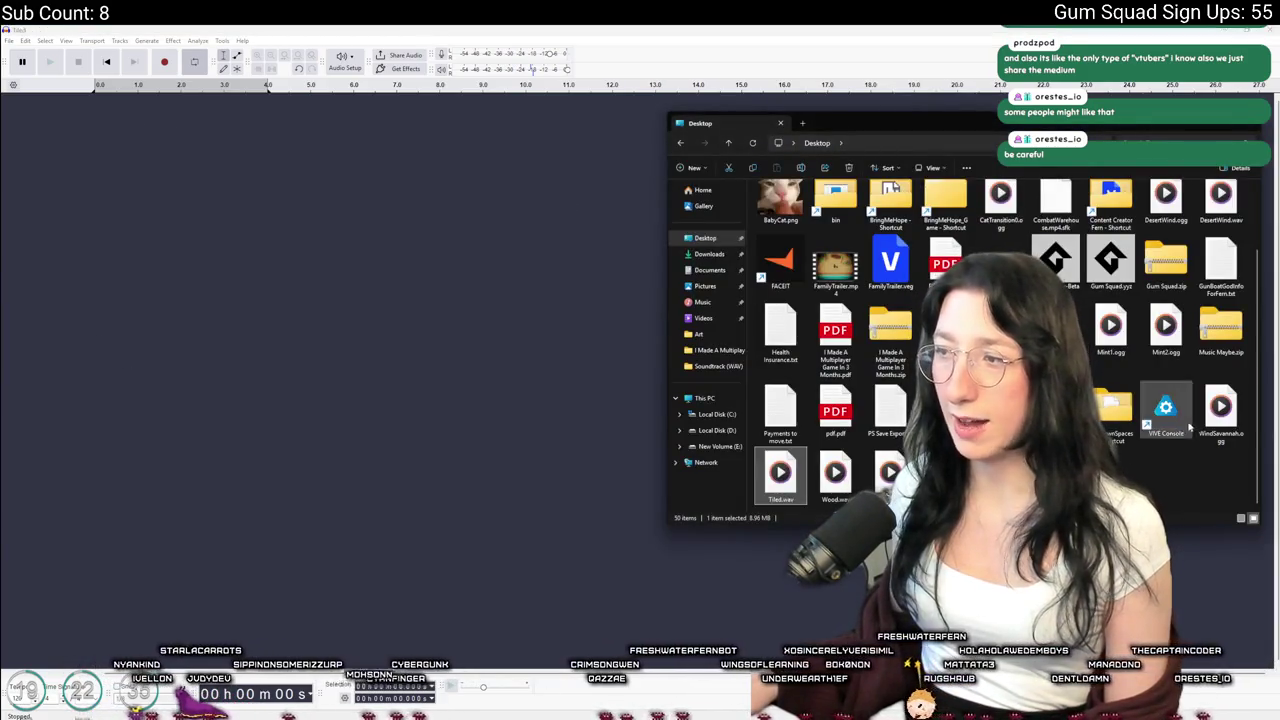
{"action": "left_click", "coordinate": [1000, 480]}
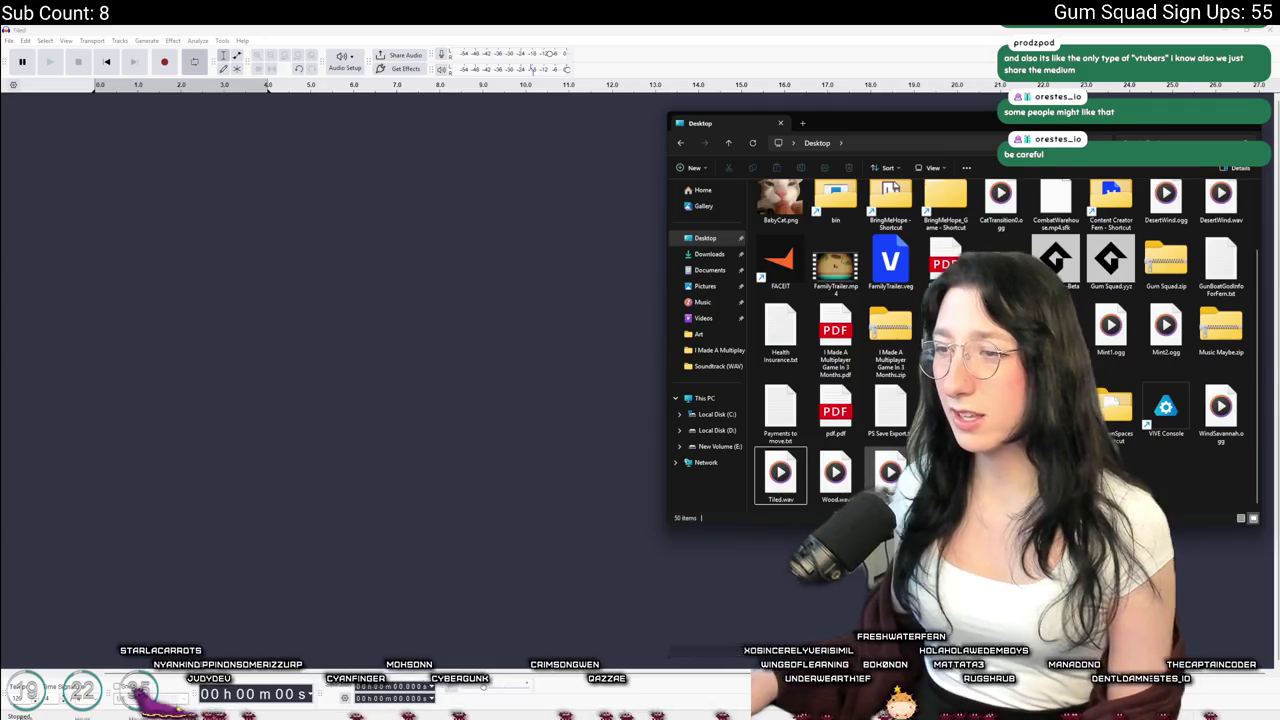
{"action": "left_click_drag", "start_coordinate": [1000, 195], "coordinate": [545, 330]}
{"action": "scroll", "coordinate": [155, 118], "scroll_direction": "up", "scroll_amount": 1, "text": "ctrl"}
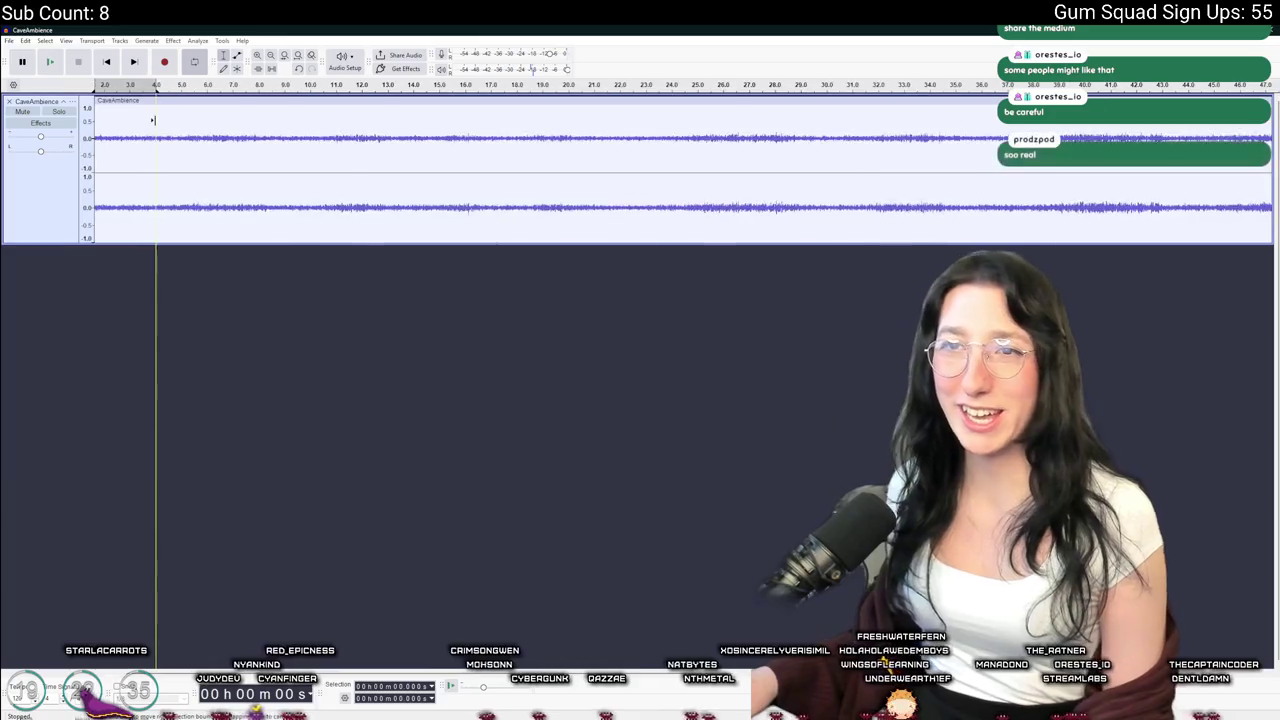
Copy the first 4 seconds onto a new track and move it to about 1:10
{"action": "left_click_drag", "start_coordinate": [159, 114], "coordinate": [95, 114]}
{"action": "left_click", "coordinate": [278, 130]}
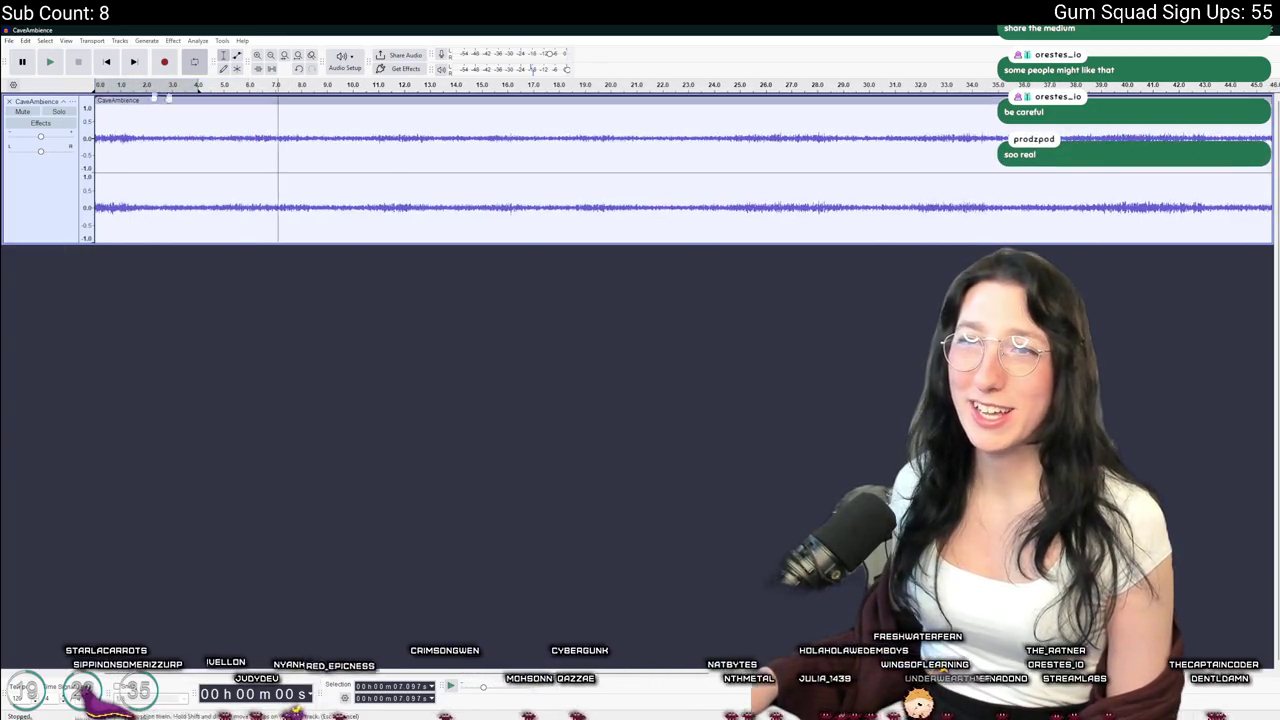
{"action": "left_click_drag", "start_coordinate": [197, 114], "coordinate": [95, 120]}
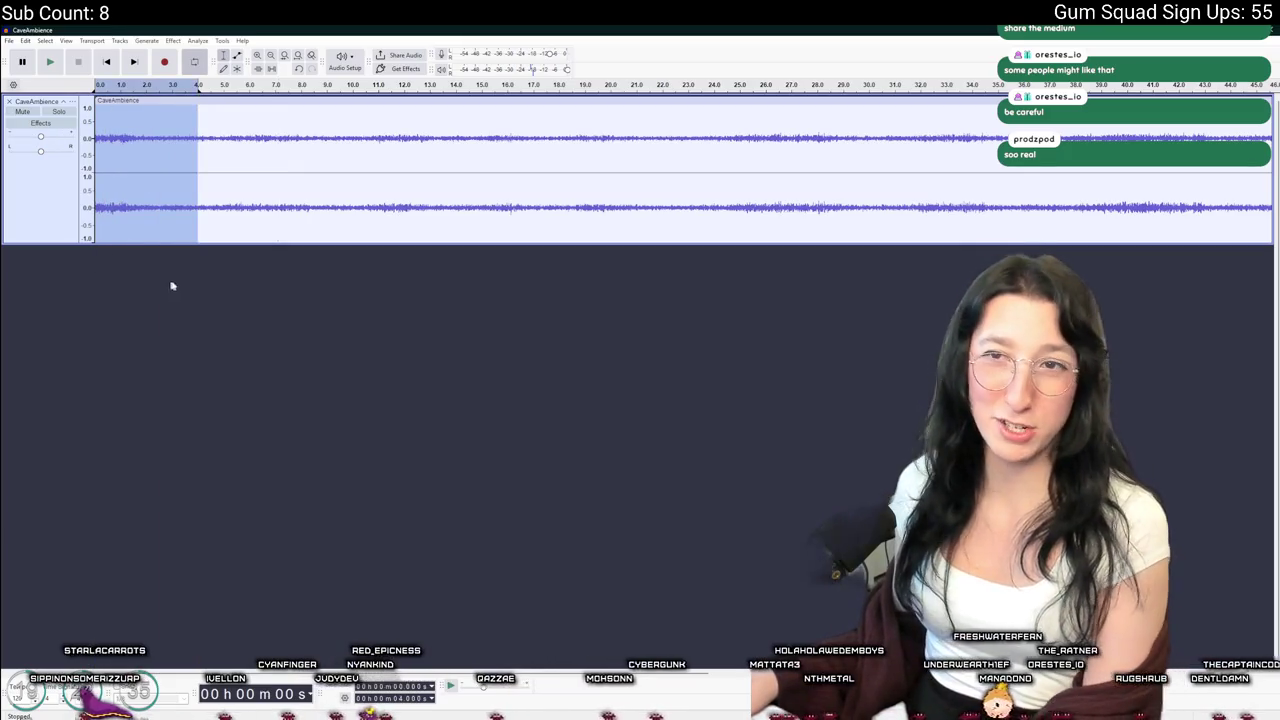
{"action": "left_click", "coordinate": [170, 284]}
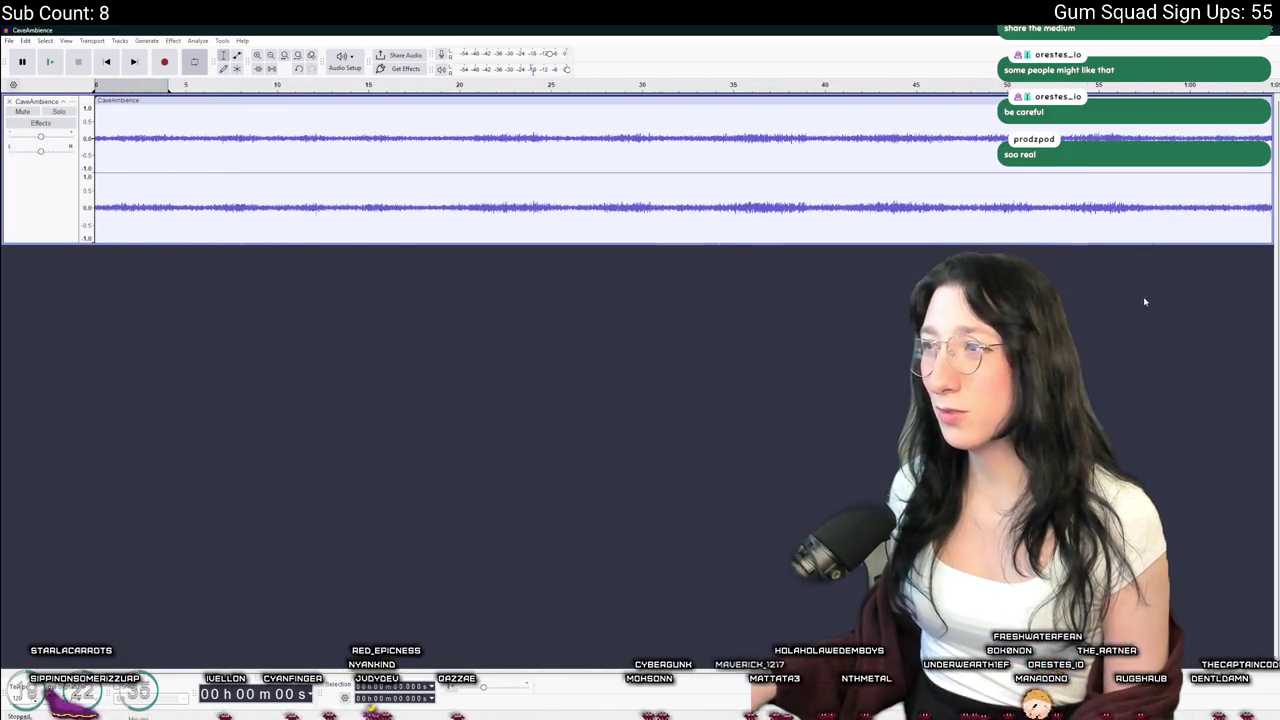
{"action": "key", "text": "ctrl+3"}
{"action": "key", "text": "ctrl+v"}
{"action": "left_click_drag", "start_coordinate": [110, 250], "coordinate": [977, 250]}
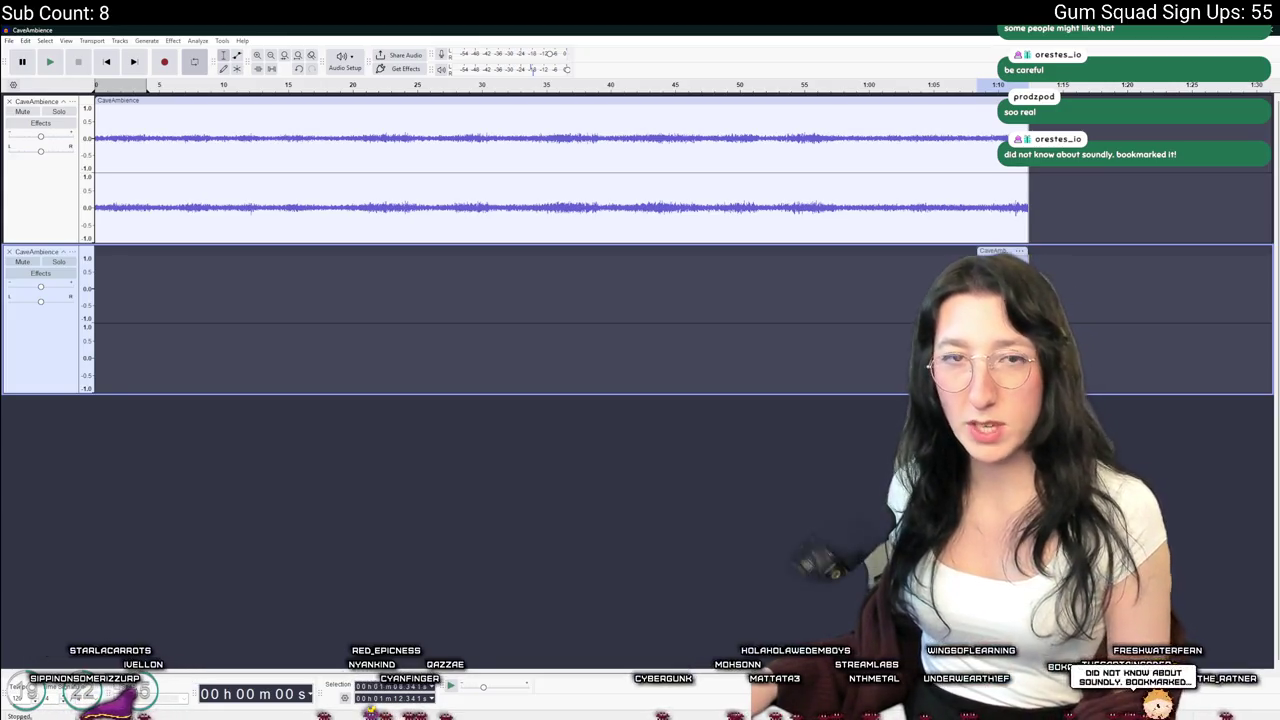
Apply Crossfade Clips, fade out the clip's ending, and play it back to check
{"action": "left_click", "coordinate": [172, 41]}
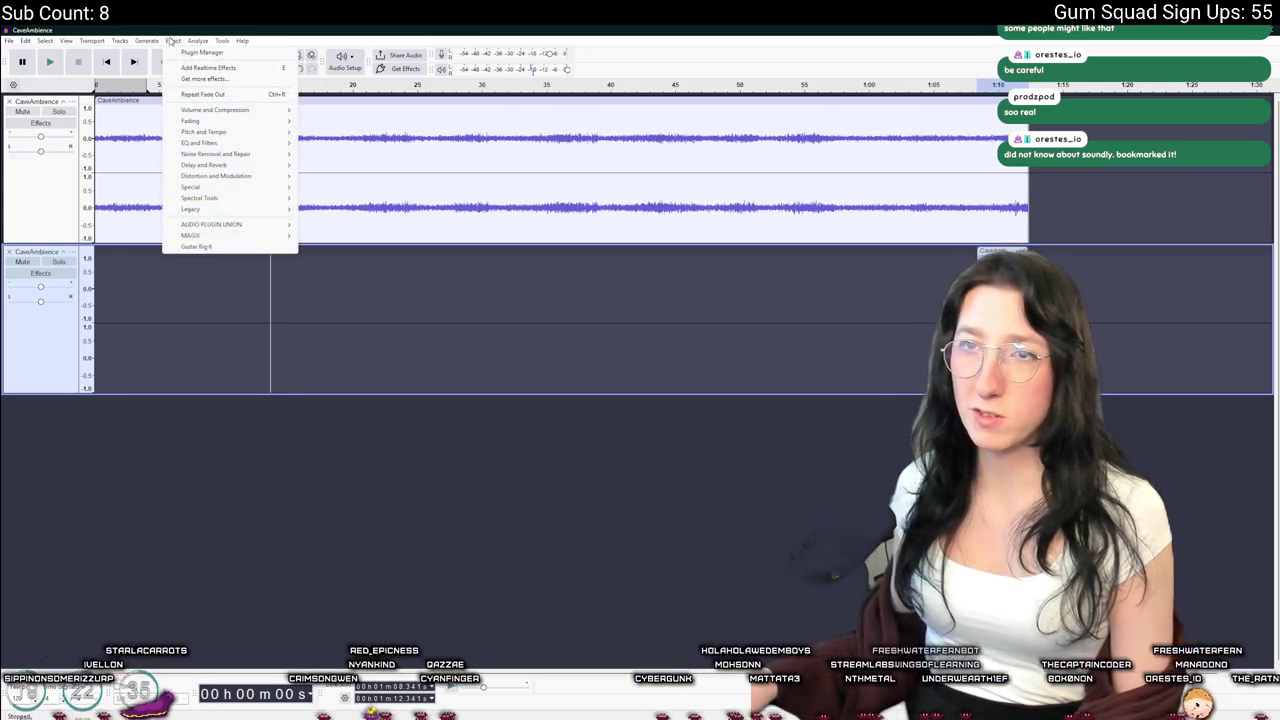
{"action": "mouse_move", "coordinate": [200, 121]}
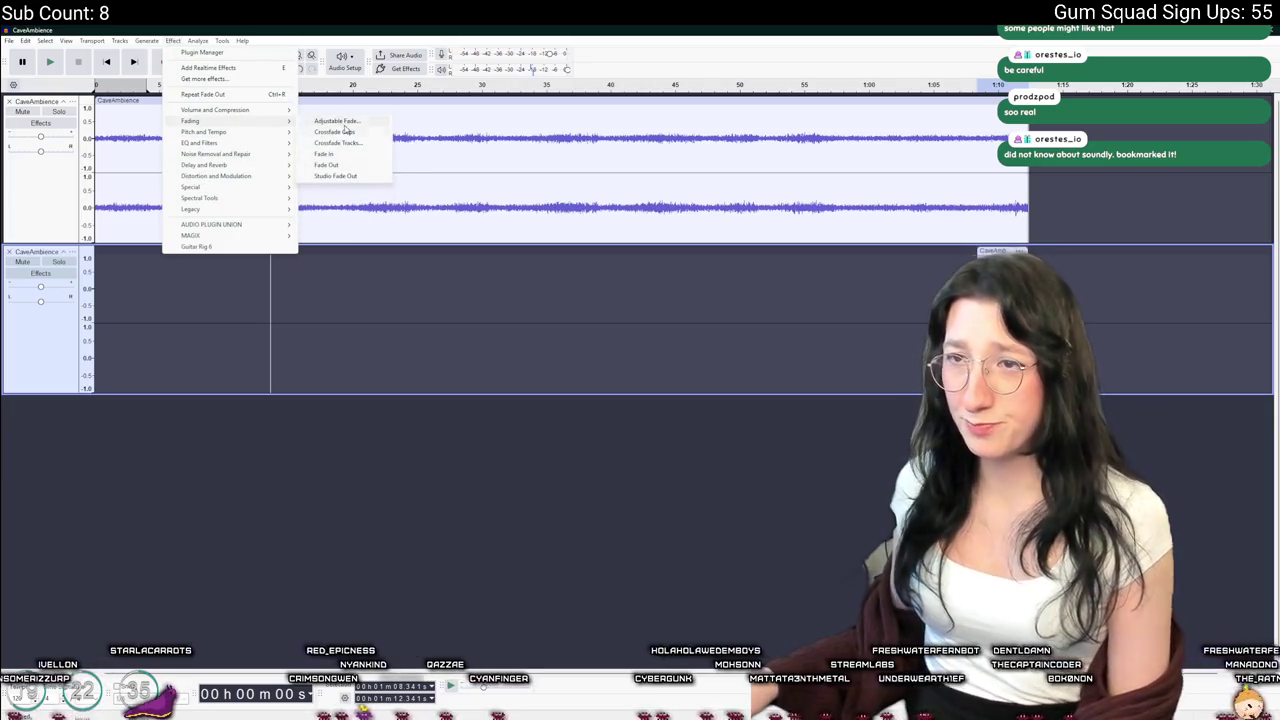
{"action": "left_click", "coordinate": [345, 131]}
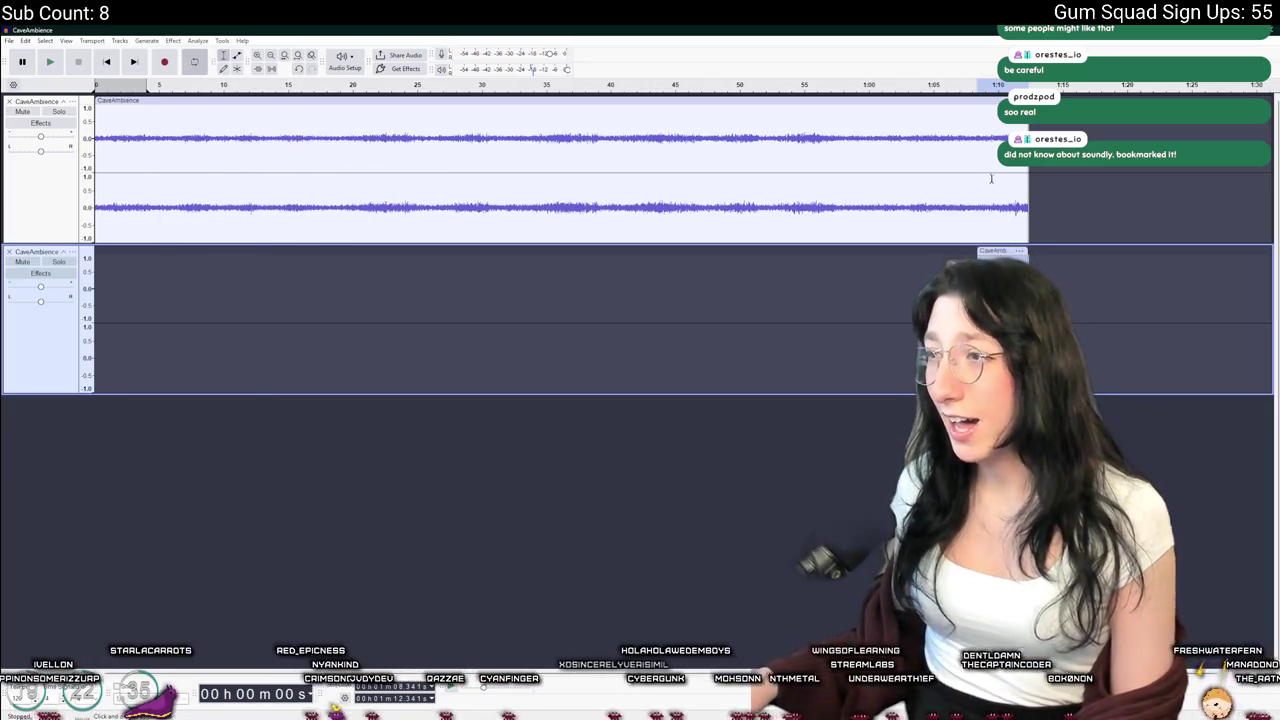
{"action": "left_click_drag", "start_coordinate": [987, 182], "coordinate": [1030, 182]}
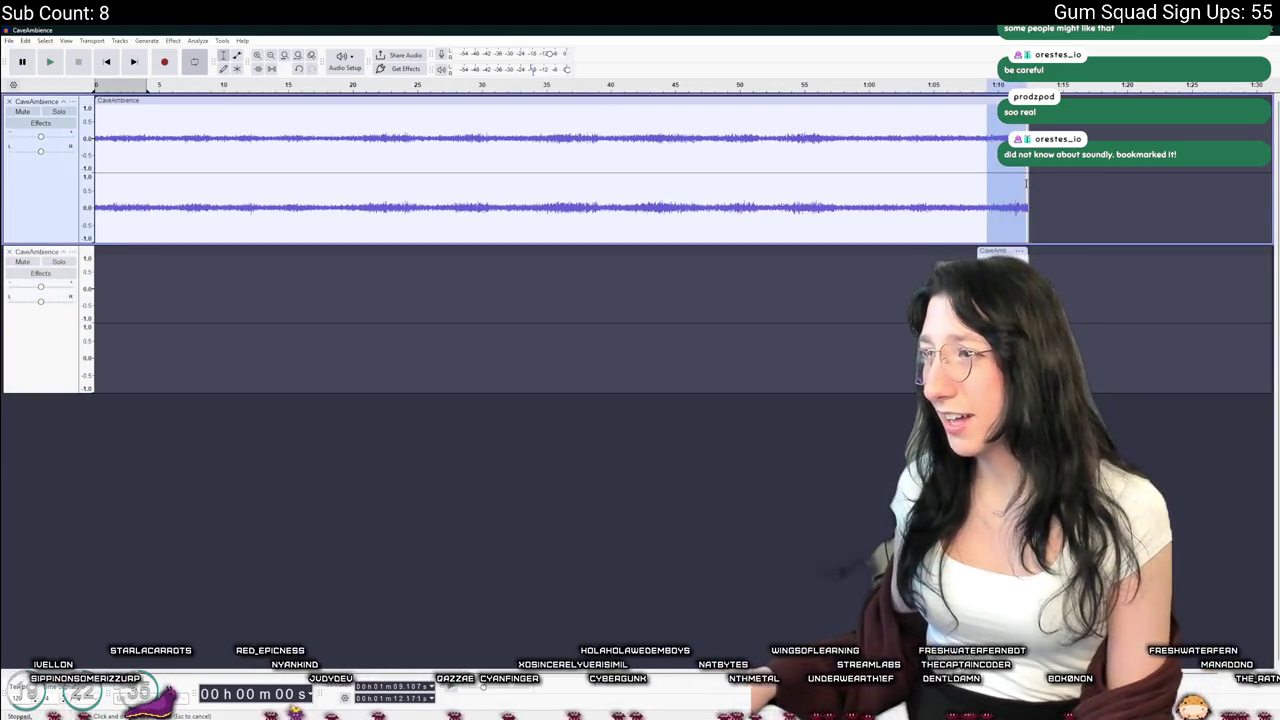
{"action": "left_click", "coordinate": [172, 40]}
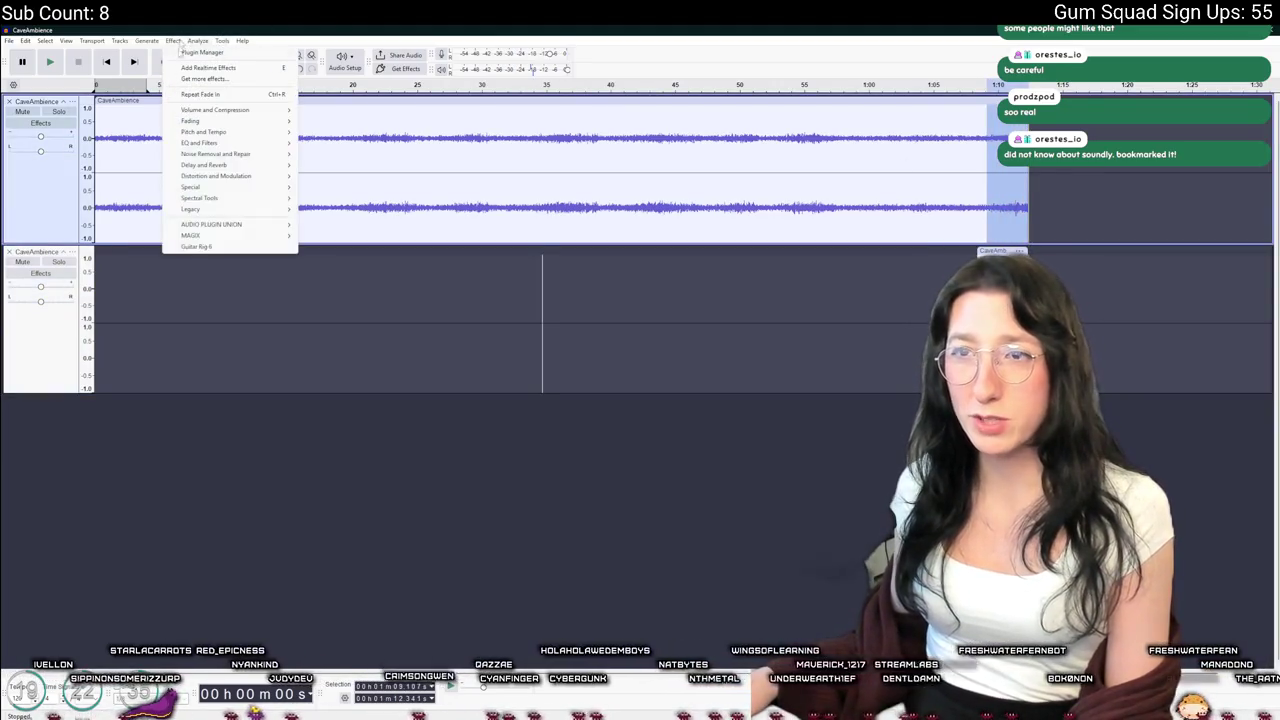
{"action": "mouse_move", "coordinate": [234, 121]}
{"action": "left_click", "coordinate": [322, 164]}
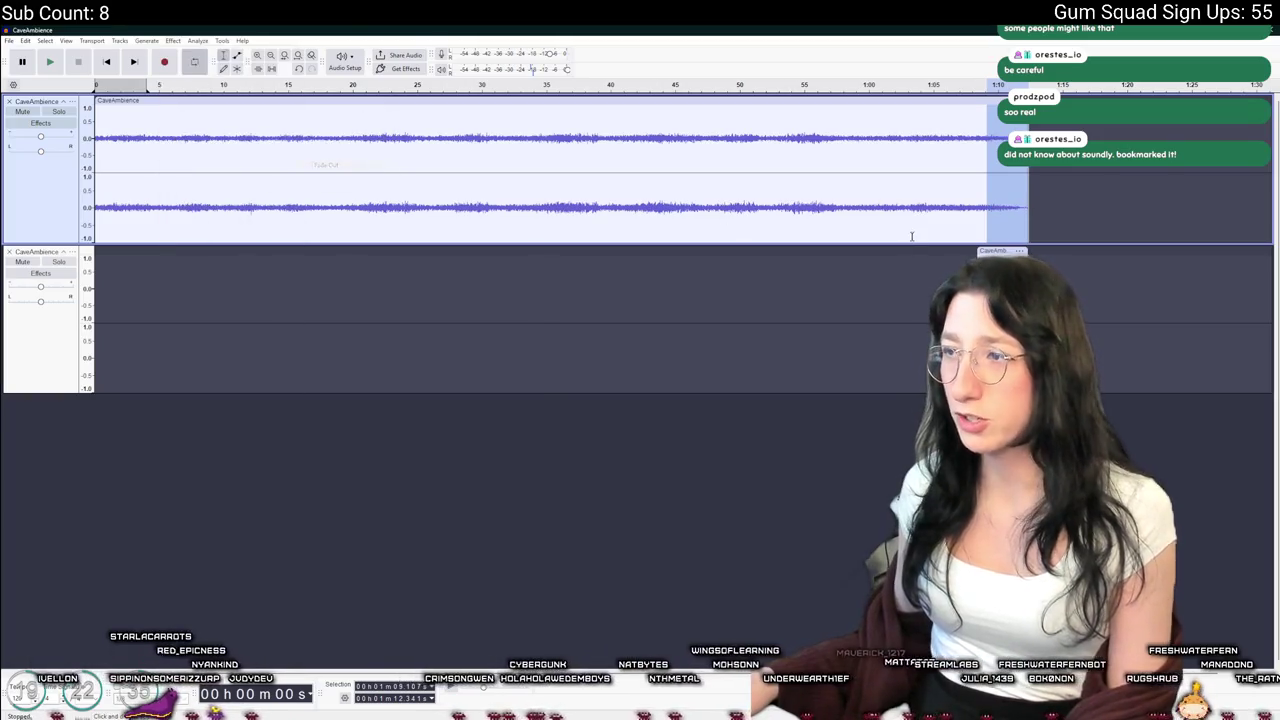
{"action": "left_click", "coordinate": [938, 211]}
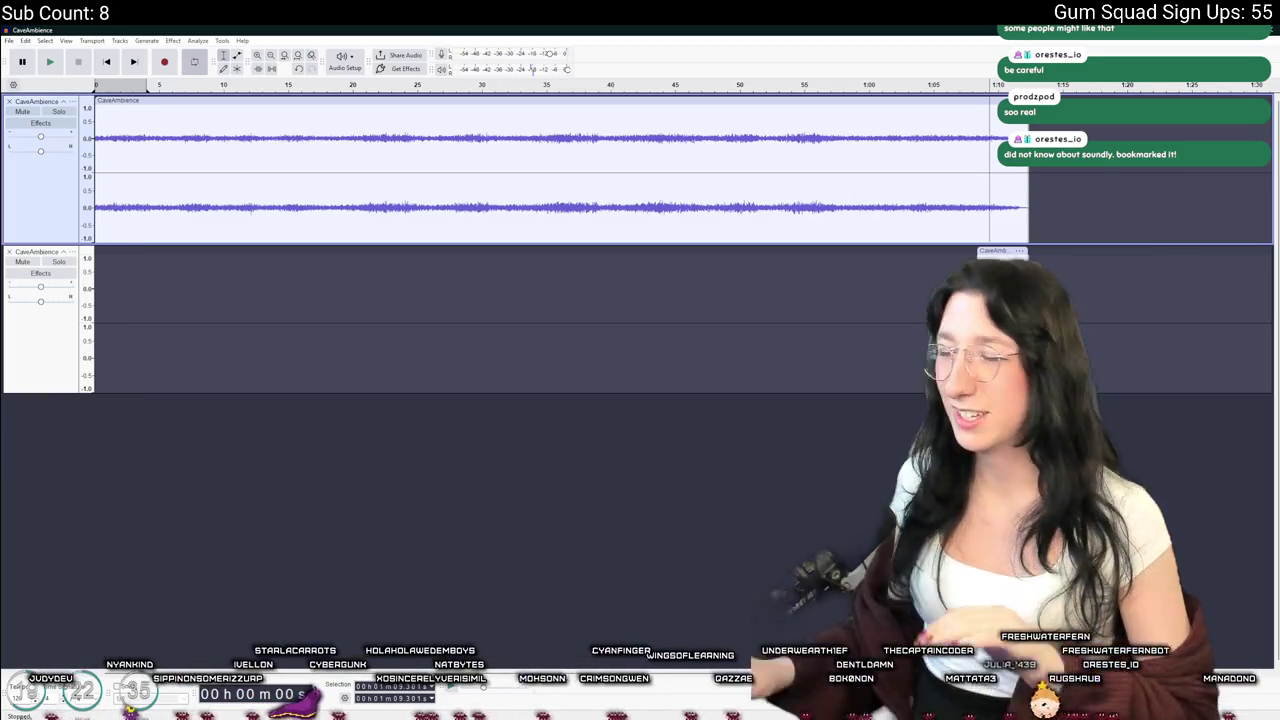
{"action": "key", "text": "space"}
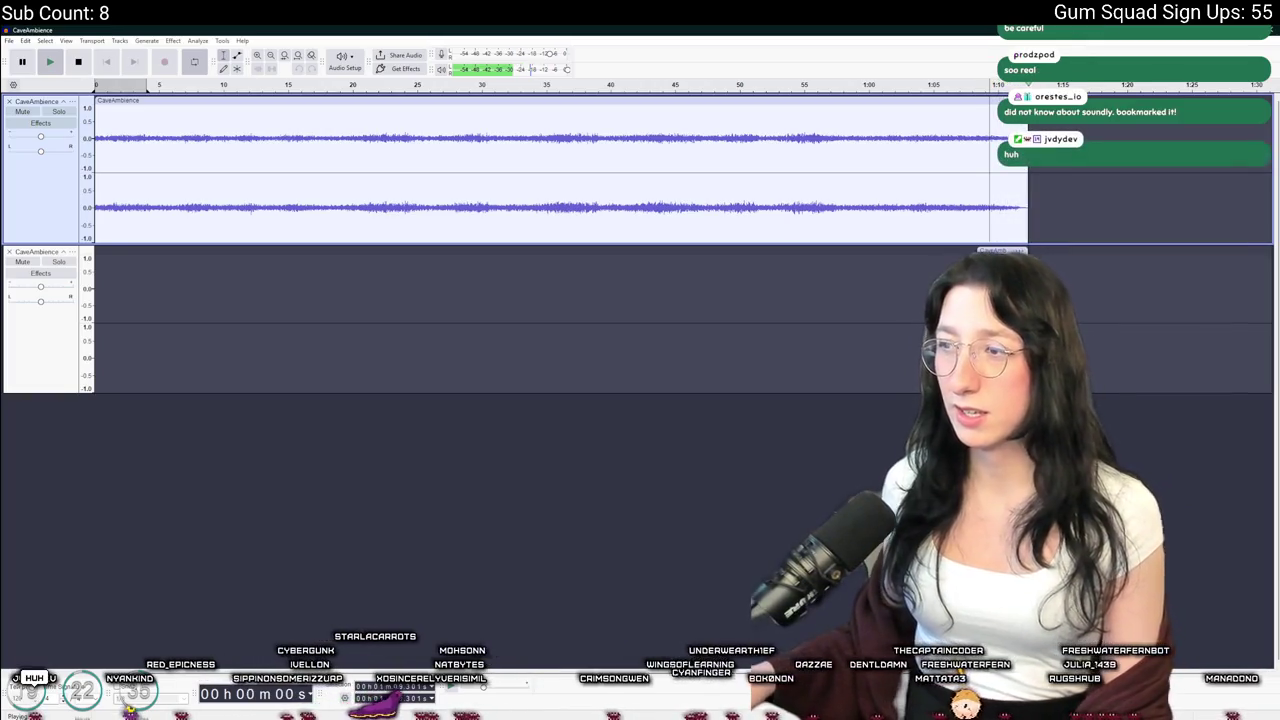
{"action": "key", "text": "space"}
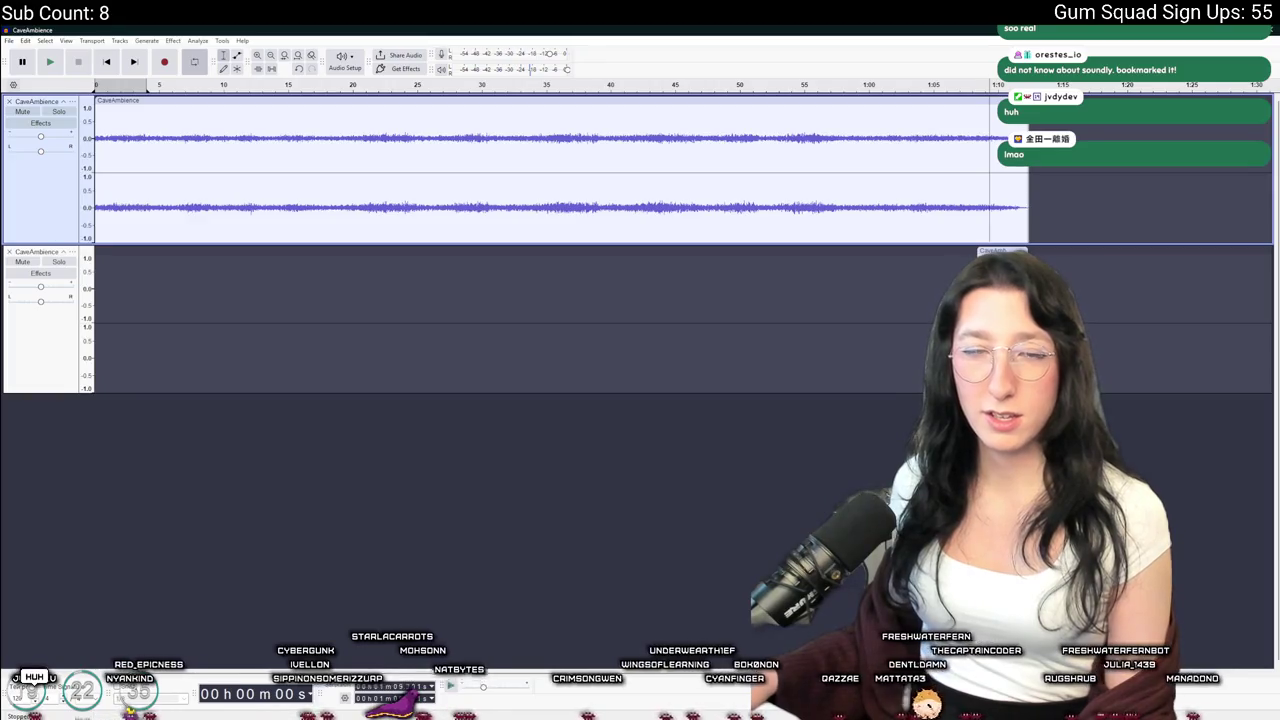
{"action": "left_click", "coordinate": [107, 62]}
Export the audio as CaveAmbience.ogg in Ogg Vorbis format
{"action": "left_click", "coordinate": [9, 40]}
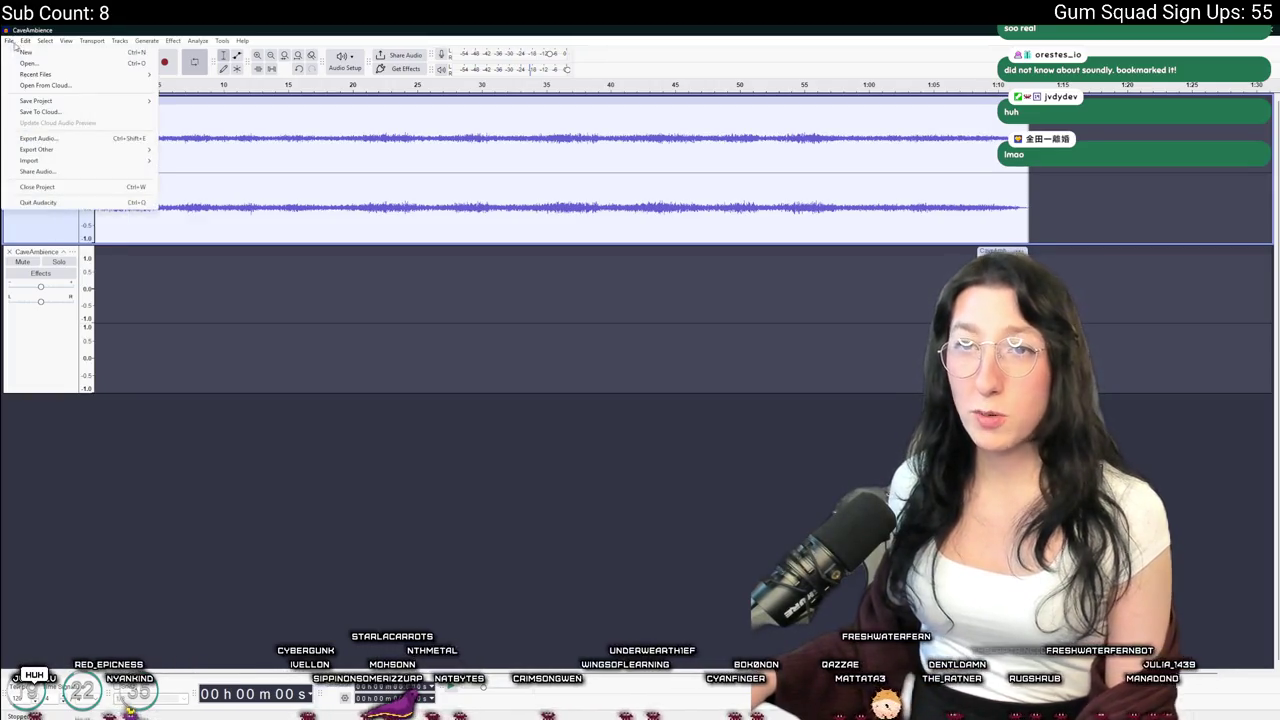
{"action": "left_click", "coordinate": [77, 141]}
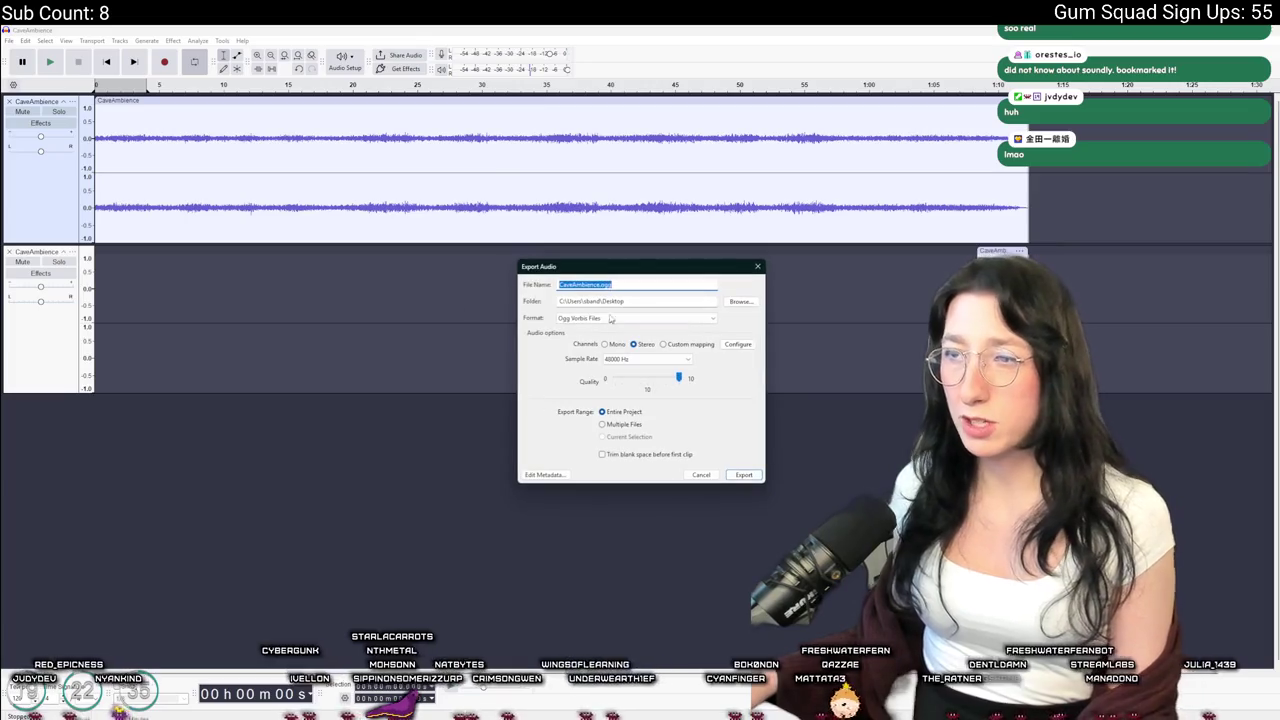
{"action": "left_click", "coordinate": [607, 285]}
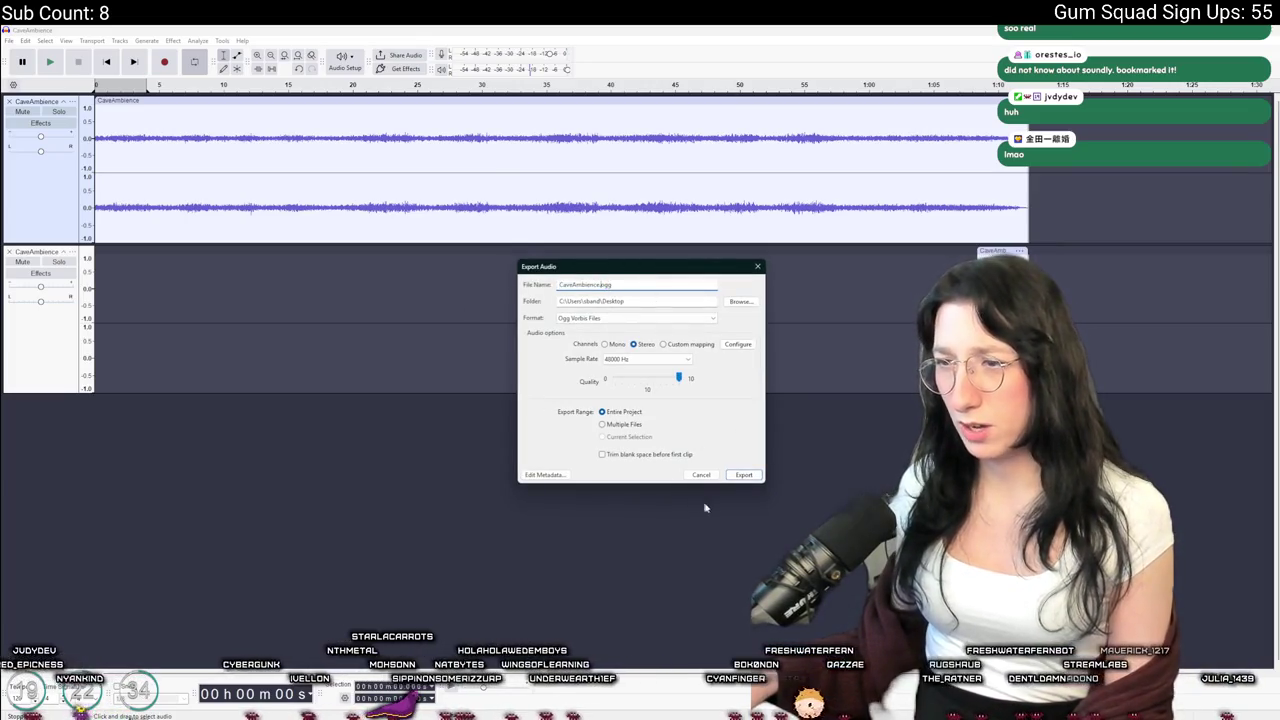
{"action": "left_click", "coordinate": [744, 474]}
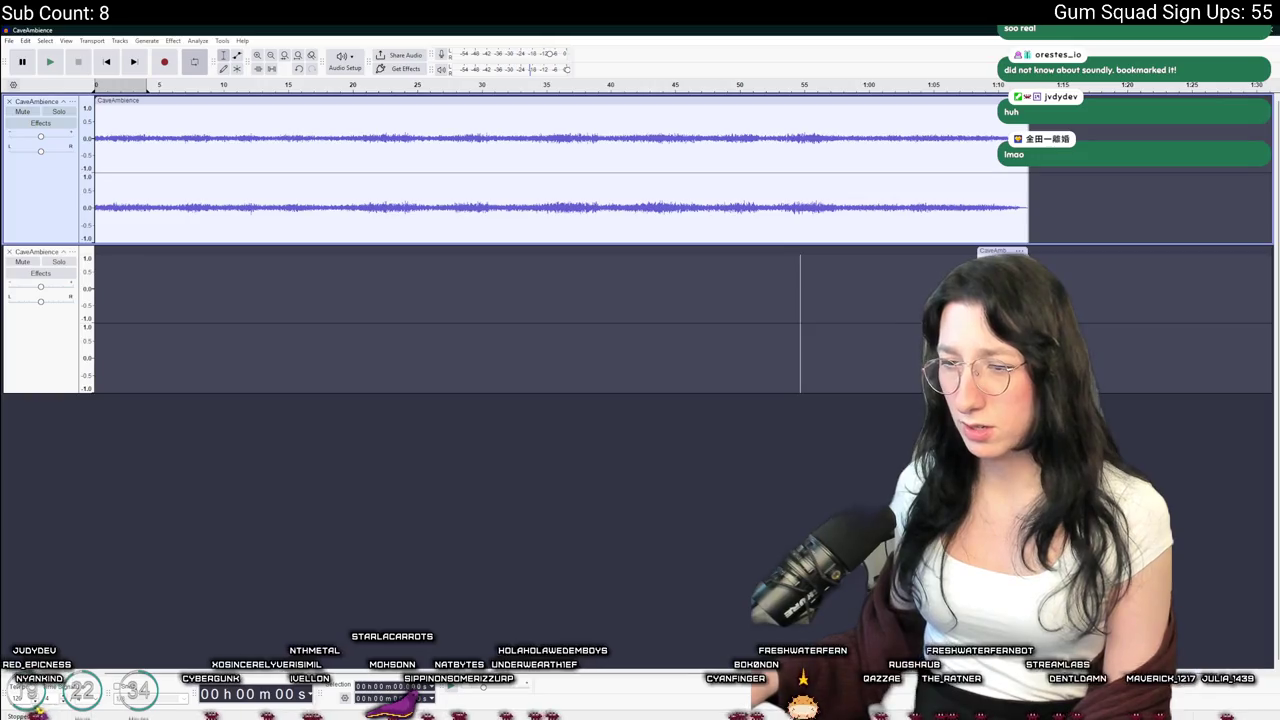
{"action": "key", "text": "alt+Tab"}
{"action": "left_click", "coordinate": [591, 366]}
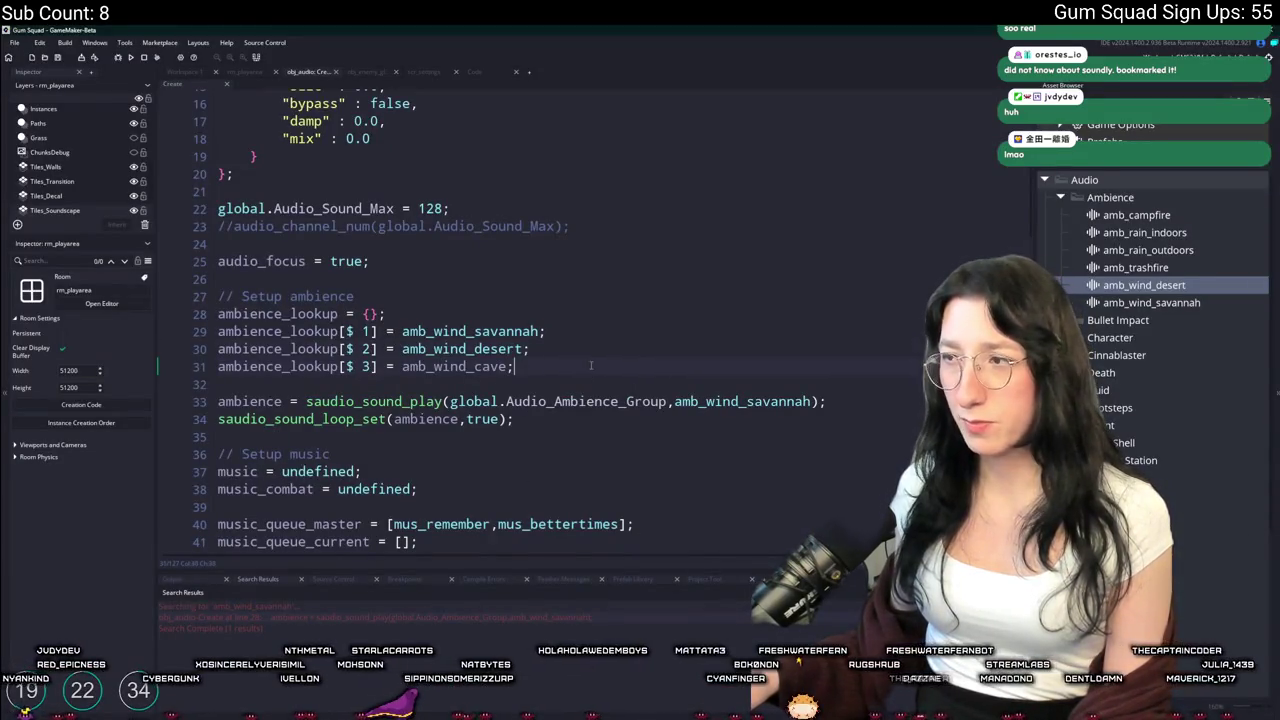
Move to empty line 32 and show amb_wind_desert's properties in the Inspector
{"action": "key", "text": "Down"}
{"action": "key", "text": "Down"}
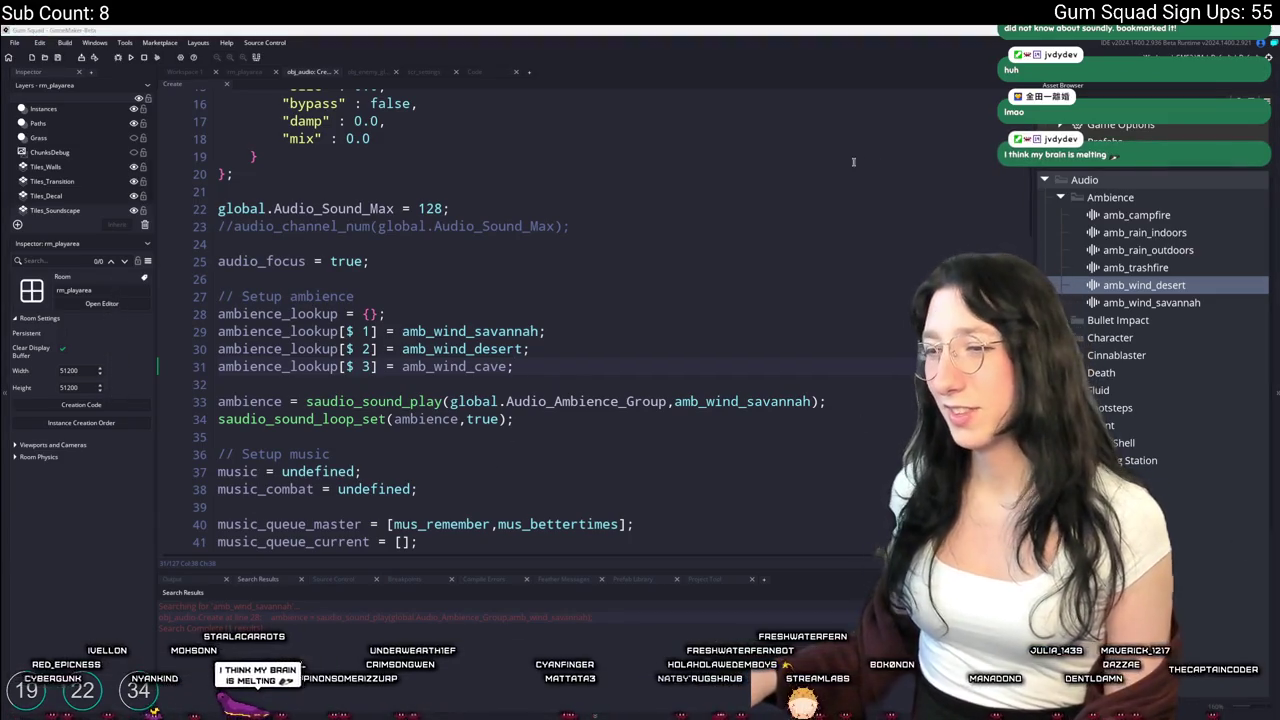
{"action": "left_click", "coordinate": [700, 377]}
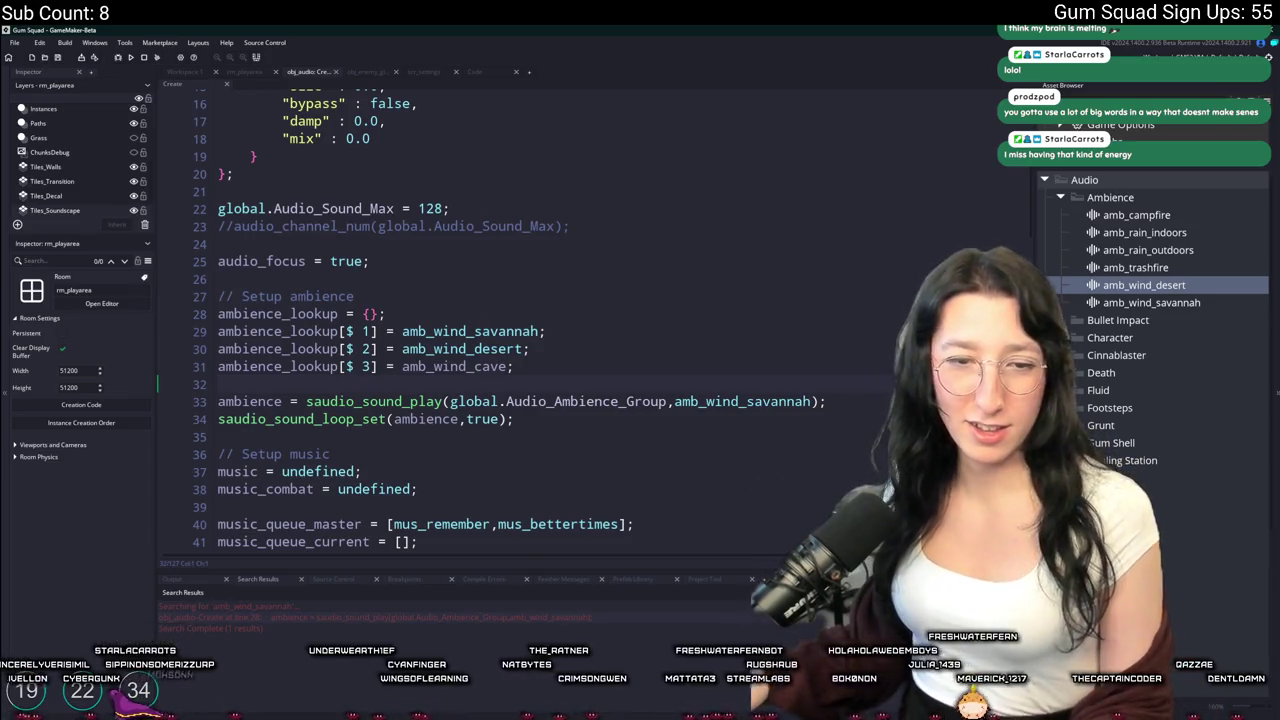
{"action": "left_click", "coordinate": [1118, 293]}
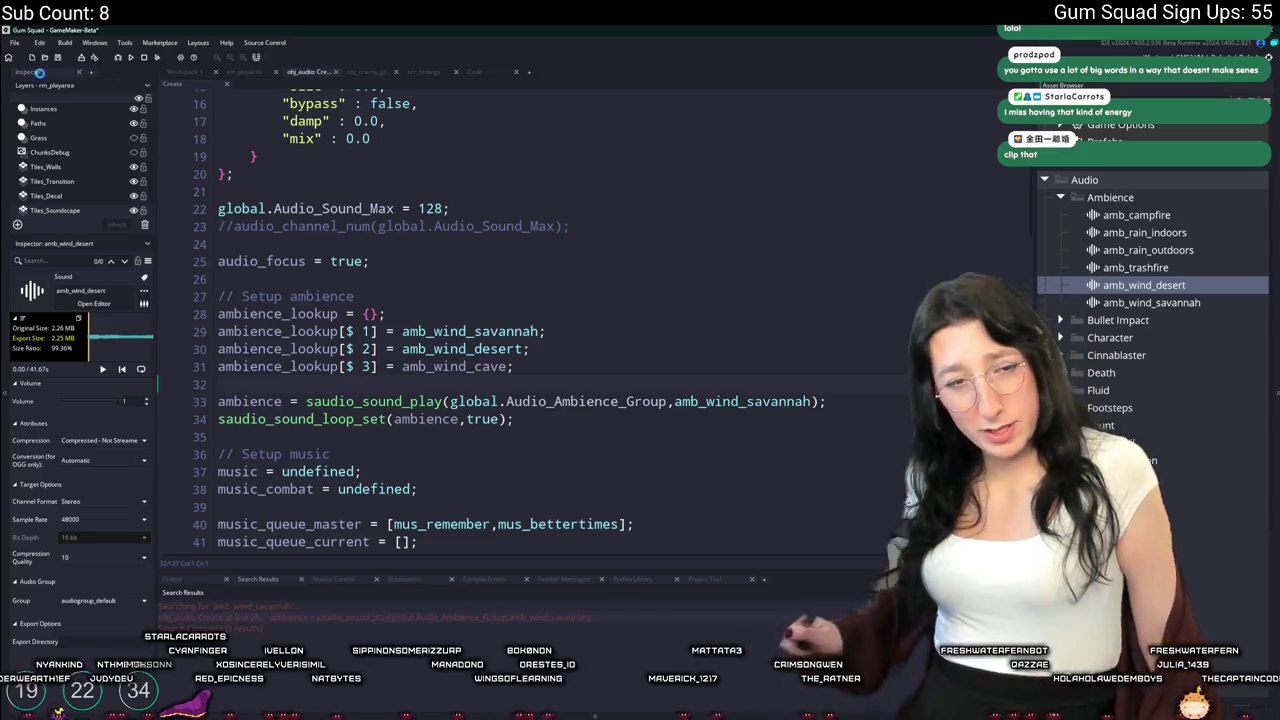
Duplicate amb_wind_desert as amb_cave and load CaveAmbience.ogg from the Desktop into it
{"action": "key", "text": "ctrl+d"}
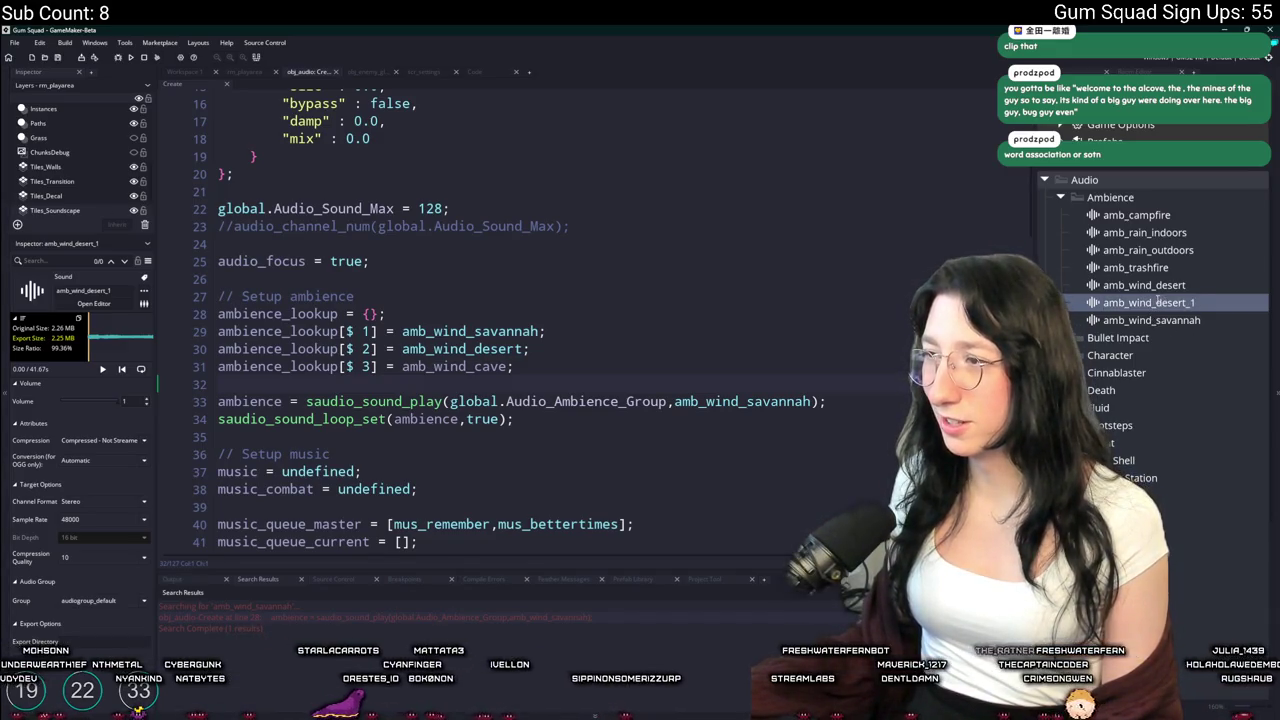
{"action": "key", "text": "BackSpace"}
{"action": "type", "text": "cave"}
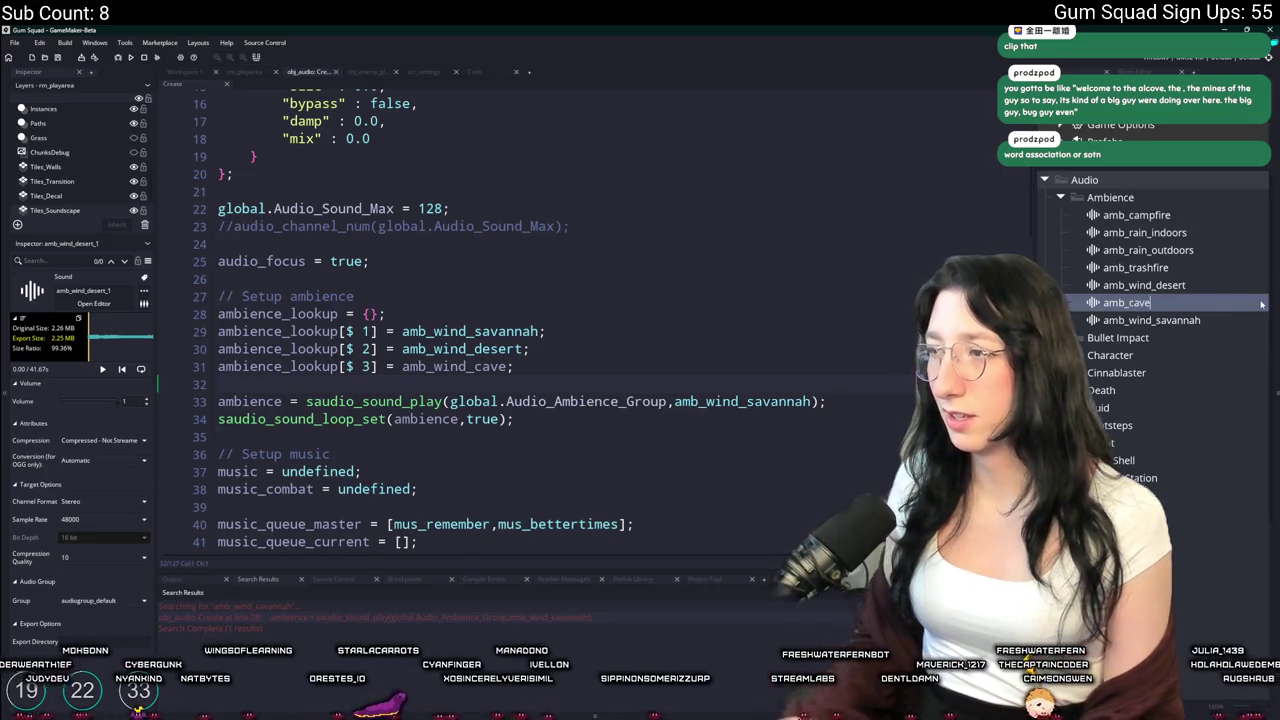
{"action": "key", "text": "Return"}
{"action": "double_click", "coordinate": [1126, 232]}
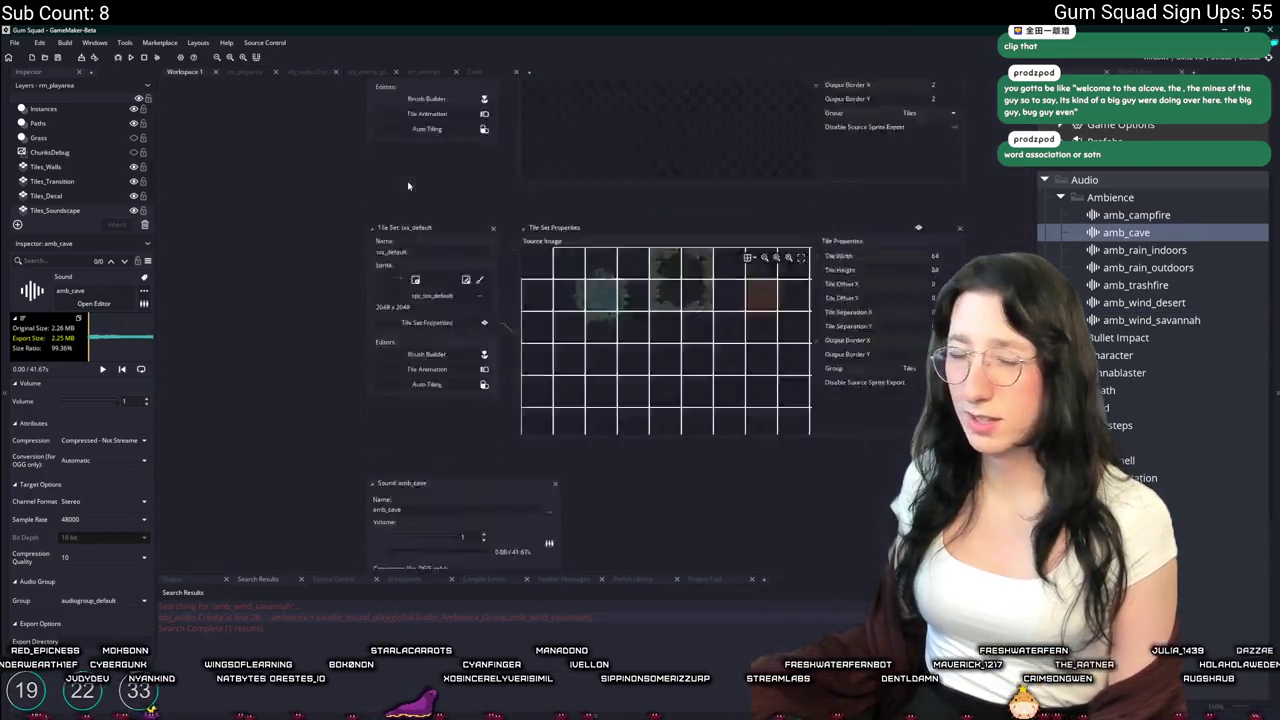
{"action": "left_click", "coordinate": [549, 218]}
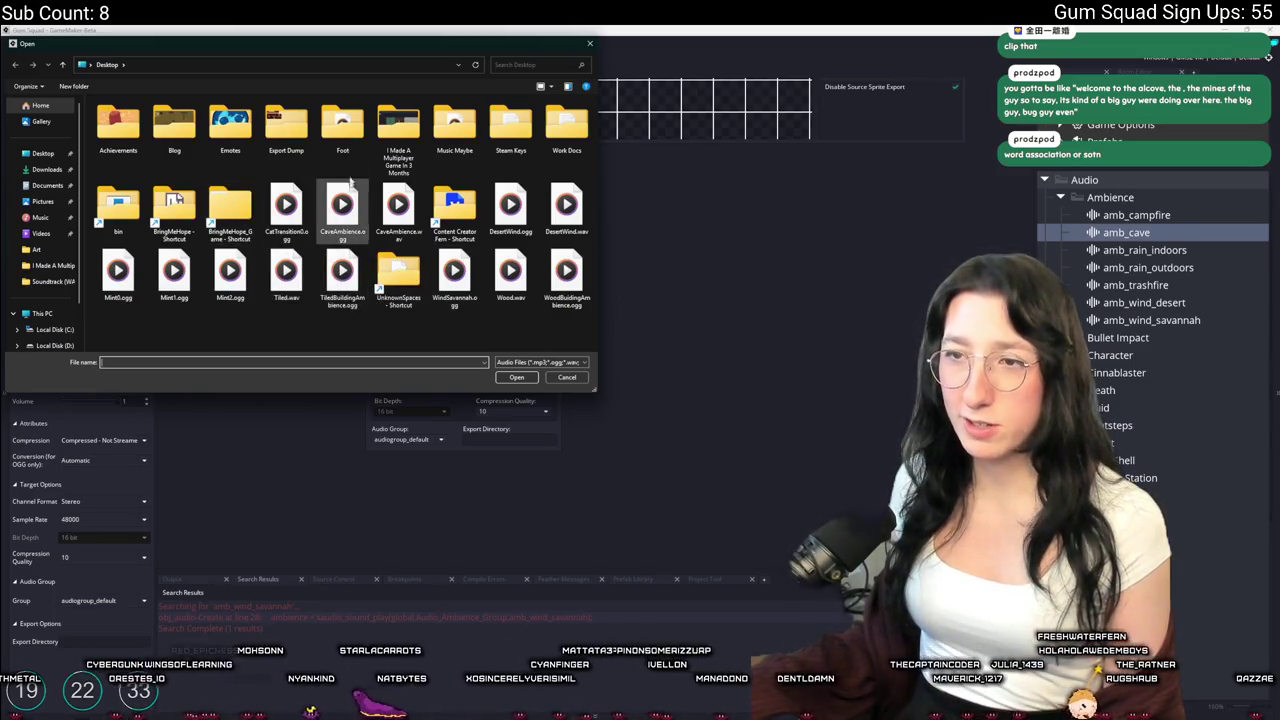
{"action": "double_click", "coordinate": [366, 226]}
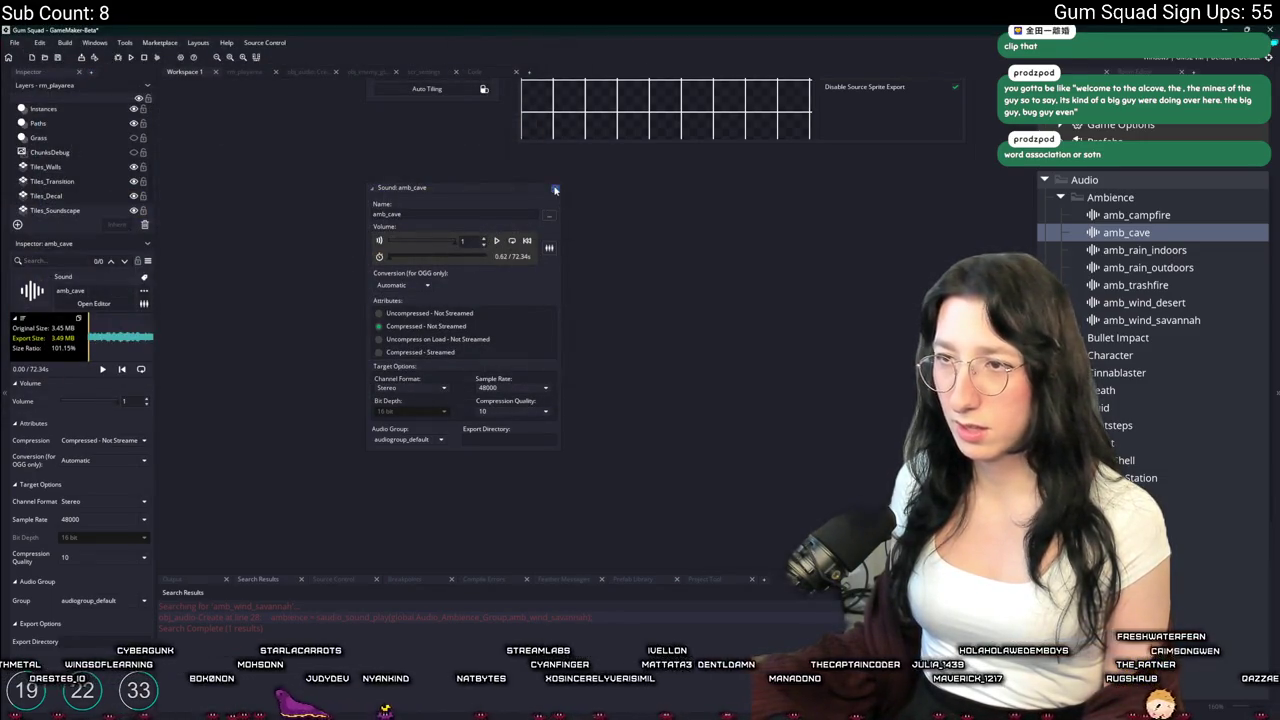
Close the amb_cave editor and duplicate the amb_wind_savannah sound
{"action": "left_click", "coordinate": [1239, 288]}
{"action": "left_click", "coordinate": [1215, 302]}
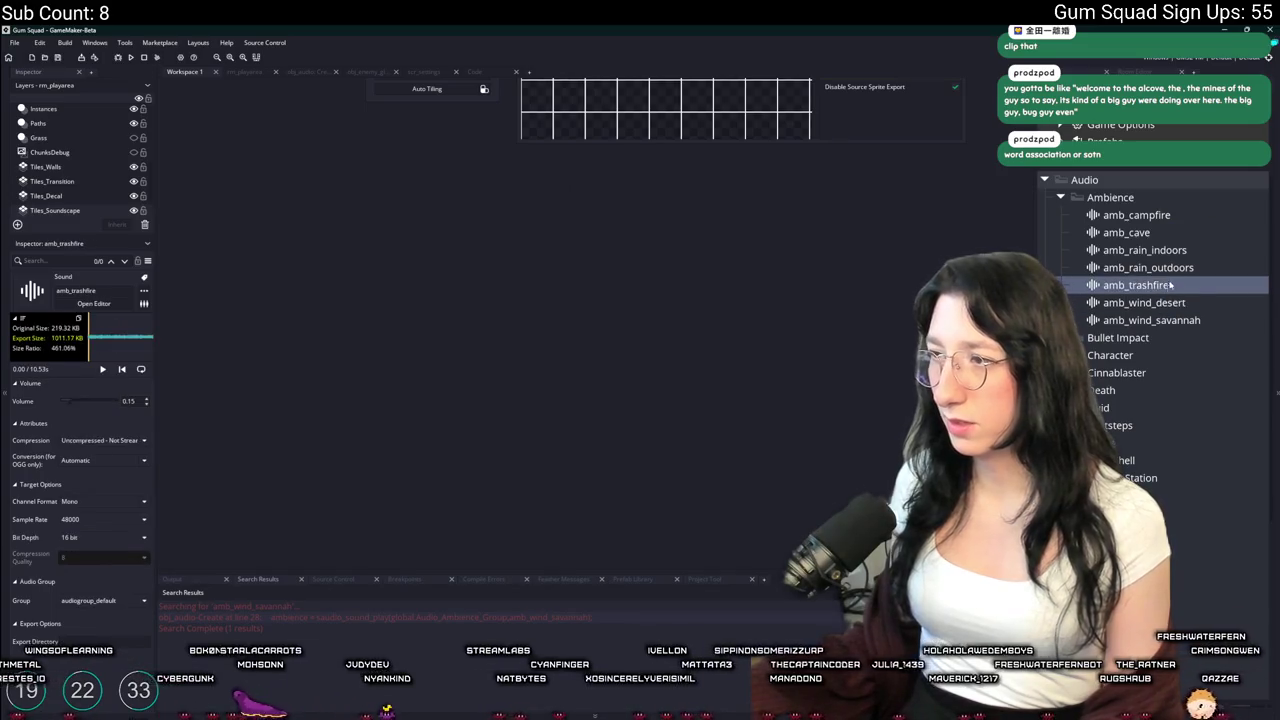
{"action": "left_click", "coordinate": [1195, 267]}
{"action": "left_click", "coordinate": [1220, 303]}
{"action": "left_click", "coordinate": [1235, 320]}
{"action": "key", "text": "ctrl+d"}
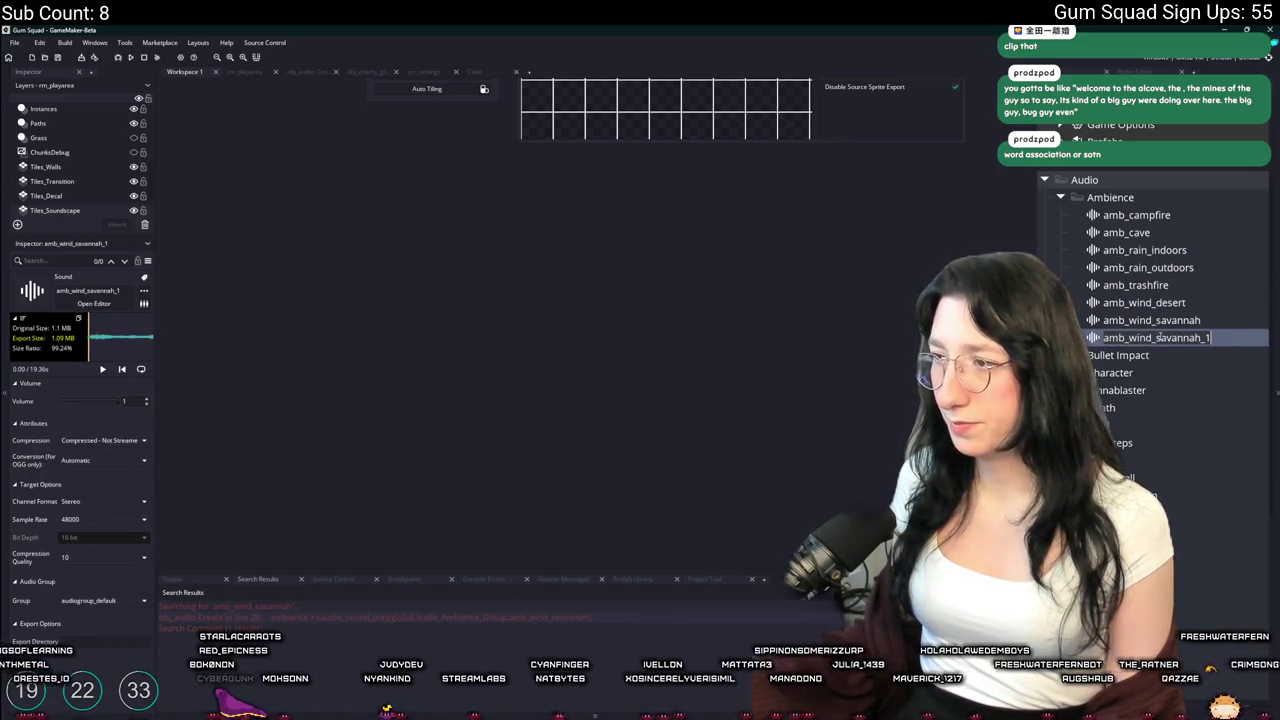
Rename the copy amb_building_wood and open its sound editor
{"action": "key", "text": "BackSpace"}
{"action": "key", "text": "BackSpace"}
{"action": "key", "text": "BackSpace"}
{"action": "type", "text": "wood"}
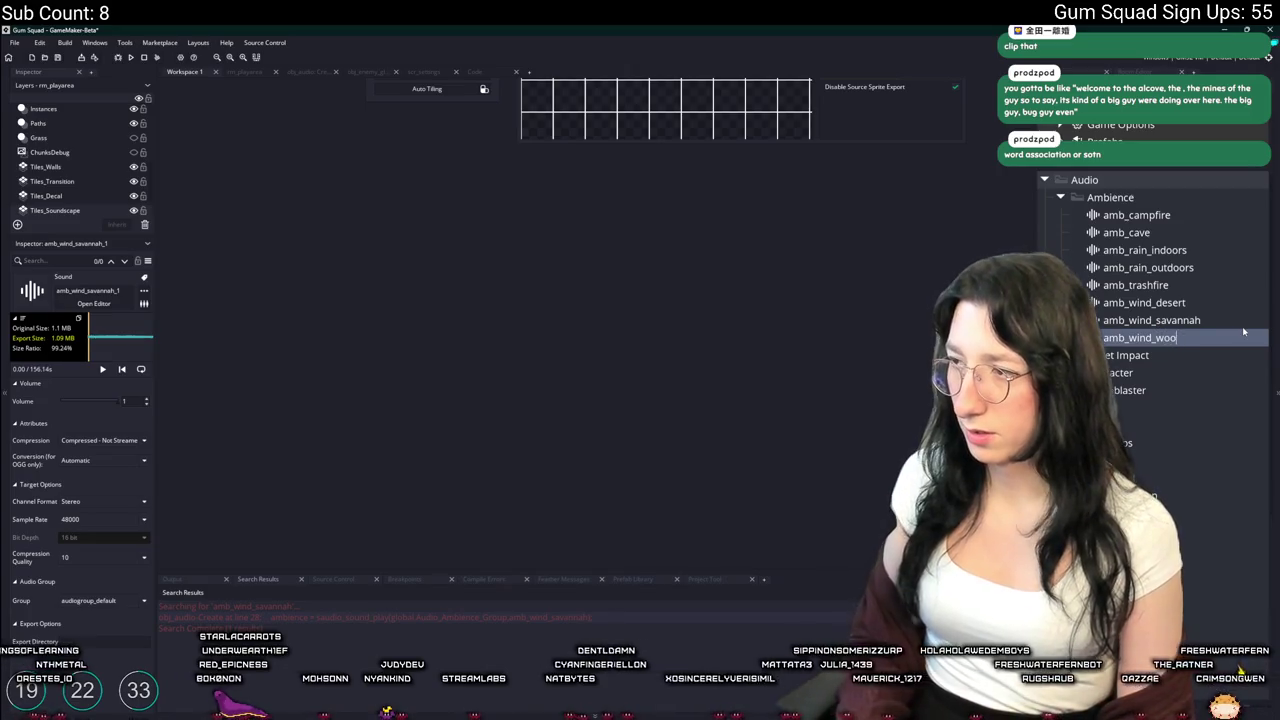
{"action": "key", "text": "BackSpace"}
{"action": "key", "text": "BackSpace"}
{"action": "key", "text": "BackSpace"}
{"action": "type", "text": "woodbuildi"}
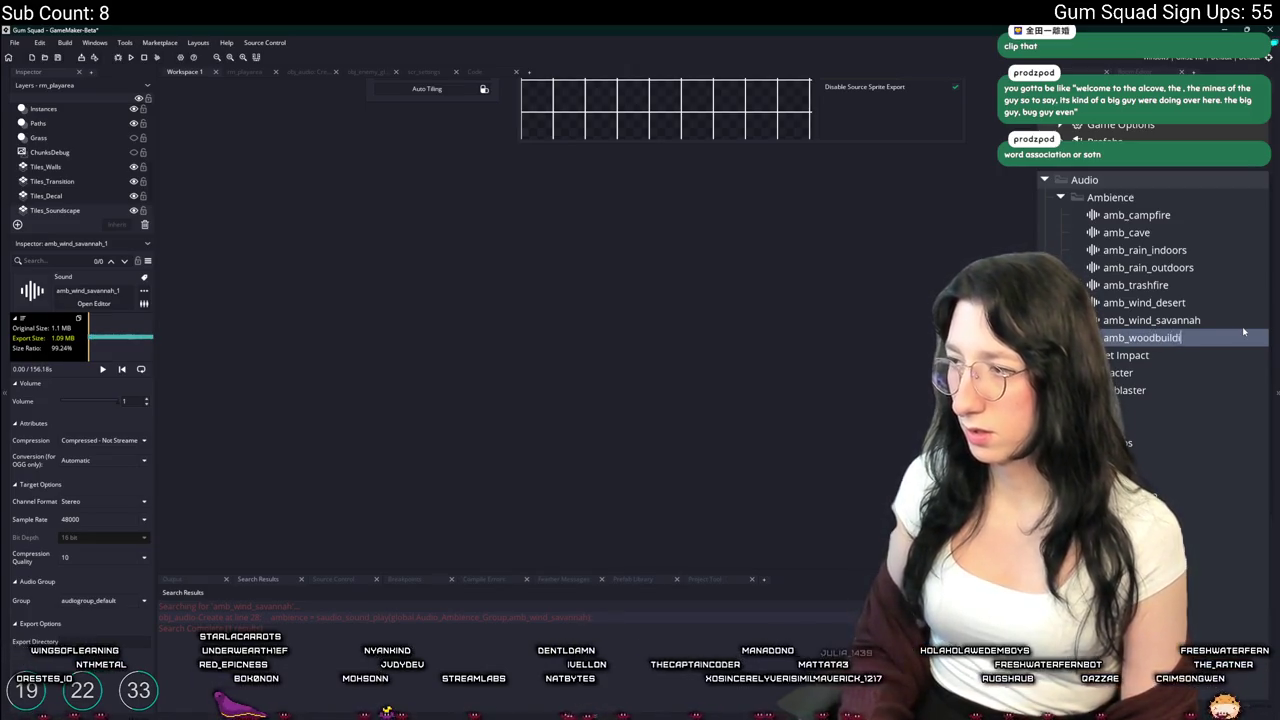
{"action": "key", "text": "BackSpace"}
{"action": "key", "text": "BackSpace"}
{"action": "key", "text": "BackSpace"}
{"action": "type", "text": "building_wood"}
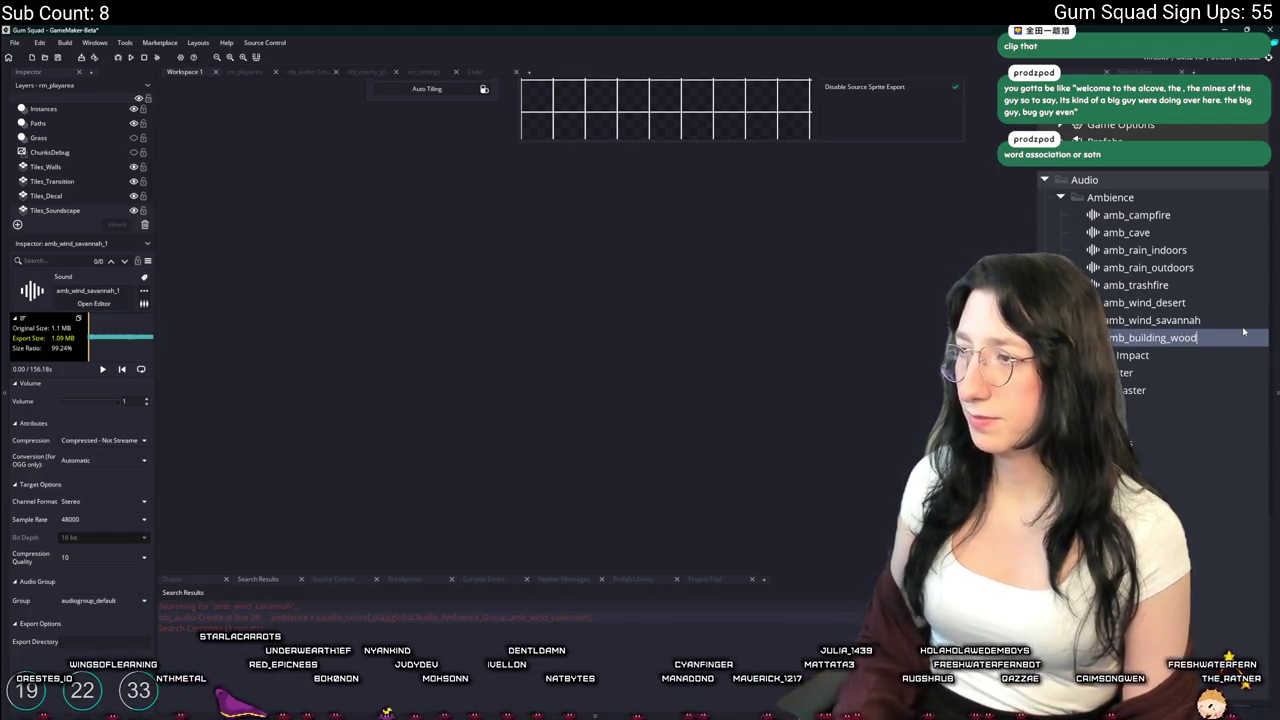
{"action": "key", "text": "Return"}
{"action": "left_click", "coordinate": [1220, 228]}
{"action": "double_click", "coordinate": [1215, 215]}
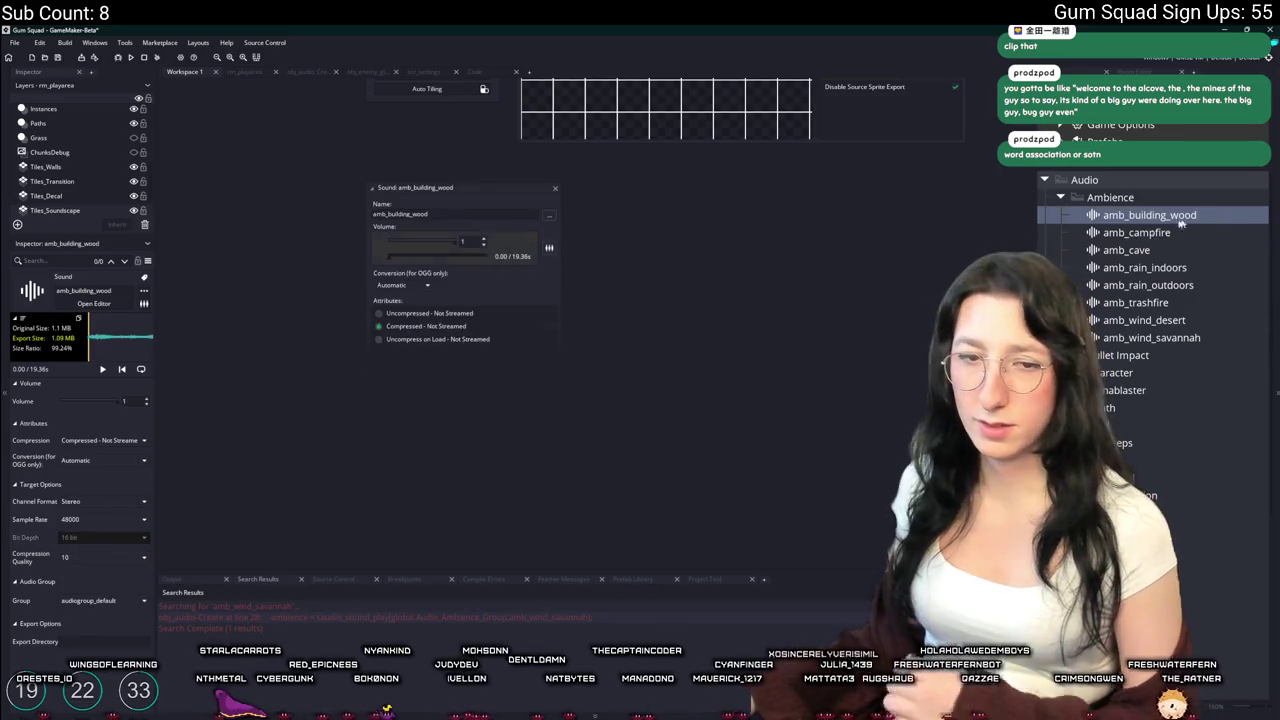